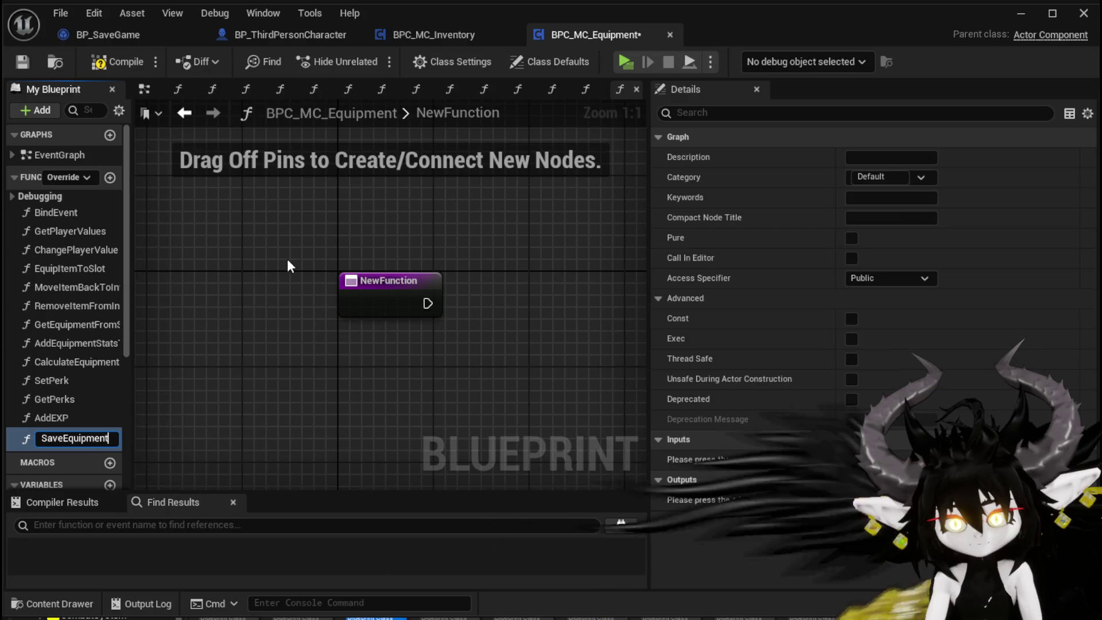
# Name the new function SaveEquipmentObjects and paste the copied KEYS, For Each Loop, FIND and ADD nodes.
pyautogui.write('ts')
pyautogui.press('Return')
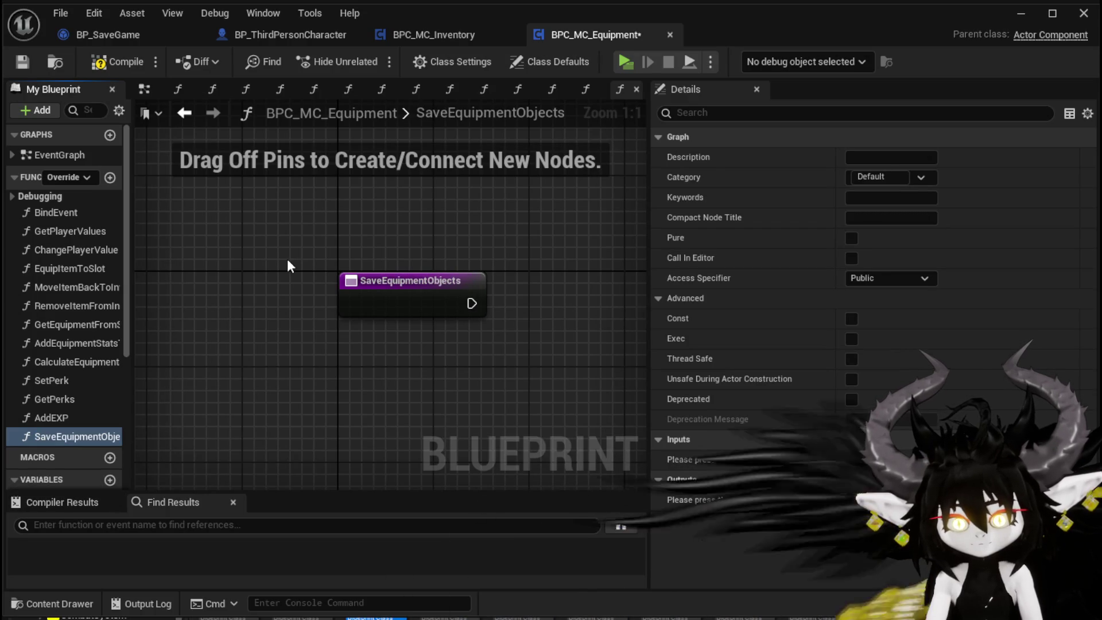
pyautogui.scroll(-2, 305, 253)
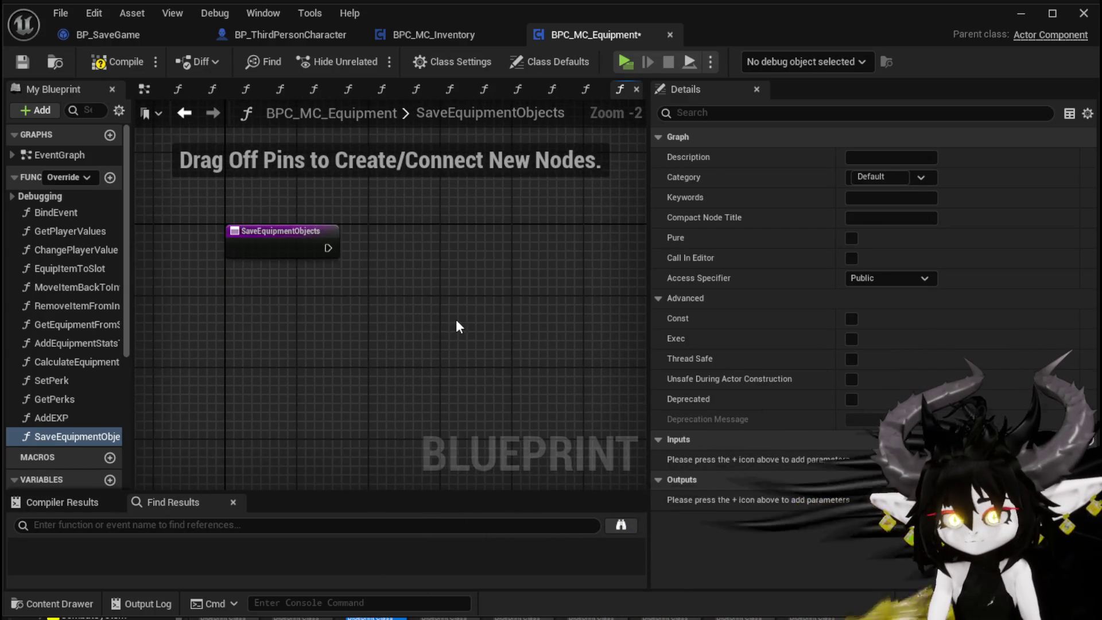
pyautogui.hotkey('ctrl', 'v')
pyautogui.scroll(-2, 345, 319)
pyautogui.moveTo(310, 294); pyautogui.dragTo(453, 290)
# Wire the SaveEquipmentObjects entry into the KEYS node and look over the pasted loop.
pyautogui.moveTo(330, 272)
pyautogui.mouseDown()
pyautogui.moveTo(370, 274)
pyautogui.moveTo(349, 269)
pyautogui.mouseUp()
pyautogui.scroll(3, 367, 228)
pyautogui.click(220, 291)
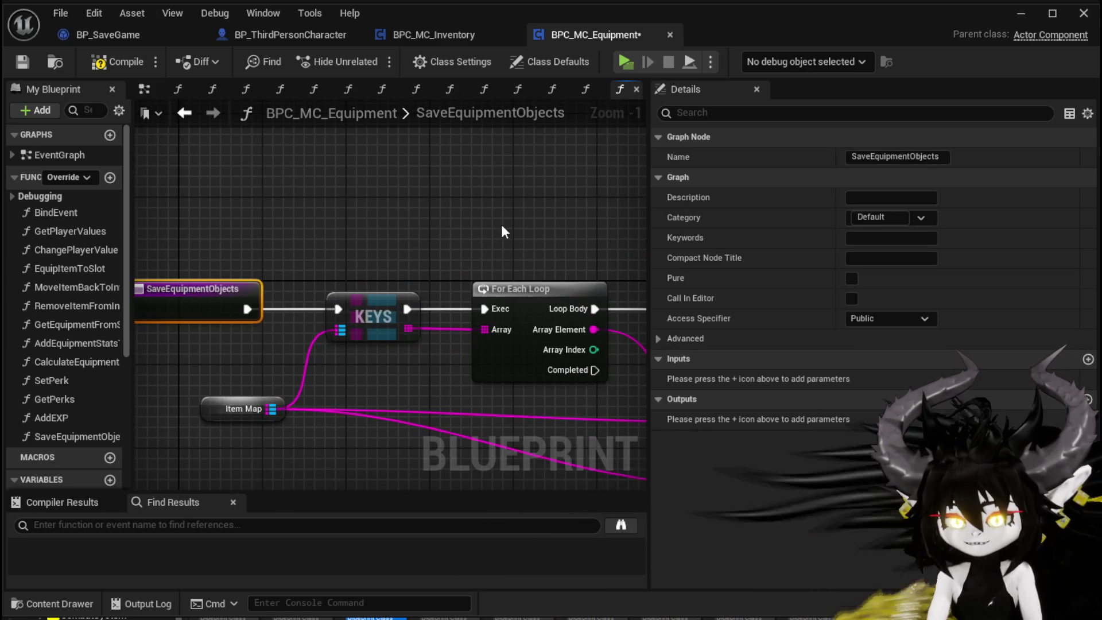
pyautogui.scroll(-2, 425, 240)
pyautogui.moveTo(426, 242); pyautogui.dragTo(289, 212)
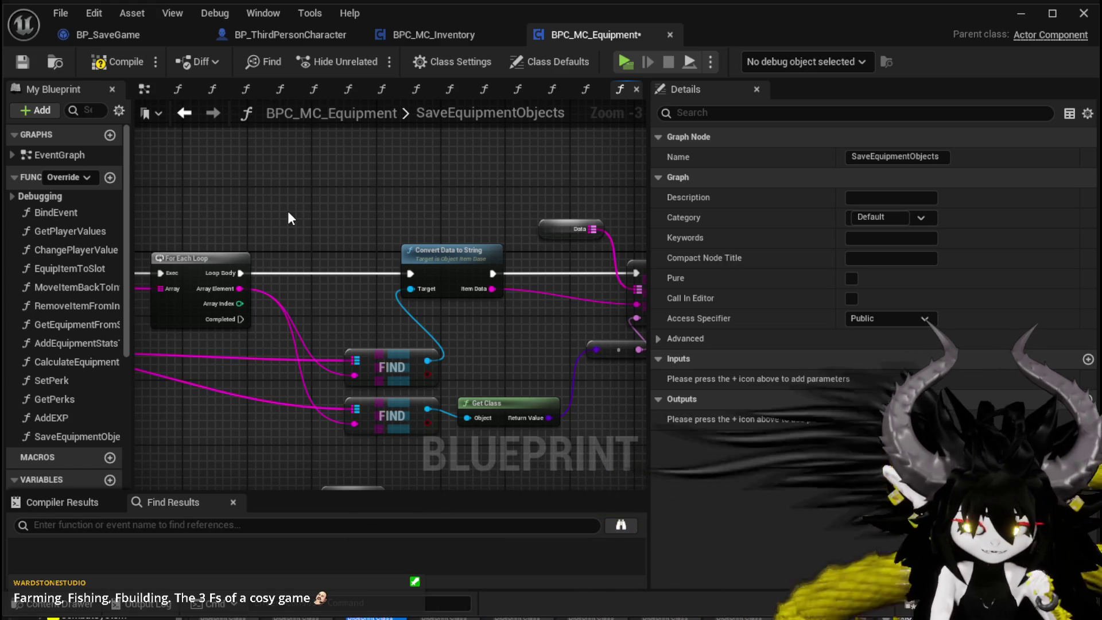
pyautogui.moveTo(389, 237); pyautogui.dragTo(273, 243)
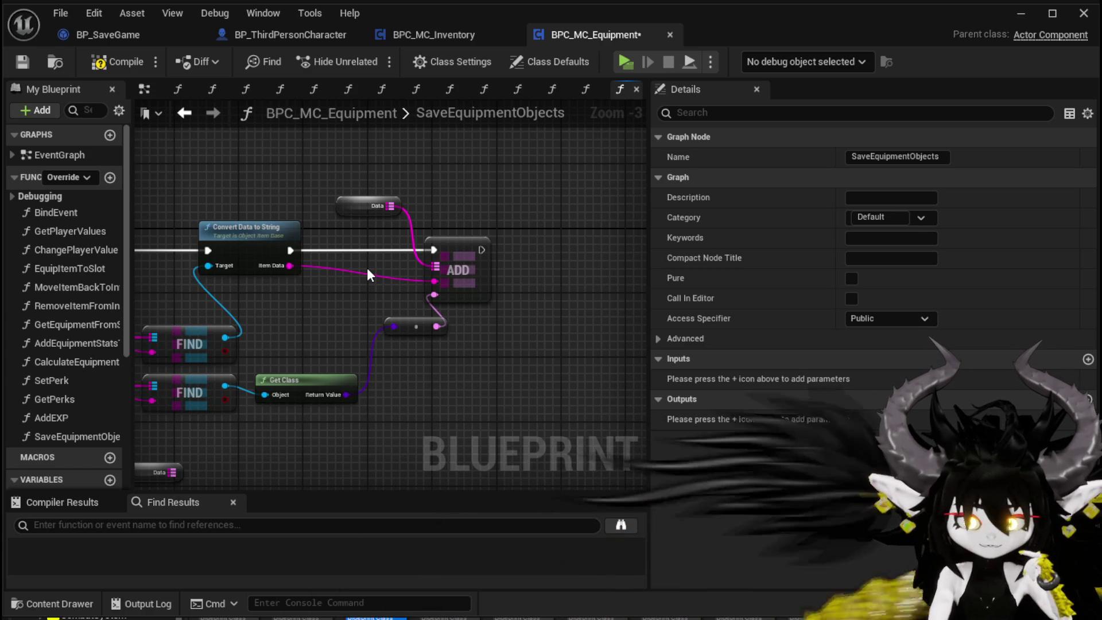
pyautogui.moveTo(366, 267)
pyautogui.mouseDown()
pyautogui.moveTo(402, 269)
pyautogui.moveTo(283, 279)
pyautogui.moveTo(344, 350)
pyautogui.mouseUp()
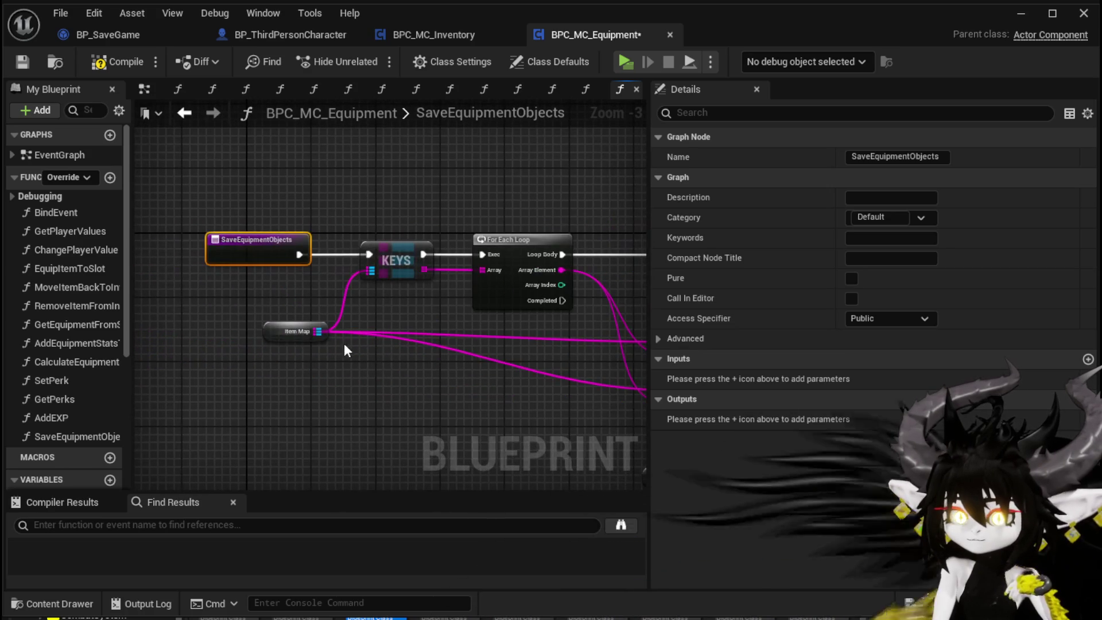
# Add an EquipmentObjects getter in place of the old Item Map getter.
pyautogui.click(290, 346)
pyautogui.scroll(-5, 46, 390)
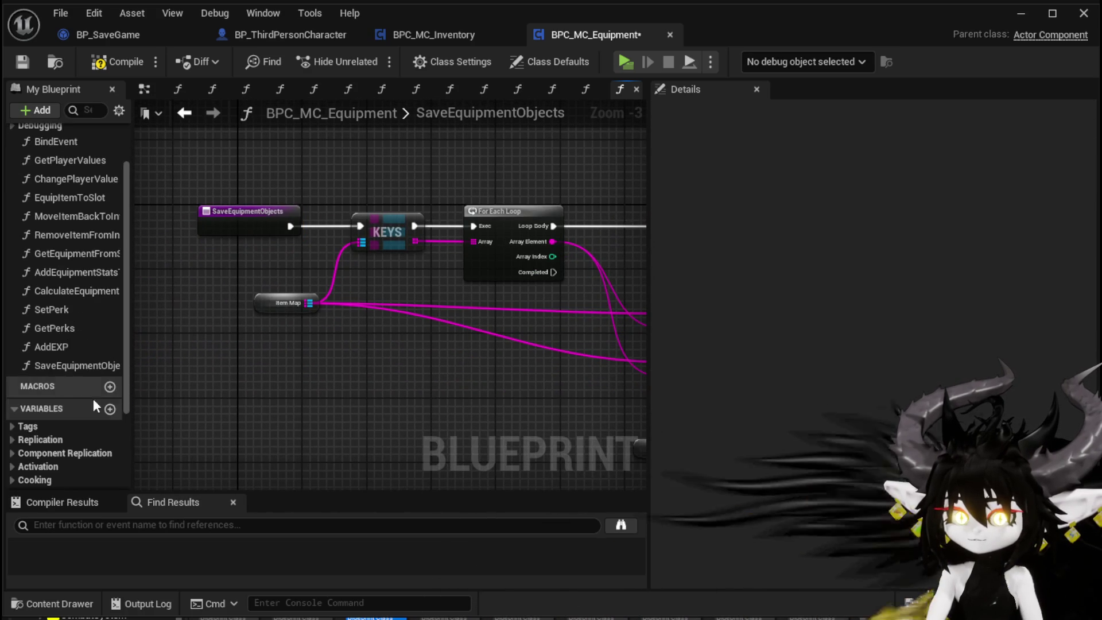
pyautogui.moveTo(42, 421)
pyautogui.mouseDown()
pyautogui.moveTo(257, 319)
pyautogui.moveTo(327, 316)
pyautogui.moveTo(323, 327)
pyautogui.mouseUp()
pyautogui.click(295, 351)
pyautogui.click(287, 297)
# Turn the Data variable into a local variable of the function.
pyautogui.moveTo(441, 287)
pyautogui.mouseDown()
pyautogui.moveTo(477, 192)
pyautogui.moveTo(452, 187)
pyautogui.moveTo(346, 226)
pyautogui.mouseUp()
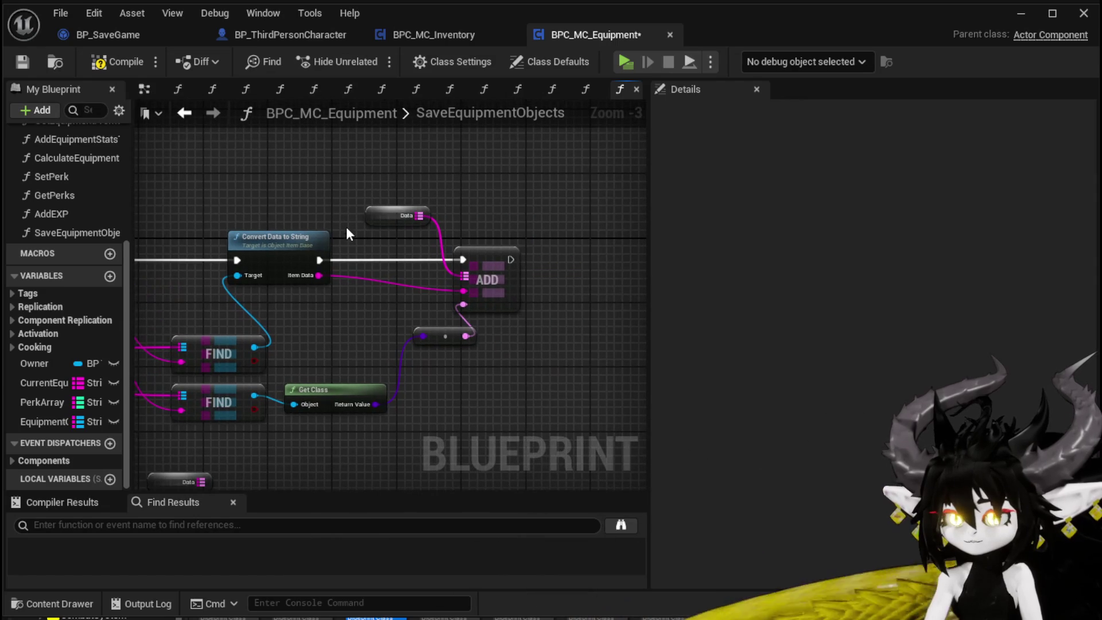
pyautogui.rightClick(386, 217)
pyautogui.click(453, 264)
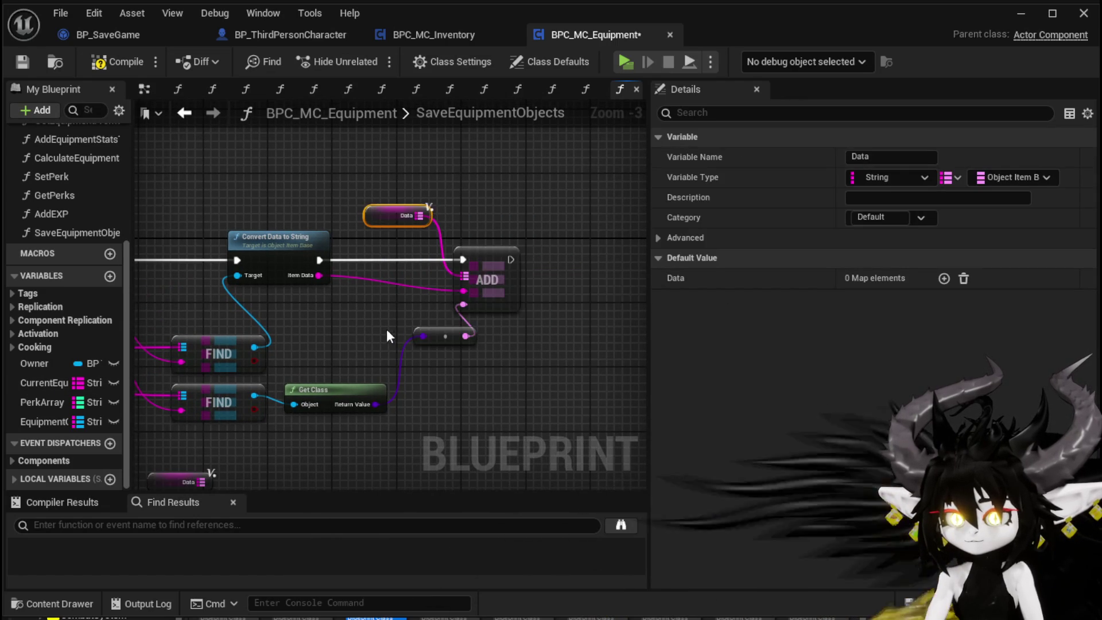
# Add an output parameter to SaveEquipmentObjects, creating its Return Node.
pyautogui.moveTo(386, 329)
pyautogui.mouseDown()
pyautogui.moveTo(465, 202)
pyautogui.moveTo(642, 299)
pyautogui.mouseUp()
pyautogui.moveTo(168, 241); pyautogui.dragTo(264, 241)
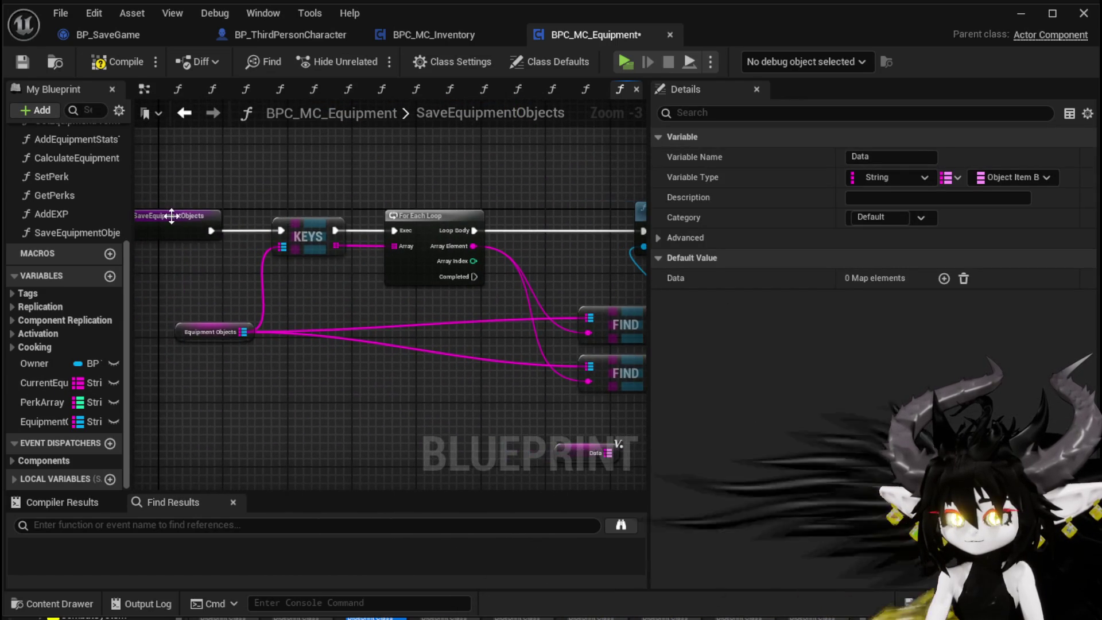
pyautogui.click(172, 223)
pyautogui.click(1088, 398)
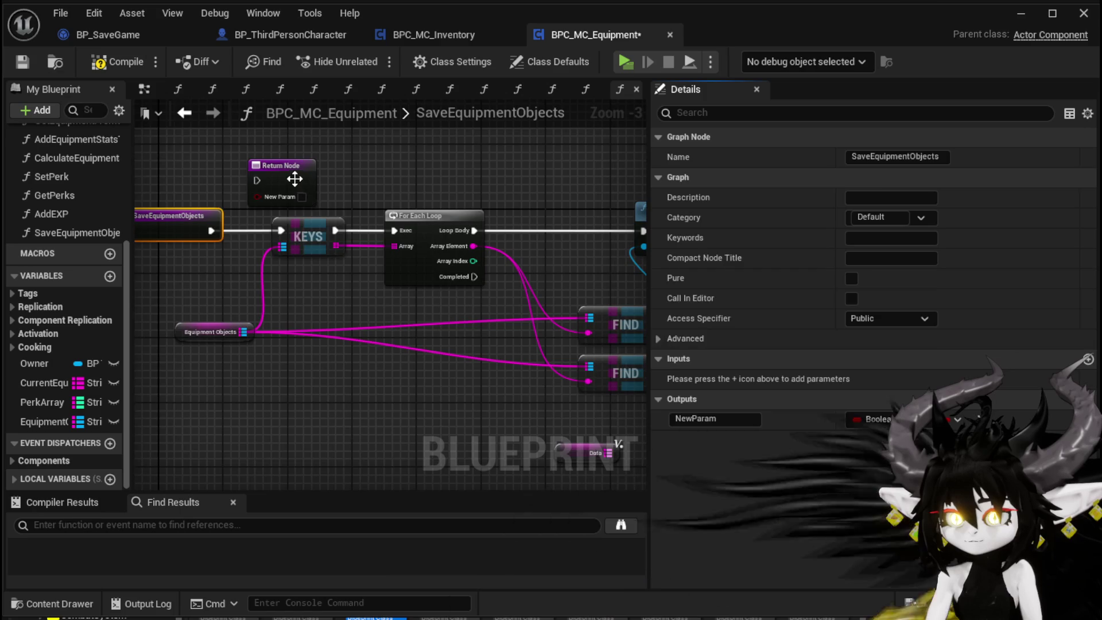
# Run the Return Node from the loop's Completed pin and remove the placeholder Boolean output.
pyautogui.moveTo(300, 177)
pyautogui.mouseDown()
pyautogui.moveTo(499, 426)
pyautogui.moveTo(274, 445)
pyautogui.moveTo(485, 389)
pyautogui.mouseUp()
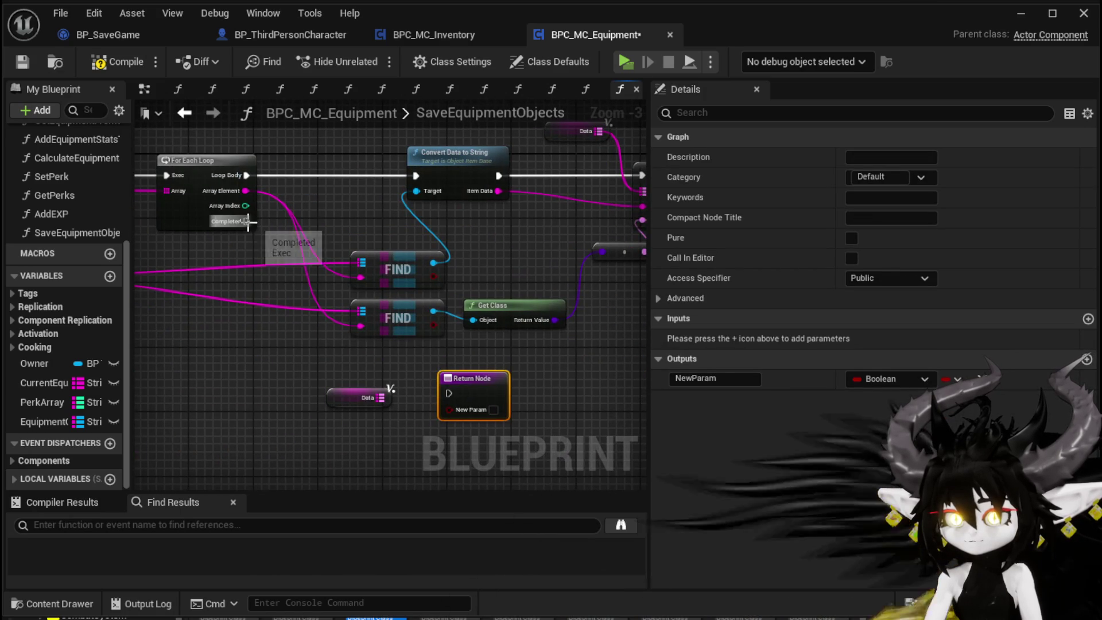
pyautogui.moveTo(247, 221)
pyautogui.mouseDown()
pyautogui.moveTo(448, 381)
pyautogui.moveTo(446, 393)
pyautogui.moveTo(470, 395)
pyautogui.mouseUp()
pyautogui.click(983, 378)
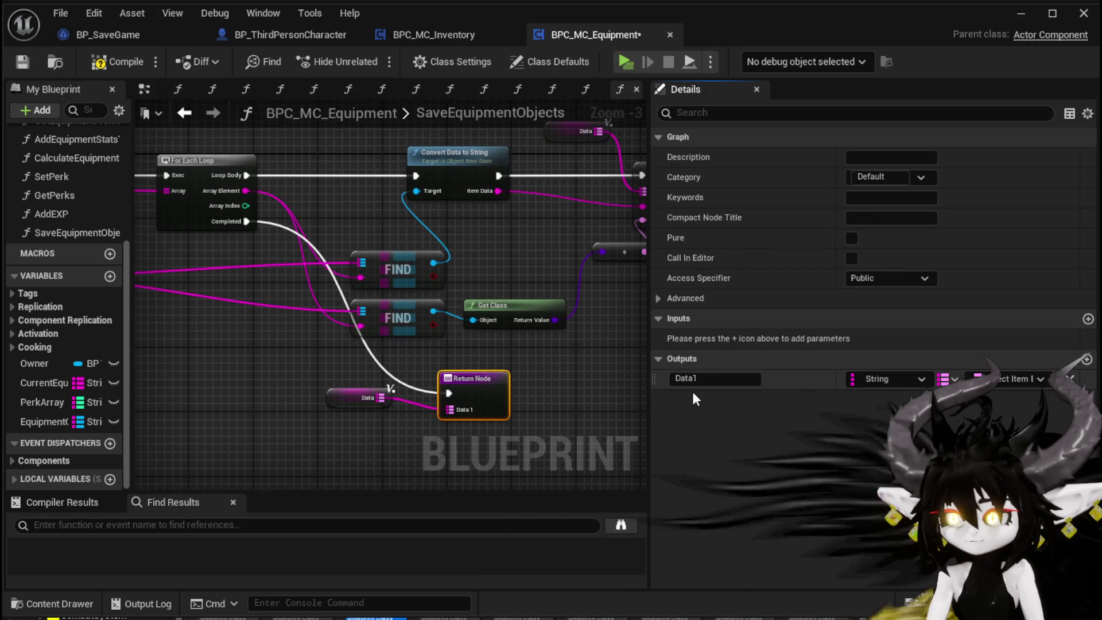
pyautogui.click(607, 415)
# Compile and save BPC_MC_Equipment, then tidy the Data and Return Node positions.
pyautogui.click(99, 63)
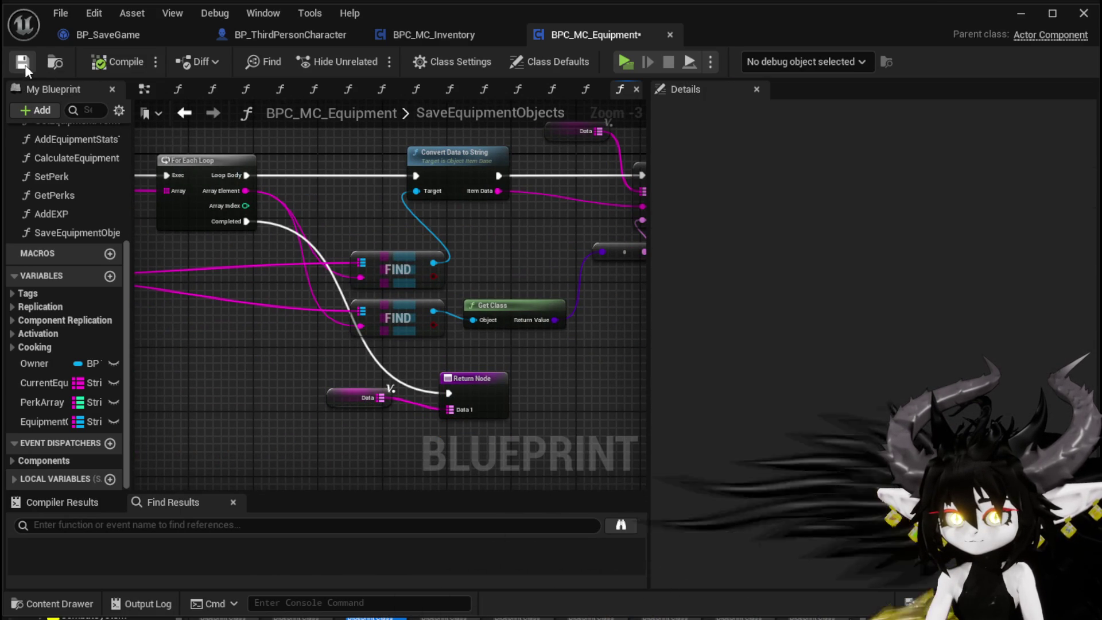
pyautogui.click(22, 62)
pyautogui.moveTo(331, 405); pyautogui.dragTo(334, 413)
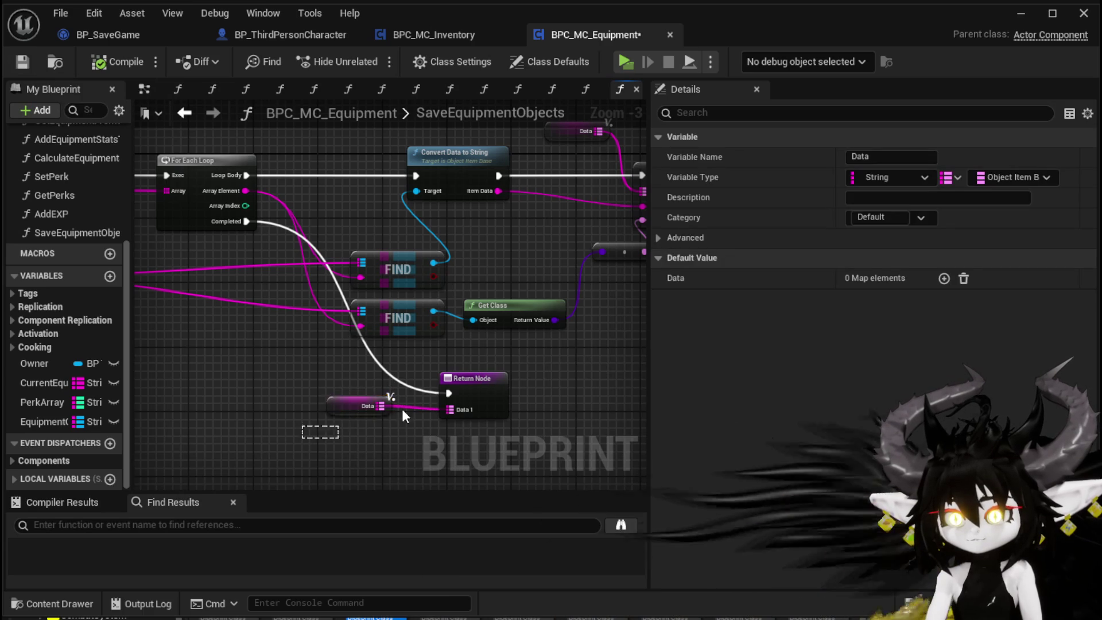
pyautogui.keyDown('shift'); pyautogui.click(473, 378); pyautogui.keyUp('shift')
pyautogui.moveTo(443, 394); pyautogui.dragTo(378, 418)
pyautogui.click(463, 371)
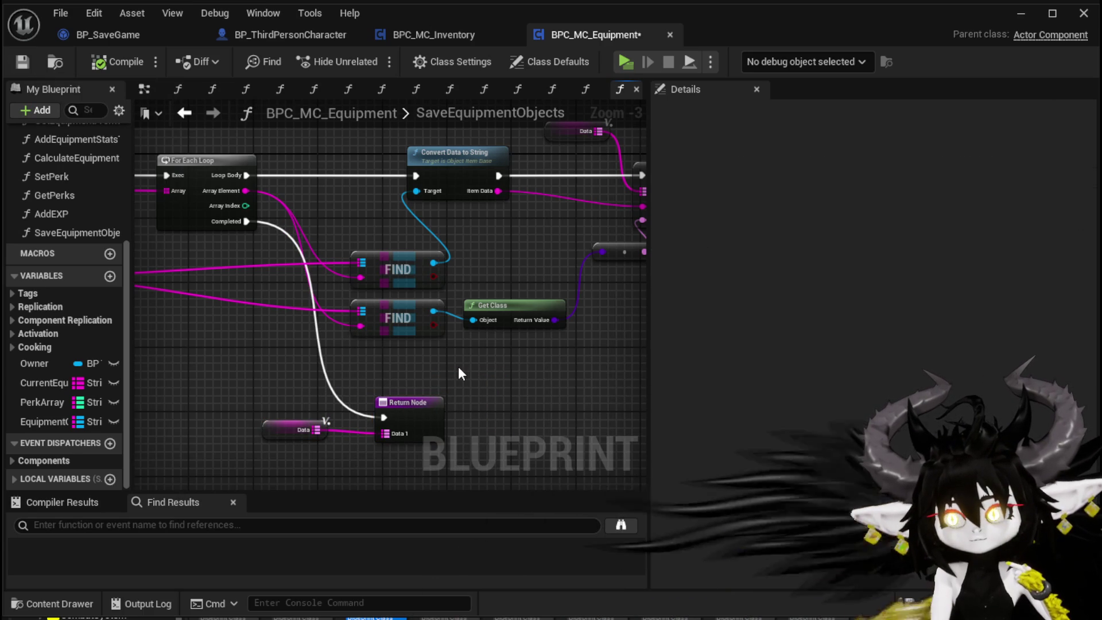
# Pan across the SaveEquipmentObjects graph to review the KEYS, FIND and ADD loop.
pyautogui.moveTo(458, 368); pyautogui.dragTo(251, 358)
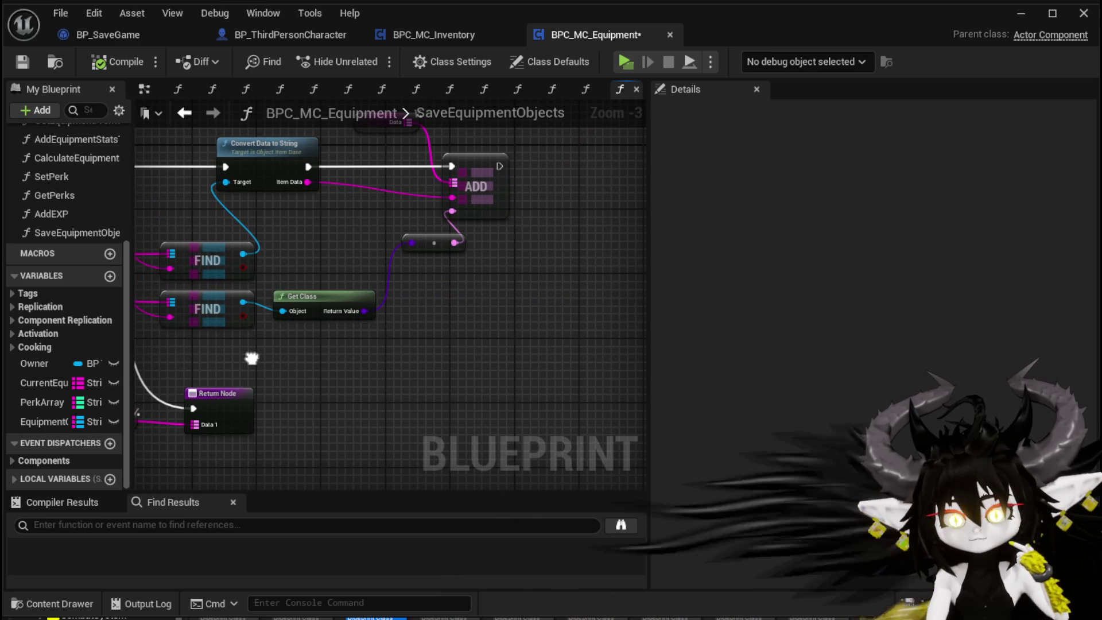
pyautogui.moveTo(251, 358); pyautogui.dragTo(339, 346)
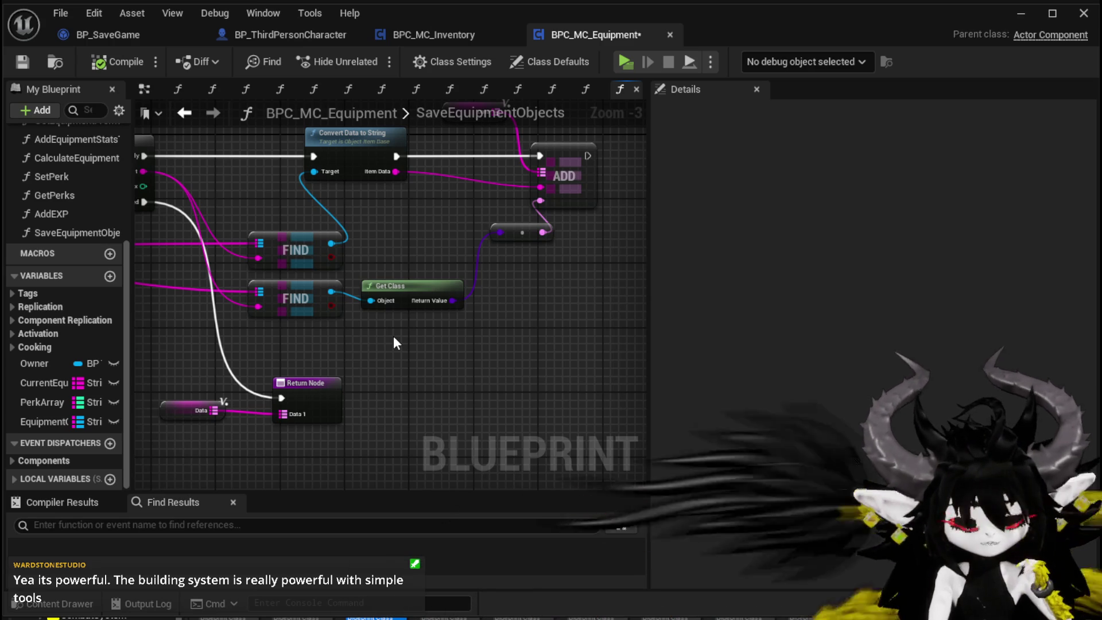
pyautogui.moveTo(394, 343)
pyautogui.mouseDown()
pyautogui.moveTo(436, 269)
pyautogui.moveTo(503, 247)
pyautogui.moveTo(406, 239)
pyautogui.moveTo(360, 324)
pyautogui.mouseUp()
pyautogui.scroll(3, 367, 287)
pyautogui.click(384, 269)
pyautogui.click(357, 304)
pyautogui.scroll(-2, 357, 304)
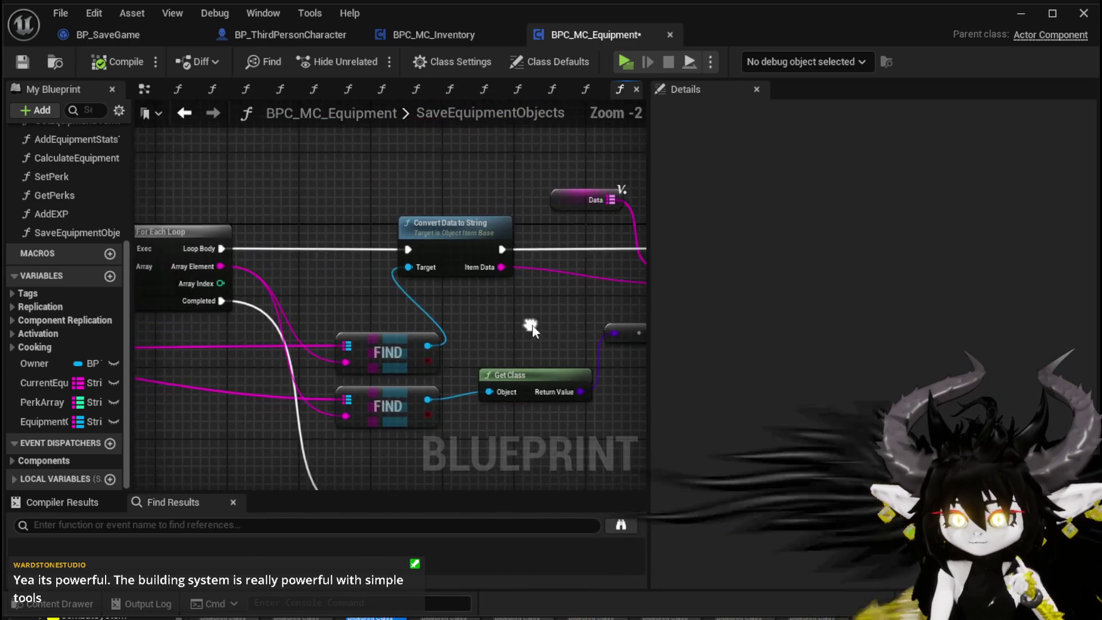
pyautogui.moveTo(176, 334)
pyautogui.mouseDown()
pyautogui.moveTo(282, 334)
pyautogui.moveTo(230, 325)
pyautogui.moveTo(229, 308)
pyautogui.mouseUp()
pyautogui.moveTo(434, 282)
pyautogui.mouseDown()
pyautogui.moveTo(491, 275)
pyautogui.moveTo(299, 282)
pyautogui.moveTo(441, 295)
pyautogui.mouseUp()
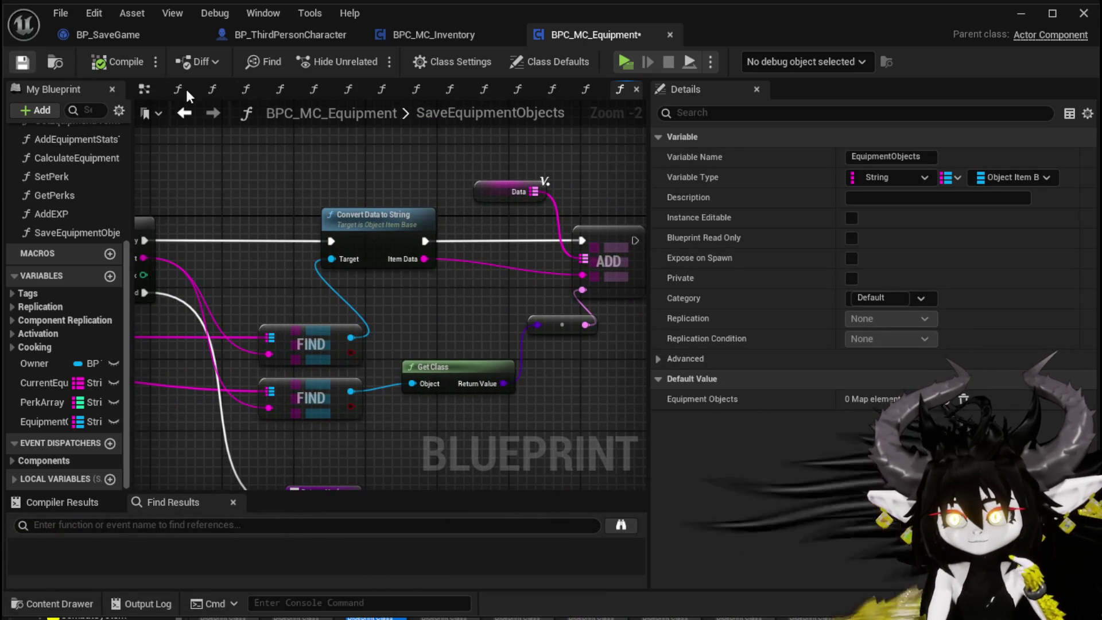
# Check BP_SaveGame's EquipedObjects variable, then view BP_ThirdPersonCharacter's CreateSaveData graph.
pyautogui.click(452, 35)
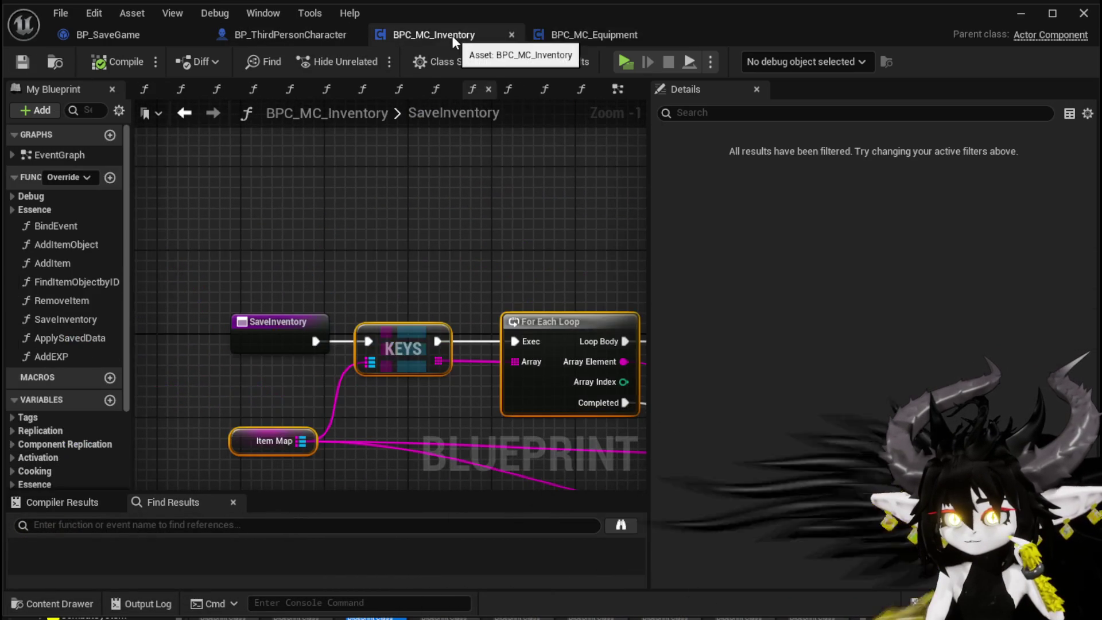
pyautogui.click(560, 33)
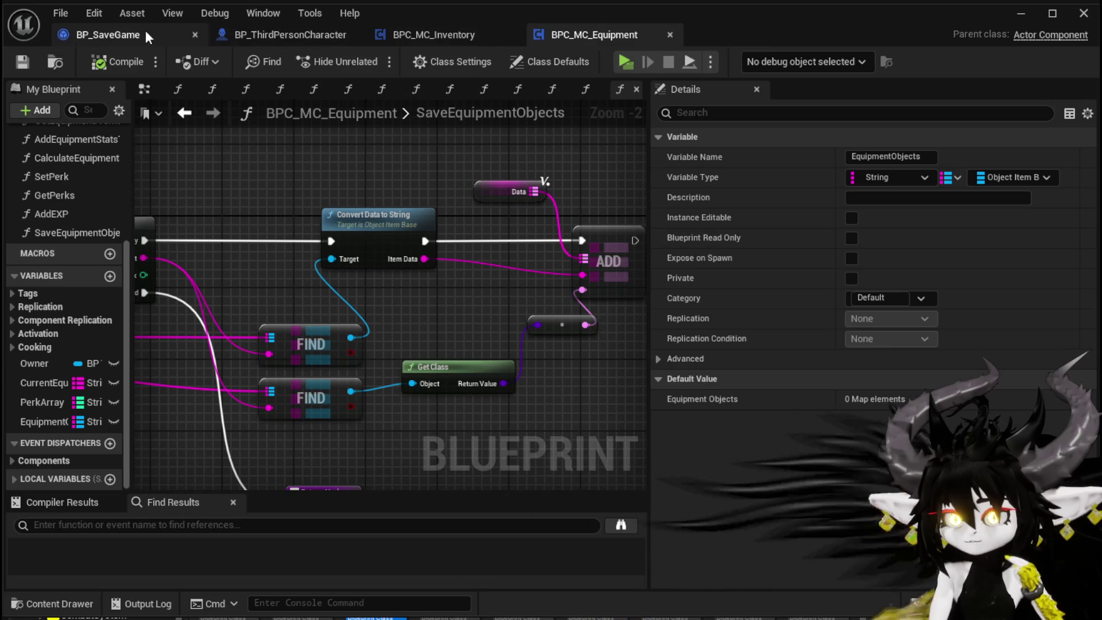
pyautogui.click(305, 35)
pyautogui.click(123, 33)
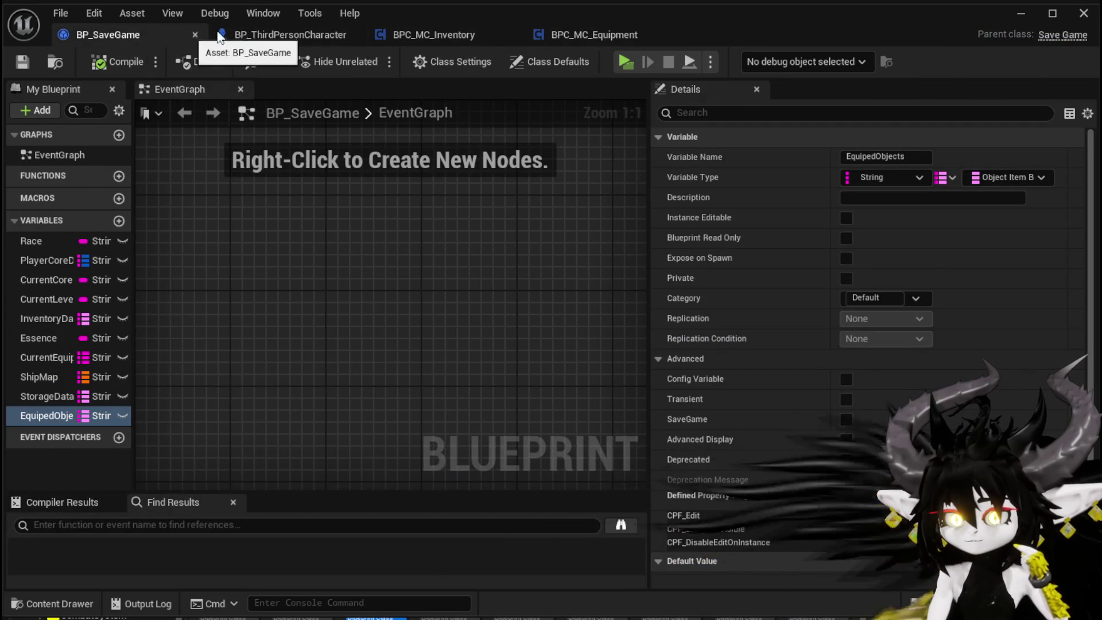
pyautogui.click(260, 35)
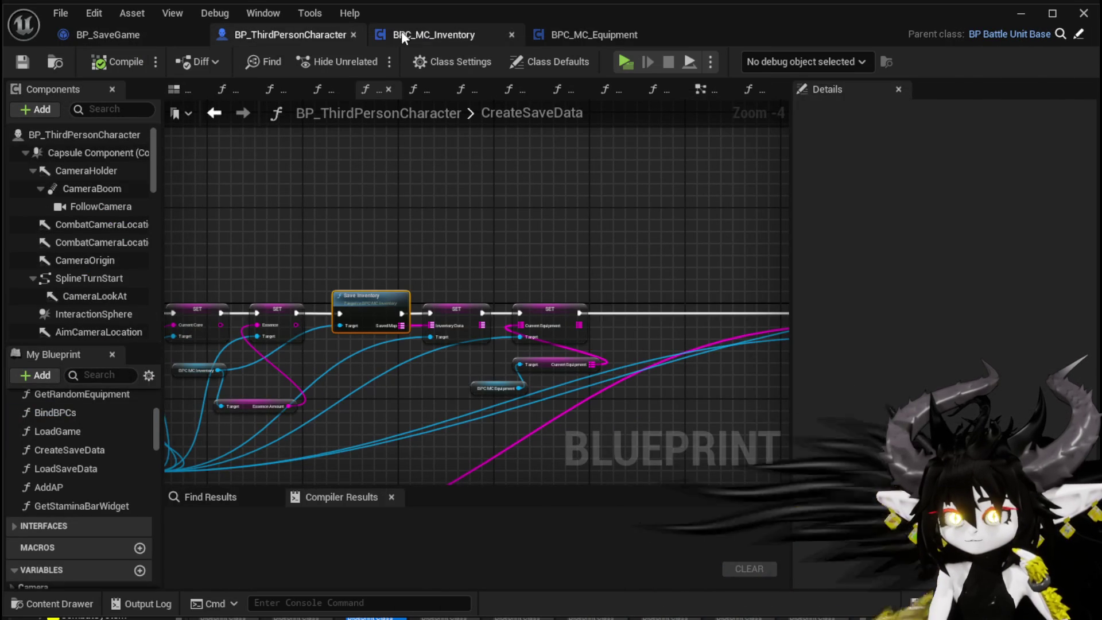
# Add a Save Equipment Objects call from the BPC MC Equipment reference into the SET chain.
pyautogui.moveTo(404, 212)
pyautogui.mouseDown()
pyautogui.moveTo(490, 136)
pyautogui.moveTo(279, 115)
pyautogui.mouseUp()
pyautogui.scroll(2, 356, 244)
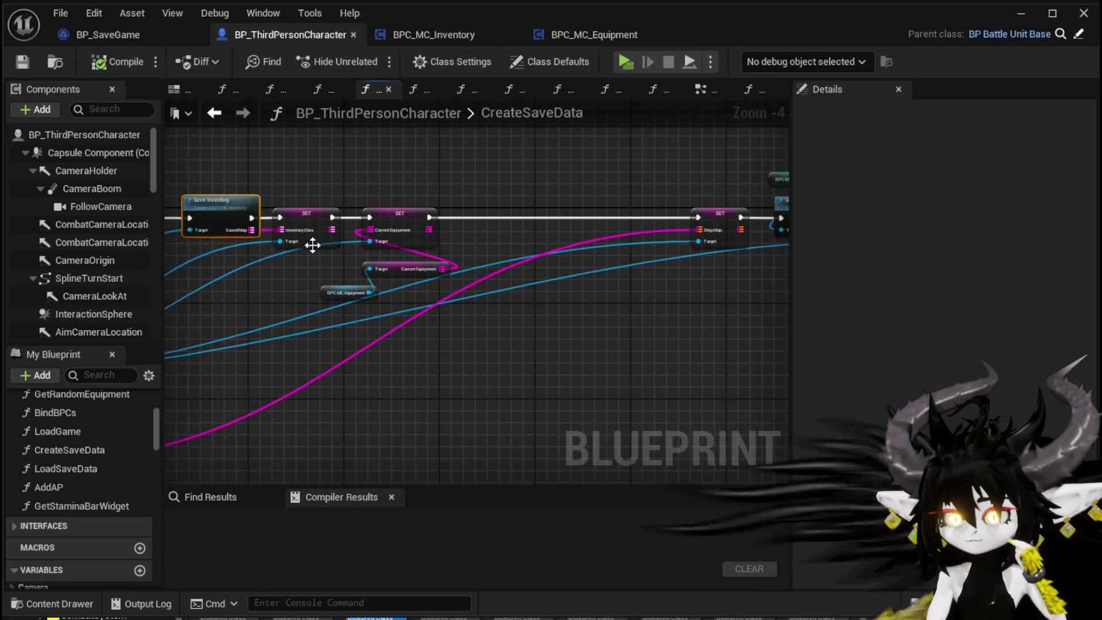
pyautogui.moveTo(426, 320)
pyautogui.mouseDown()
pyautogui.moveTo(261, 323)
pyautogui.moveTo(293, 346)
pyautogui.moveTo(438, 360)
pyautogui.mouseUp()
pyautogui.write('Save')
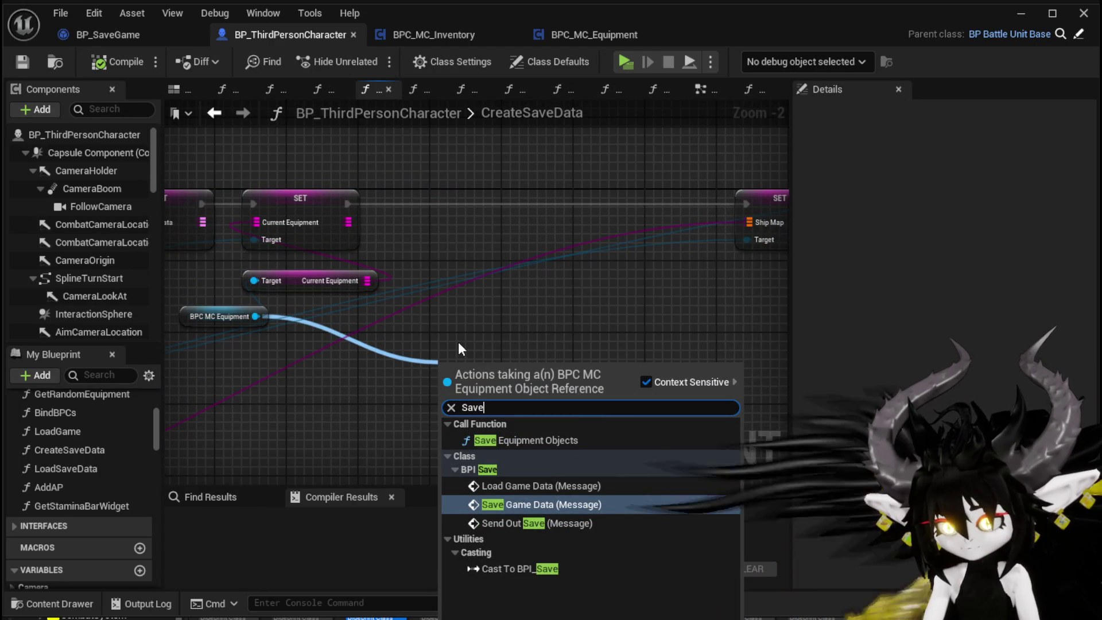
pyautogui.click(542, 442)
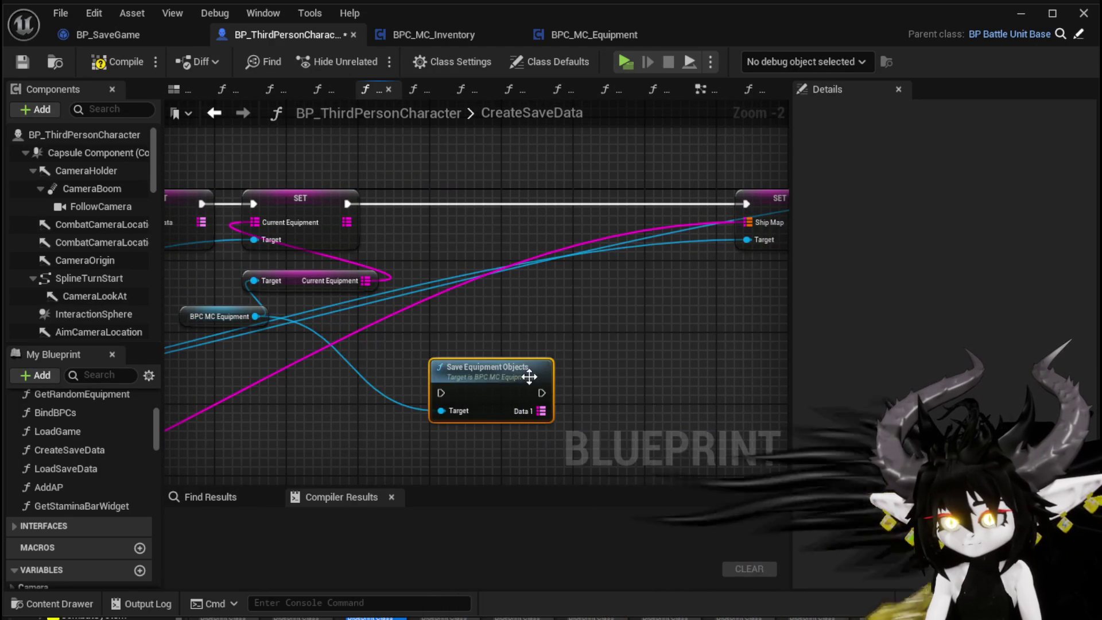
pyautogui.moveTo(517, 376)
pyautogui.mouseDown()
pyautogui.moveTo(480, 189)
pyautogui.moveTo(471, 189)
pyautogui.mouseUp()
pyautogui.moveTo(347, 204); pyautogui.dragTo(599, 216)
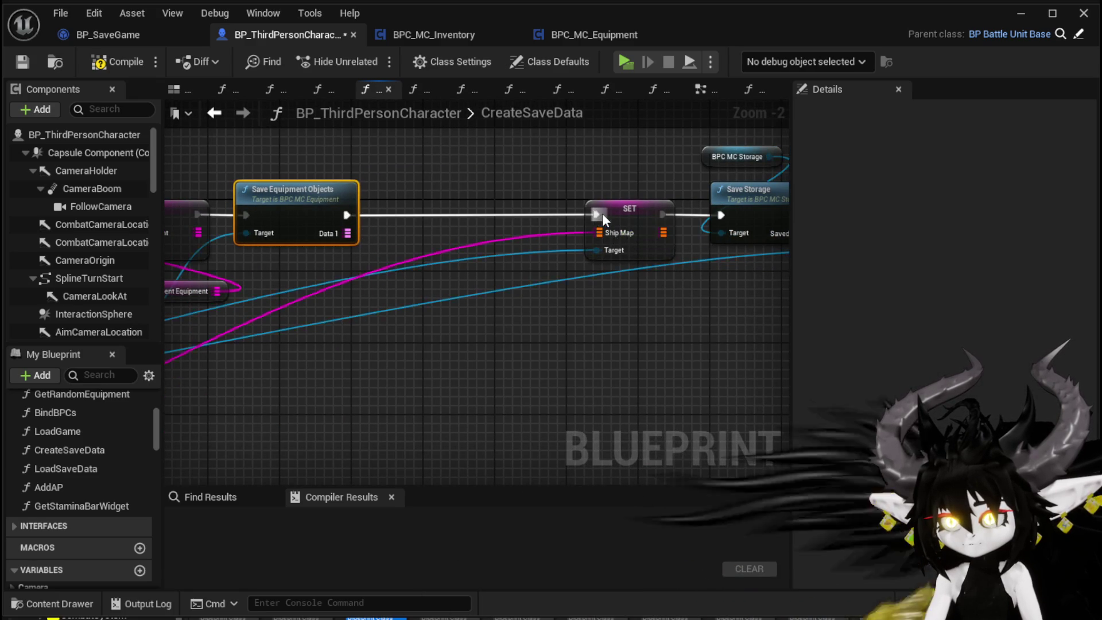
# Add Set Equiped Objects fed by Data 1, chain it before Ship Map, and compile.
pyautogui.moveTo(598, 258); pyautogui.dragTo(533, 318)
pyautogui.write('Save')
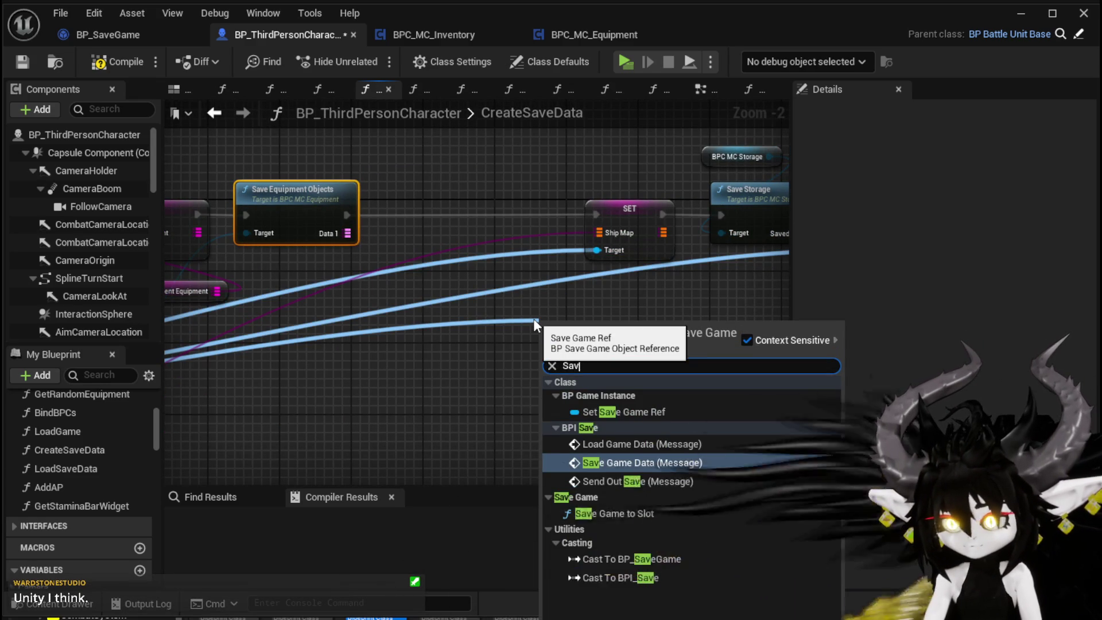
pyautogui.press('BackSpace')
pyautogui.press('BackSpace')
pyautogui.press('BackSpace')
pyautogui.write('Equi')
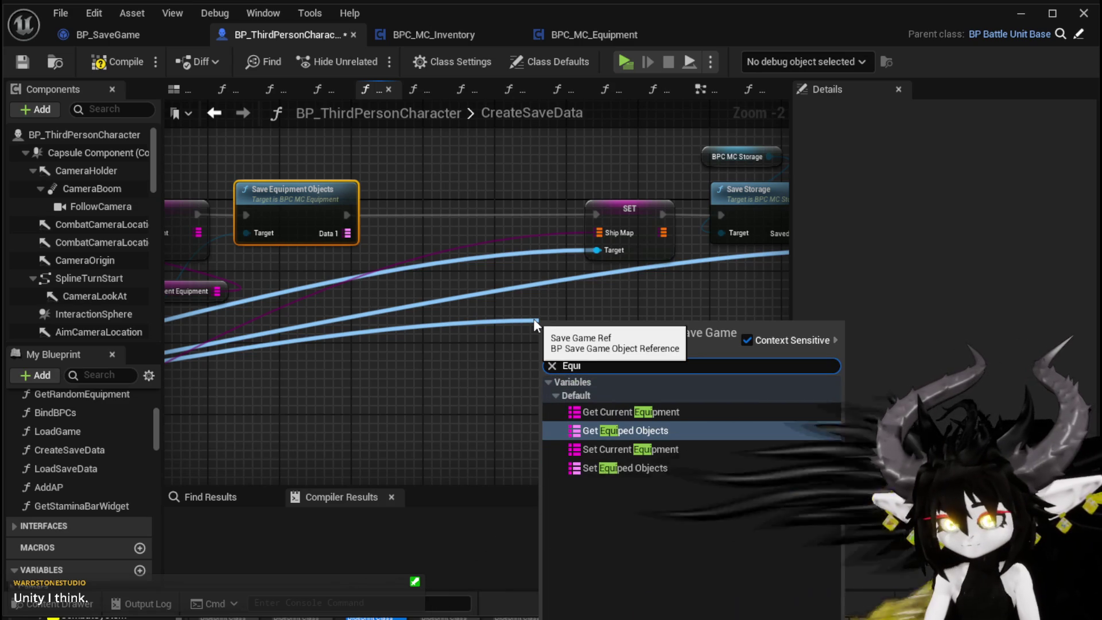
pyautogui.click(607, 467)
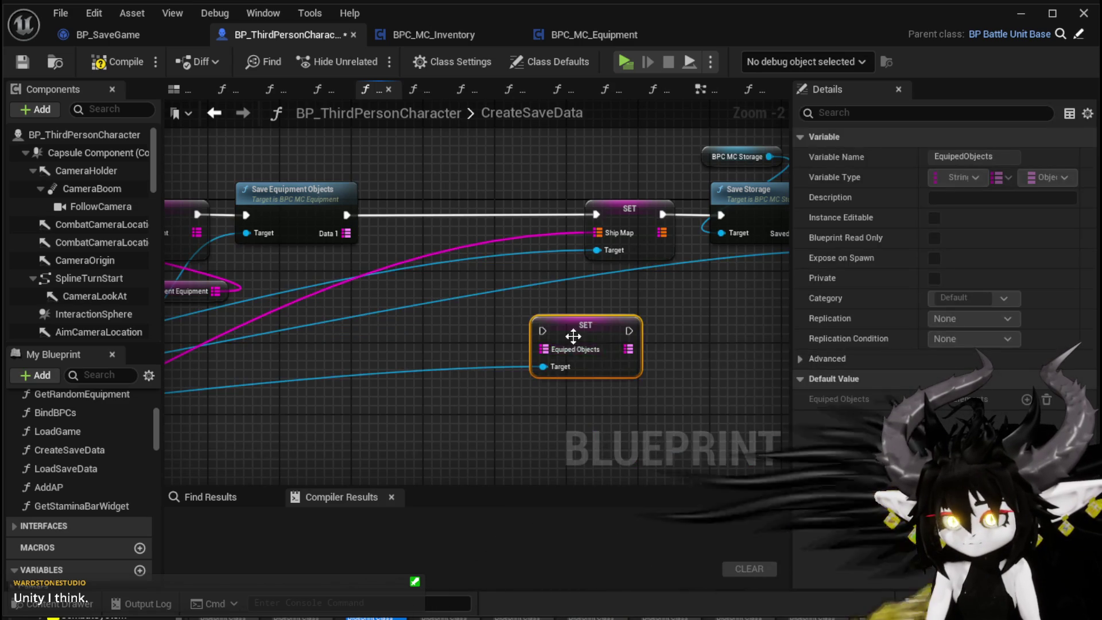
pyautogui.moveTo(571, 324); pyautogui.dragTo(437, 208)
pyautogui.moveTo(346, 215); pyautogui.dragTo(408, 214)
pyautogui.moveTo(495, 215); pyautogui.dragTo(596, 215)
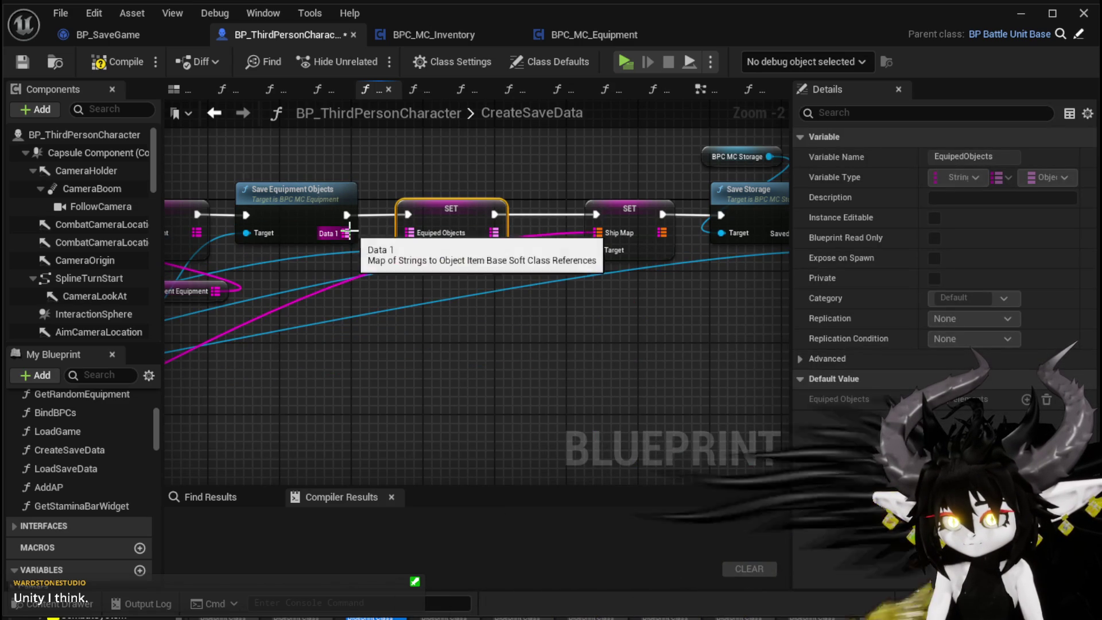
pyautogui.moveTo(346, 233); pyautogui.dragTo(409, 233)
pyautogui.click(354, 173)
pyautogui.moveTo(324, 173); pyautogui.dragTo(509, 165)
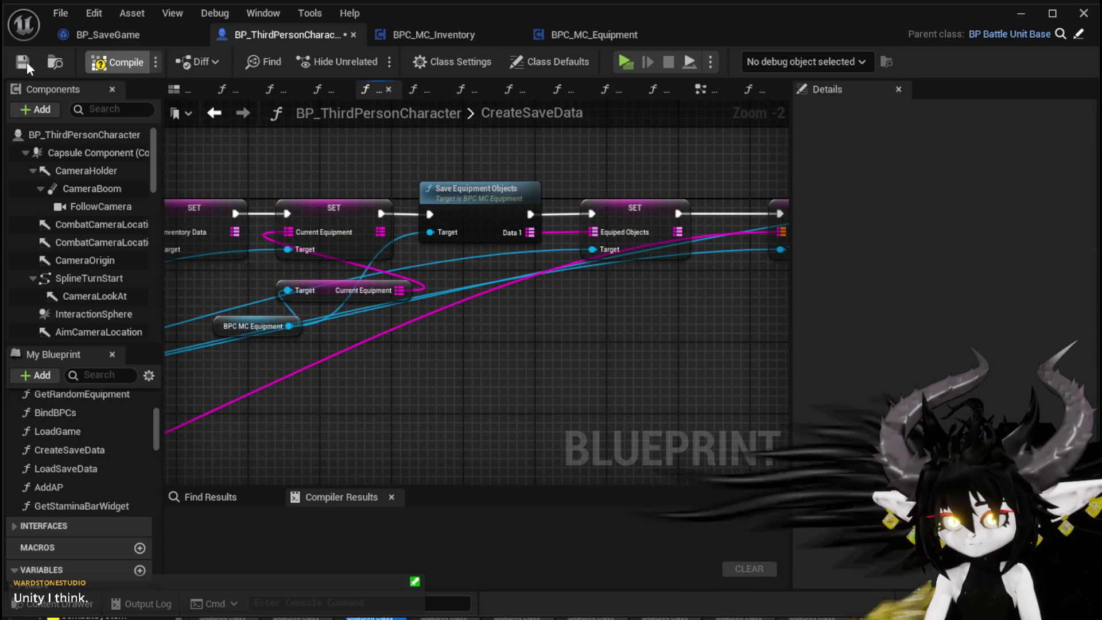
pyautogui.click(111, 63)
# Rename the SaveEquipmentObjects Return Node output from Data1 to Out.
pyautogui.doubleClick(483, 195)
pyautogui.moveTo(483, 196)
pyautogui.mouseDown()
pyautogui.moveTo(270, 454)
pyautogui.moveTo(310, 344)
pyautogui.mouseUp()
pyautogui.click(430, 311)
pyautogui.click(689, 379)
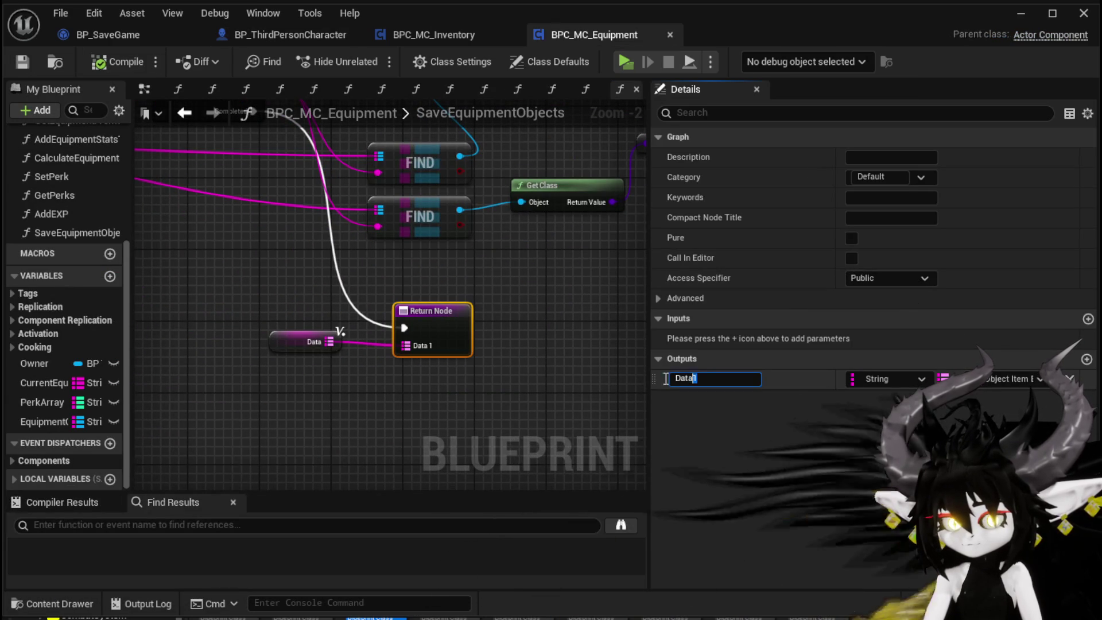
pyautogui.doubleClick(689, 379)
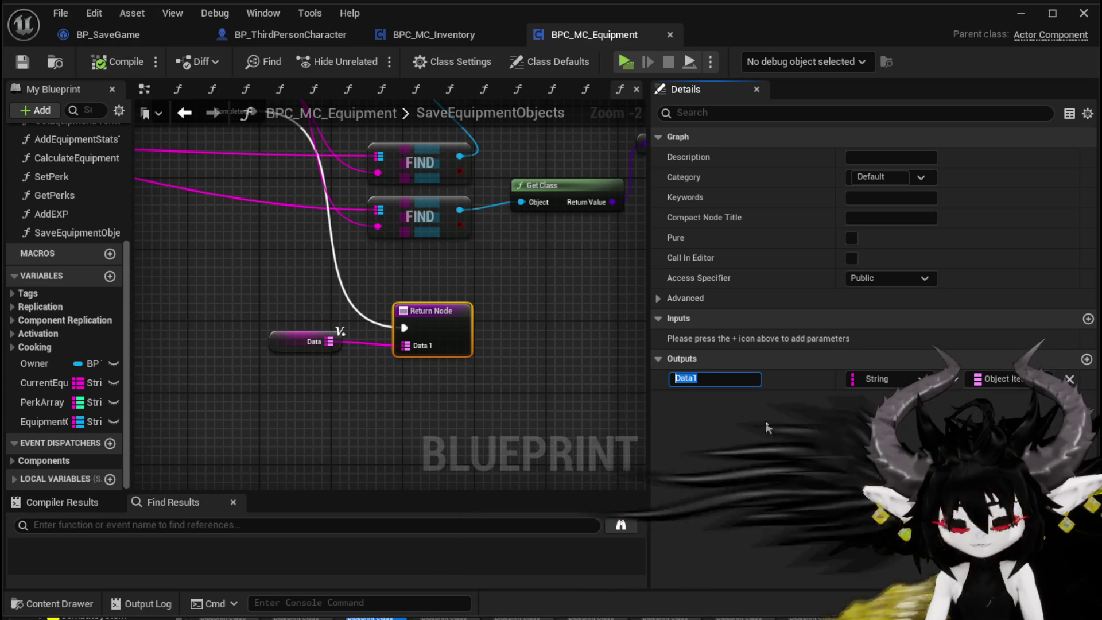
pyautogui.write('Out')
pyautogui.press('Return')
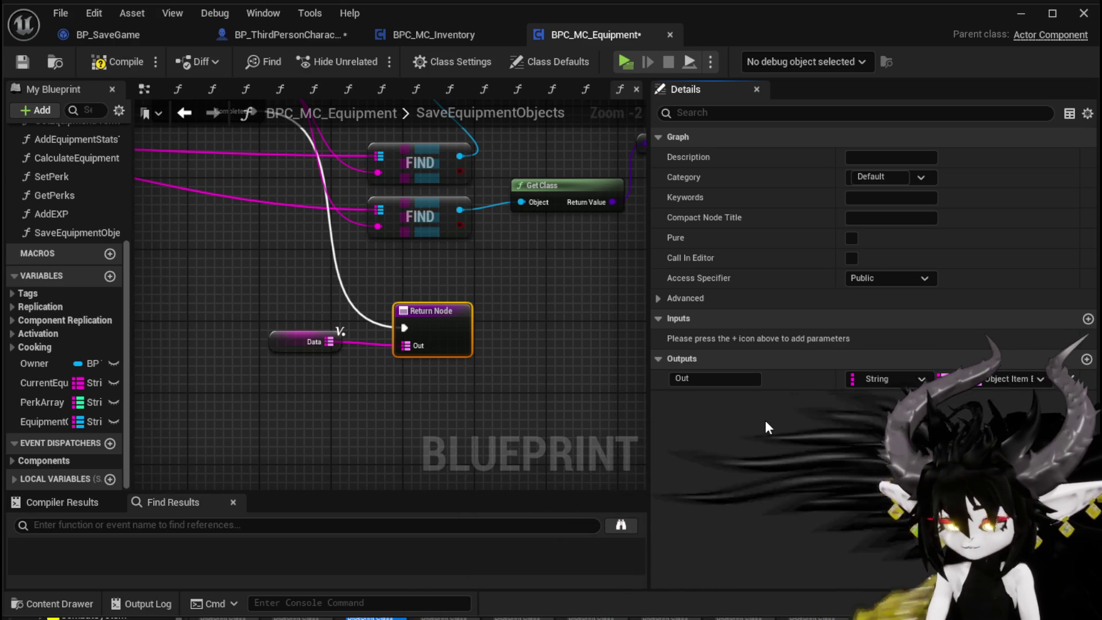
# Compile and save the equipment component, then go back to BP_ThirdPersonCharacter.
pyautogui.click(118, 62)
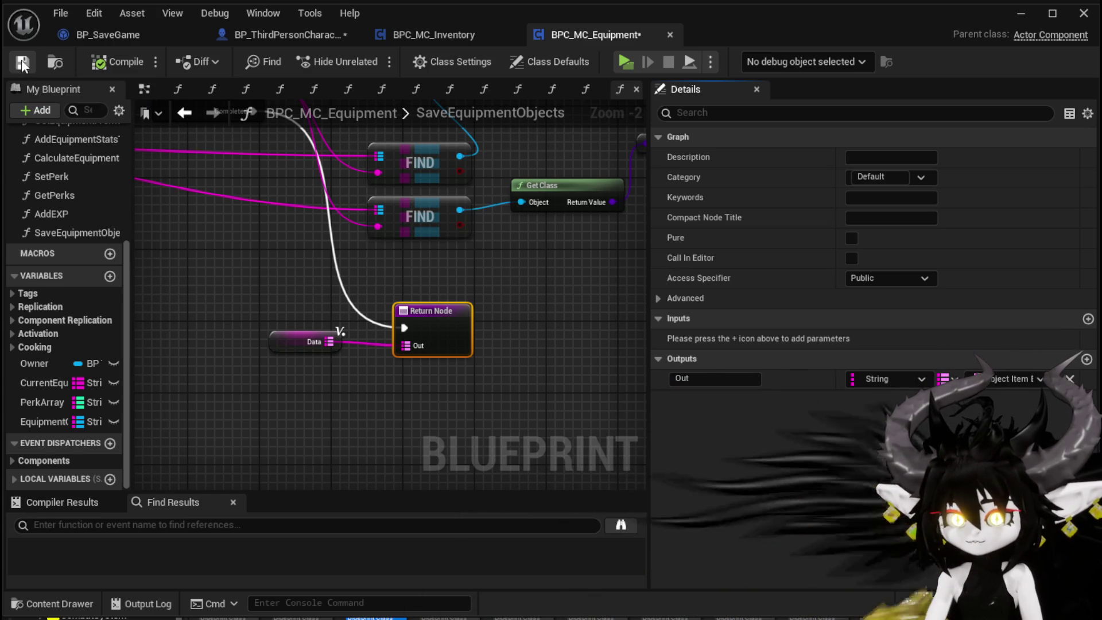
pyautogui.click(22, 62)
pyautogui.click(282, 35)
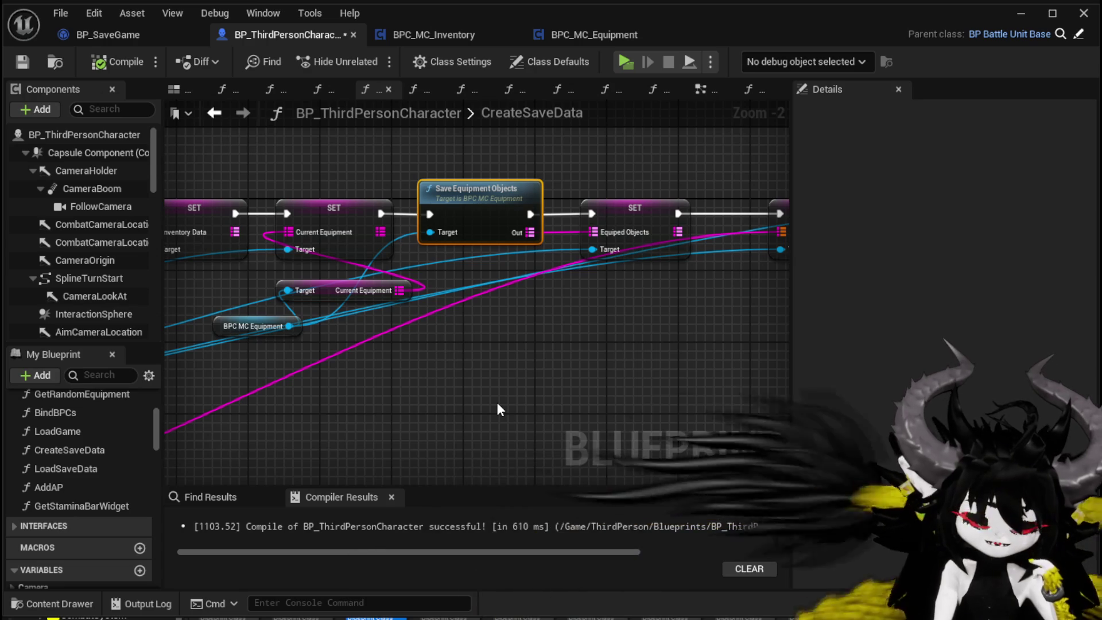
# Line up Save Equipment Objects with its set node and equipment getters, then save the character.
pyautogui.moveTo(497, 409); pyautogui.dragTo(441, 450)
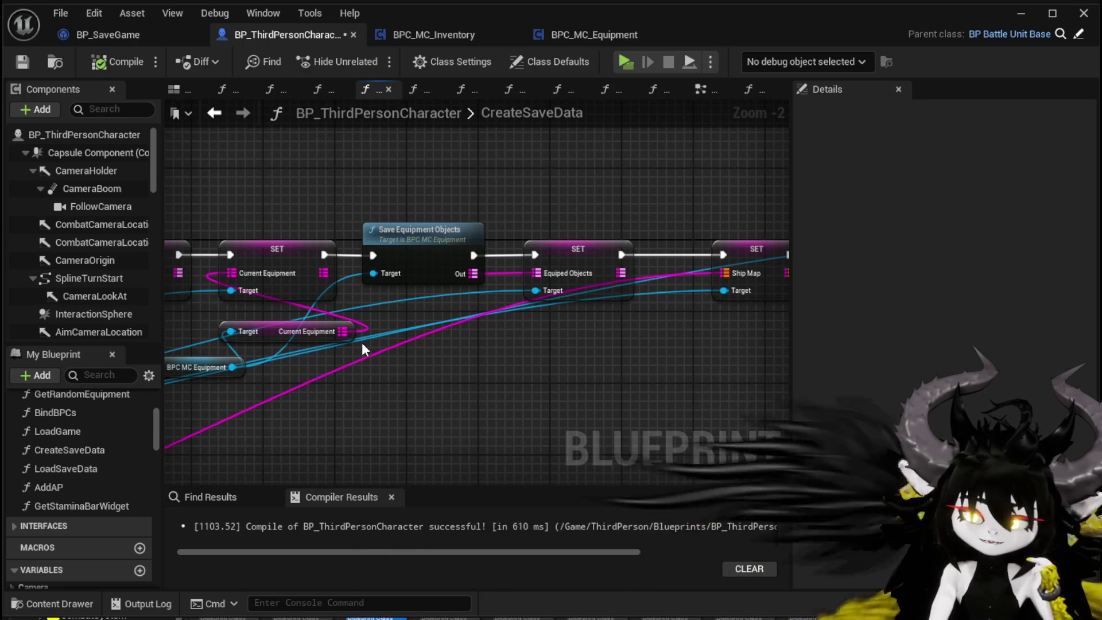
pyautogui.moveTo(295, 339); pyautogui.dragTo(405, 356)
pyautogui.moveTo(322, 420)
pyautogui.mouseDown()
pyautogui.moveTo(389, 349)
pyautogui.moveTo(295, 345)
pyautogui.mouseUp()
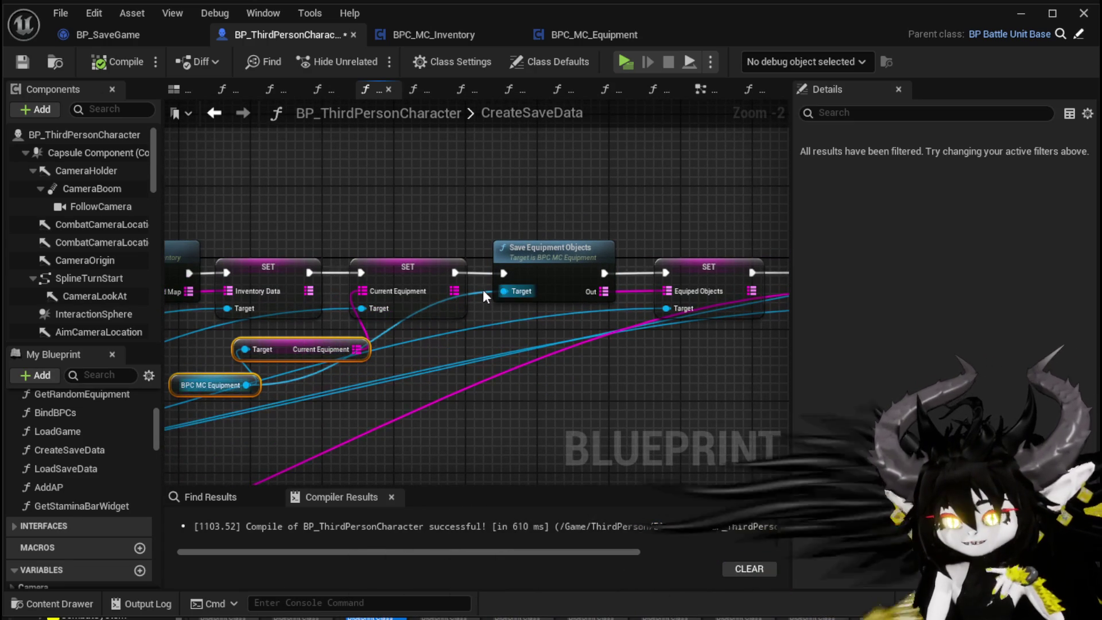
pyautogui.moveTo(557, 260); pyautogui.dragTo(583, 259)
pyautogui.moveTo(653, 240)
pyautogui.mouseDown()
pyautogui.moveTo(391, 236)
pyautogui.moveTo(505, 269)
pyautogui.moveTo(457, 258)
pyautogui.mouseUp()
pyautogui.click(475, 240)
pyautogui.click(22, 60)
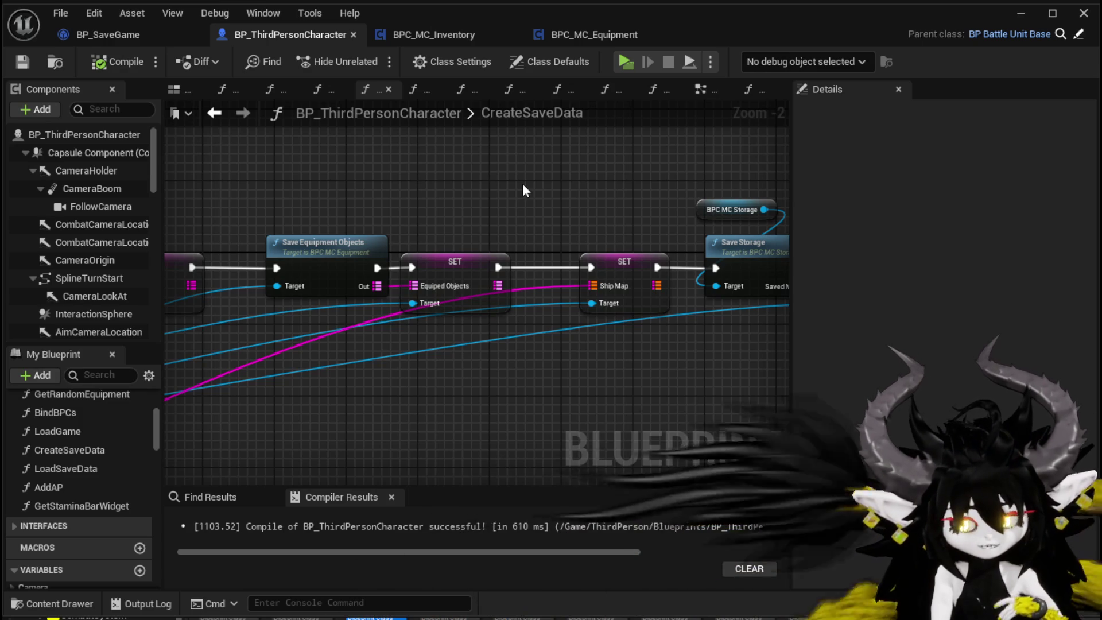
# Reposition the GameInstanceRef and SaveGameRef nodes within the CreateSaveData network.
pyautogui.scroll(-1, 522, 183)
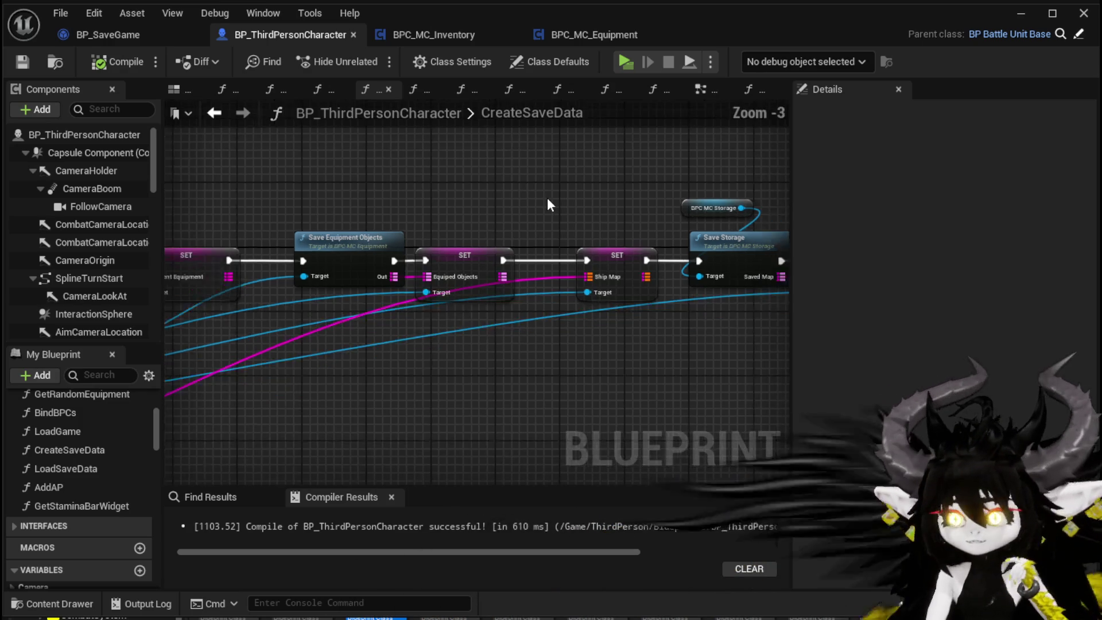
pyautogui.moveTo(466, 309)
pyautogui.mouseDown()
pyautogui.moveTo(463, 295)
pyautogui.moveTo(545, 301)
pyautogui.moveTo(560, 314)
pyautogui.mouseUp()
pyautogui.scroll(-1, 561, 314)
pyautogui.moveTo(363, 315)
pyautogui.mouseDown()
pyautogui.moveTo(451, 319)
pyautogui.moveTo(396, 332)
pyautogui.moveTo(547, 321)
pyautogui.mouseUp()
pyautogui.moveTo(290, 345)
pyautogui.mouseDown()
pyautogui.moveTo(402, 310)
pyautogui.moveTo(288, 282)
pyautogui.moveTo(234, 185)
pyautogui.moveTo(236, 211)
pyautogui.mouseUp()
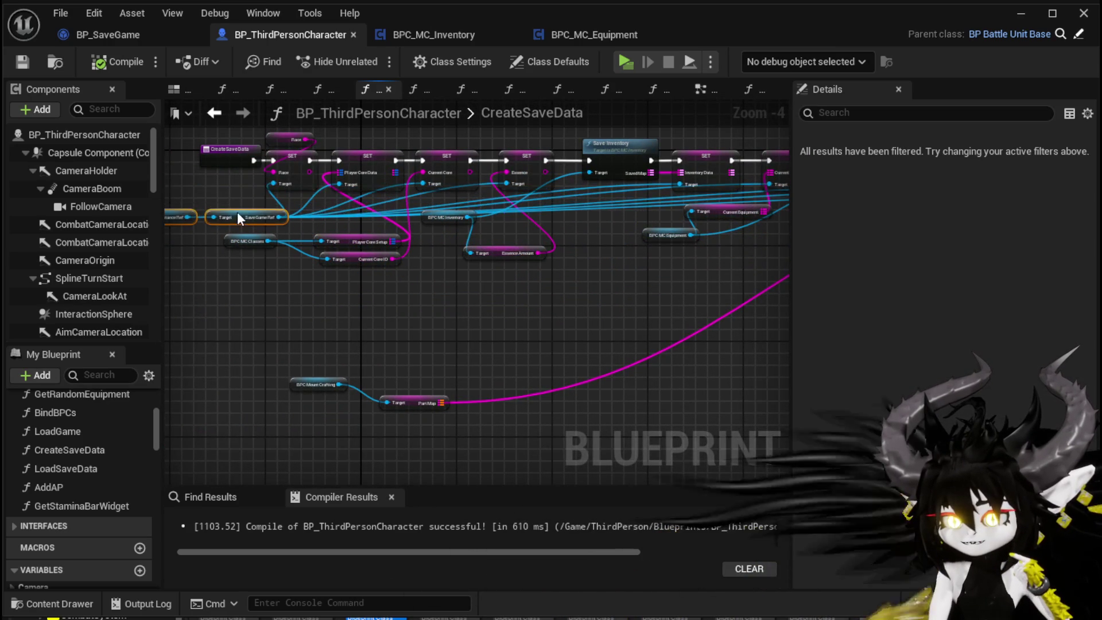
pyautogui.moveTo(688, 315)
pyautogui.mouseDown()
pyautogui.moveTo(614, 344)
pyautogui.moveTo(533, 329)
pyautogui.mouseUp()
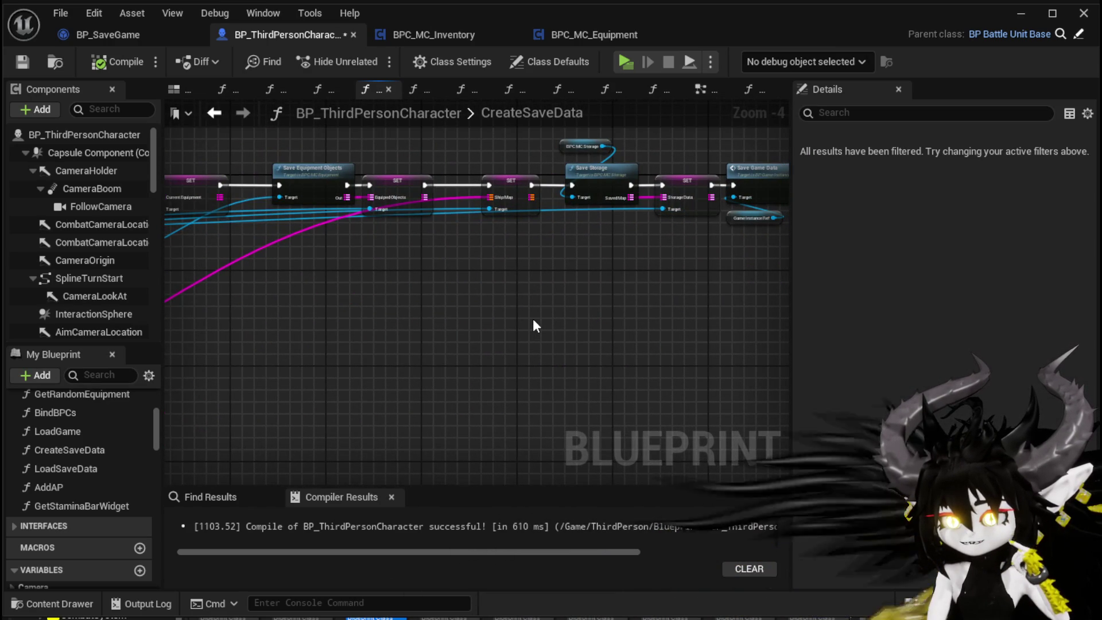
pyautogui.click(538, 325)
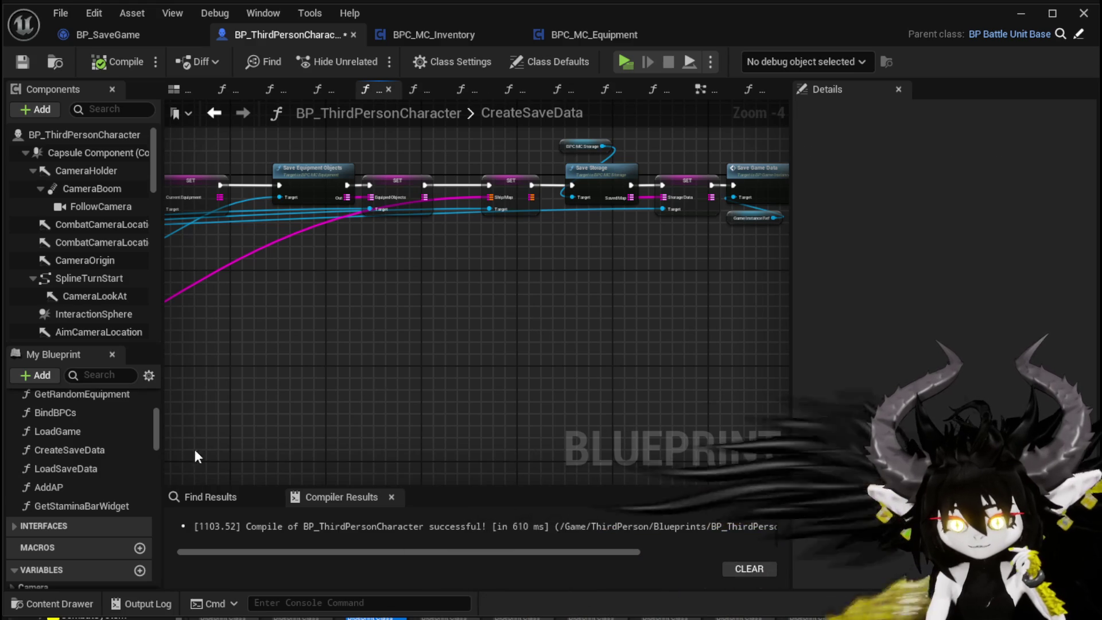
pyautogui.scroll(3, 395, 250)
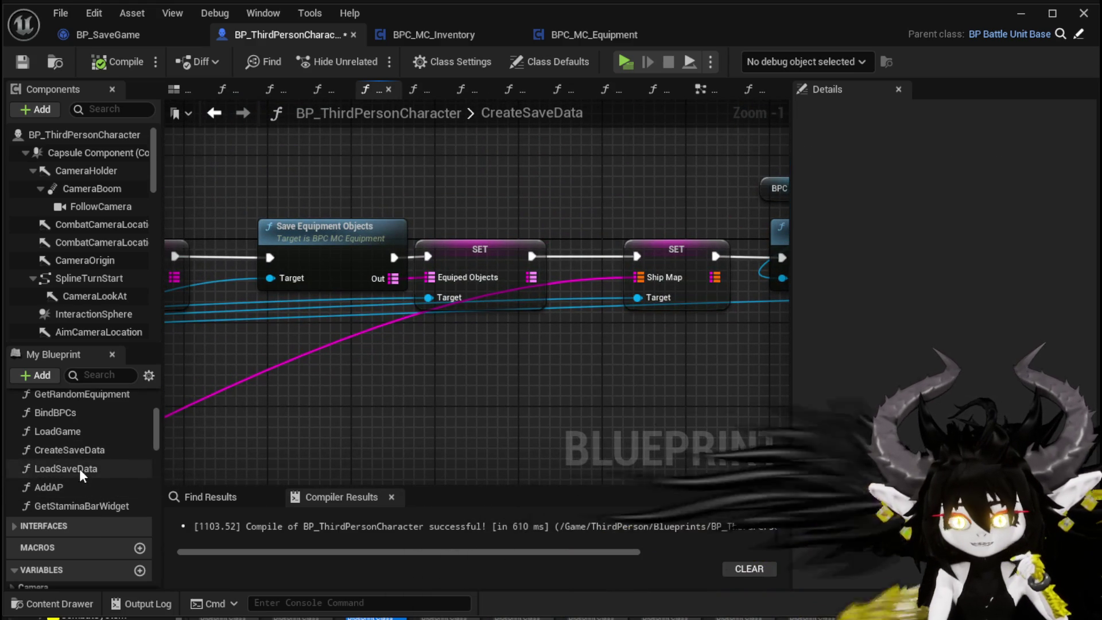
pyautogui.moveTo(359, 356); pyautogui.dragTo(521, 136)
pyautogui.click(277, 357)
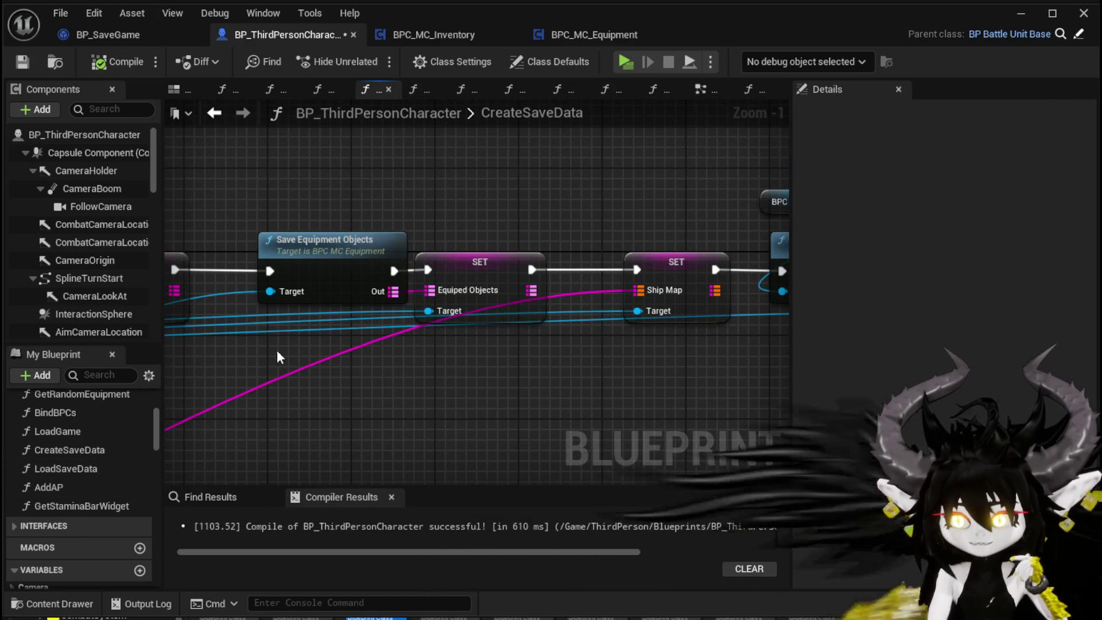
# In LoadSaveData, add a Get Equiped Objects node pulled from Save Game Ref.
pyautogui.doubleClick(74, 470)
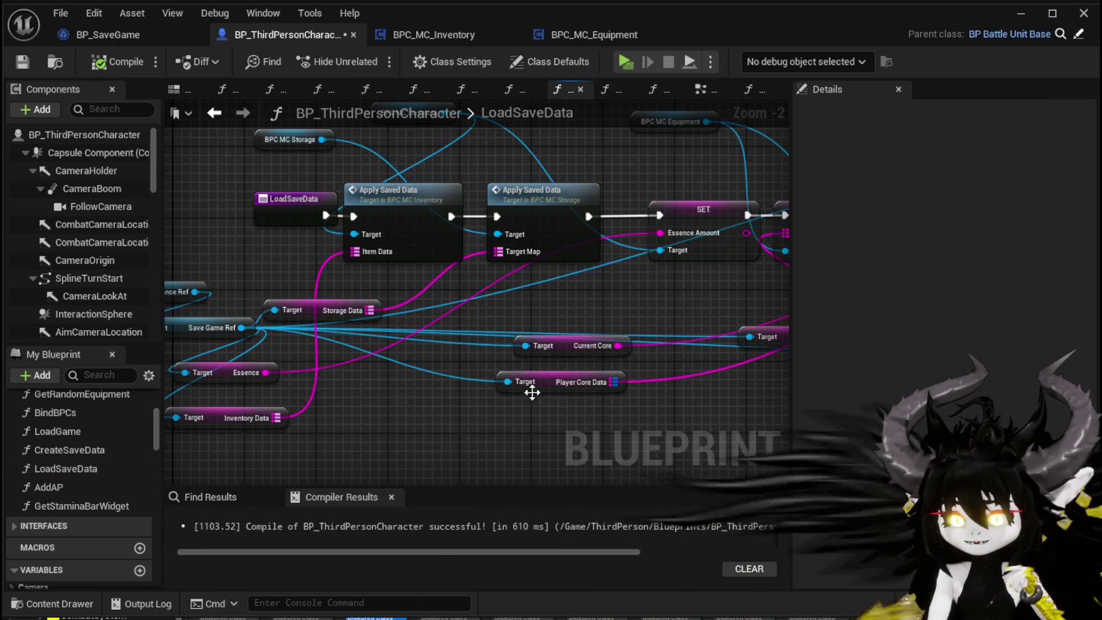
pyautogui.moveTo(465, 402)
pyautogui.mouseDown()
pyautogui.moveTo(559, 333)
pyautogui.moveTo(603, 335)
pyautogui.mouseUp()
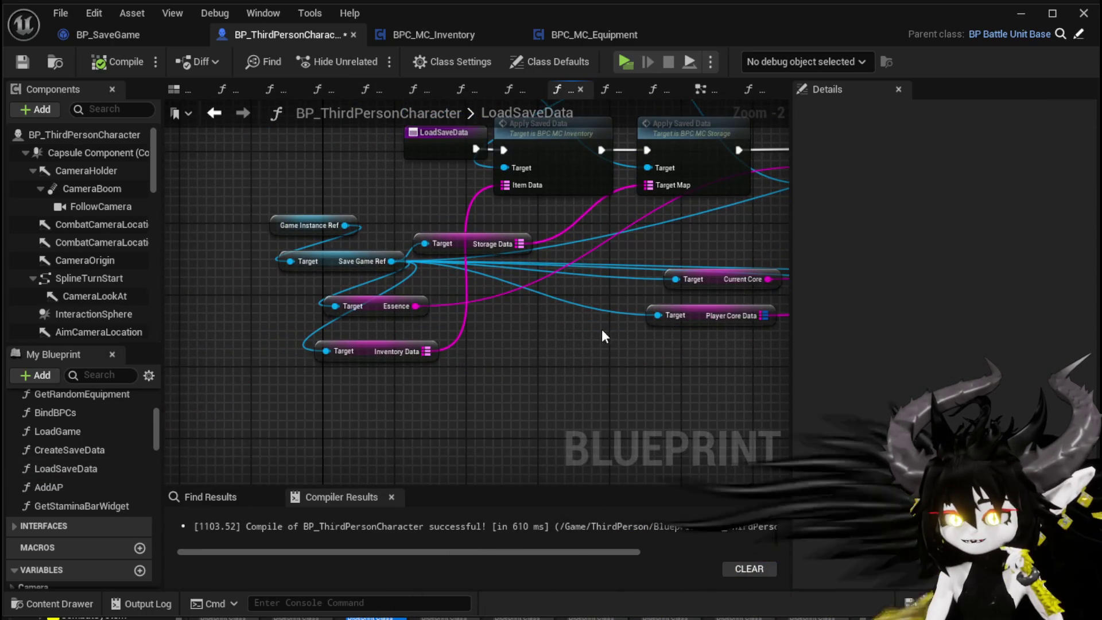
pyautogui.moveTo(392, 261)
pyautogui.mouseDown()
pyautogui.moveTo(398, 363)
pyautogui.moveTo(370, 397)
pyautogui.mouseUp()
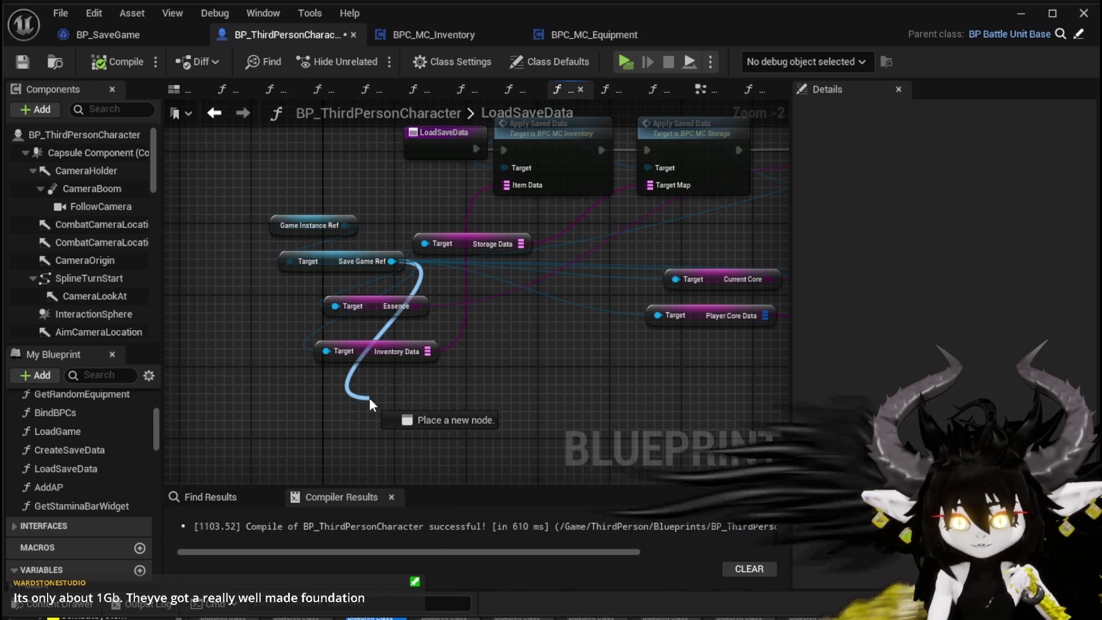
pyautogui.moveTo(369, 398); pyautogui.dragTo(370, 398)
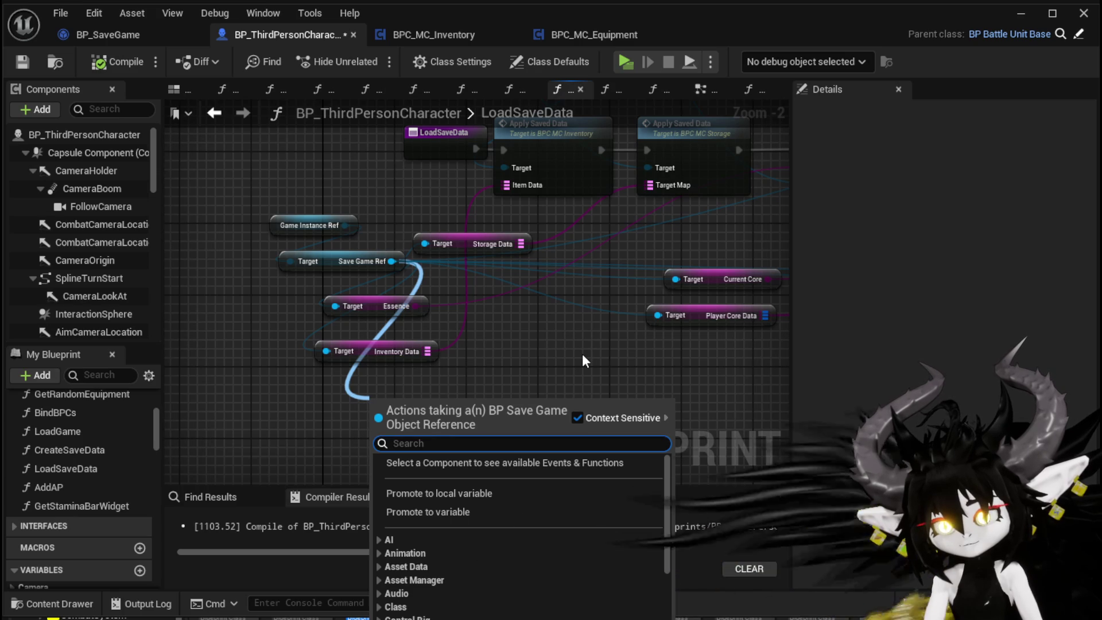
pyautogui.write('Equi')
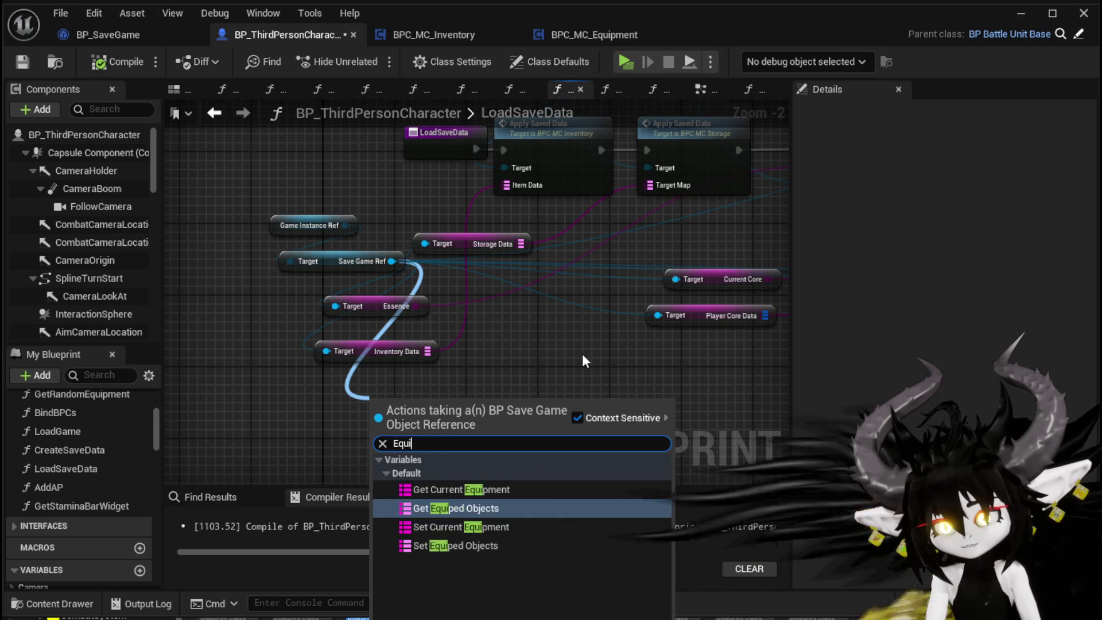
pyautogui.click(468, 509)
pyautogui.moveTo(293, 428)
pyautogui.mouseDown()
pyautogui.moveTo(378, 418)
pyautogui.moveTo(622, 427)
pyautogui.mouseUp()
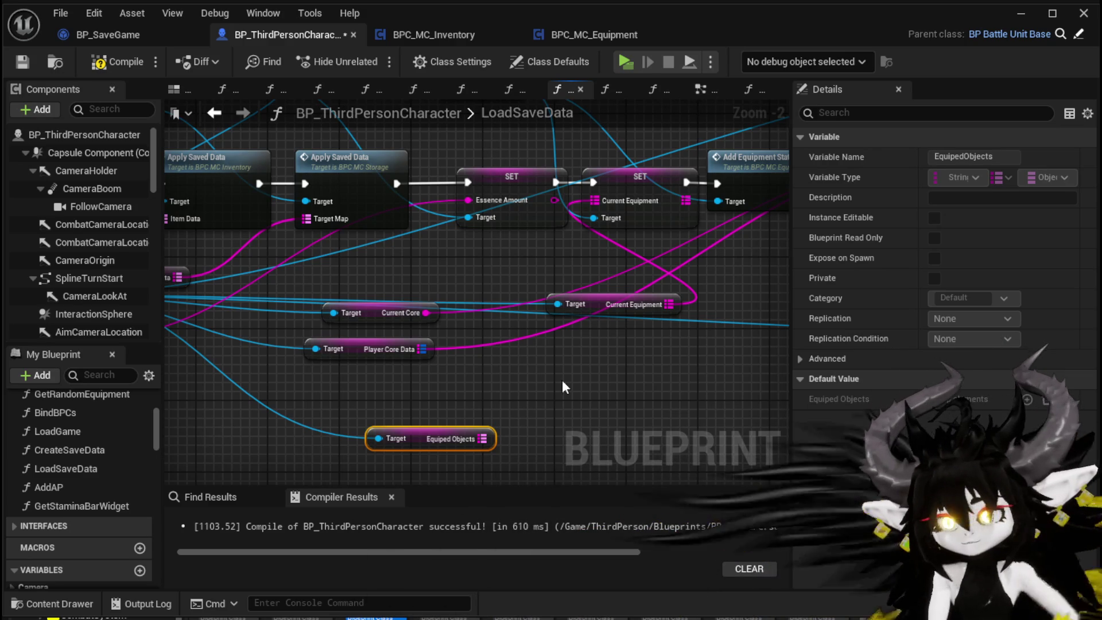
# Survey the LoadSaveData graph through the Player Core Data and Equiped Objects getters.
pyautogui.scroll(-2, 562, 380)
pyautogui.moveTo(562, 379)
pyautogui.mouseDown()
pyautogui.moveTo(230, 409)
pyautogui.moveTo(381, 327)
pyautogui.moveTo(359, 287)
pyautogui.moveTo(423, 362)
pyautogui.moveTo(225, 401)
pyautogui.moveTo(368, 274)
pyautogui.moveTo(429, 297)
pyautogui.moveTo(563, 287)
pyautogui.moveTo(426, 309)
pyautogui.moveTo(391, 245)
pyautogui.mouseUp()
pyautogui.scroll(4, 439, 280)
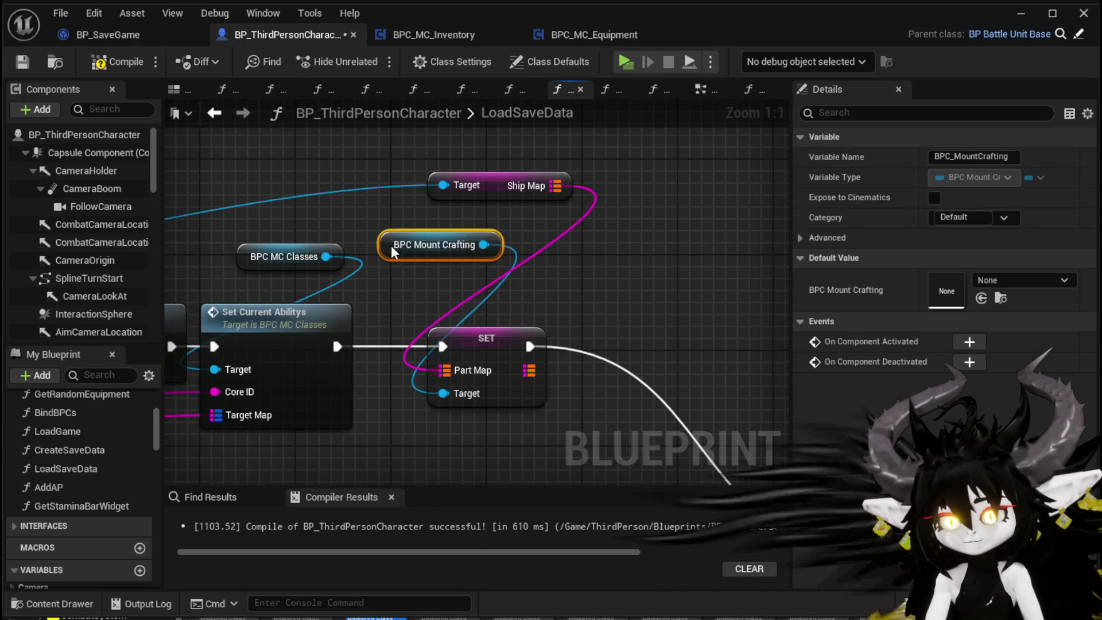
pyautogui.click(474, 346)
pyautogui.scroll(-2, 474, 346)
pyautogui.moveTo(274, 287)
pyautogui.mouseDown()
pyautogui.moveTo(550, 267)
pyautogui.moveTo(443, 246)
pyautogui.moveTo(505, 252)
pyautogui.moveTo(382, 266)
pyautogui.mouseUp()
pyautogui.moveTo(275, 408)
pyautogui.mouseDown()
pyautogui.moveTo(489, 370)
pyautogui.moveTo(246, 393)
pyautogui.moveTo(639, 297)
pyautogui.moveTo(700, 255)
pyautogui.moveTo(591, 245)
pyautogui.moveTo(544, 365)
pyautogui.moveTo(353, 349)
pyautogui.moveTo(581, 331)
pyautogui.mouseUp()
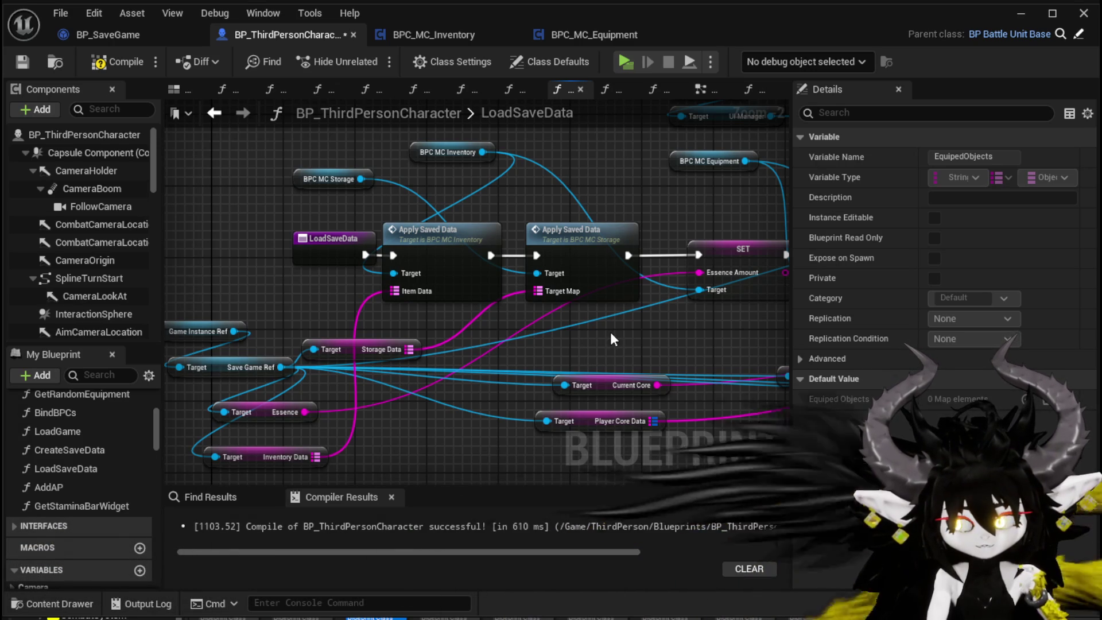
# Move the Ship Map, Current Equipment, Current Core and Storage Data getters, then open storage ApplySavedData.
pyautogui.moveTo(611, 332)
pyautogui.mouseDown()
pyautogui.moveTo(504, 319)
pyautogui.moveTo(537, 319)
pyautogui.moveTo(387, 326)
pyautogui.moveTo(394, 395)
pyautogui.mouseUp()
pyautogui.moveTo(474, 151)
pyautogui.mouseDown()
pyautogui.moveTo(418, 358)
pyautogui.moveTo(440, 307)
pyautogui.moveTo(519, 299)
pyautogui.mouseUp()
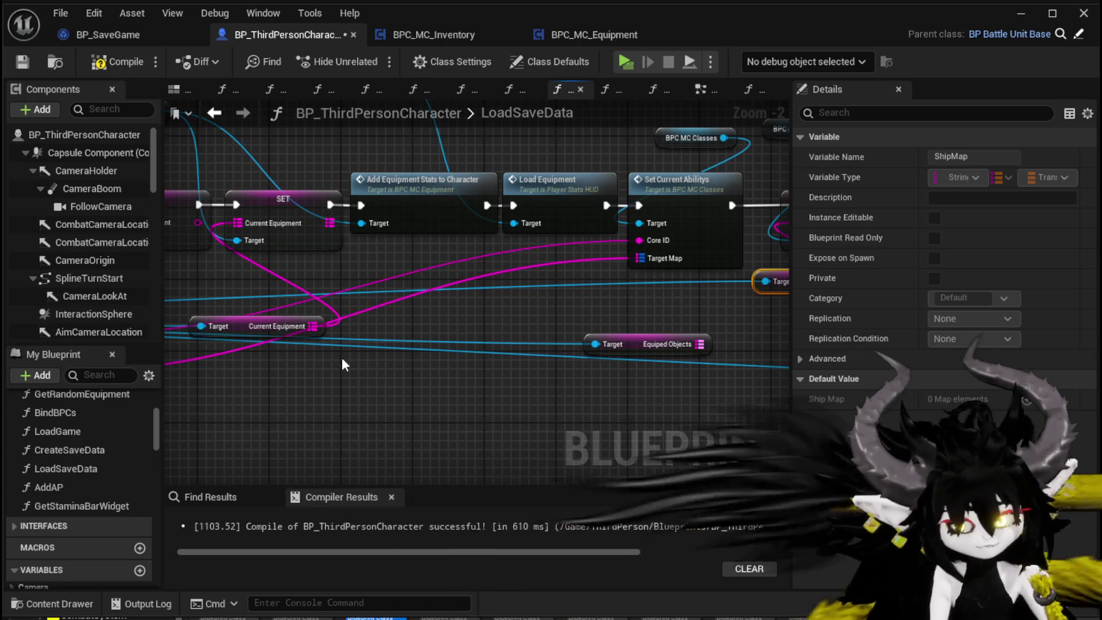
pyautogui.moveTo(309, 358)
pyautogui.mouseDown()
pyautogui.moveTo(521, 325)
pyautogui.moveTo(431, 325)
pyautogui.moveTo(429, 297)
pyautogui.moveTo(453, 280)
pyautogui.mouseUp()
pyautogui.moveTo(208, 337)
pyautogui.mouseDown()
pyautogui.moveTo(436, 329)
pyautogui.moveTo(460, 296)
pyautogui.moveTo(597, 327)
pyautogui.moveTo(538, 293)
pyautogui.mouseUp()
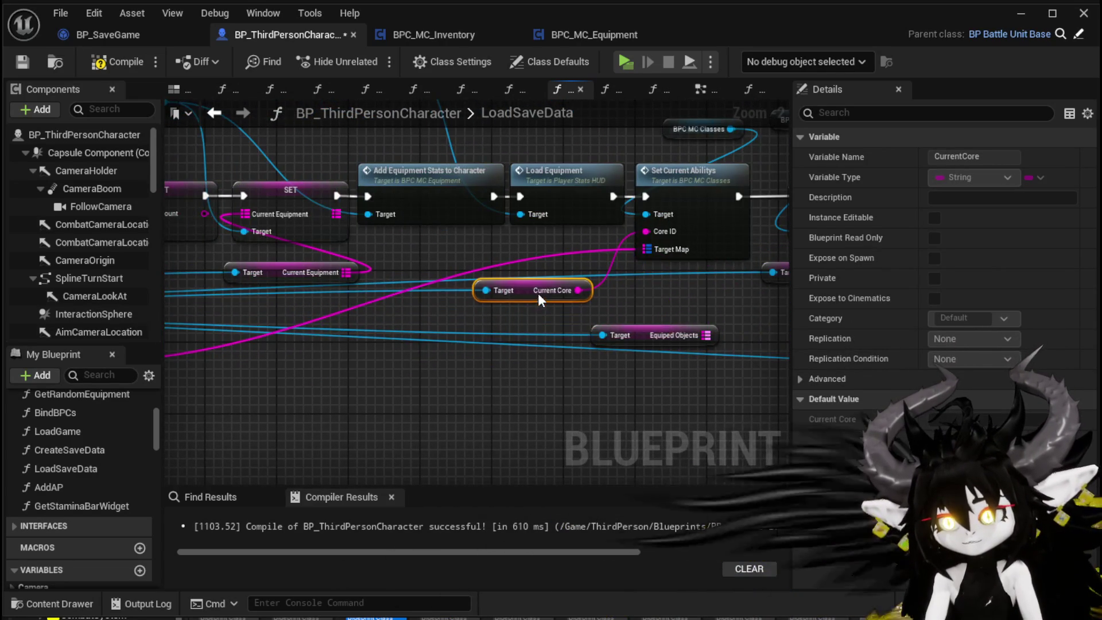
pyautogui.moveTo(413, 310); pyautogui.dragTo(769, 319)
pyautogui.moveTo(545, 343); pyautogui.dragTo(660, 349)
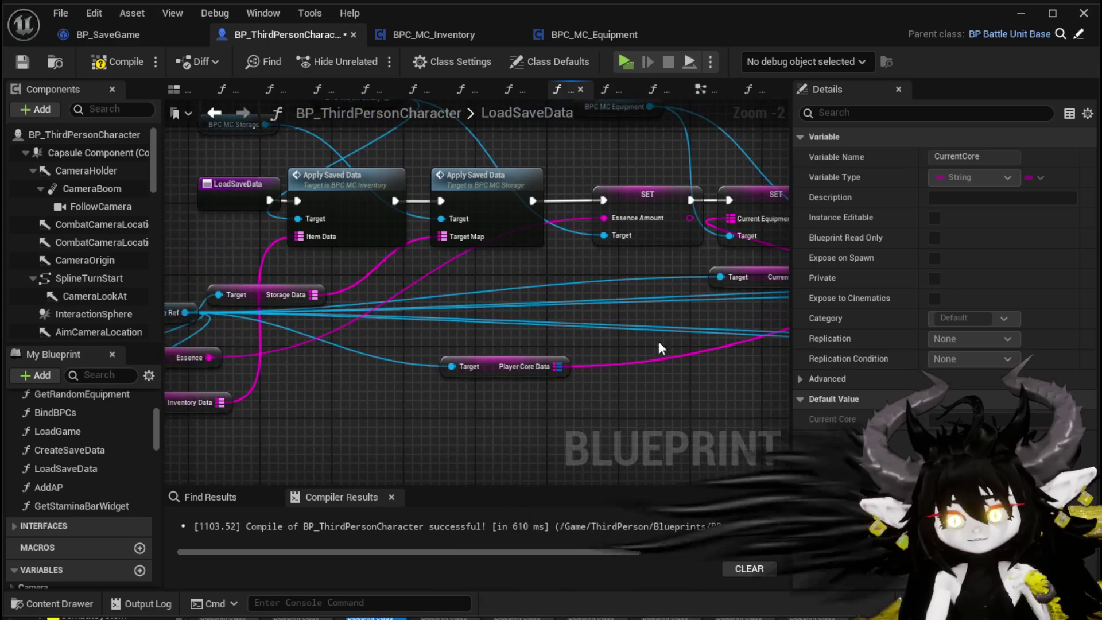
pyautogui.moveTo(256, 292)
pyautogui.mouseDown()
pyautogui.moveTo(381, 275)
pyautogui.moveTo(350, 264)
pyautogui.moveTo(380, 269)
pyautogui.mouseUp()
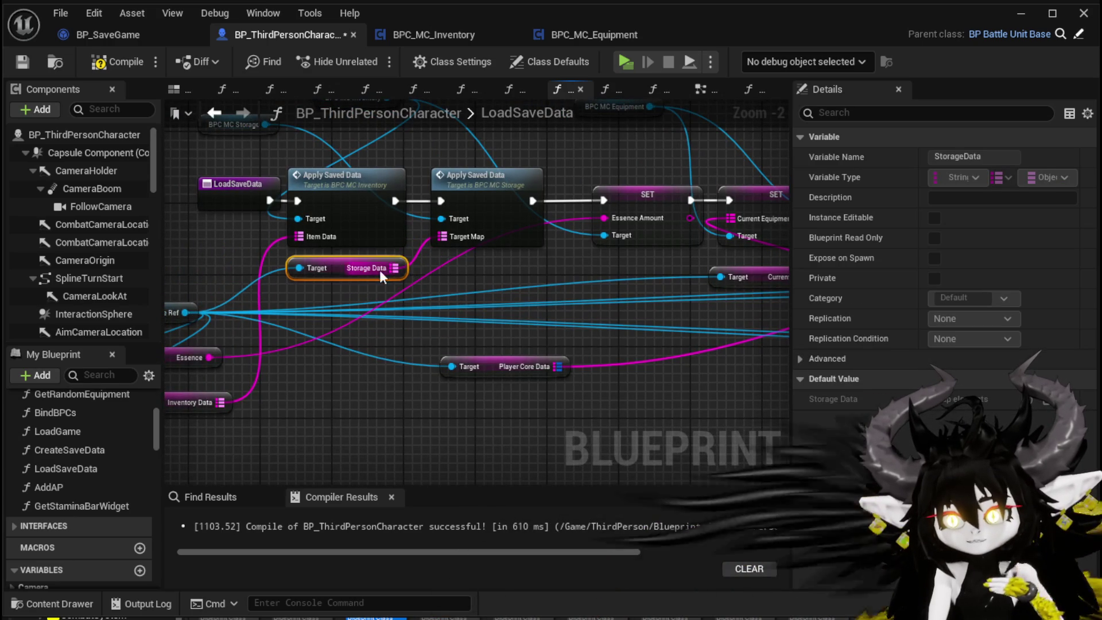
pyautogui.moveTo(485, 273)
pyautogui.mouseDown()
pyautogui.moveTo(534, 271)
pyautogui.moveTo(508, 376)
pyautogui.moveTo(508, 354)
pyautogui.moveTo(445, 338)
pyautogui.moveTo(566, 301)
pyautogui.moveTo(411, 325)
pyautogui.mouseUp()
pyautogui.click(411, 324)
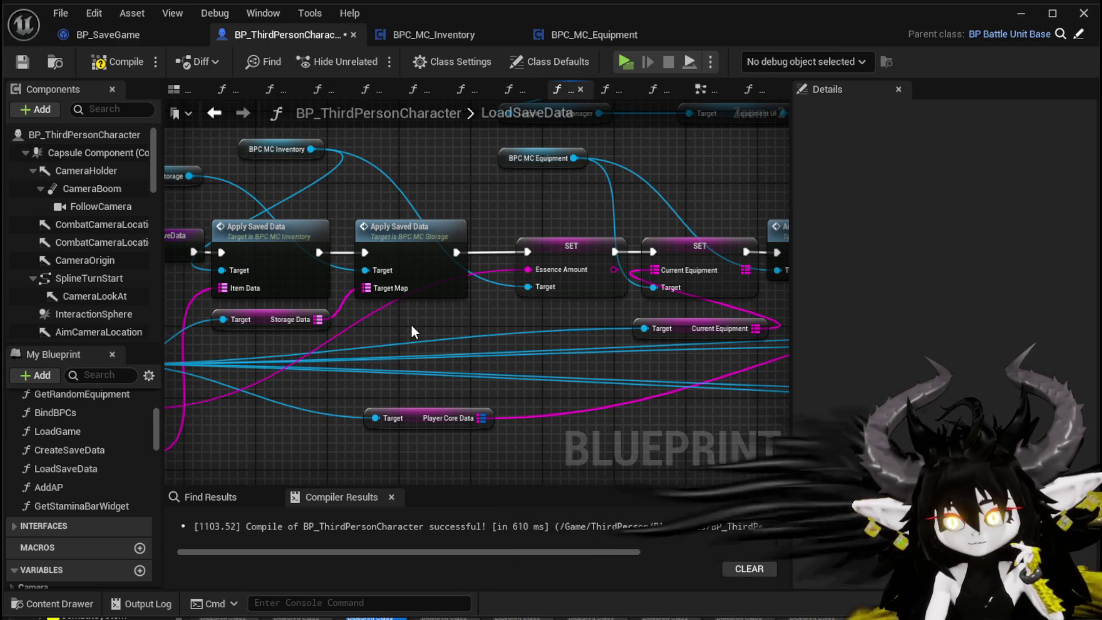
pyautogui.doubleClick(408, 249)
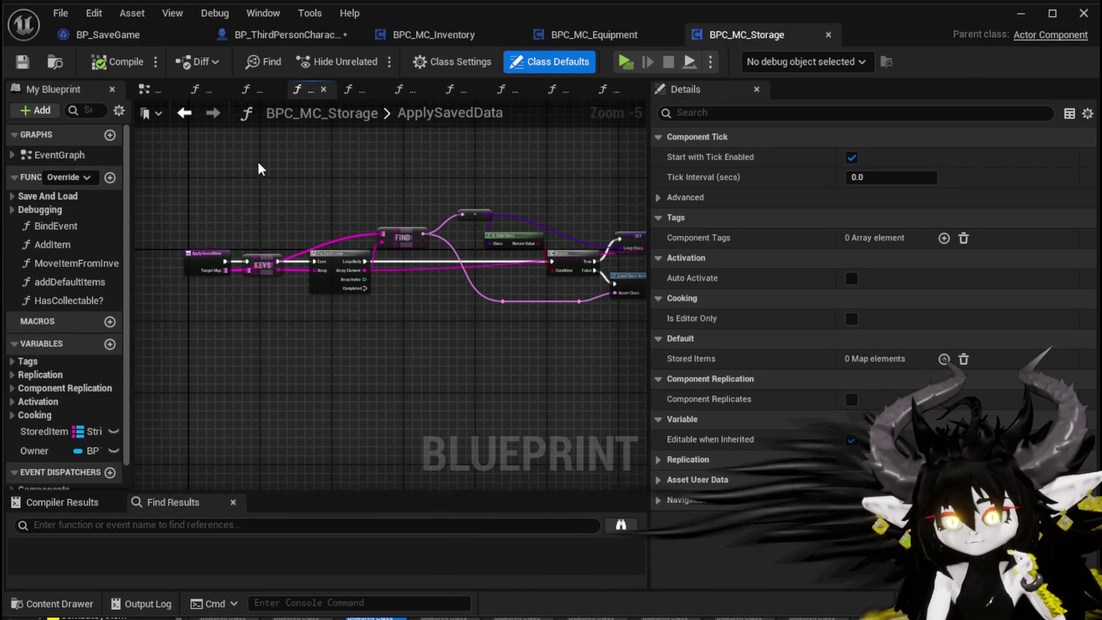
# Select and zoom around the storage ApplySavedData nodes, including Append and ADD.
pyautogui.moveTo(257, 163)
pyautogui.mouseDown()
pyautogui.moveTo(617, 340)
pyautogui.moveTo(694, 363)
pyautogui.moveTo(445, 359)
pyautogui.moveTo(557, 318)
pyautogui.moveTo(497, 336)
pyautogui.mouseUp()
pyautogui.scroll(5, 497, 336)
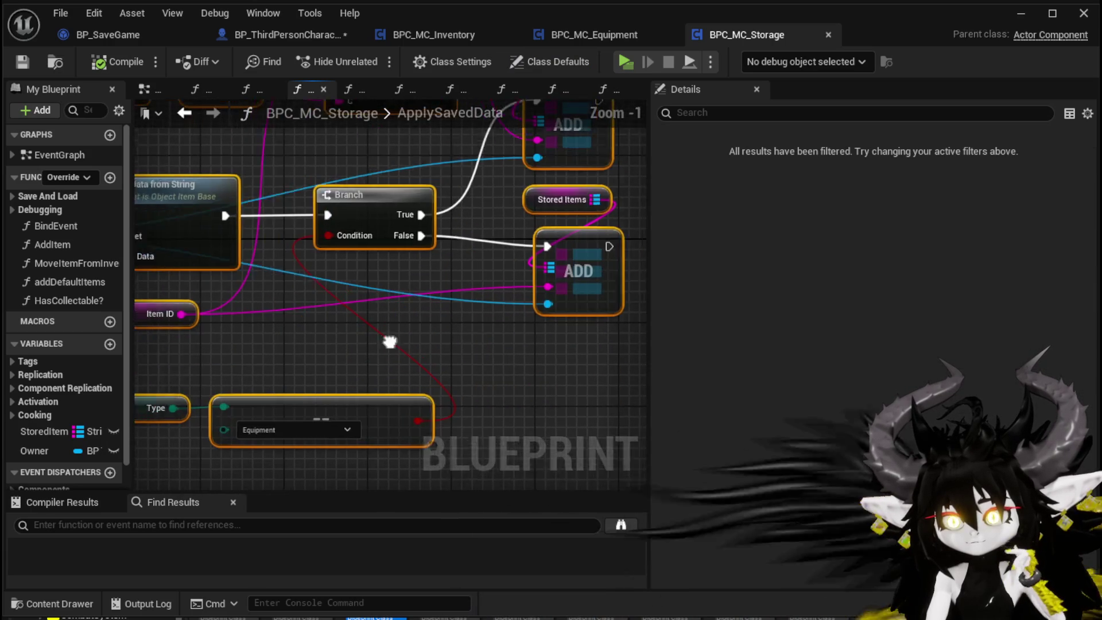
pyautogui.scroll(-3, 477, 335)
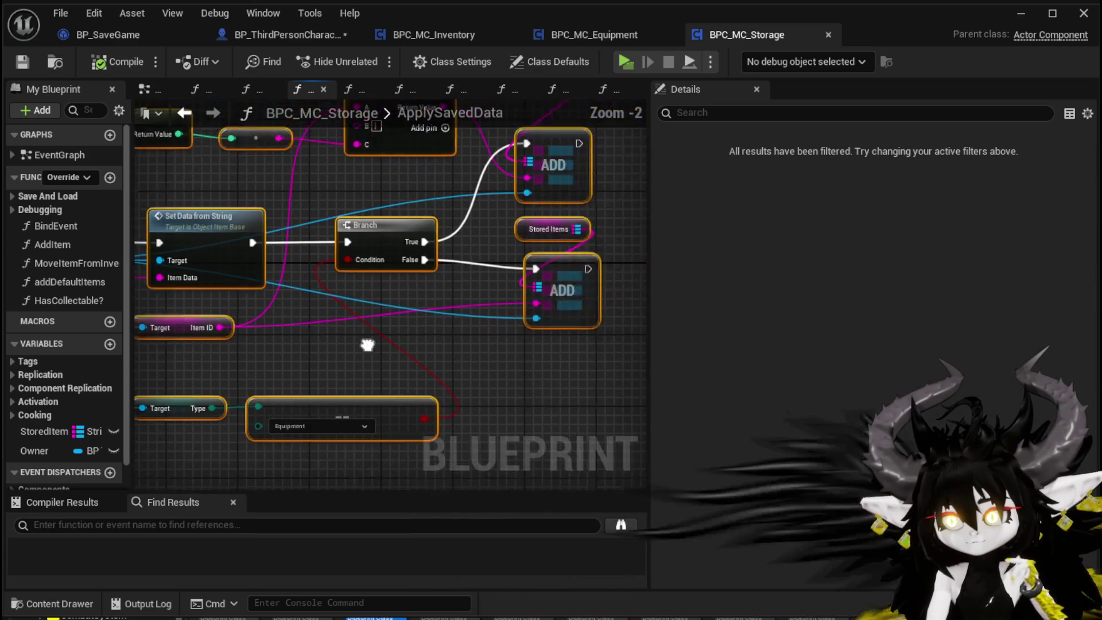
pyautogui.moveTo(333, 422)
pyautogui.mouseDown()
pyautogui.moveTo(370, 425)
pyautogui.moveTo(375, 403)
pyautogui.moveTo(333, 393)
pyautogui.moveTo(401, 381)
pyautogui.mouseUp()
pyautogui.scroll(-2, 450, 379)
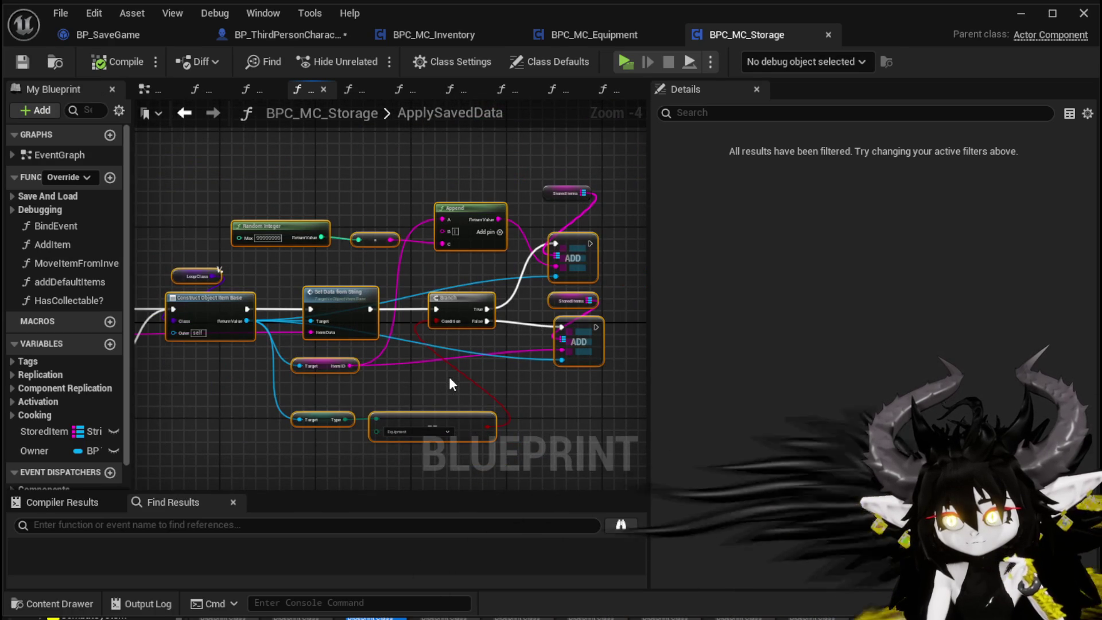
pyautogui.scroll(-2, 376, 230)
pyautogui.moveTo(376, 229); pyautogui.dragTo(418, 209)
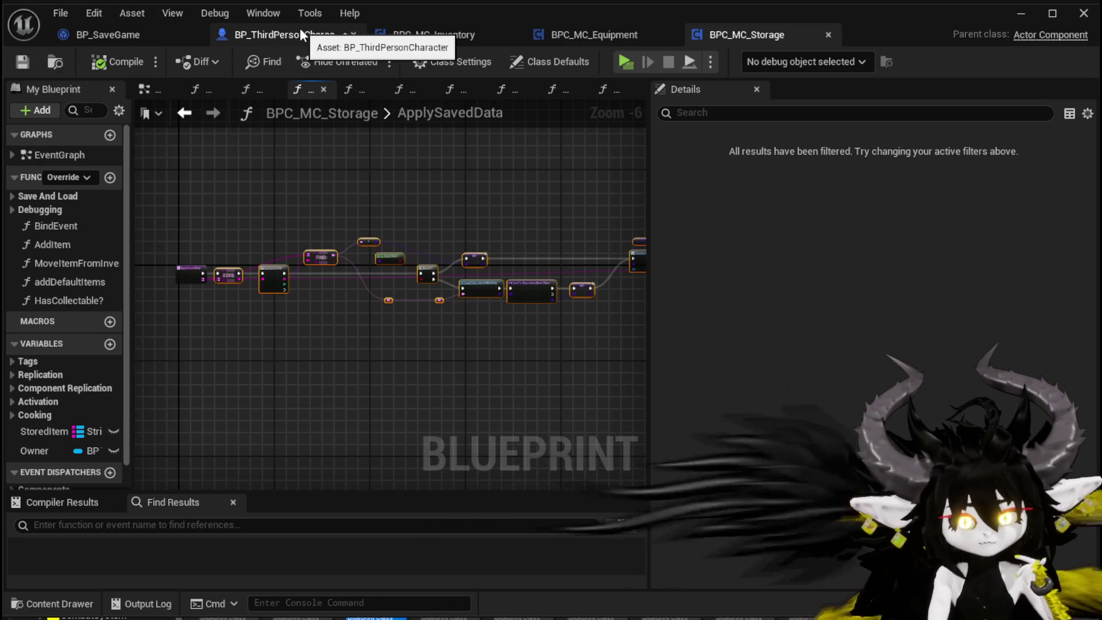
# Compare it against the equipment component's SaveEquipmentObjects function, ending on BPC_MC_Equipment.
pyautogui.click(567, 40)
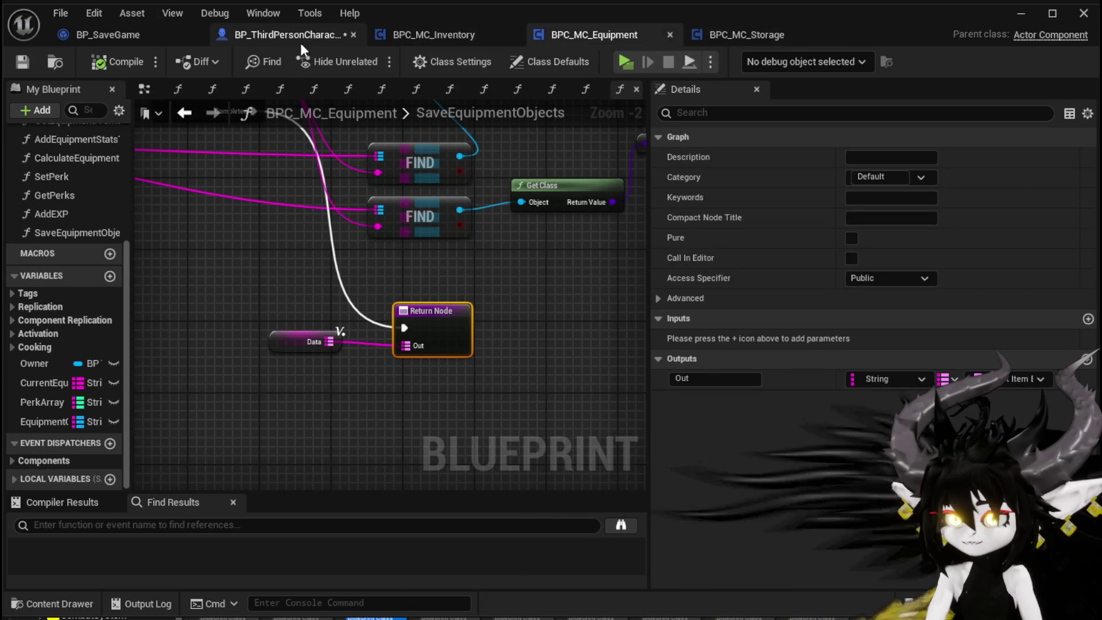
pyautogui.scroll(-3, 170, 242)
pyautogui.moveTo(171, 242); pyautogui.dragTo(372, 310)
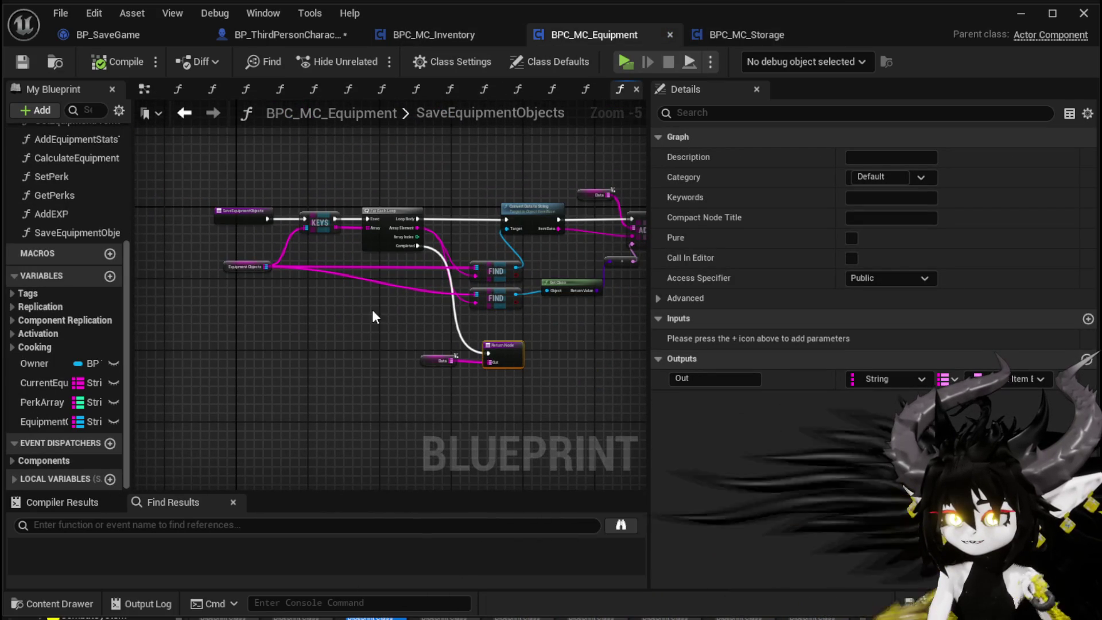
pyautogui.click(759, 36)
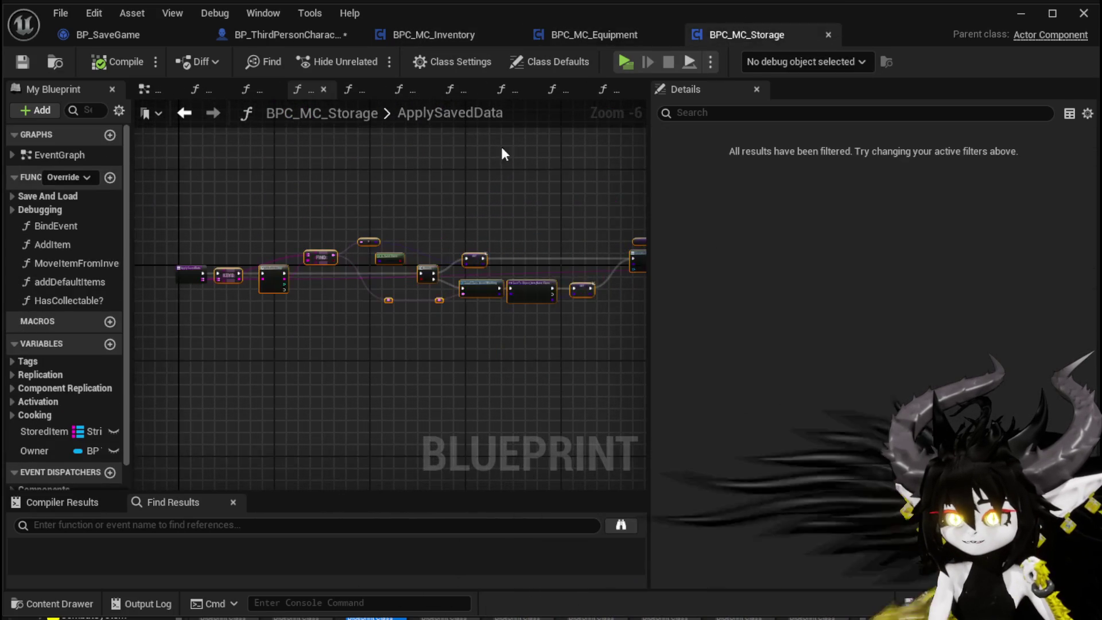
pyautogui.scroll(3, 231, 256)
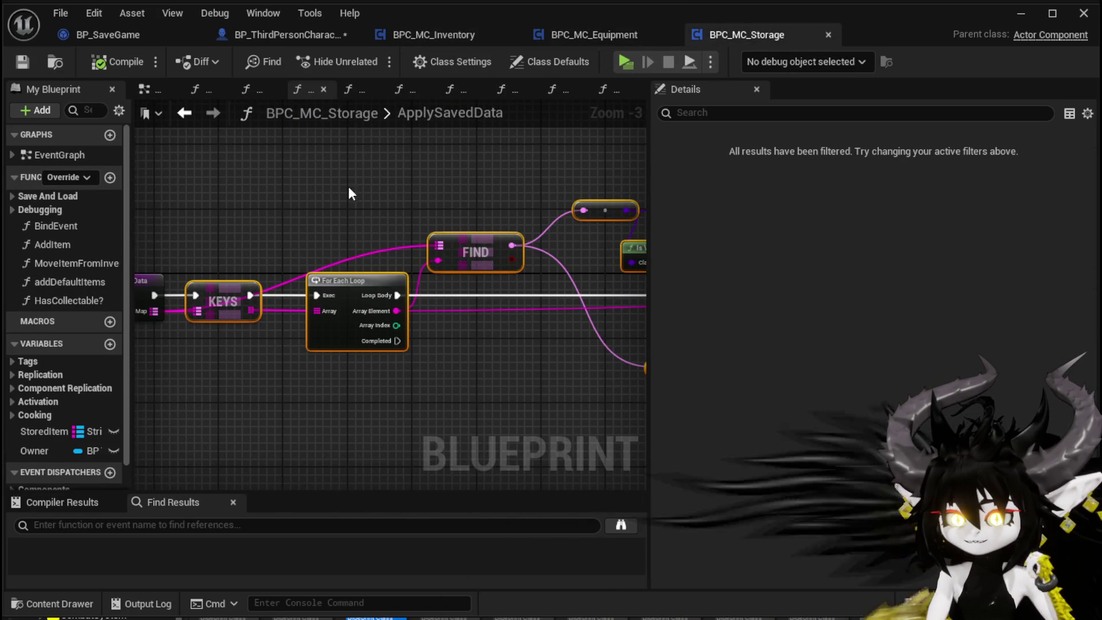
pyautogui.moveTo(352, 189); pyautogui.dragTo(484, 179)
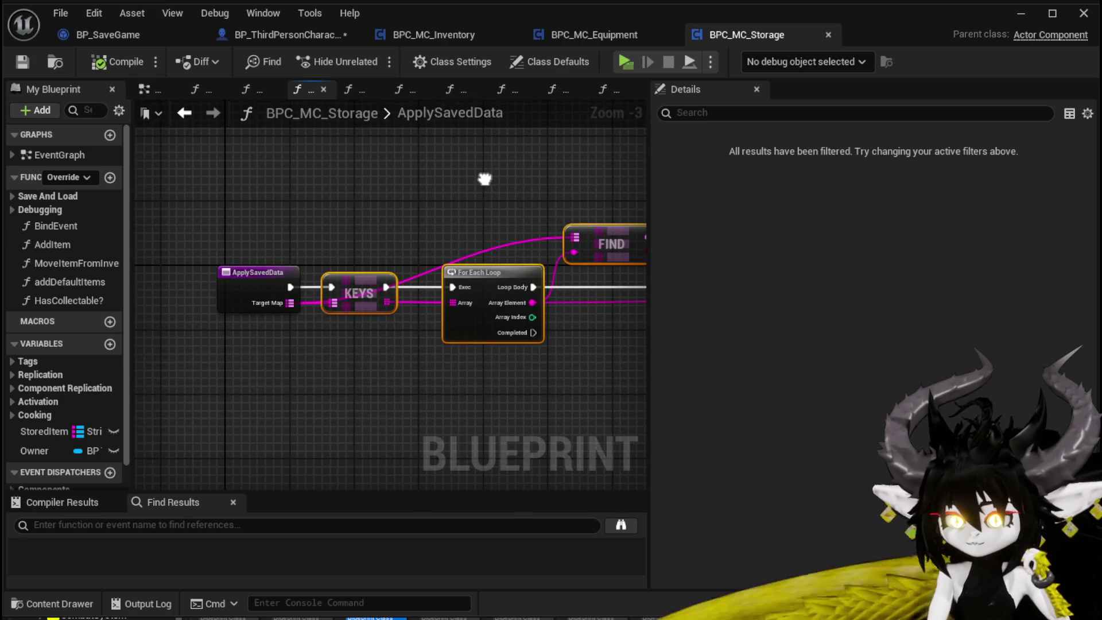
pyautogui.click(597, 28)
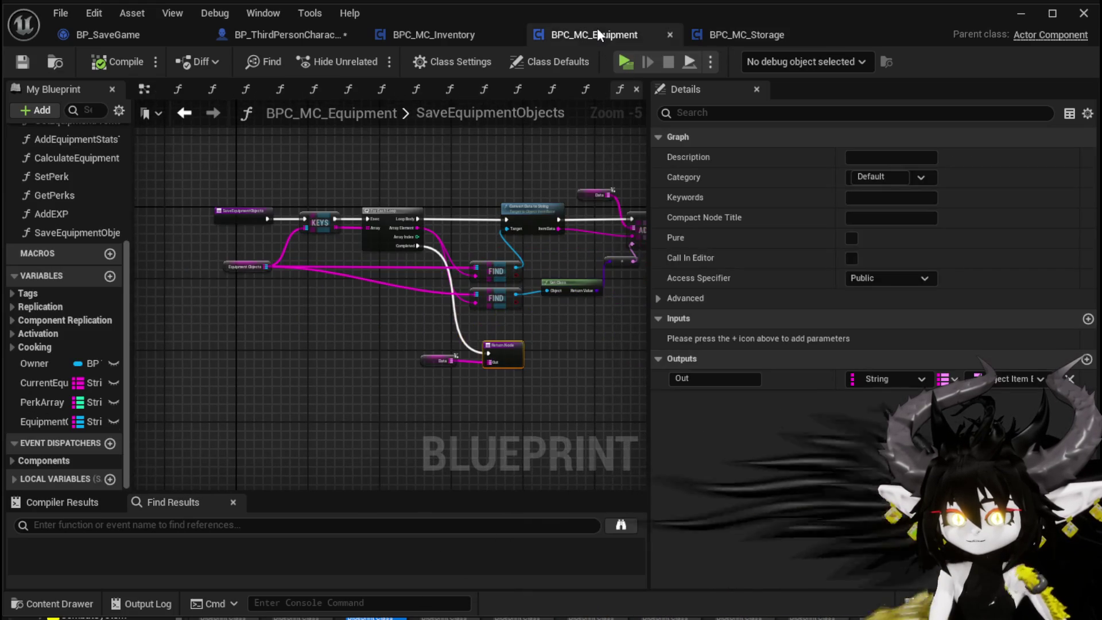
# Add a function named ApplySaveData under Functions in the equipment component's My Blueprint panel.
pyautogui.click(111, 165)
pyautogui.write('App')
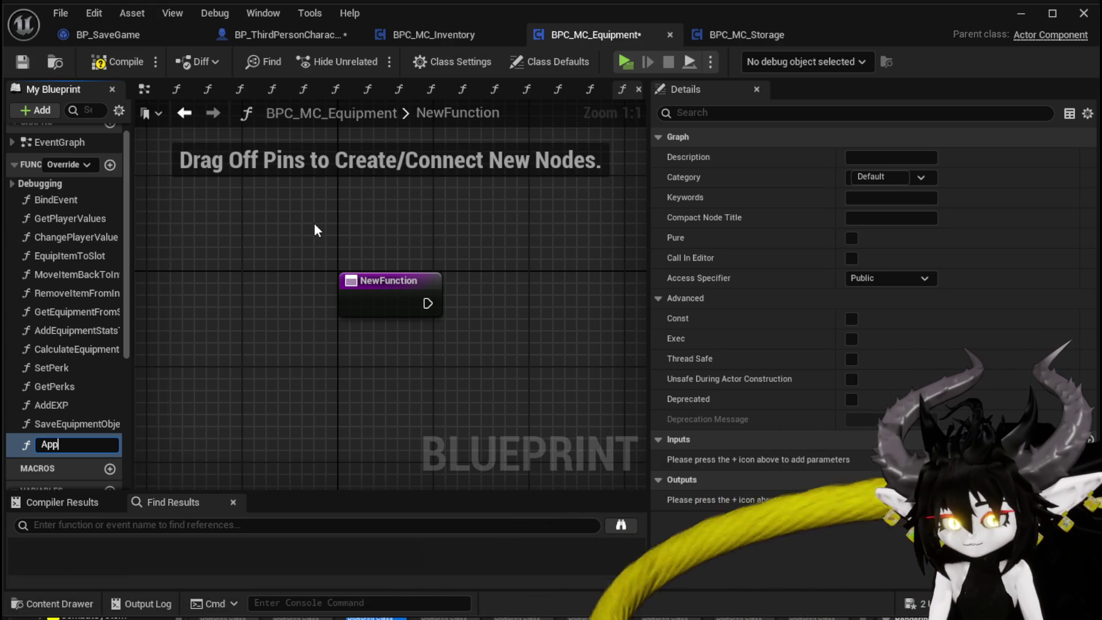
pyautogui.write('lySa')
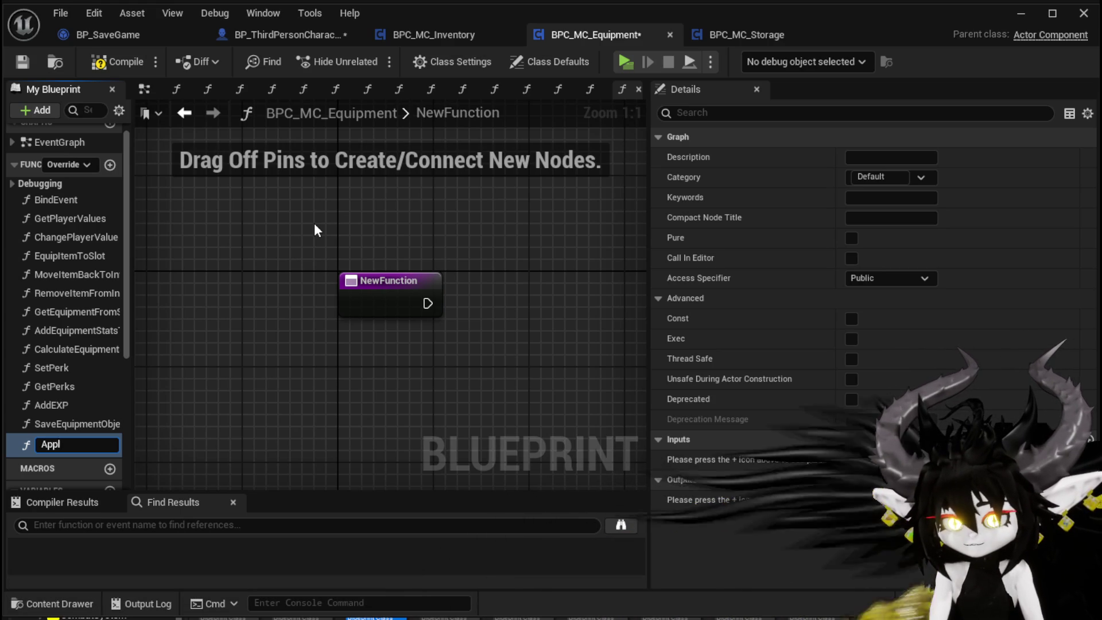
pyautogui.write('ve')
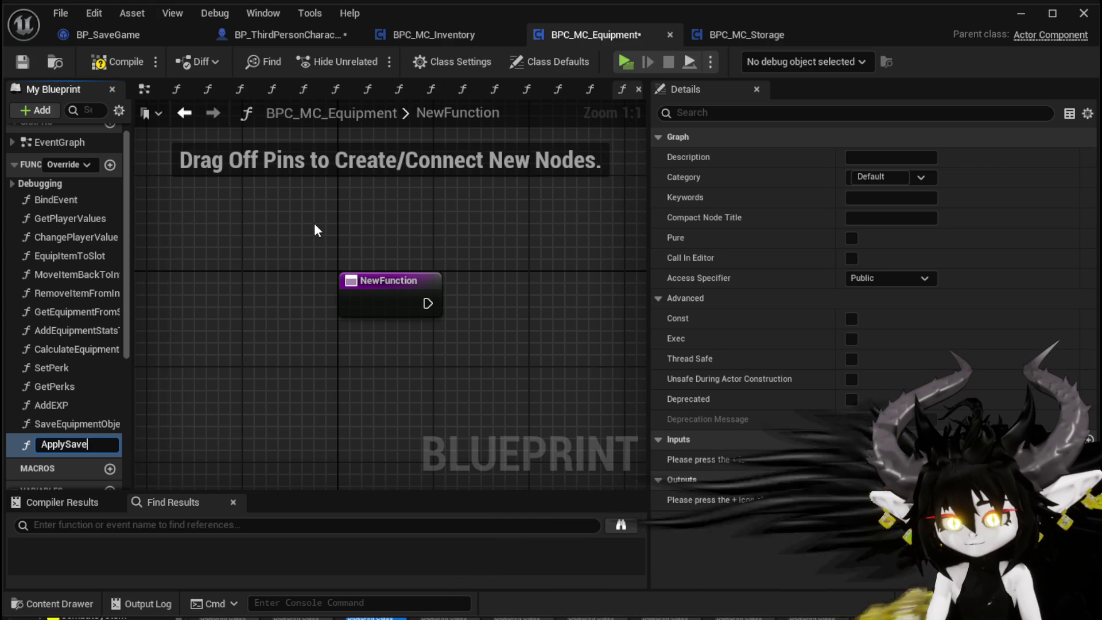
pyautogui.write('Data')
pyautogui.press('Return')
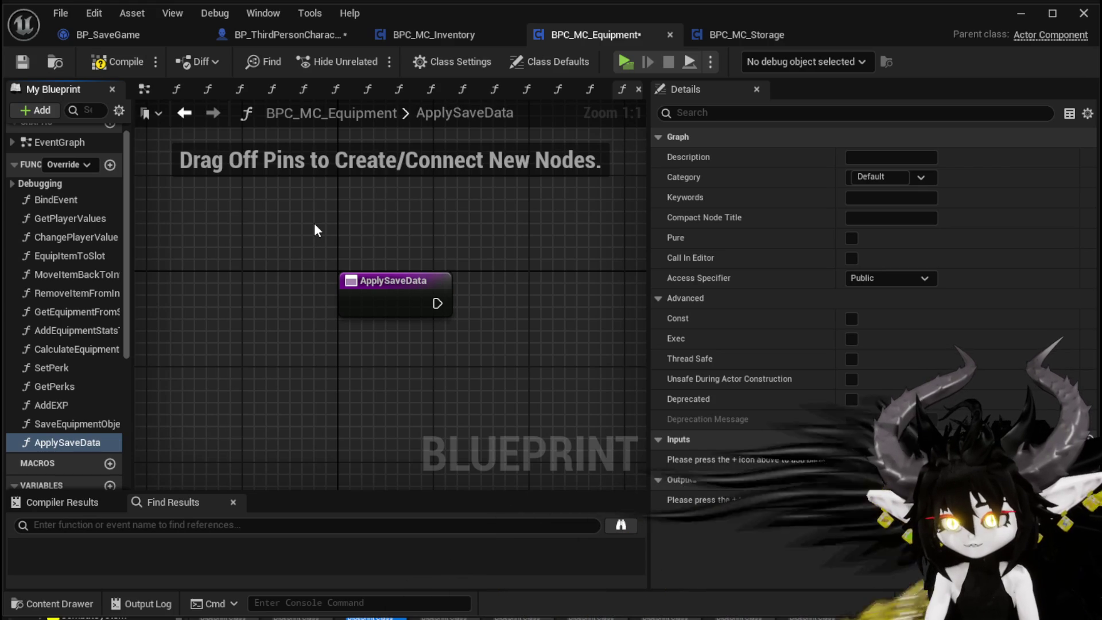
# Paste the copied storage-loading nodes into ApplySaveData and arrange them beside the entry node.
pyautogui.scroll(-2, 368, 276)
pyautogui.hotkey('ctrl', 'v')
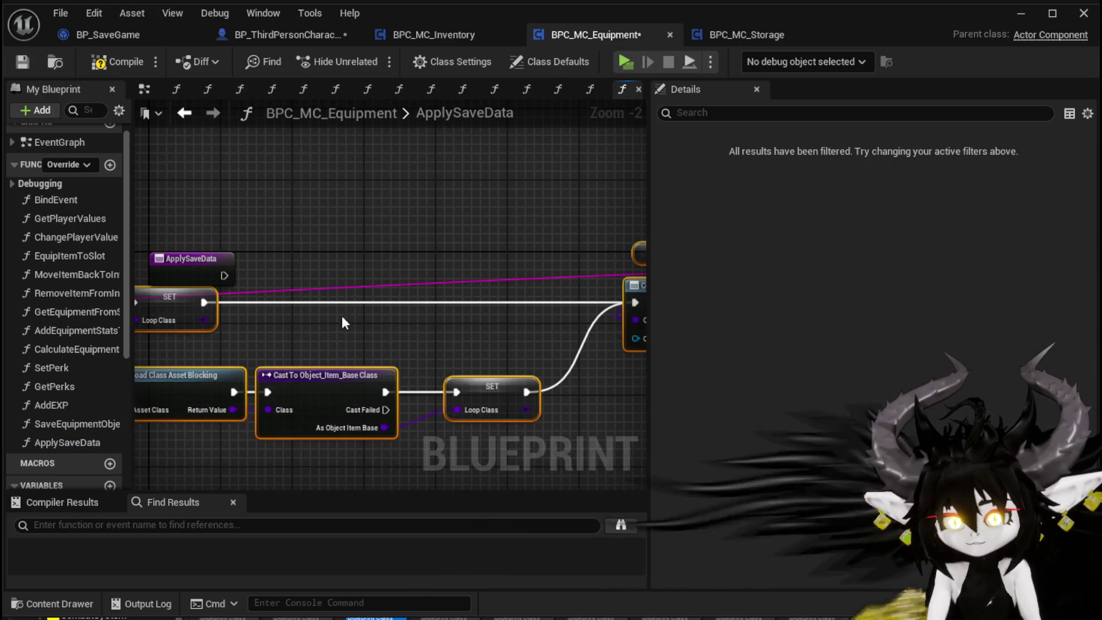
pyautogui.moveTo(176, 310)
pyautogui.mouseDown()
pyautogui.moveTo(510, 294)
pyautogui.moveTo(438, 281)
pyautogui.mouseUp()
pyautogui.scroll(-2, 482, 287)
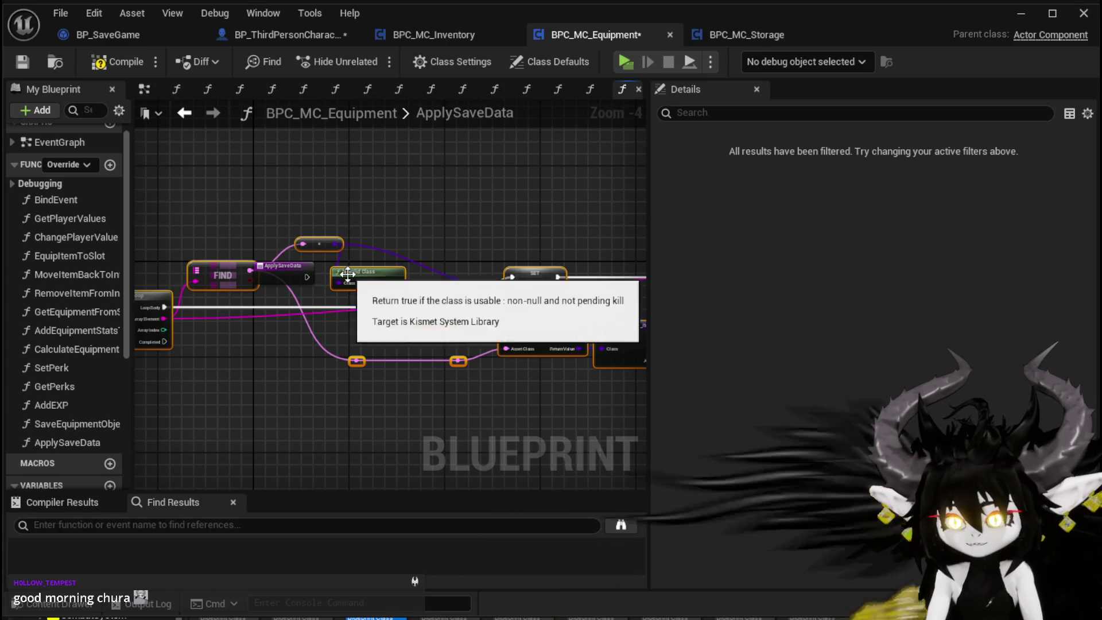
pyautogui.moveTo(419, 287); pyautogui.dragTo(449, 272)
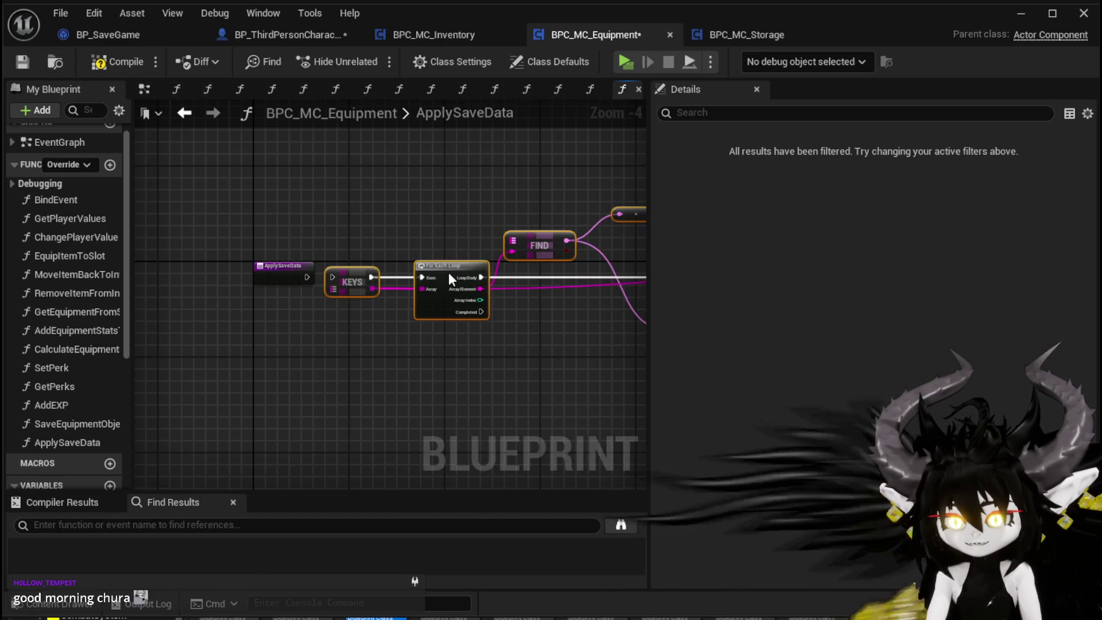
pyautogui.scroll(3, 396, 261)
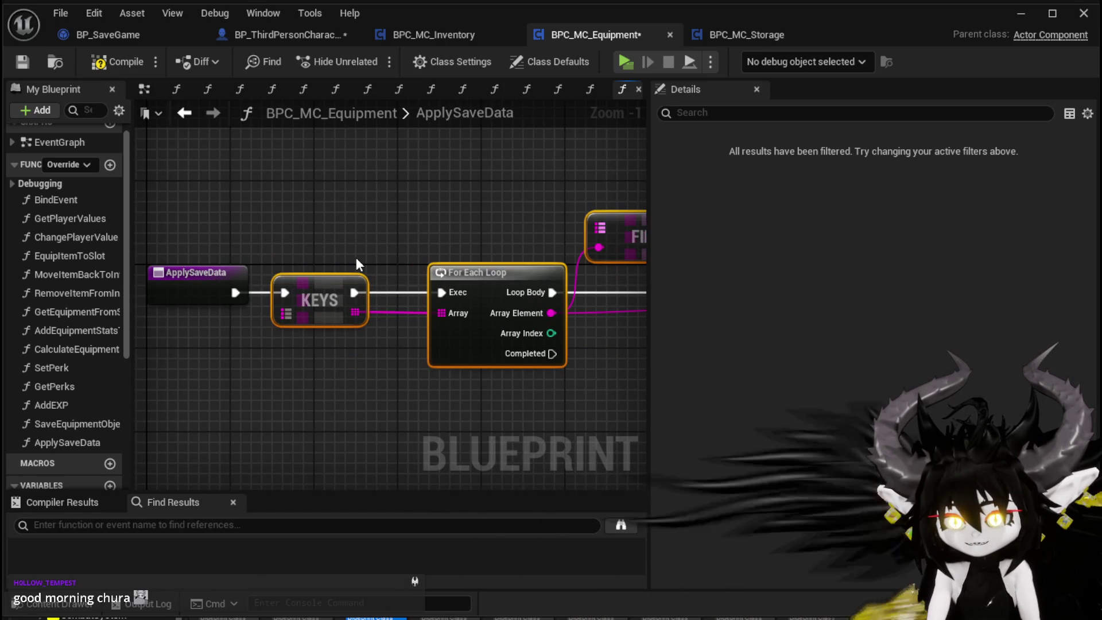
pyautogui.moveTo(356, 259)
pyautogui.mouseDown()
pyautogui.moveTo(196, 257)
pyautogui.moveTo(479, 272)
pyautogui.mouseUp()
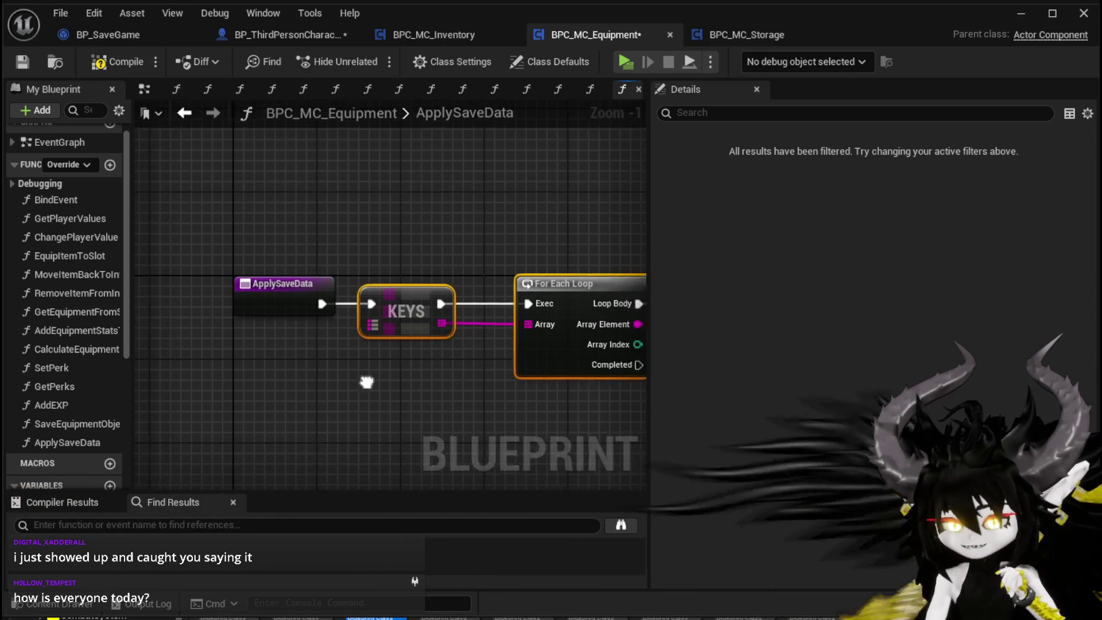
# Connect KEYS' Target Map pin to the ApplySaveData entry node and select the entry node.
pyautogui.moveTo(363, 324); pyautogui.dragTo(297, 315)
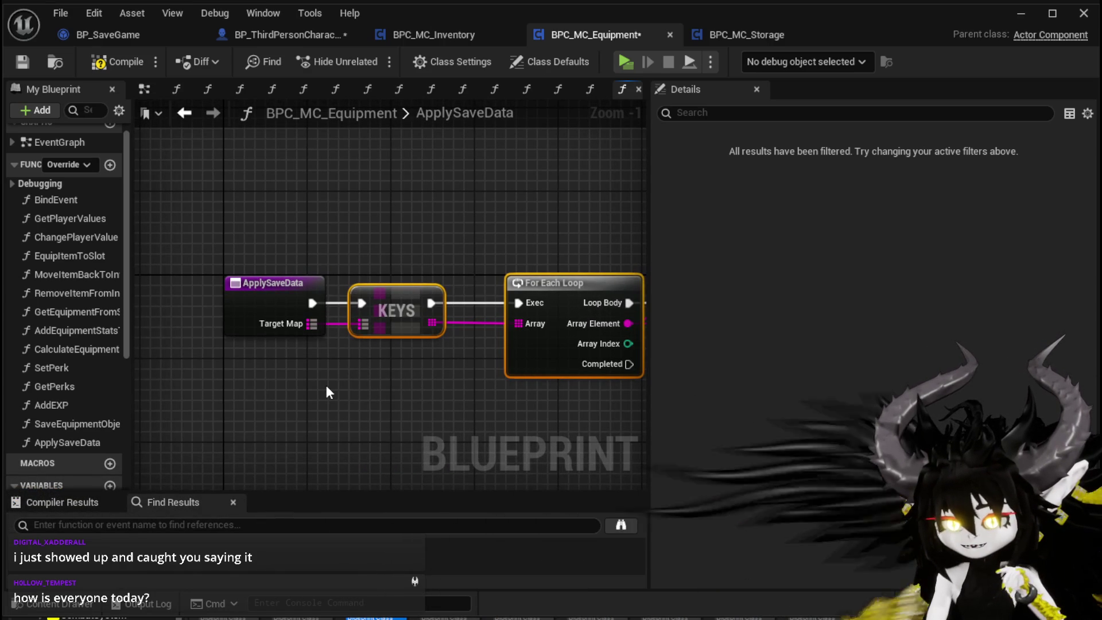
pyautogui.keyDown('alt'); pyautogui.click(305, 324); pyautogui.keyUp('alt')
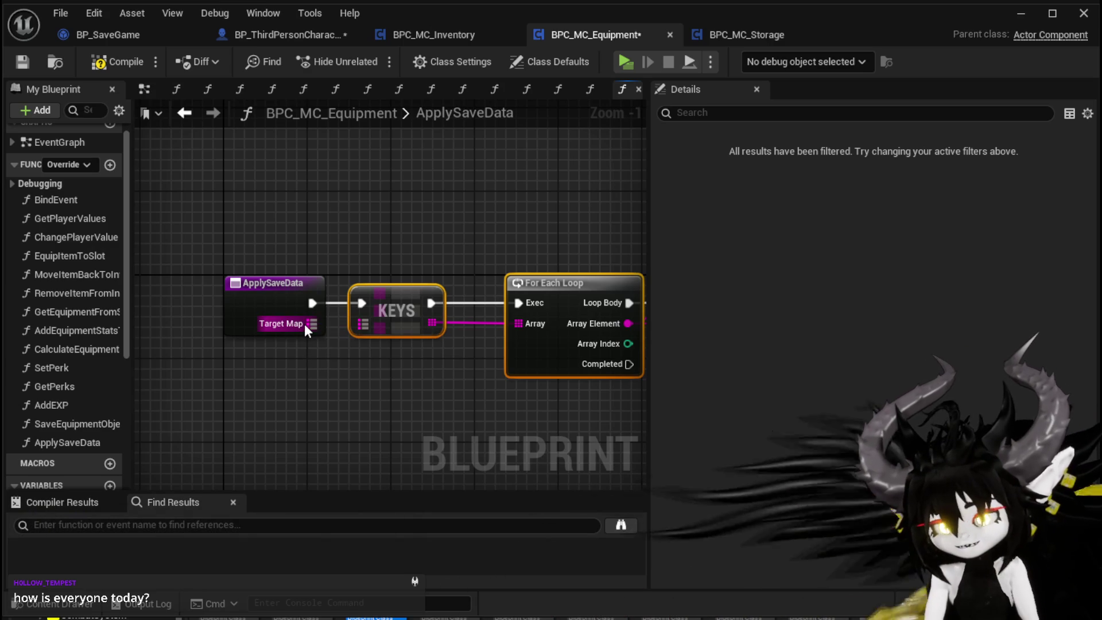
pyautogui.click(251, 312)
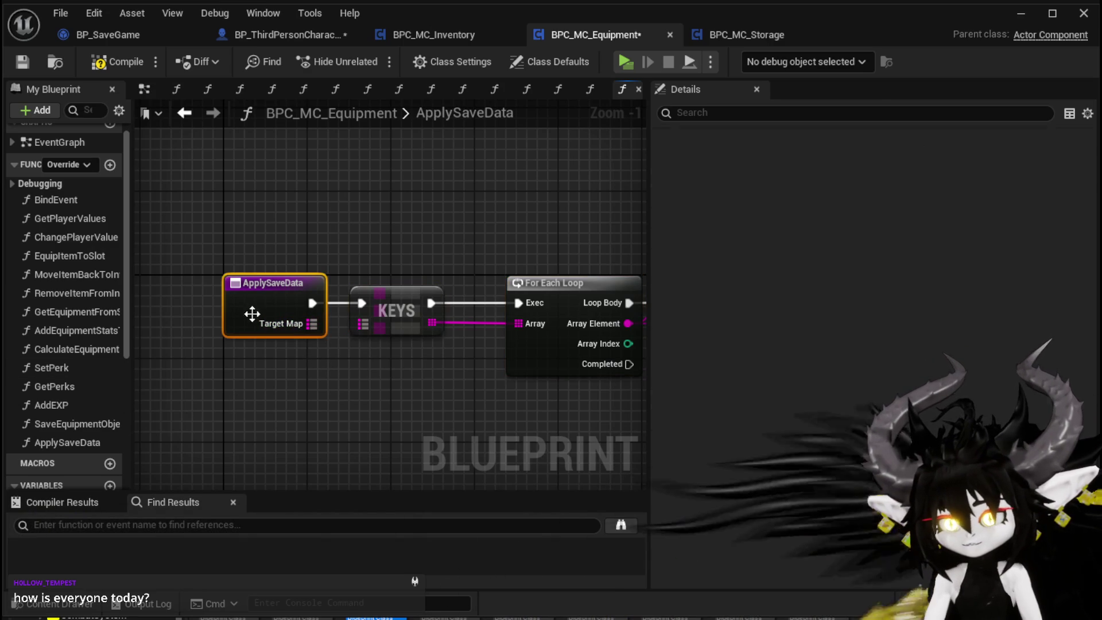
# Replace the Target Map input with a new String input named EquipmentData.
pyautogui.click(1068, 379)
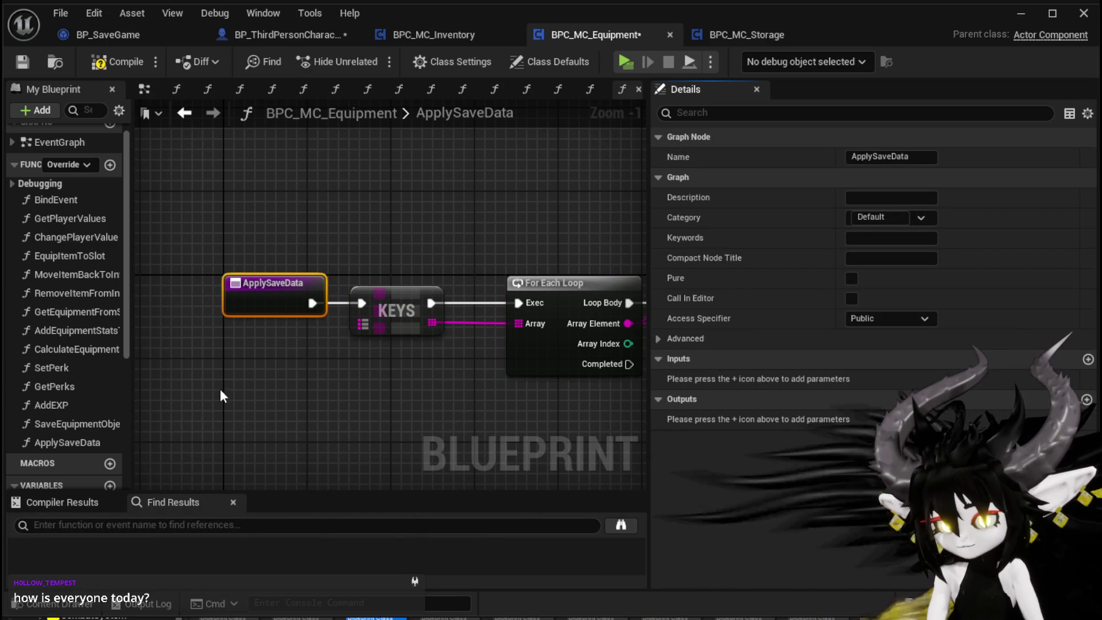
pyautogui.scroll(-6, 69, 363)
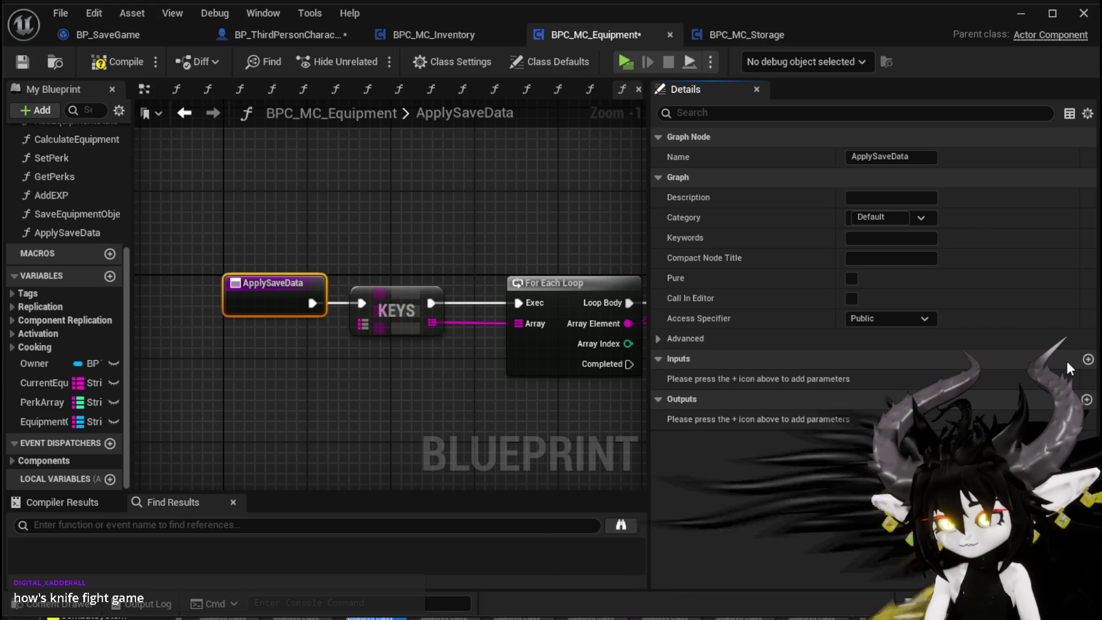
pyautogui.click(1087, 359)
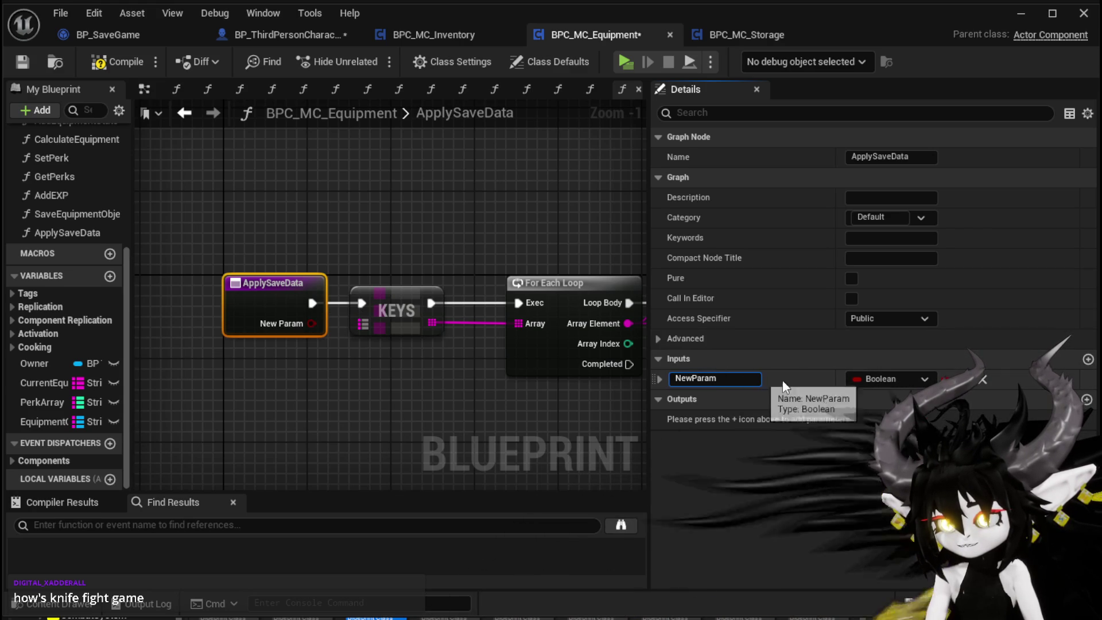
pyautogui.click(894, 379)
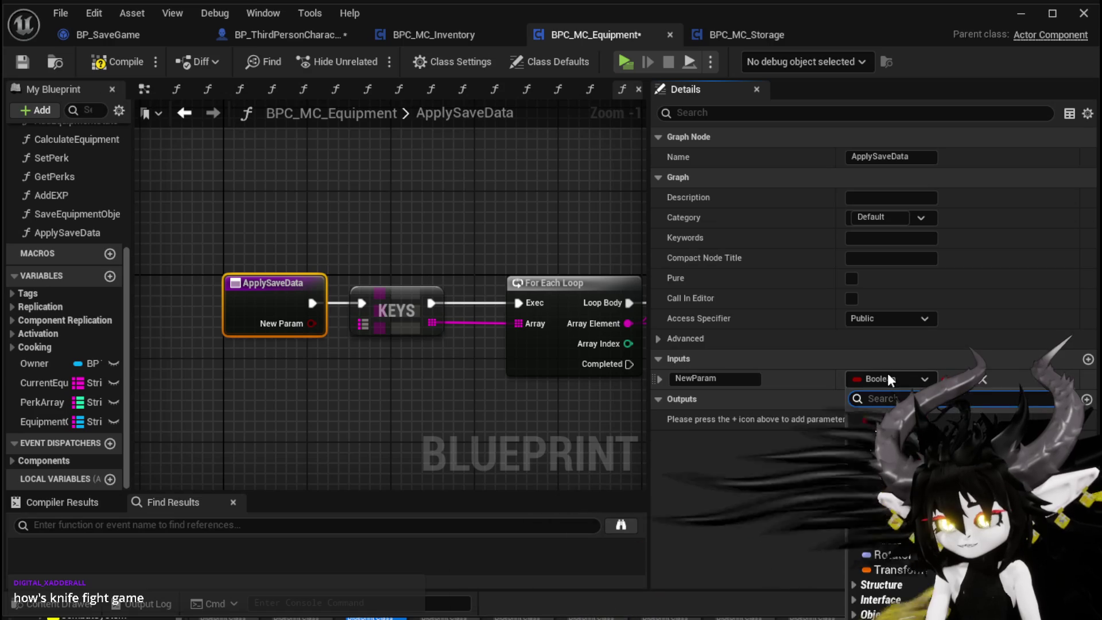
pyautogui.click(887, 374)
pyautogui.click(895, 487)
pyautogui.doubleClick(728, 378)
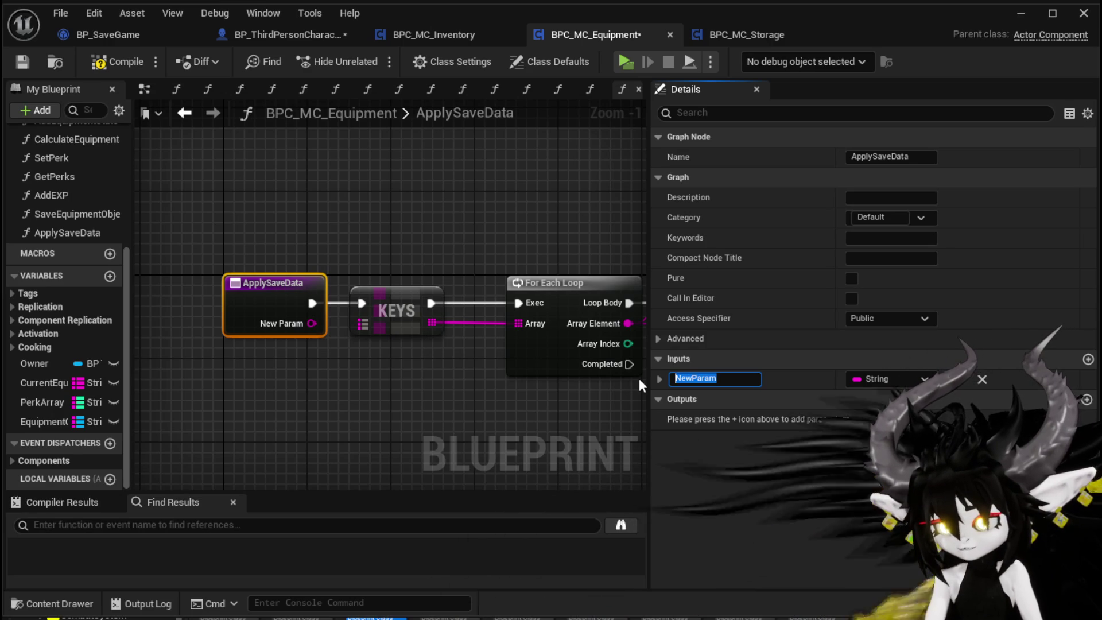
pyautogui.write('E')
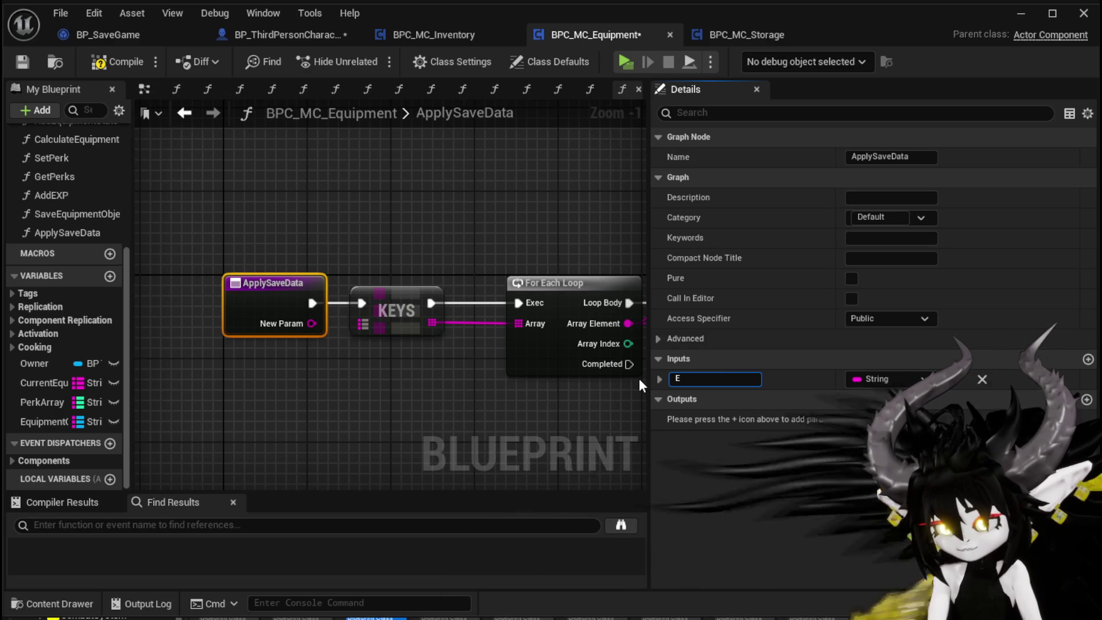
pyautogui.write('quipmentData')
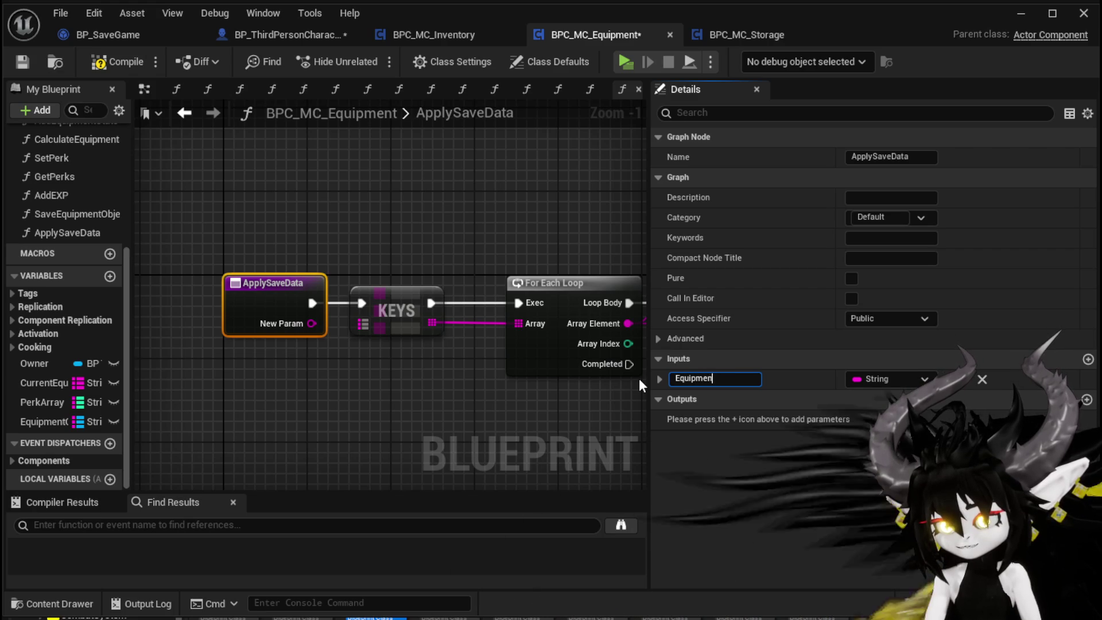
pyautogui.press('Return')
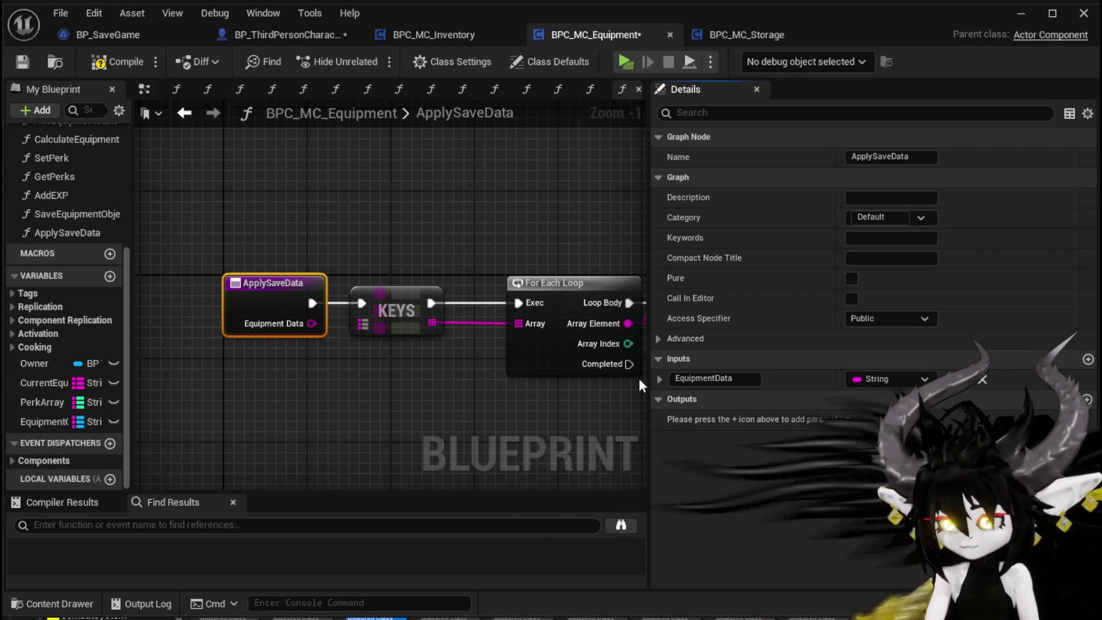
# Make EquipmentData a String-keyed map with Object Item Base values.
pyautogui.click(944, 379)
pyautogui.click(944, 422)
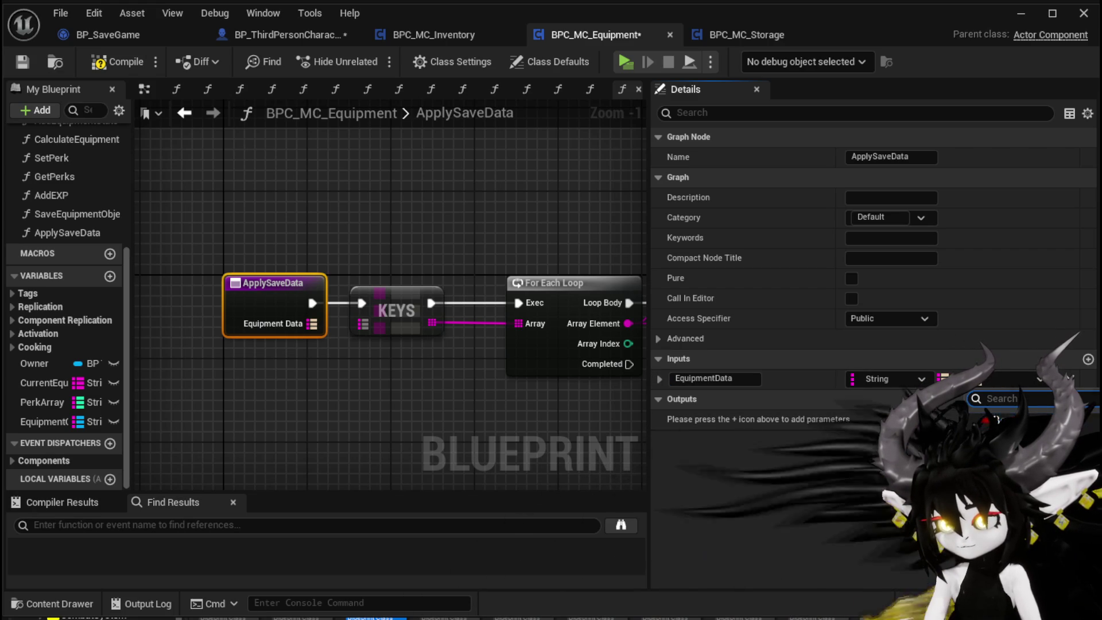
pyautogui.write('Item Ob')
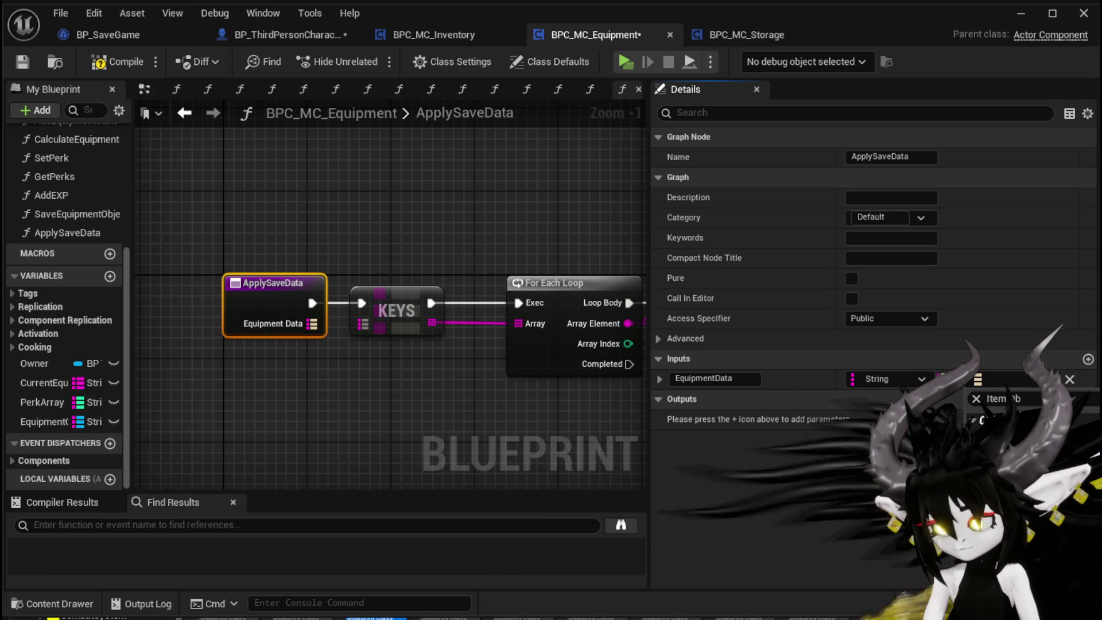
pyautogui.press('Return')
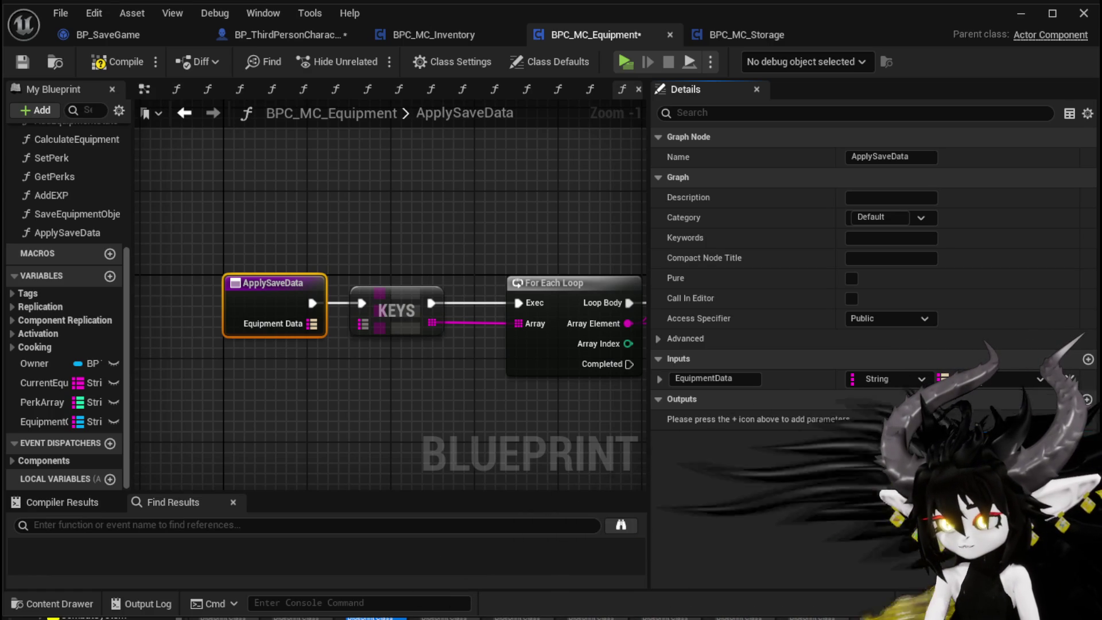
# Save, wire Equipment Data into KEYS and FIND, and make LoopClass a local variable.
pyautogui.click(23, 66)
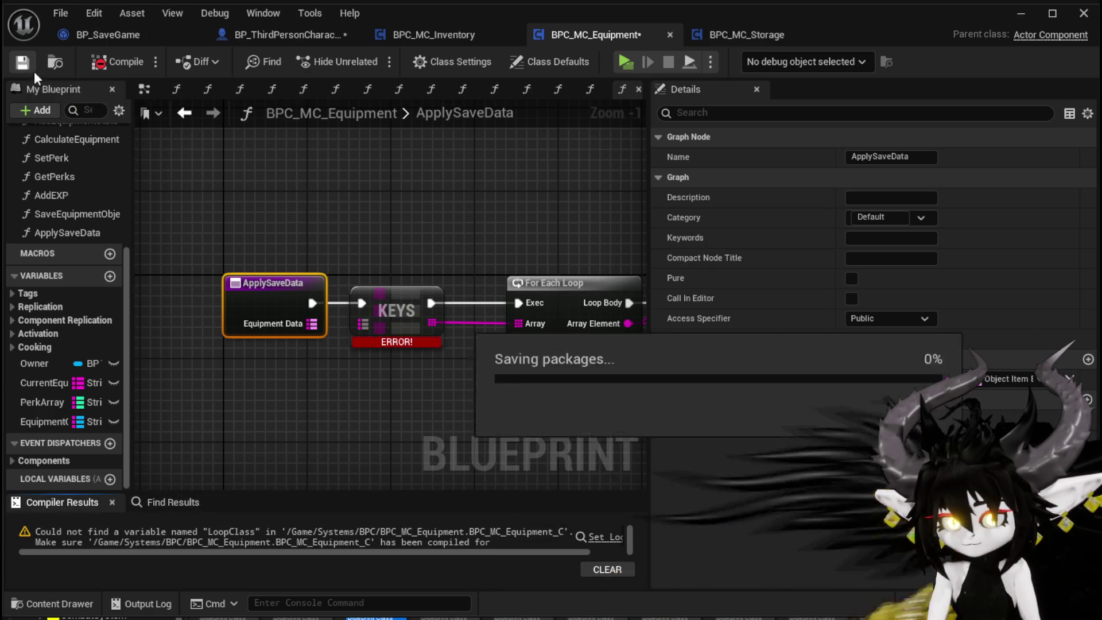
pyautogui.moveTo(312, 324); pyautogui.dragTo(362, 324)
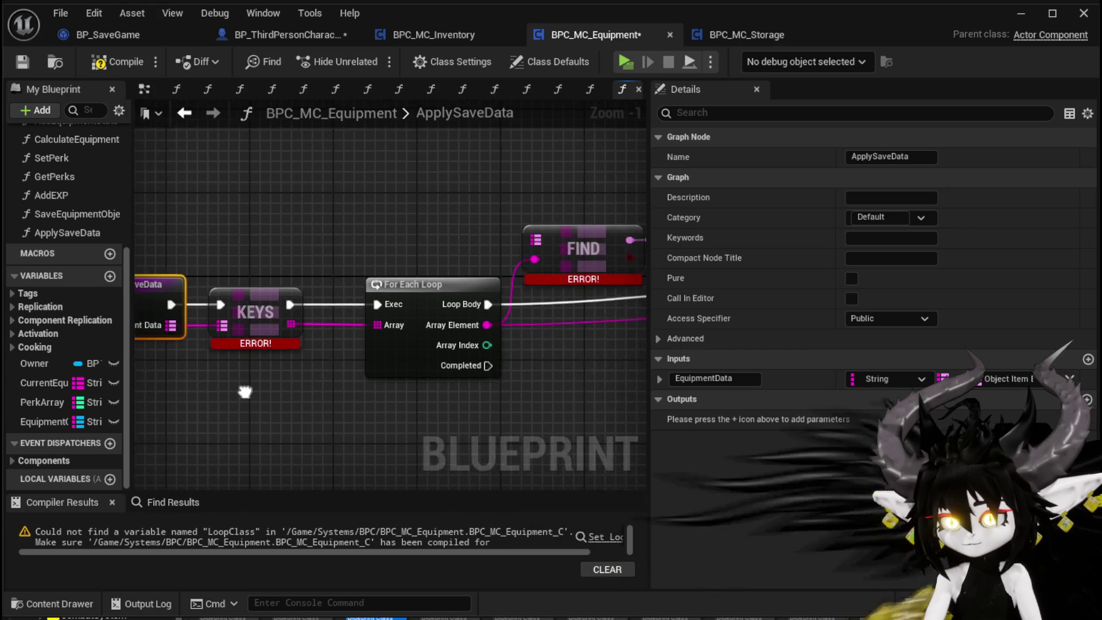
pyautogui.scroll(-1, 278, 353)
pyautogui.moveTo(195, 318); pyautogui.dragTo(510, 246)
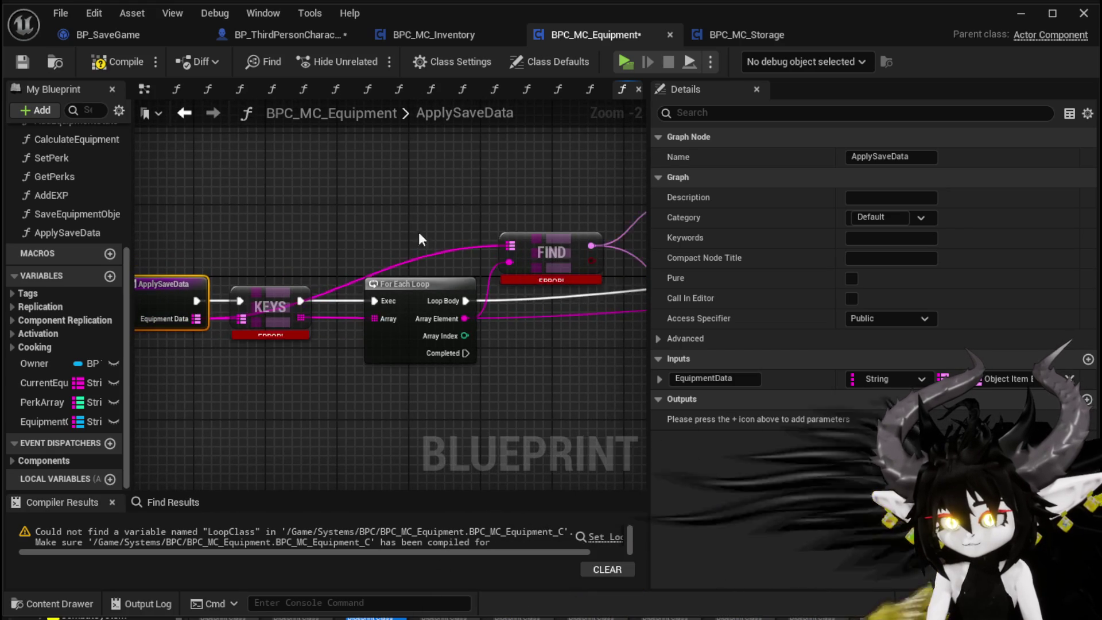
pyautogui.scroll(-2, 419, 232)
pyautogui.scroll(2, 368, 230)
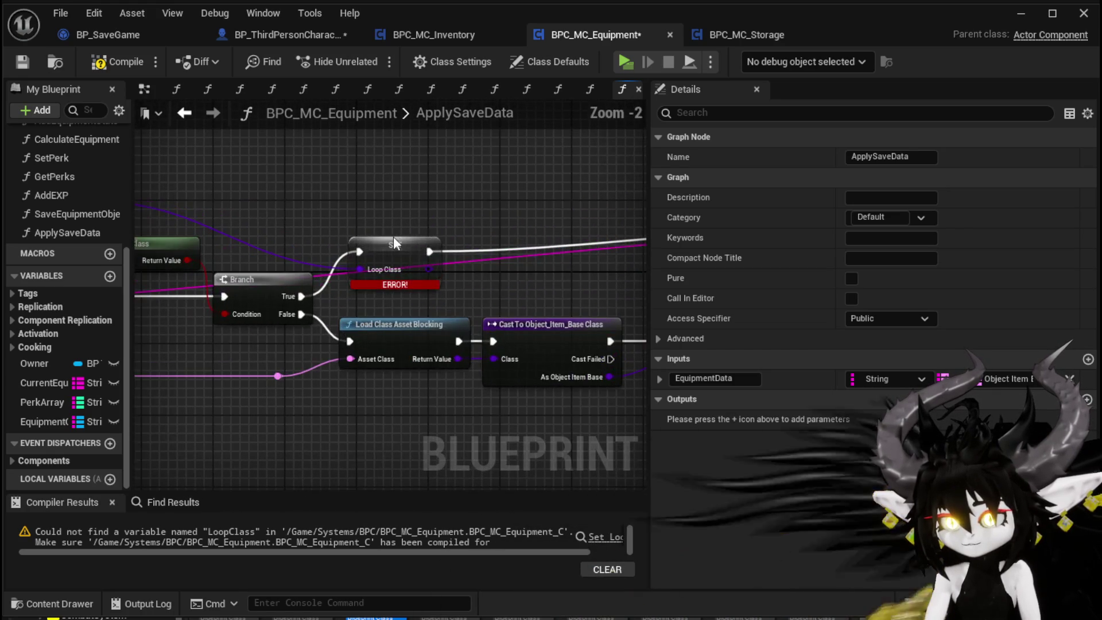
pyautogui.rightClick(390, 242)
pyautogui.click(459, 290)
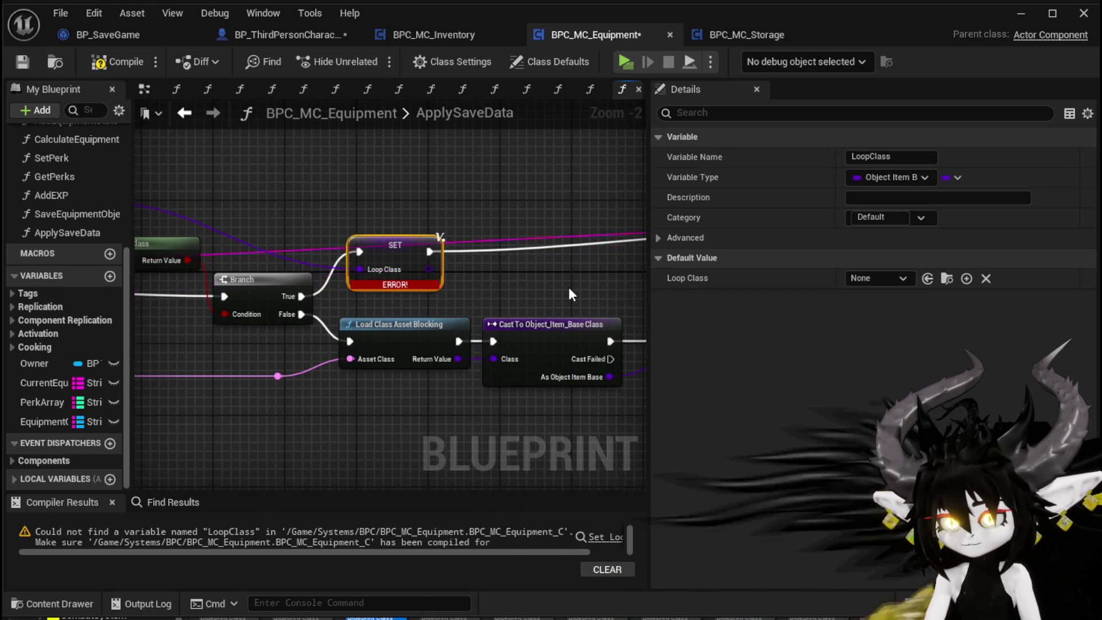
# Delete the Stored Items and lower ADD nodes from the pasted graph.
pyautogui.moveTo(567, 285); pyautogui.dragTo(221, 258)
pyautogui.moveTo(426, 260); pyautogui.dragTo(347, 321)
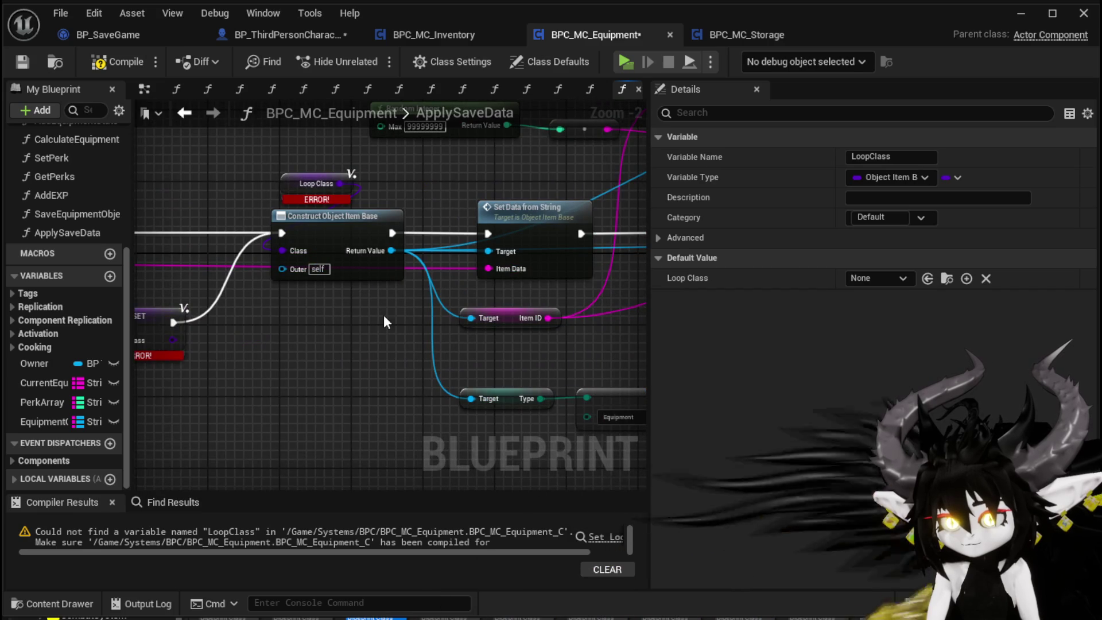
pyautogui.scroll(-1, 383, 315)
pyautogui.moveTo(473, 289); pyautogui.dragTo(165, 339)
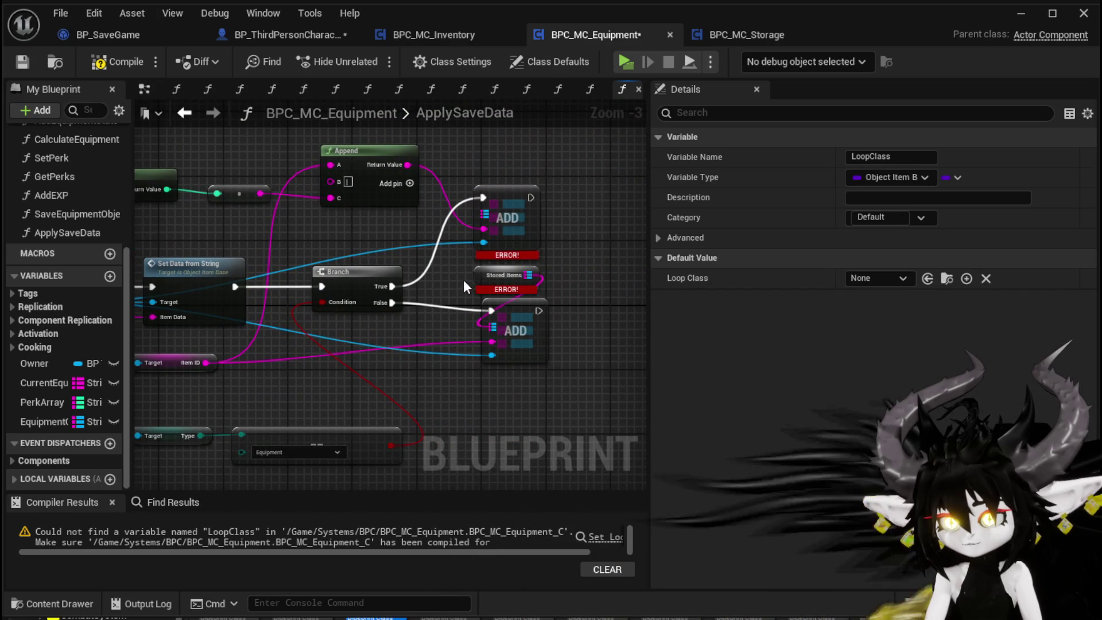
pyautogui.moveTo(463, 280); pyautogui.dragTo(559, 379)
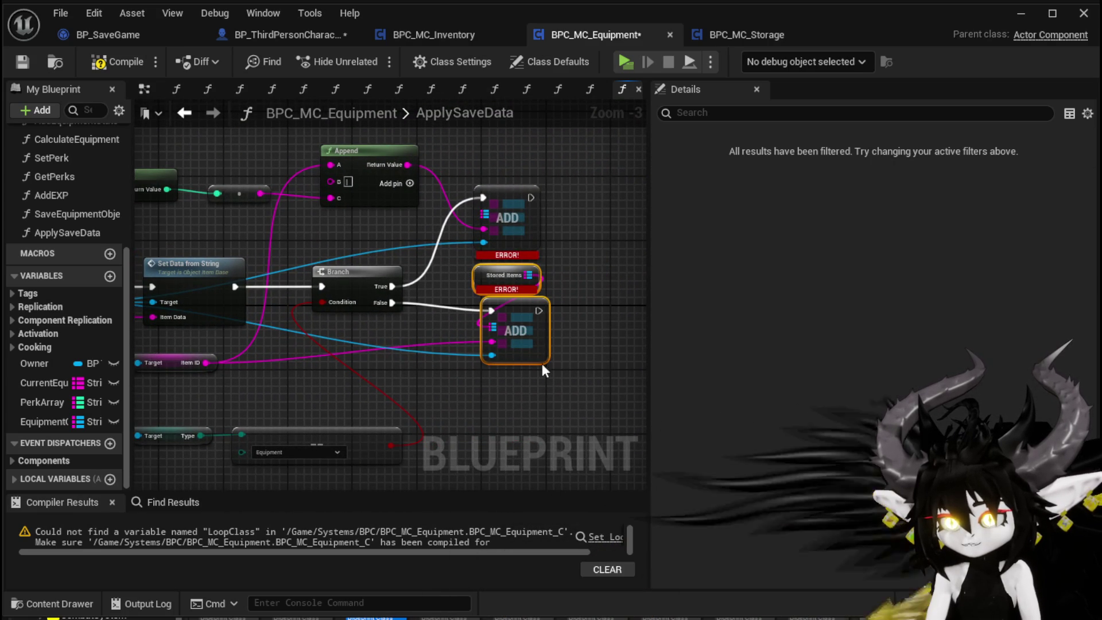
pyautogui.moveTo(565, 370)
pyautogui.mouseDown()
pyautogui.moveTo(470, 376)
pyautogui.moveTo(550, 285)
pyautogui.mouseUp()
pyautogui.press('Delete')
pyautogui.moveTo(424, 307)
pyautogui.mouseDown()
pyautogui.moveTo(581, 314)
pyautogui.moveTo(258, 258)
pyautogui.moveTo(450, 256)
pyautogui.moveTo(280, 260)
pyautogui.mouseUp()
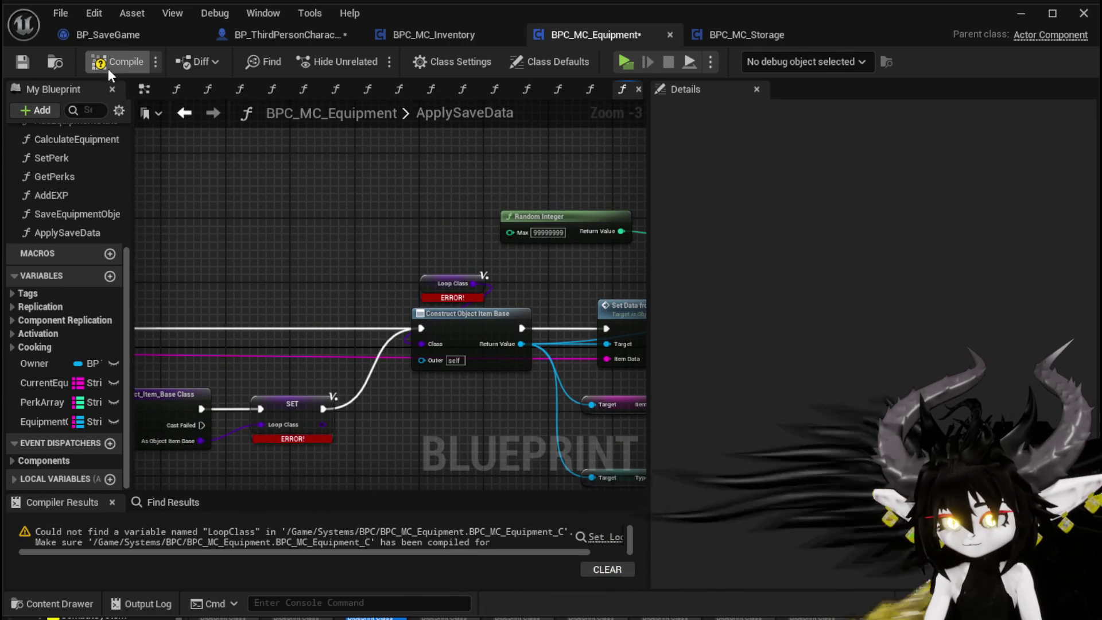
# Feed an EquipmentObjects getter into ADD, then recompile and save BPC_MC_Equipment.
pyautogui.click(124, 61)
pyautogui.click(22, 62)
pyautogui.scroll(-3, 241, 220)
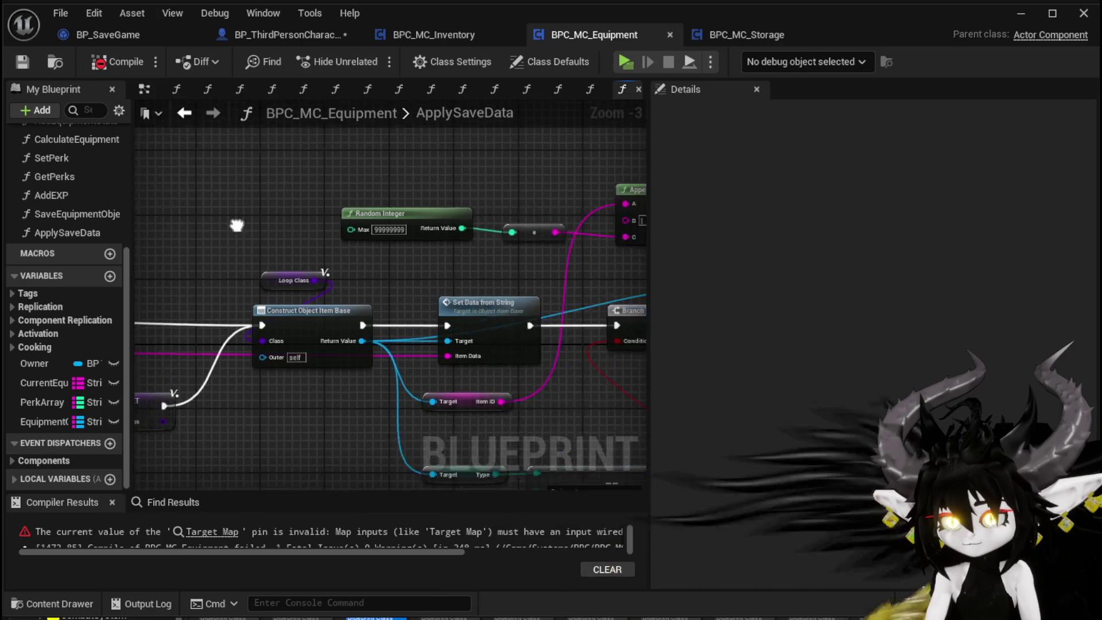
pyautogui.scroll(4, 439, 252)
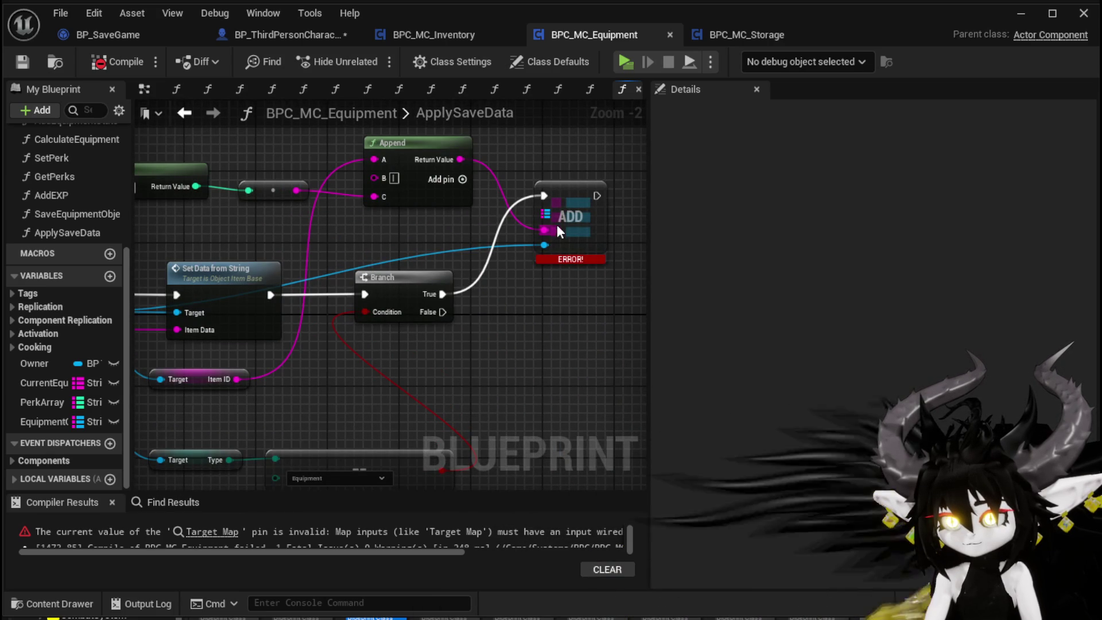
pyautogui.scroll(-1, 358, 253)
pyautogui.moveTo(32, 423)
pyautogui.mouseDown()
pyautogui.moveTo(512, 132)
pyautogui.moveTo(526, 216)
pyautogui.mouseUp()
pyautogui.click(526, 161)
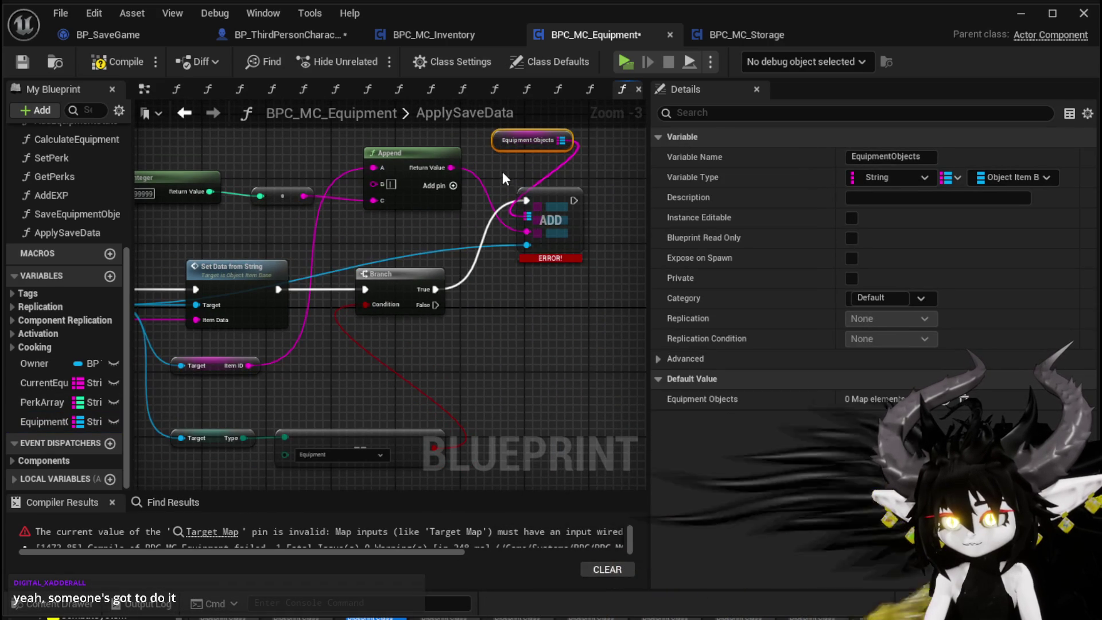
pyautogui.click(22, 62)
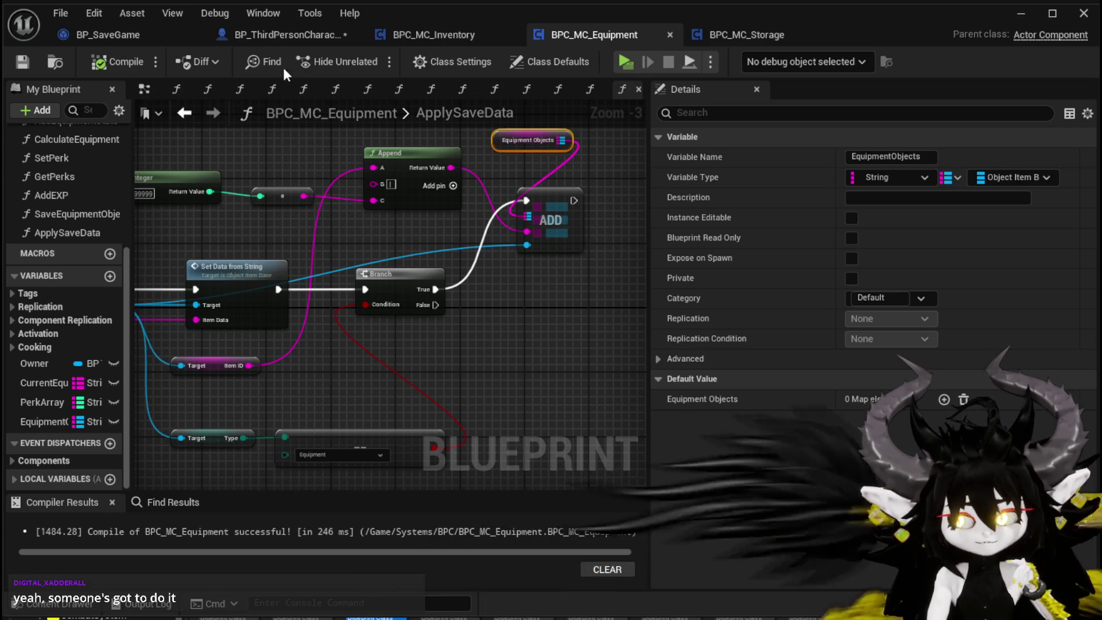
pyautogui.click(23, 62)
# Reposition the Random Integer node, then switch to BP_ThirdPersonCharacter's LoadSaveData graph.
pyautogui.scroll(-3, 511, 171)
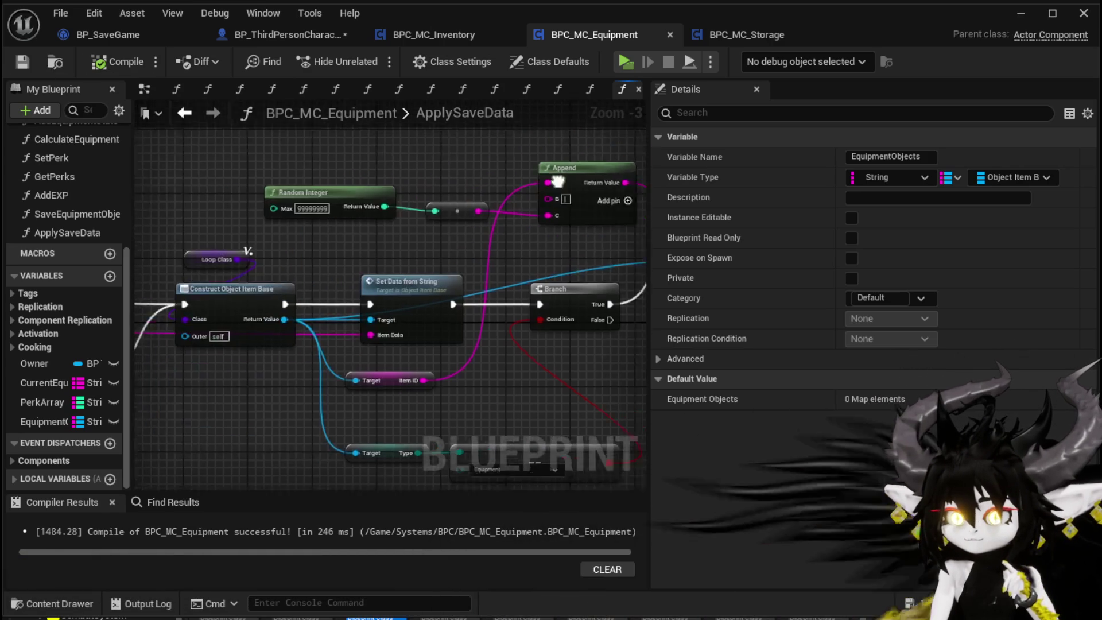
pyautogui.scroll(4, 481, 229)
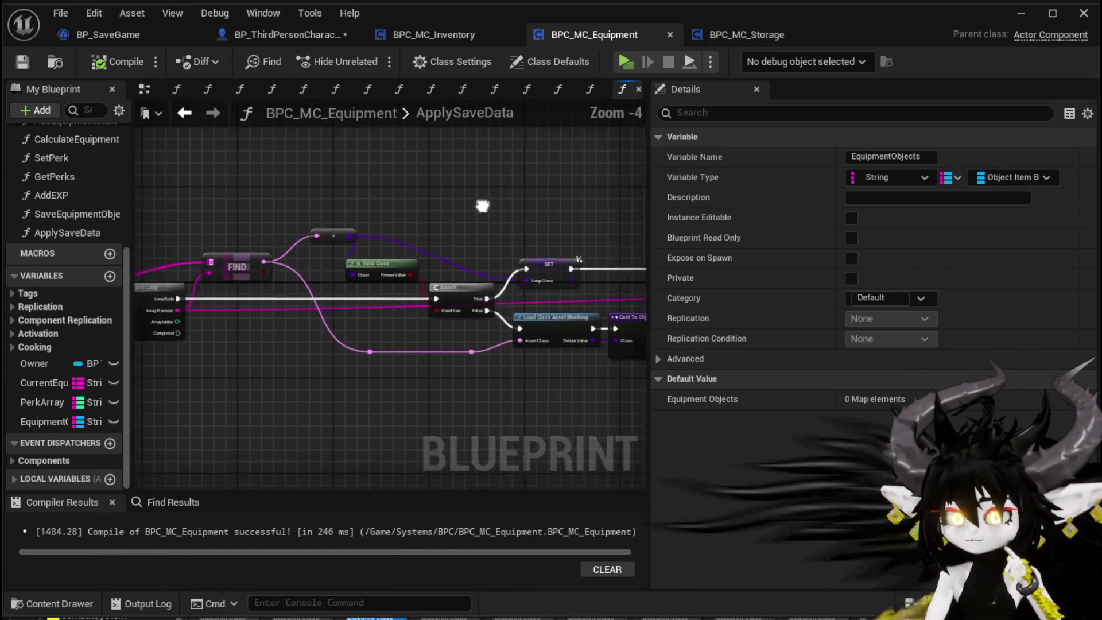
pyautogui.moveTo(554, 195)
pyautogui.mouseDown()
pyautogui.moveTo(229, 201)
pyautogui.moveTo(478, 192)
pyautogui.moveTo(414, 204)
pyautogui.moveTo(381, 197)
pyautogui.moveTo(386, 190)
pyautogui.moveTo(409, 210)
pyautogui.mouseUp()
pyautogui.scroll(-2, 480, 189)
pyautogui.scroll(2, 381, 197)
pyautogui.click(371, 180)
pyautogui.moveTo(290, 198); pyautogui.dragTo(352, 171)
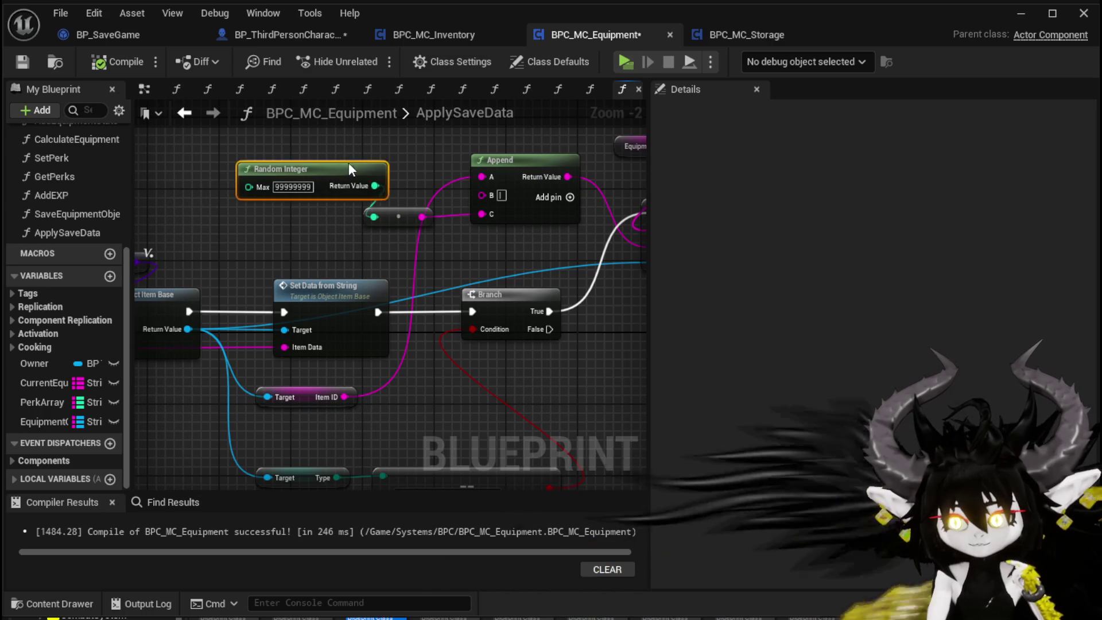
pyautogui.moveTo(528, 254)
pyautogui.mouseDown()
pyautogui.moveTo(308, 246)
pyautogui.moveTo(450, 216)
pyautogui.mouseUp()
pyautogui.scroll(-1, 450, 216)
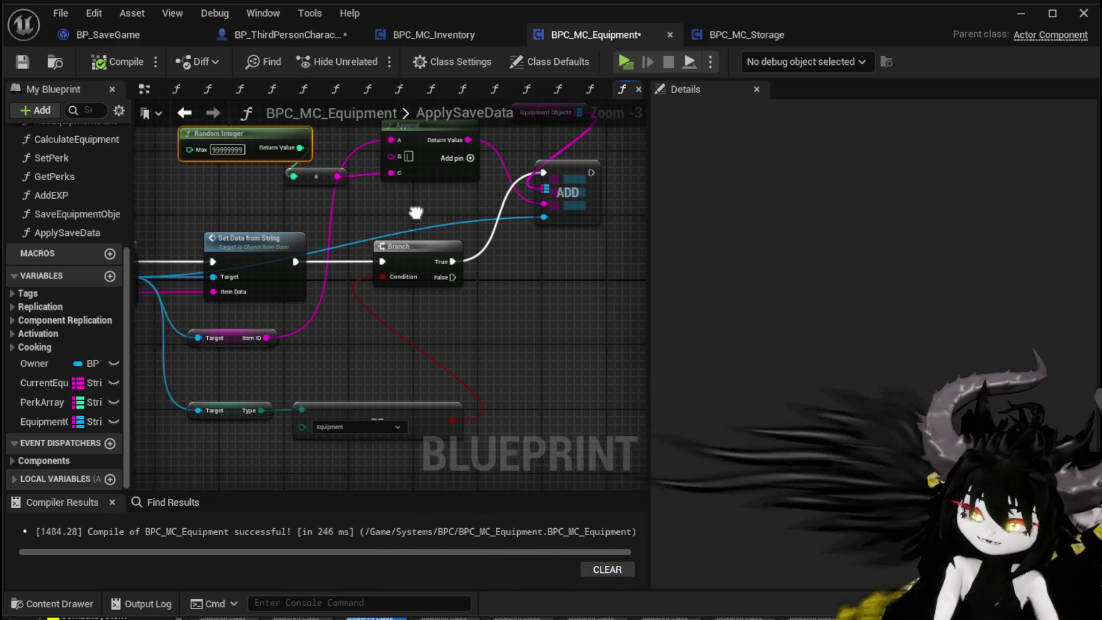
pyautogui.moveTo(448, 213)
pyautogui.mouseDown()
pyautogui.moveTo(394, 226)
pyautogui.moveTo(172, 212)
pyautogui.moveTo(364, 208)
pyautogui.moveTo(465, 190)
pyautogui.moveTo(556, 207)
pyautogui.moveTo(475, 190)
pyautogui.moveTo(295, 205)
pyautogui.mouseUp()
pyautogui.scroll(-2, 466, 186)
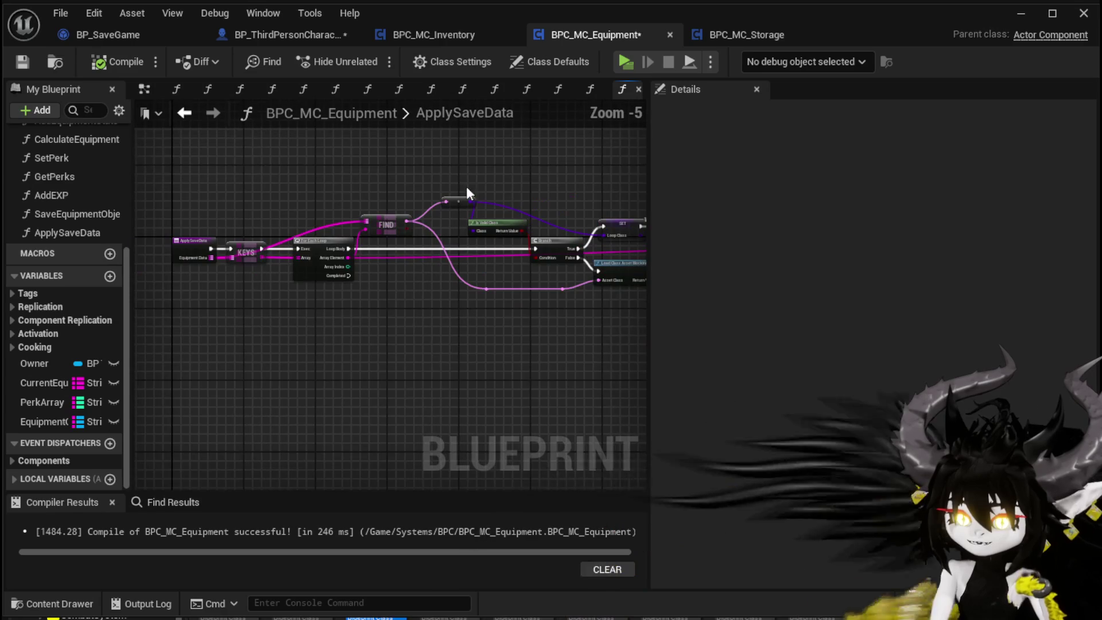
pyautogui.moveTo(466, 186); pyautogui.dragTo(283, 197)
pyautogui.scroll(1, 388, 200)
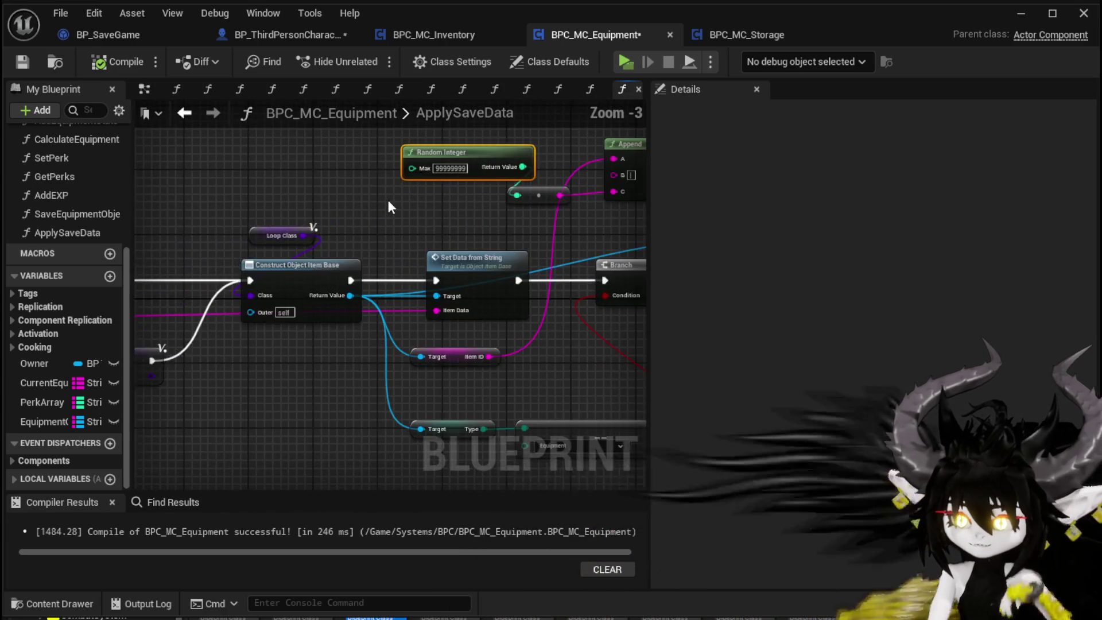
pyautogui.moveTo(388, 200); pyautogui.dragTo(320, 212)
pyautogui.scroll(1, 447, 227)
pyautogui.moveTo(446, 228); pyautogui.dragTo(342, 230)
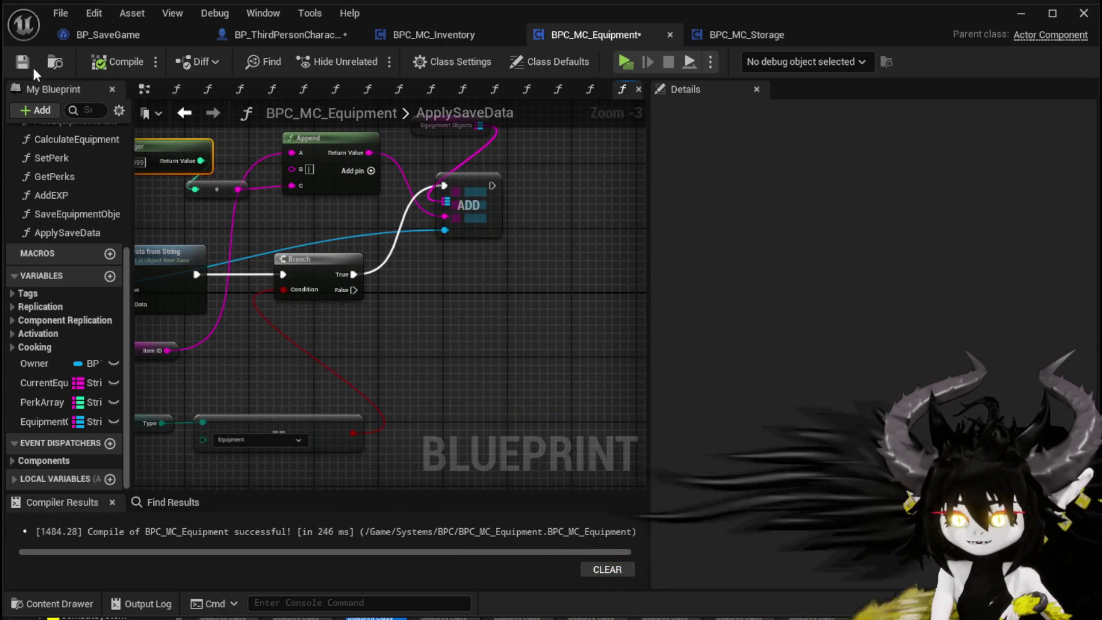
pyautogui.click(302, 35)
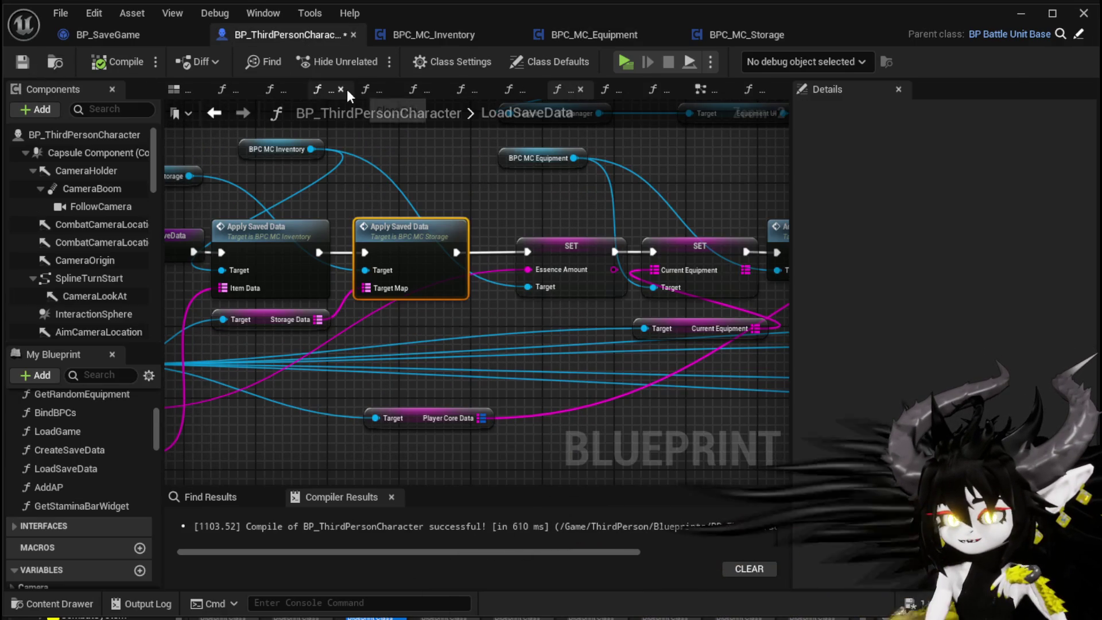
# Add the equipment component's Apply Save Data node near the SET Current Equipment node.
pyautogui.moveTo(416, 221)
pyautogui.mouseDown()
pyautogui.moveTo(580, 279)
pyautogui.moveTo(189, 275)
pyautogui.mouseUp()
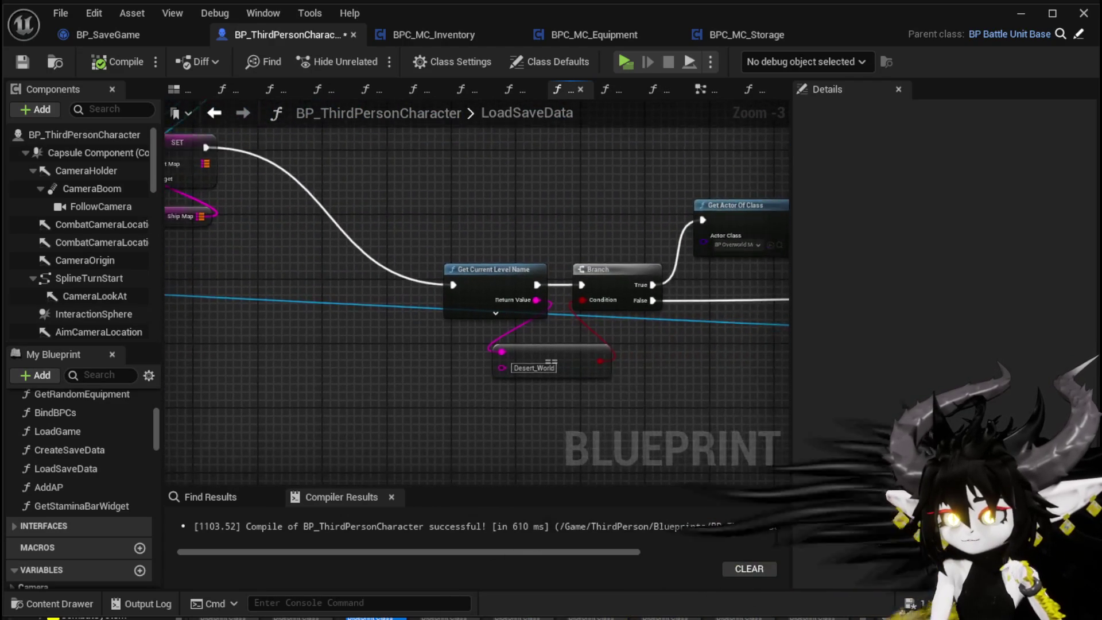
pyautogui.scroll(-3, 435, 184)
pyautogui.moveTo(456, 165); pyautogui.dragTo(500, 250)
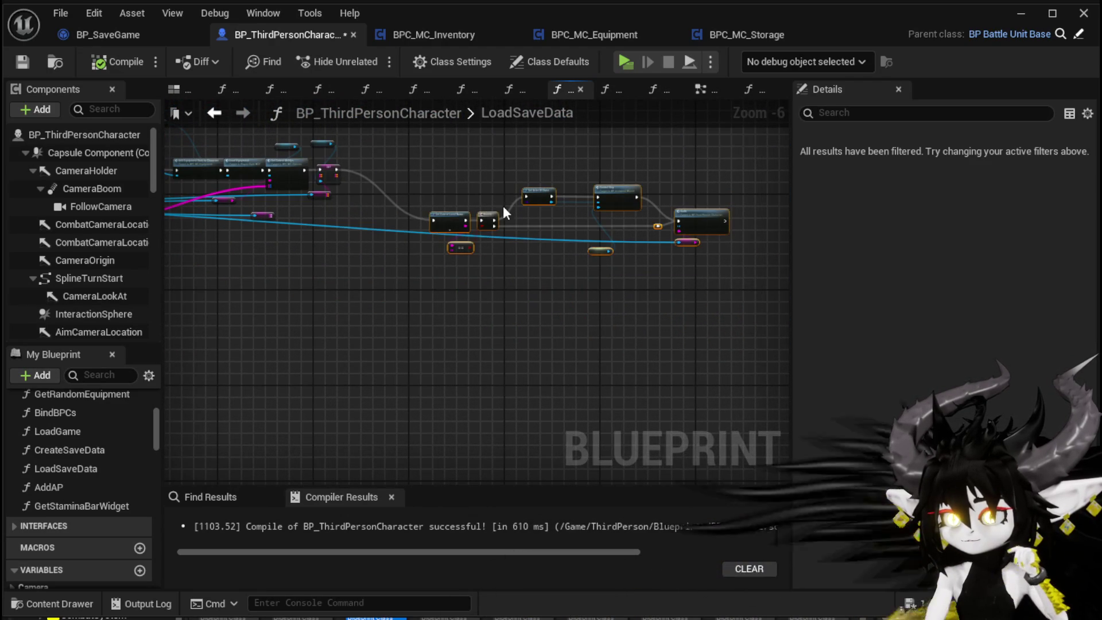
pyautogui.scroll(4, 513, 264)
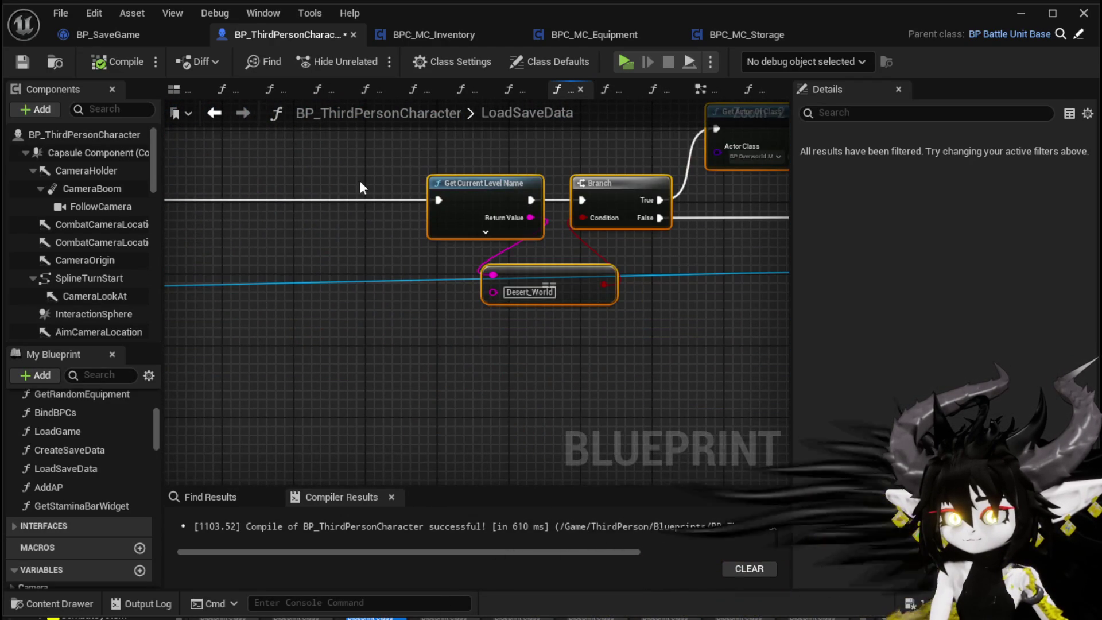
pyautogui.moveTo(364, 187); pyautogui.dragTo(550, 208)
pyautogui.click(405, 260)
pyautogui.moveTo(407, 266); pyautogui.dragTo(570, 243)
pyautogui.scroll(-2, 340, 210)
pyautogui.scroll(1, 424, 221)
pyautogui.scroll(2, 424, 221)
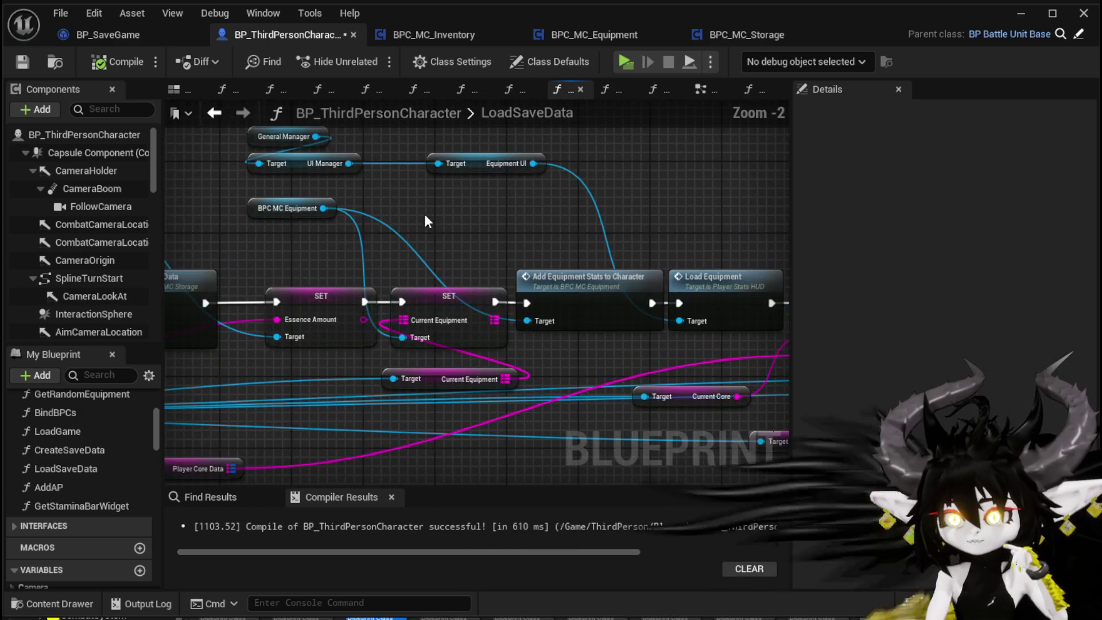
pyautogui.moveTo(430, 198)
pyautogui.mouseDown()
pyautogui.moveTo(487, 200)
pyautogui.moveTo(459, 222)
pyautogui.moveTo(565, 234)
pyautogui.mouseUp()
pyautogui.write('App')
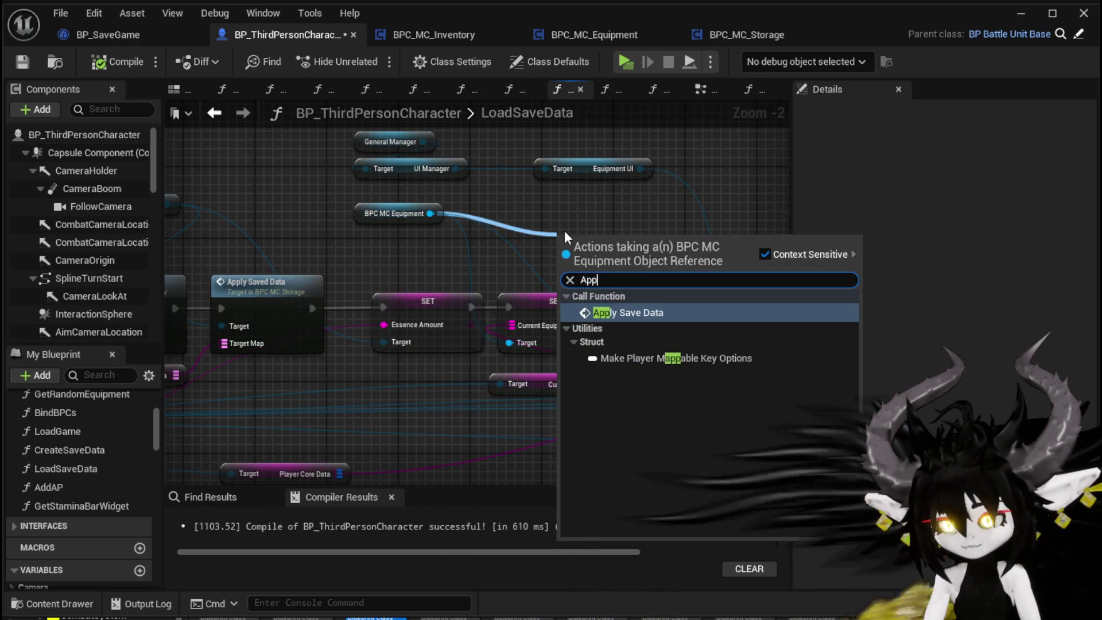
pyautogui.click(626, 310)
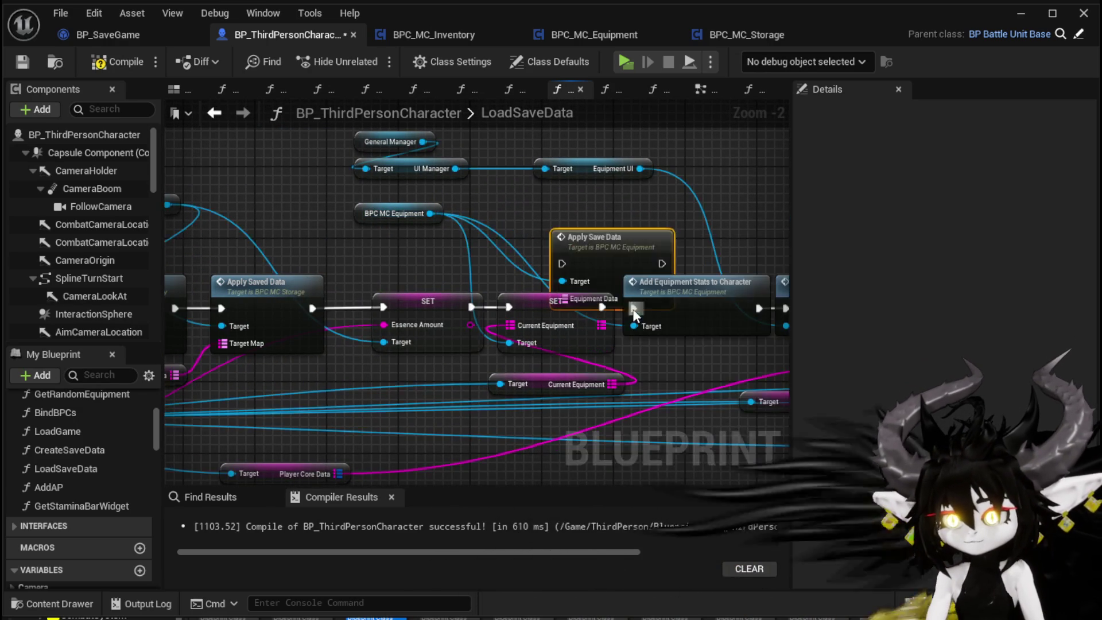
# Insert Apply Save Data in the exec chain between SET Current Equipment and Add Equipment Stats.
pyautogui.moveTo(626, 321); pyautogui.dragTo(338, 329)
pyautogui.scroll(-1, 339, 329)
pyautogui.moveTo(302, 422); pyautogui.dragTo(649, 216)
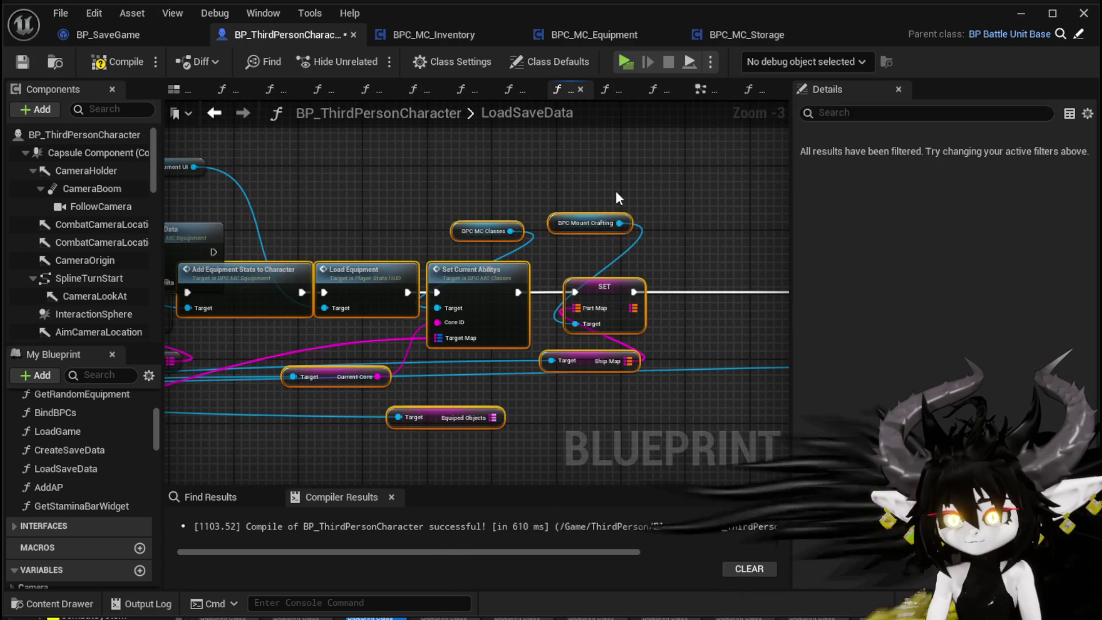
pyautogui.moveTo(265, 275); pyautogui.dragTo(384, 273)
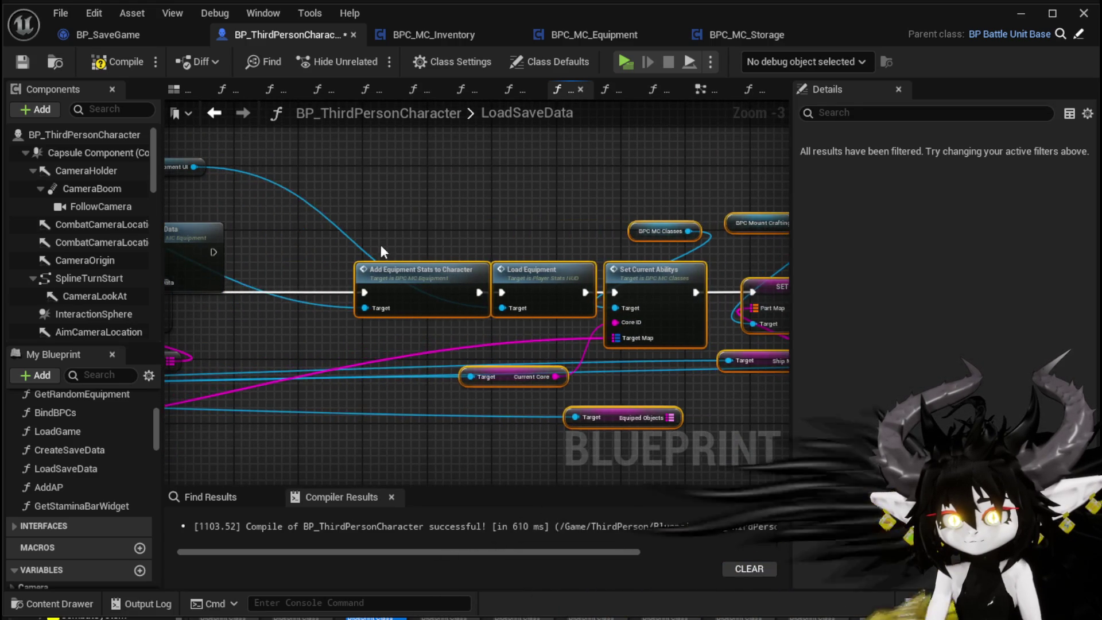
pyautogui.click(461, 288)
pyautogui.moveTo(464, 295); pyautogui.dragTo(493, 290)
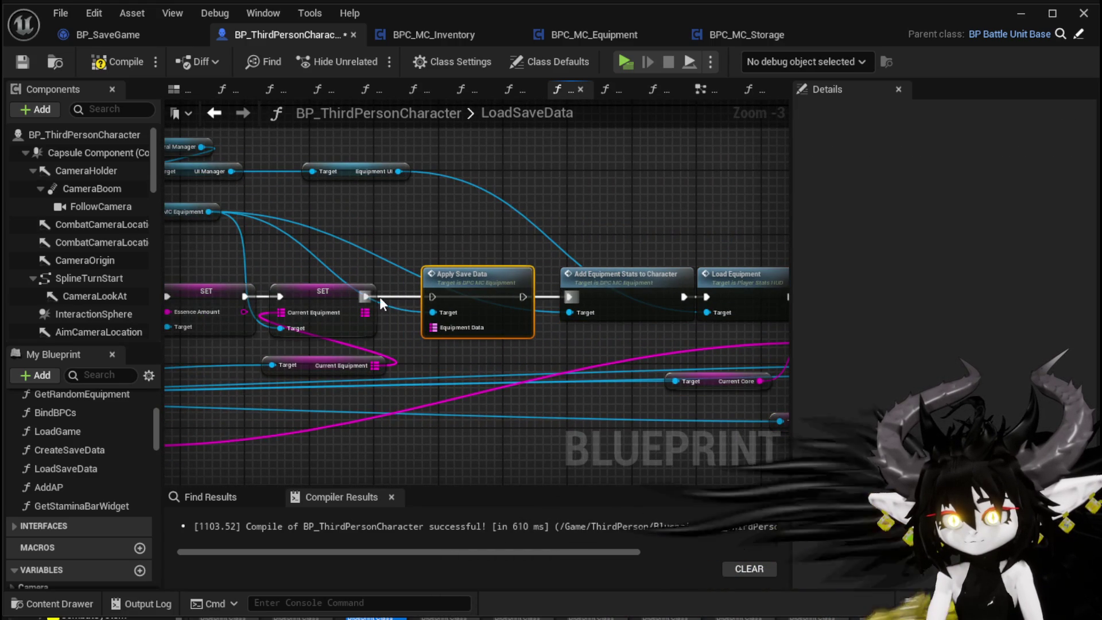
pyautogui.moveTo(379, 296); pyautogui.dragTo(438, 298)
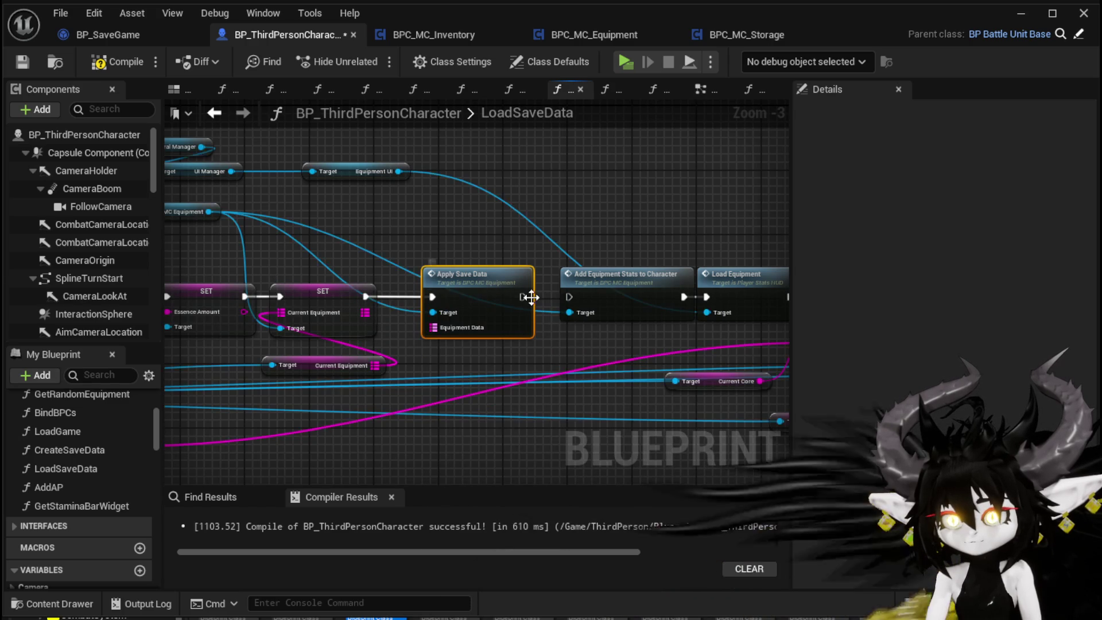
pyautogui.moveTo(524, 297); pyautogui.dragTo(569, 298)
pyautogui.scroll(-3, 569, 299)
pyautogui.scroll(3, 555, 333)
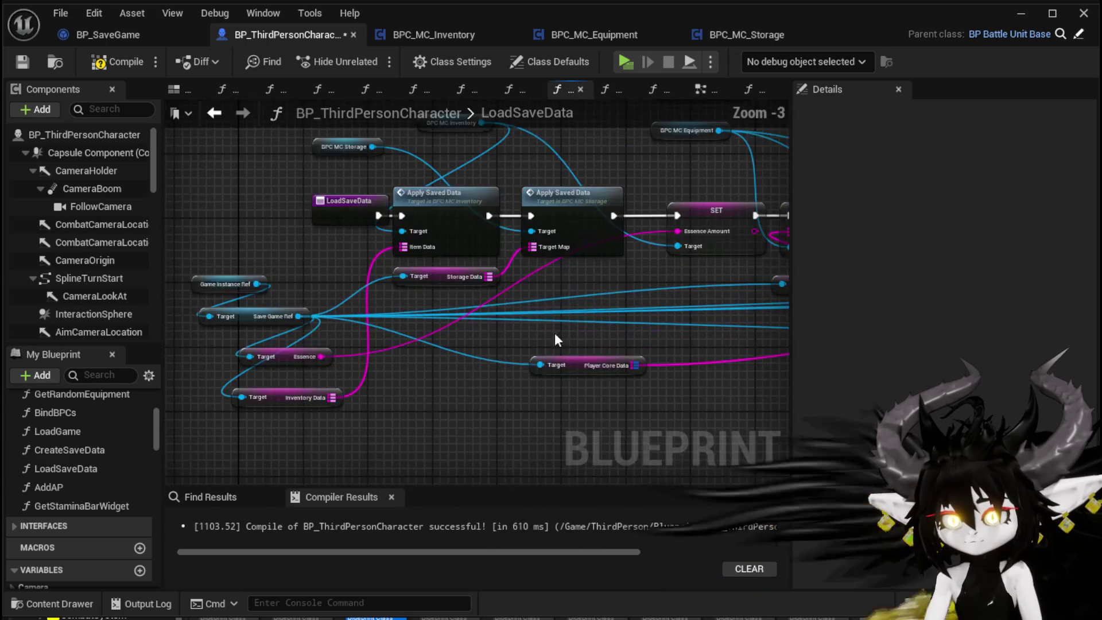
pyautogui.moveTo(316, 319); pyautogui.dragTo(349, 296)
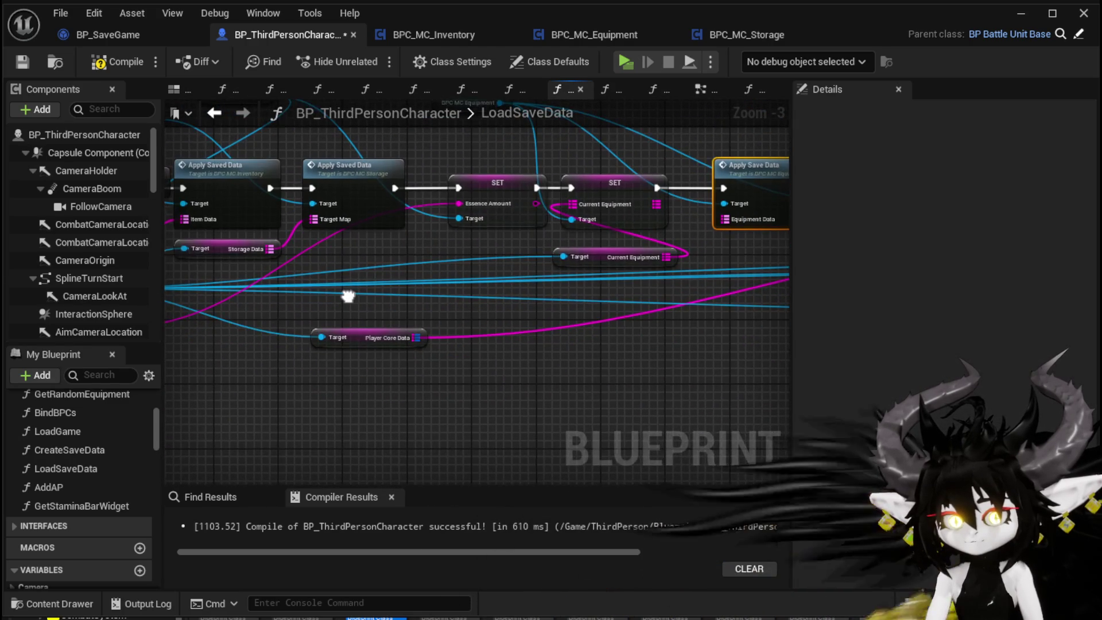
pyautogui.moveTo(347, 296); pyautogui.dragTo(455, 287)
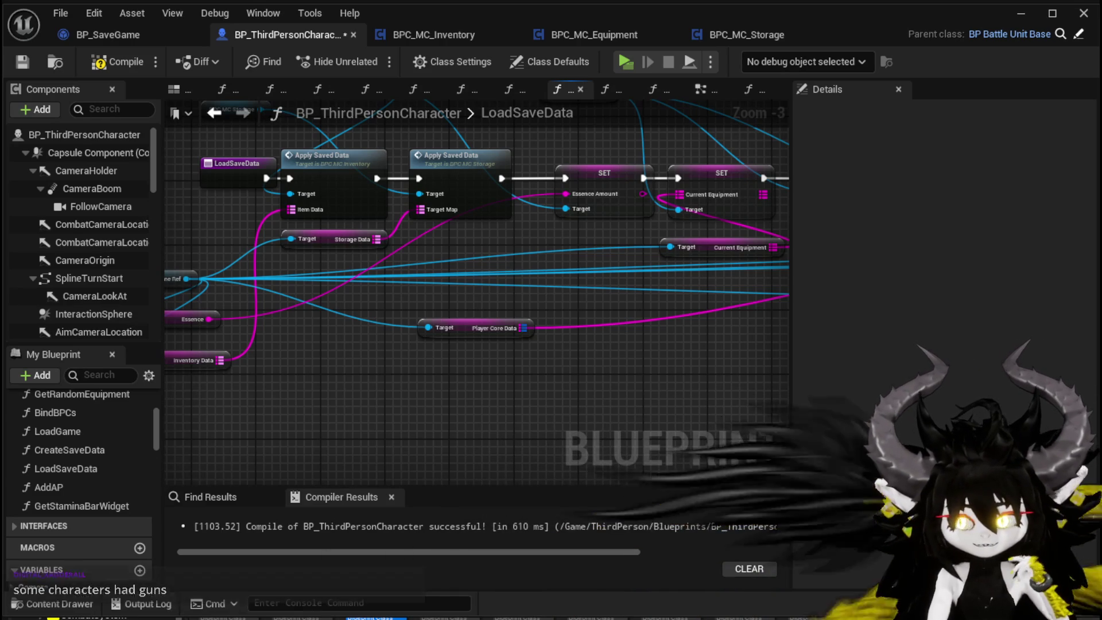
pyautogui.moveTo(330, 396)
pyautogui.mouseDown()
pyautogui.moveTo(317, 401)
pyautogui.moveTo(379, 373)
pyautogui.moveTo(335, 327)
pyautogui.moveTo(531, 317)
pyautogui.moveTo(570, 339)
pyautogui.mouseUp()
pyautogui.moveTo(447, 305)
pyautogui.mouseDown()
pyautogui.moveTo(626, 278)
pyautogui.moveTo(174, 299)
pyautogui.moveTo(488, 308)
pyautogui.mouseUp()
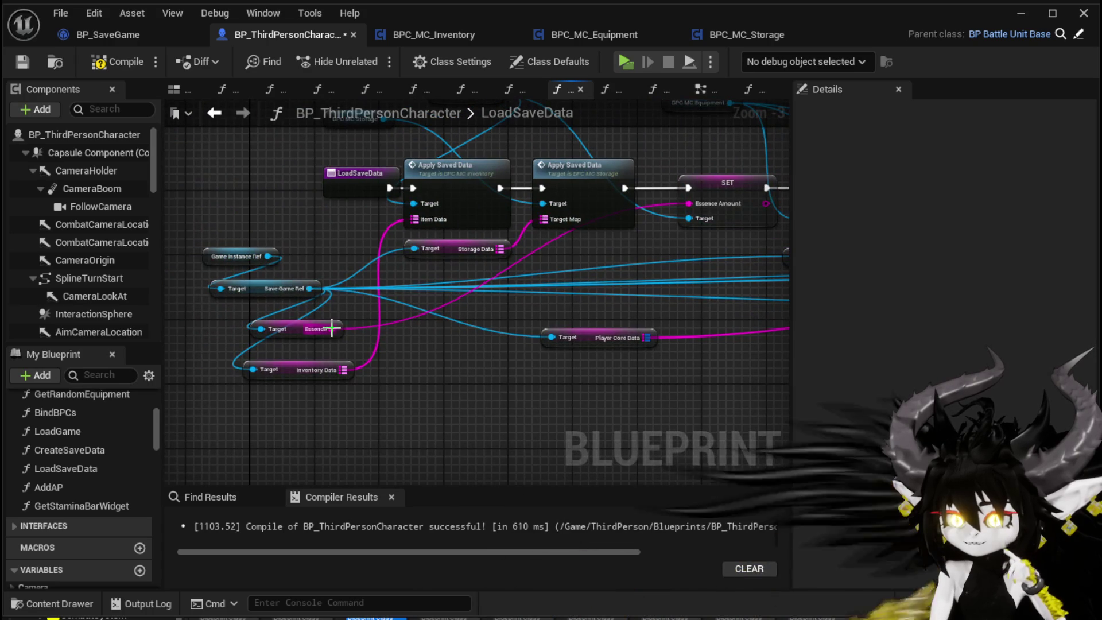
# Wire a Get Equiped Objects node from Save Game Ref into Apply Save Data's Equipment Data.
pyautogui.moveTo(211, 288)
pyautogui.mouseDown()
pyautogui.moveTo(876, 319)
pyautogui.moveTo(322, 330)
pyautogui.mouseUp()
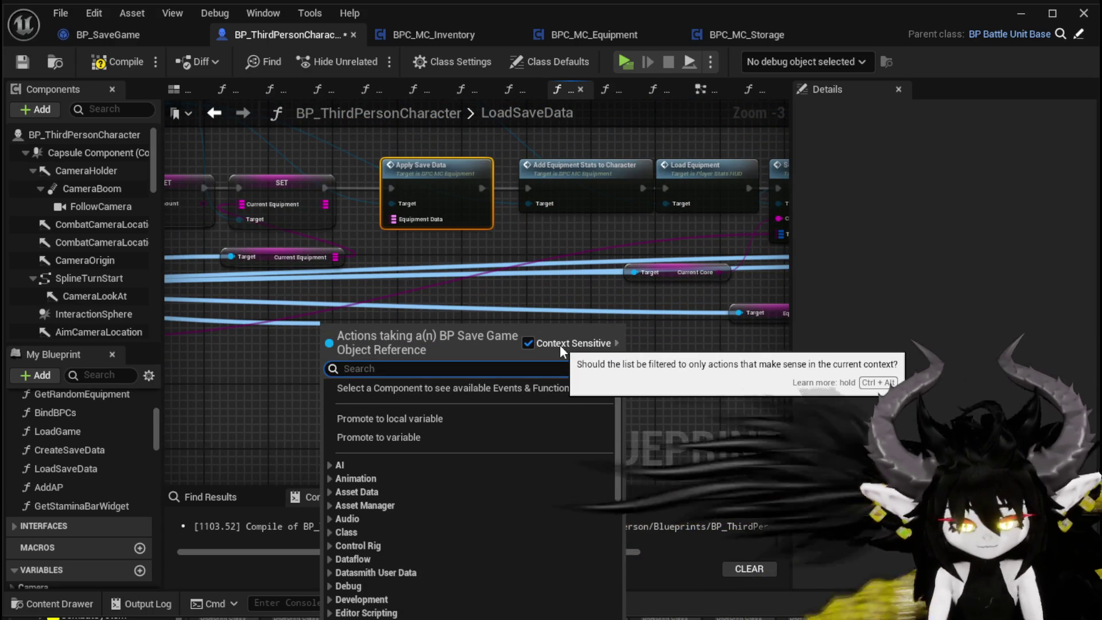
pyautogui.write('Equi')
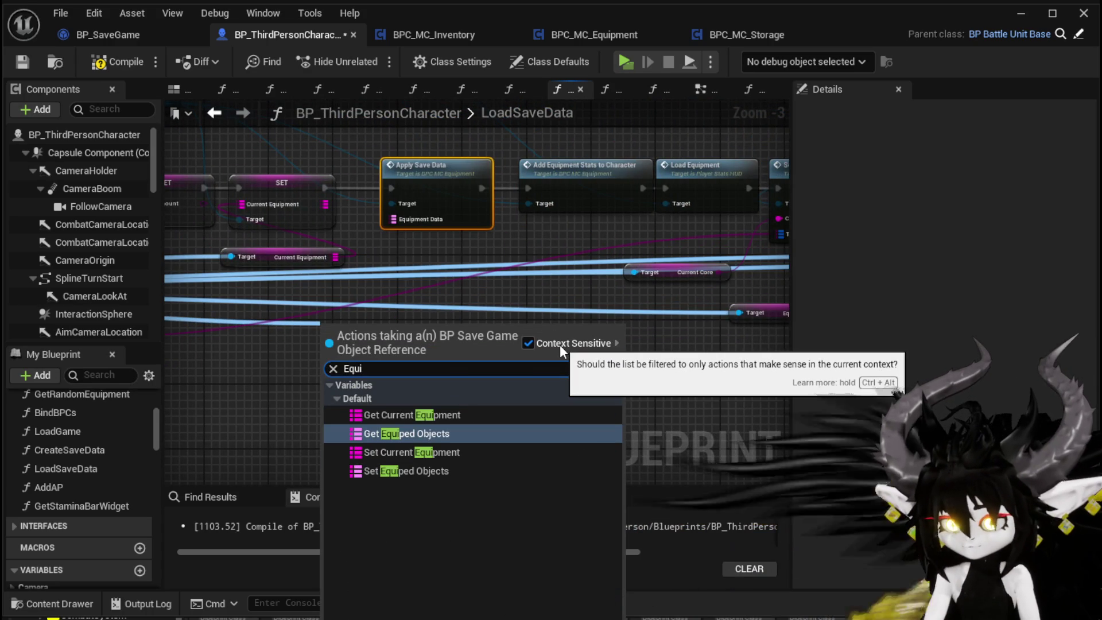
pyautogui.click(405, 434)
pyautogui.moveTo(423, 329)
pyautogui.mouseDown()
pyautogui.moveTo(402, 253)
pyautogui.moveTo(431, 239)
pyautogui.mouseUp()
pyautogui.scroll(-2, 503, 327)
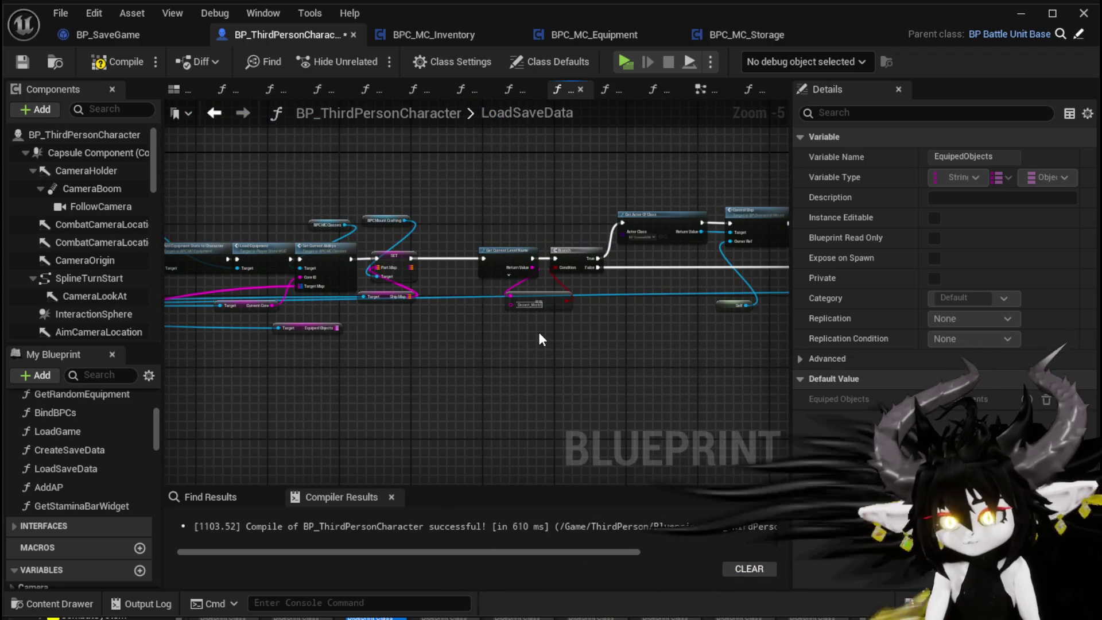
pyautogui.moveTo(538, 332)
pyautogui.mouseDown()
pyautogui.moveTo(452, 350)
pyautogui.moveTo(372, 345)
pyautogui.moveTo(478, 345)
pyautogui.mouseUp()
# Tidy the Equiped Objects getter beside Apply Save Data, then compile and save BP_ThirdPersonCharacter.
pyautogui.scroll(2, 405, 332)
pyautogui.scroll(-2, 395, 333)
pyautogui.scroll(3, 308, 364)
pyautogui.moveTo(308, 364)
pyautogui.mouseDown()
pyautogui.moveTo(172, 365)
pyautogui.moveTo(316, 366)
pyautogui.mouseUp()
pyautogui.click(429, 285)
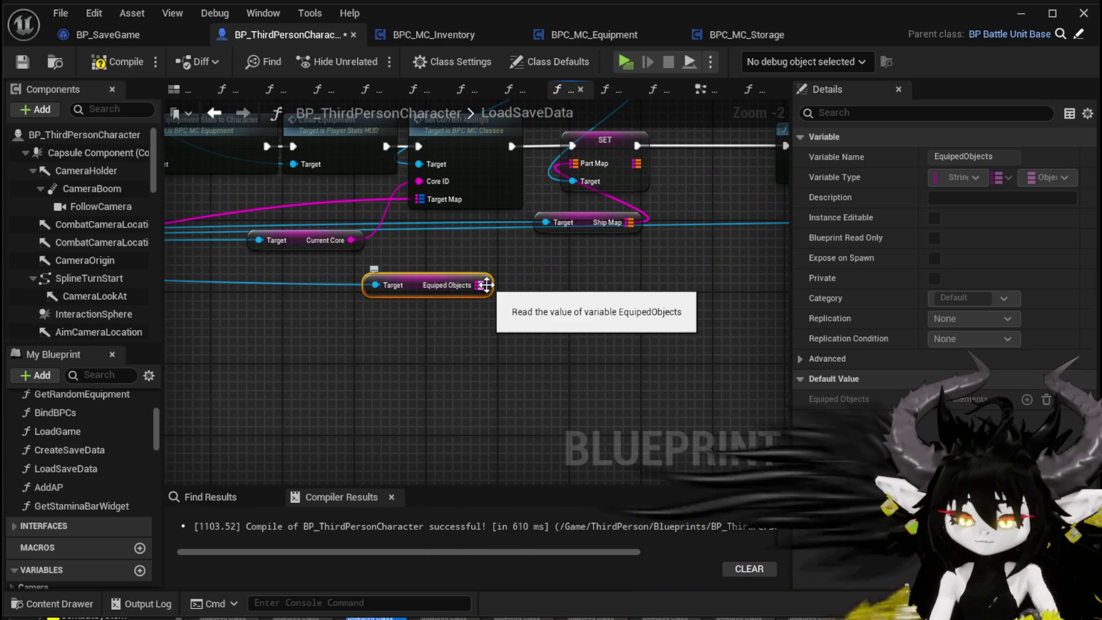
pyautogui.scroll(-2, 482, 290)
pyautogui.moveTo(482, 290)
pyautogui.mouseDown()
pyautogui.moveTo(349, 332)
pyautogui.moveTo(567, 357)
pyautogui.mouseUp()
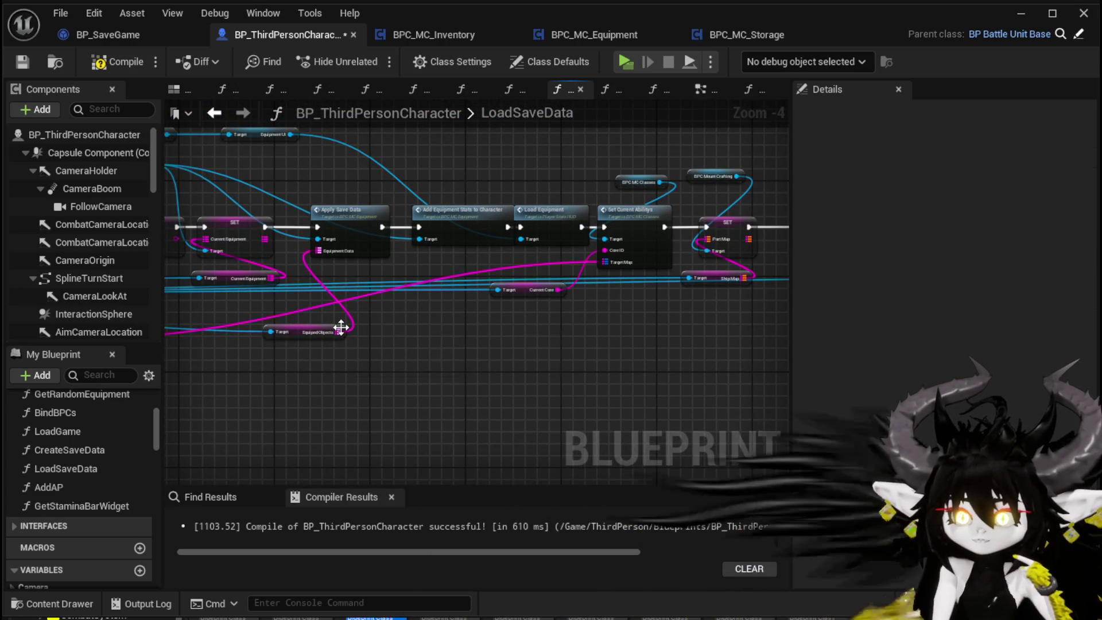
pyautogui.click(26, 62)
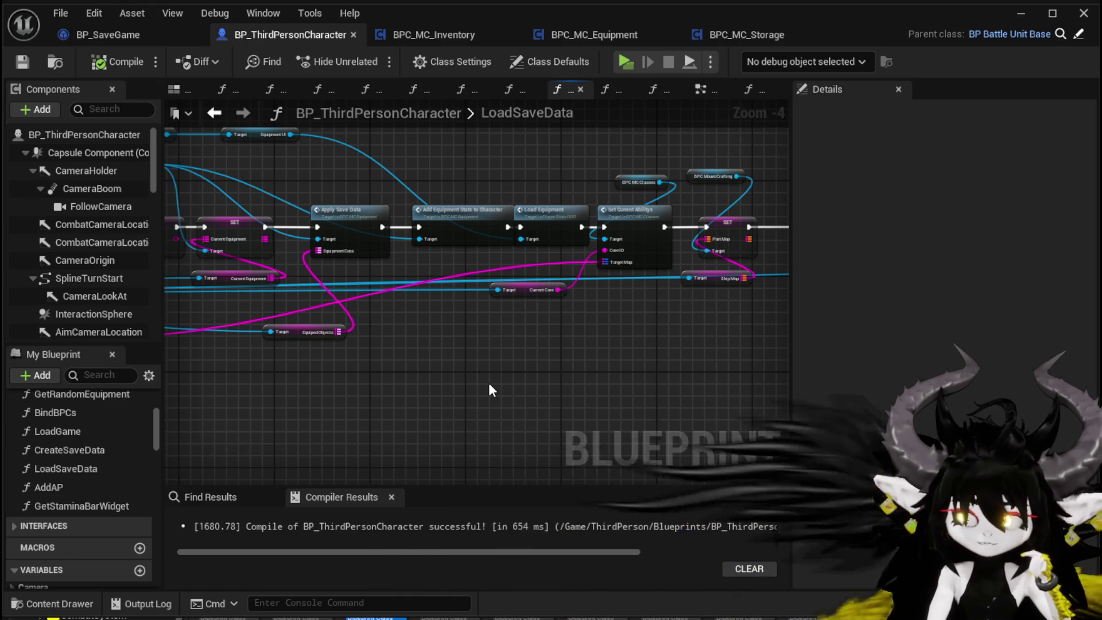
# Save all modified assets and minimize the Blueprint editor to reveal the L_DungeonCreationTest level.
pyautogui.click(100, 34)
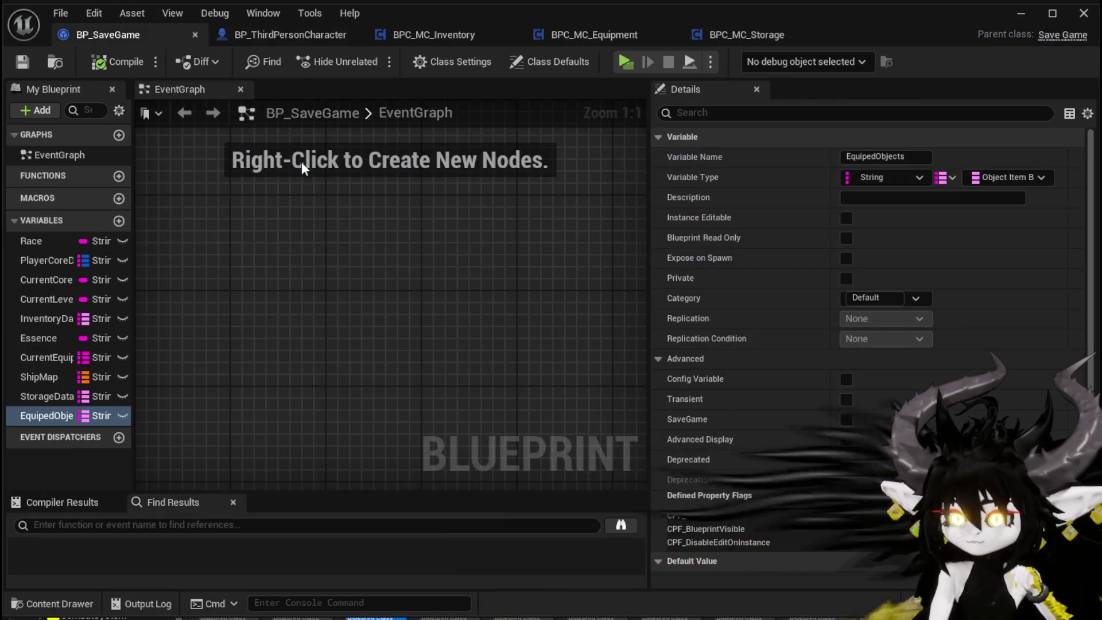
pyautogui.click(249, 36)
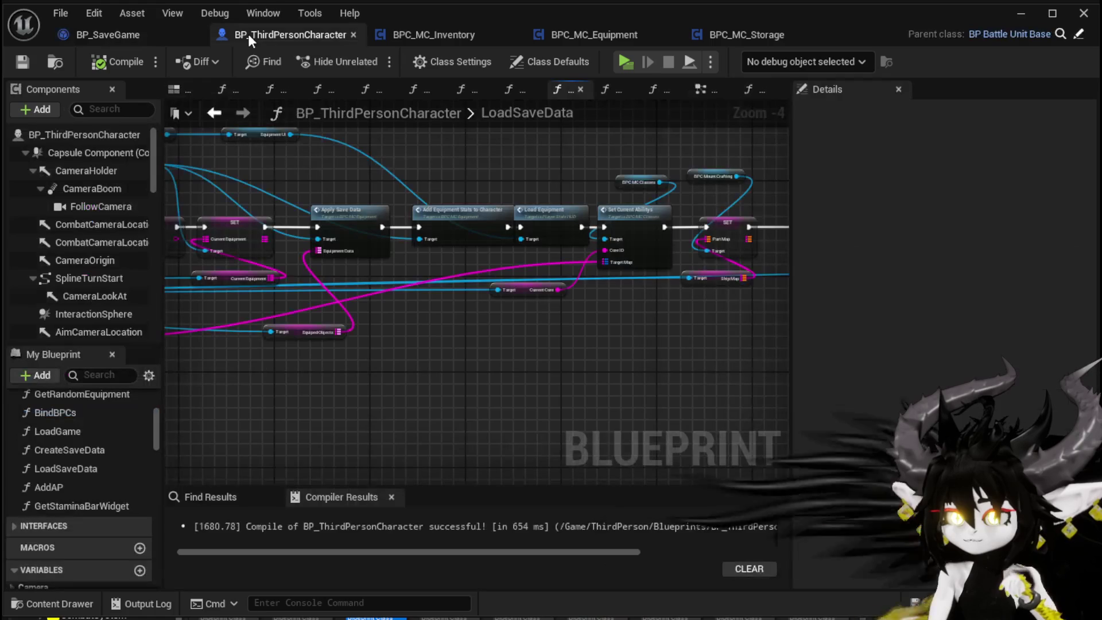
pyautogui.hotkey('ctrl', 's')
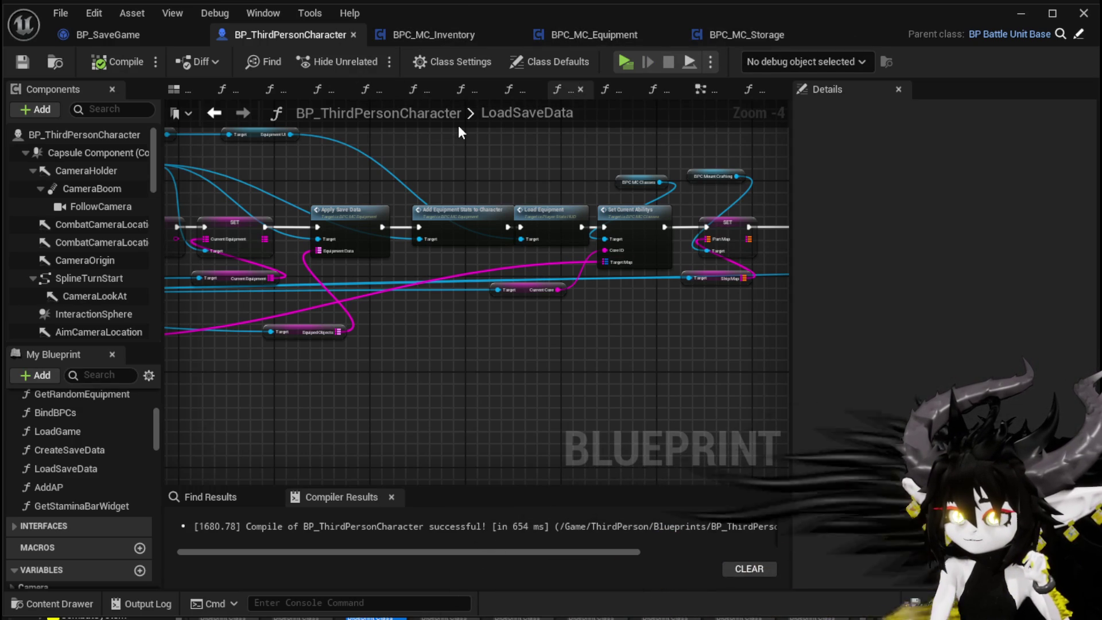
pyautogui.click(1020, 13)
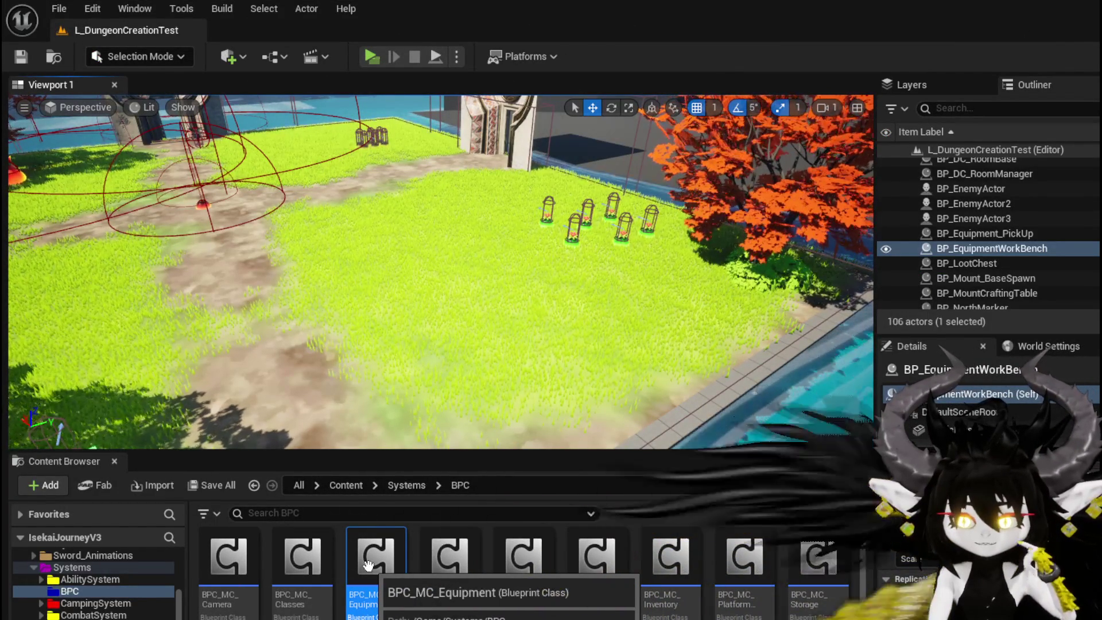
# Reopen BPC_MC_Equipment from Content/Systems/BPC and widen My Blueprint so function names show fully.
pyautogui.doubleClick(371, 571)
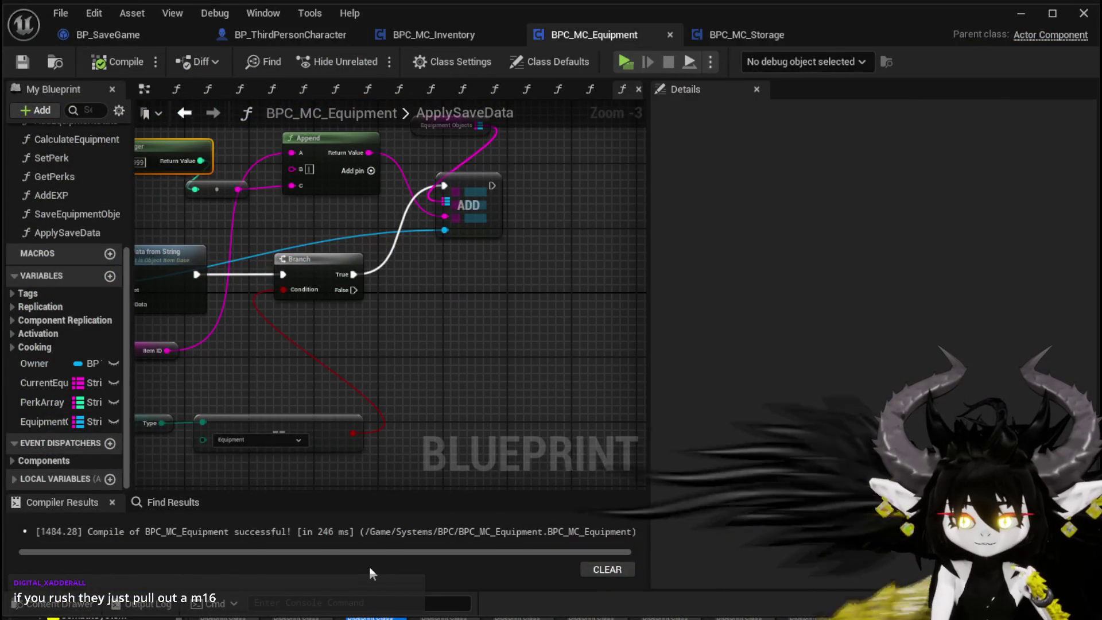
pyautogui.scroll(-2, 446, 301)
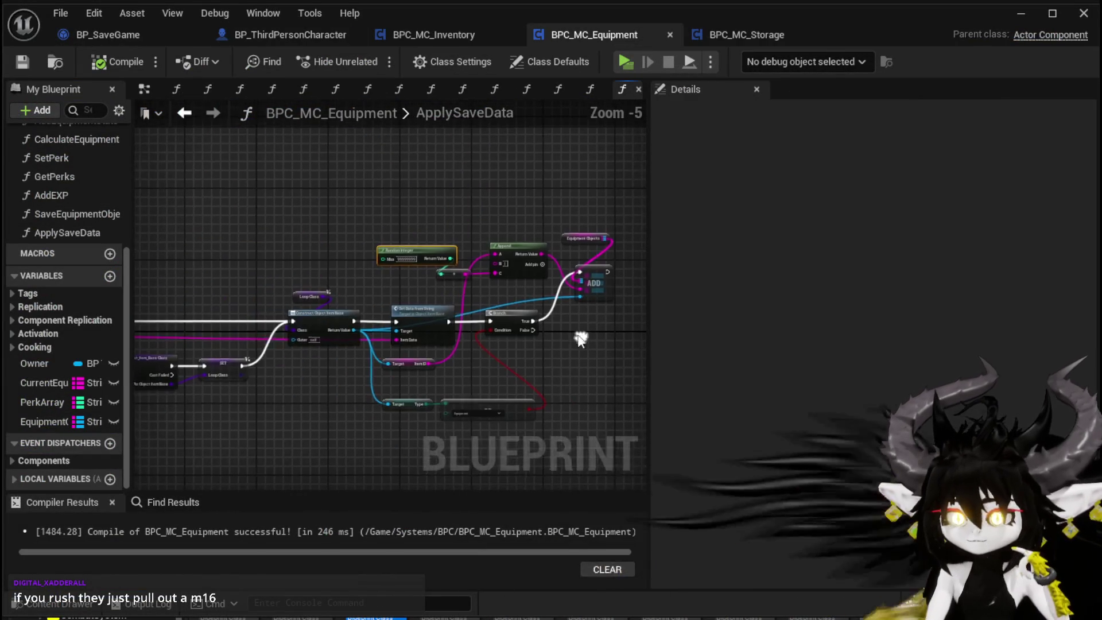
pyautogui.moveTo(498, 229); pyautogui.dragTo(649, 223)
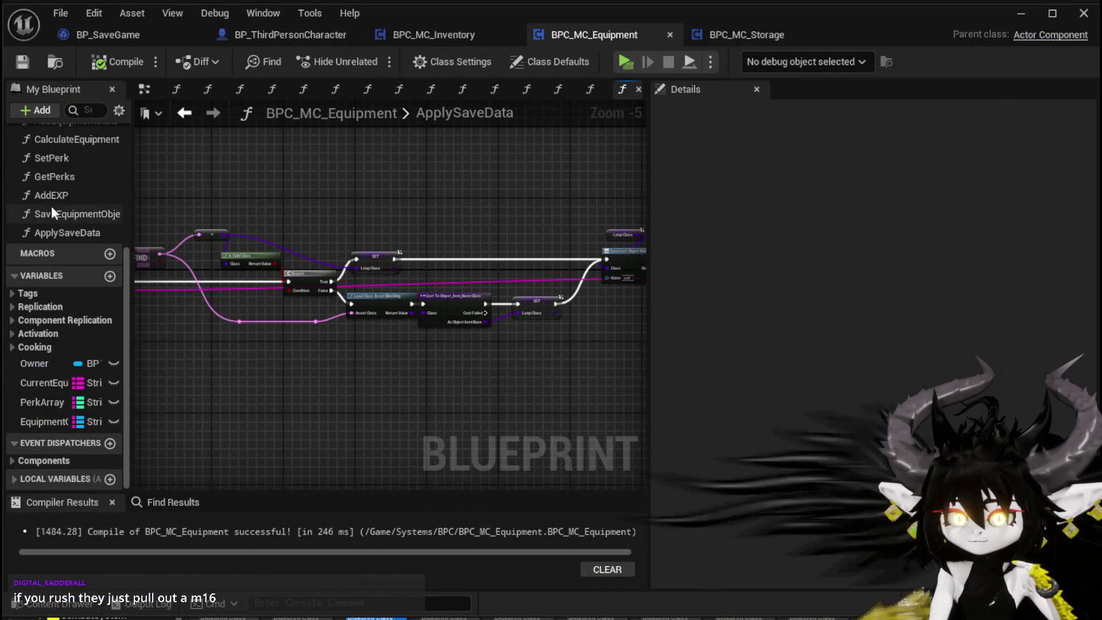
pyautogui.scroll(4, 79, 222)
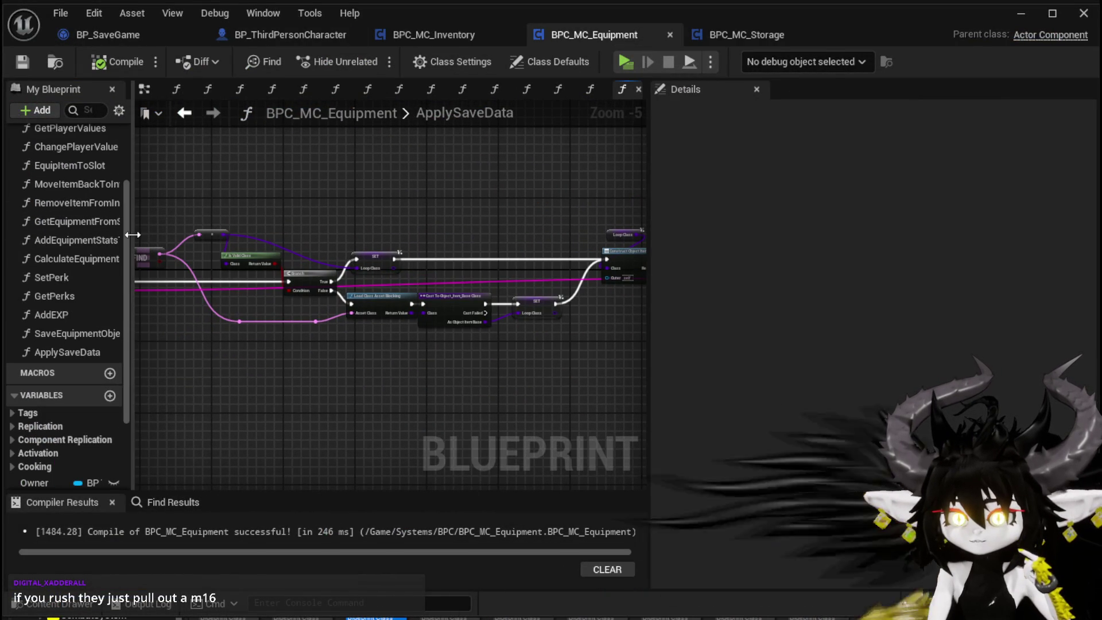
pyautogui.moveTo(131, 236); pyautogui.dragTo(192, 234)
pyautogui.scroll(3, 98, 247)
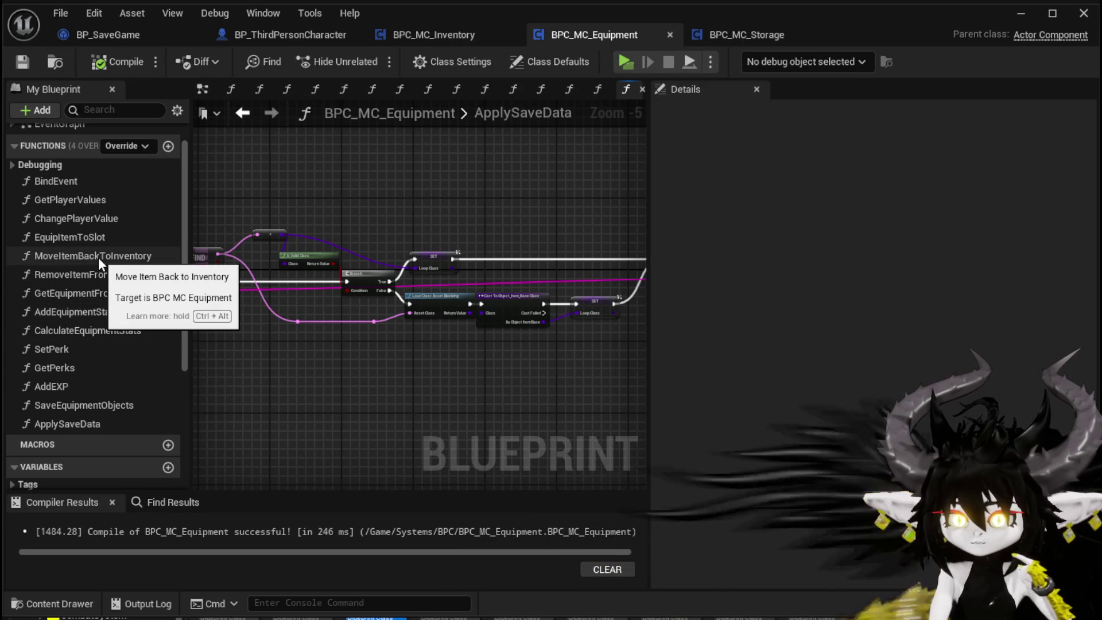
# Open EquipItemToSlot and pan through its Append, GET, ADD, Remove Item and Add Equipment Stats nodes.
pyautogui.doubleClick(95, 240)
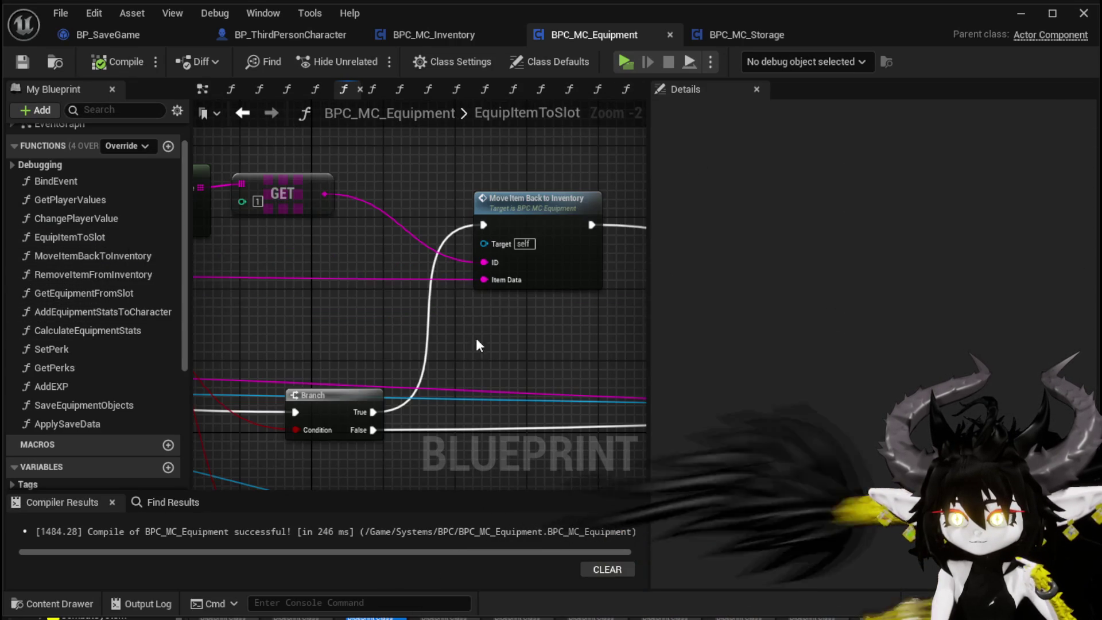
pyautogui.scroll(-4, 476, 338)
pyautogui.scroll(4, 413, 287)
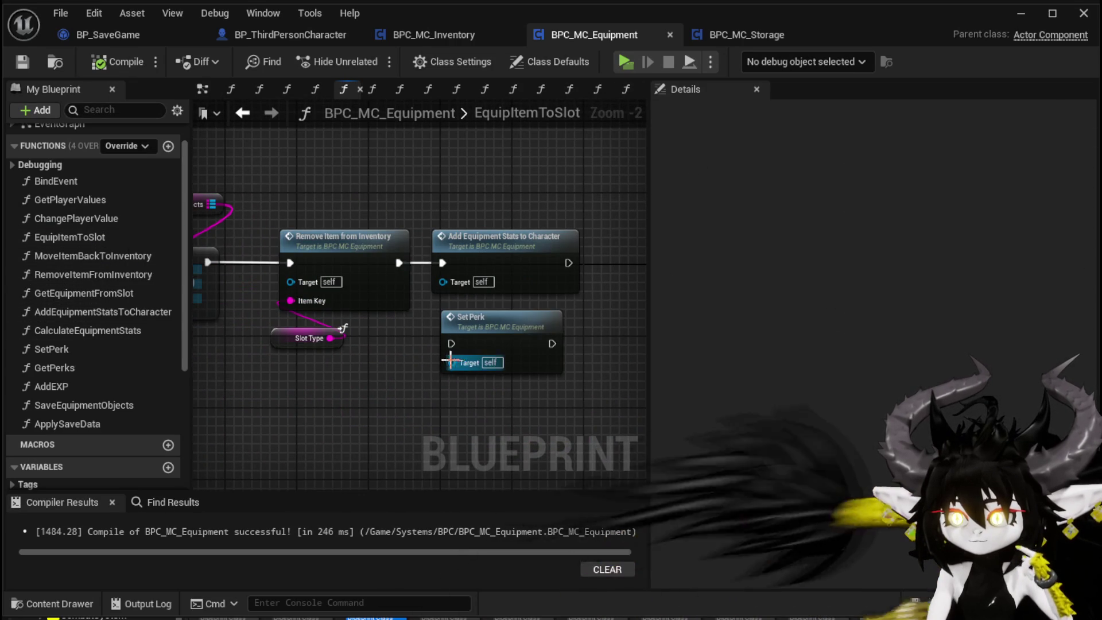
pyautogui.scroll(-2, 419, 350)
pyautogui.moveTo(419, 350); pyautogui.dragTo(619, 343)
pyautogui.scroll(-2, 618, 343)
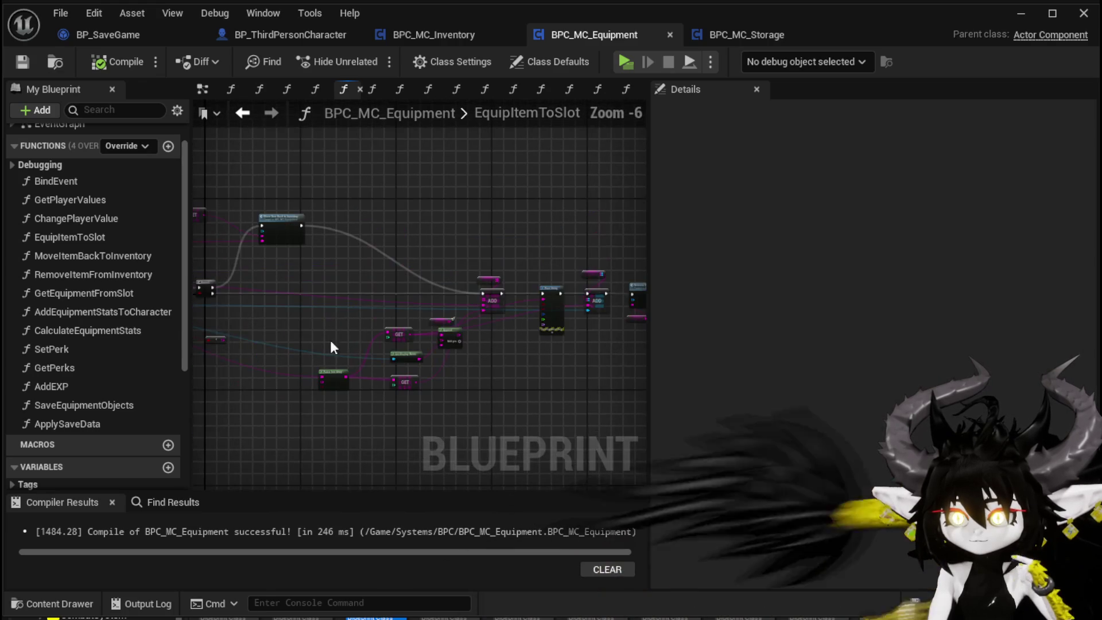
pyautogui.moveTo(330, 338); pyautogui.dragTo(629, 308)
pyautogui.scroll(3, 629, 307)
pyautogui.moveTo(456, 359); pyautogui.dragTo(489, 368)
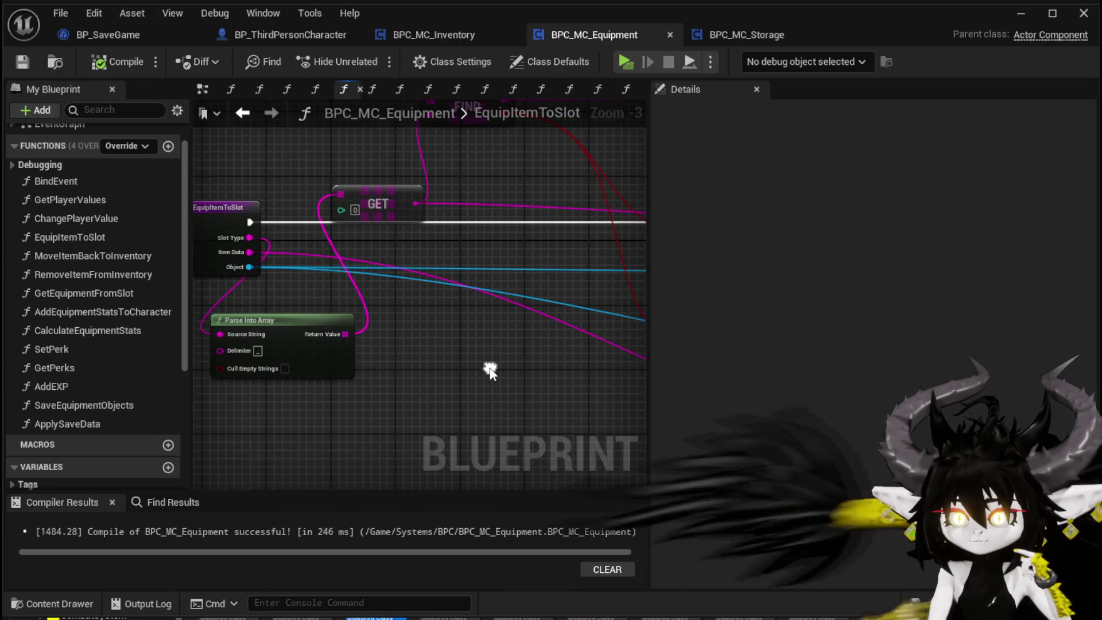
pyautogui.scroll(-3, 388, 350)
pyautogui.moveTo(389, 349)
pyautogui.mouseDown()
pyautogui.moveTo(504, 363)
pyautogui.moveTo(269, 338)
pyautogui.mouseUp()
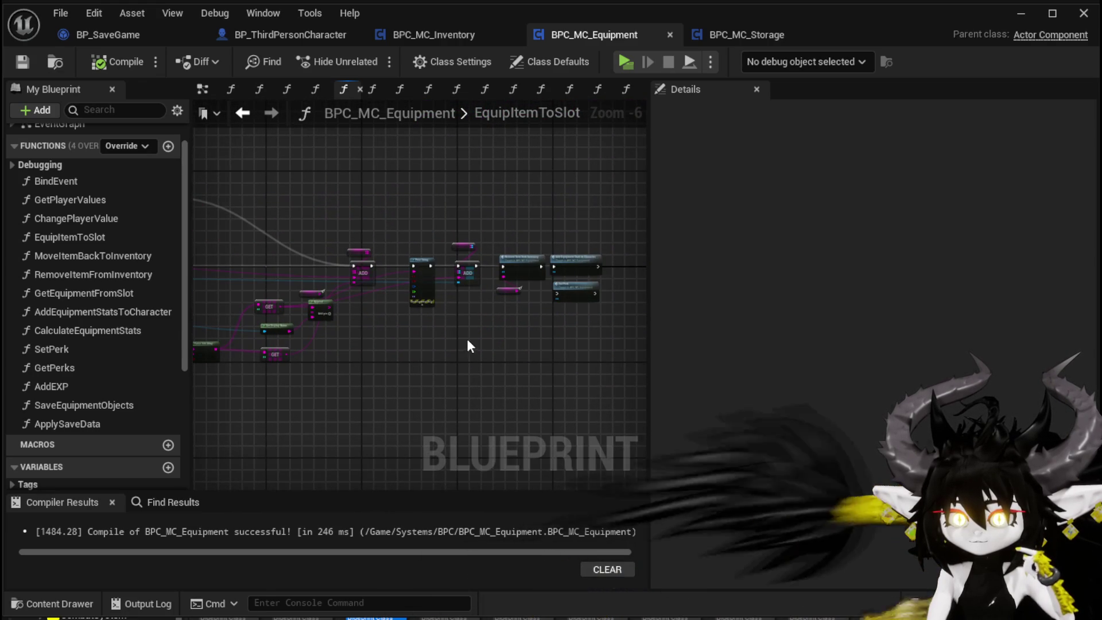
pyautogui.scroll(3, 465, 336)
pyautogui.moveTo(465, 337); pyautogui.dragTo(318, 339)
pyautogui.scroll(-1, 318, 339)
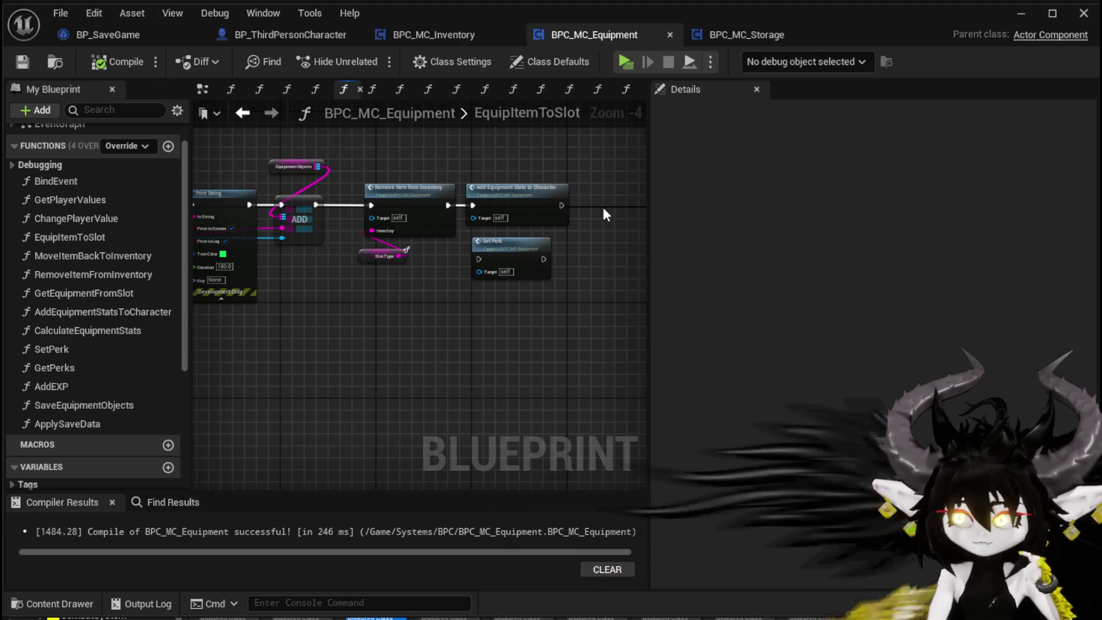
pyautogui.moveTo(587, 228)
pyautogui.mouseDown()
pyautogui.moveTo(391, 299)
pyautogui.moveTo(562, 296)
pyautogui.mouseUp()
pyautogui.scroll(4, 392, 298)
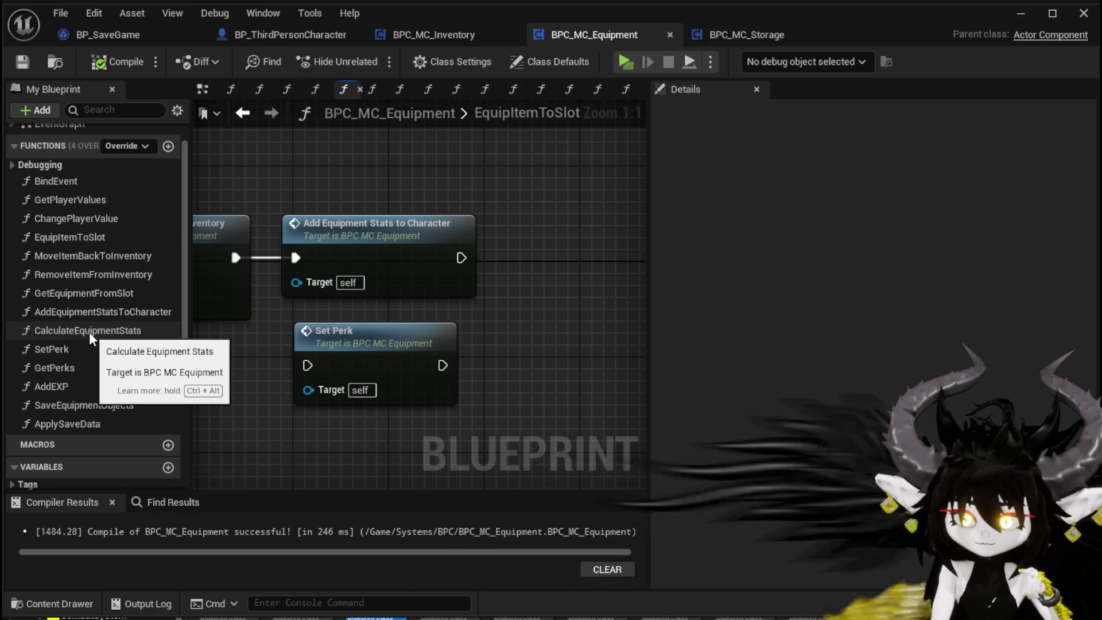
# Inspect the AddEquipmentStatsToCharacter, RemoveItemFromInventory, ChangePlayerValue and GetPlayerValues function graphs.
pyautogui.doubleClick(98, 315)
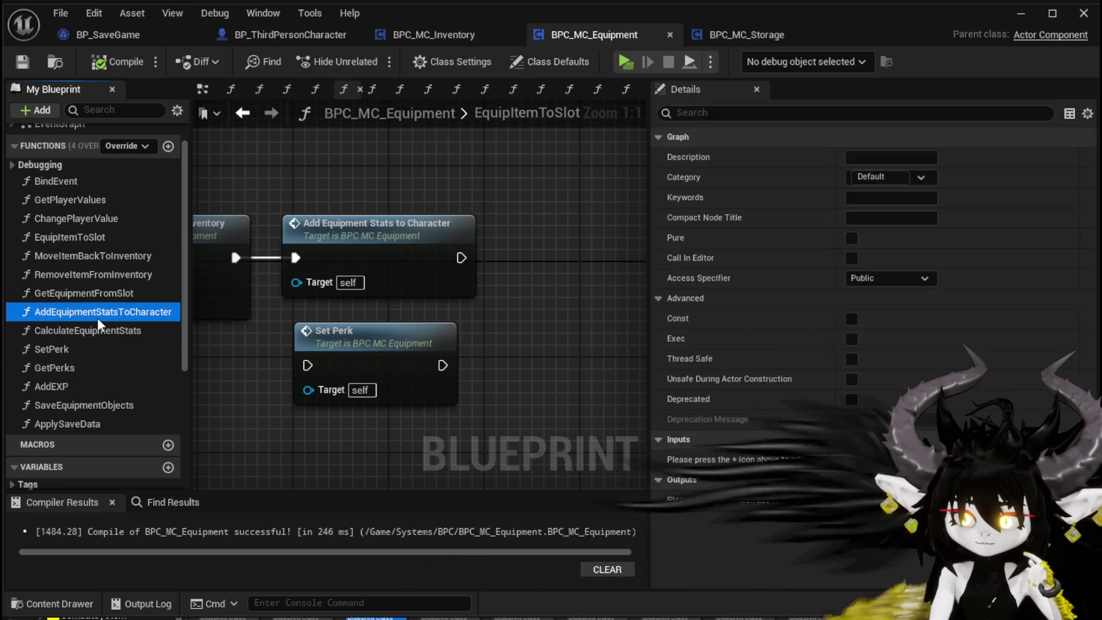
pyautogui.scroll(-4, 245, 339)
pyautogui.scroll(5, 343, 327)
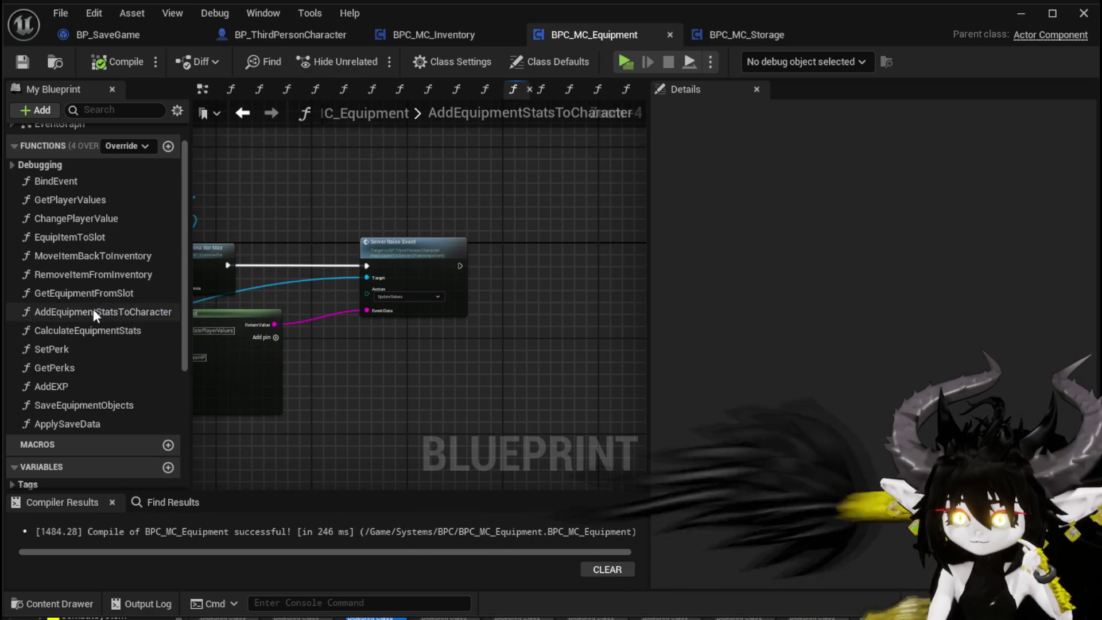
pyautogui.doubleClick(78, 273)
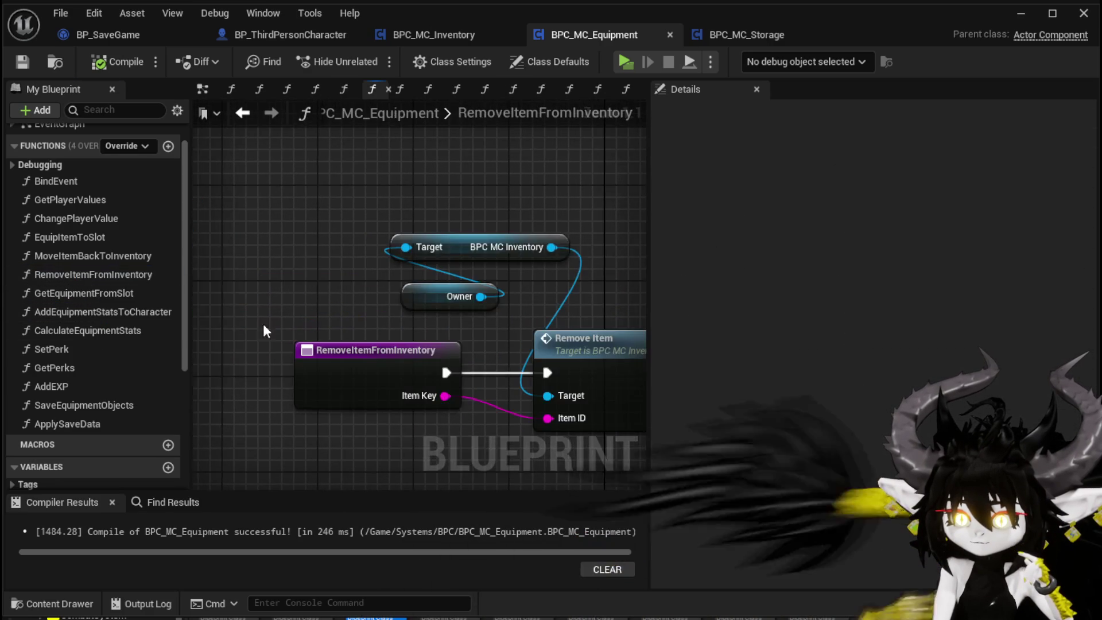
pyautogui.scroll(-4, 263, 324)
pyautogui.scroll(4, 318, 323)
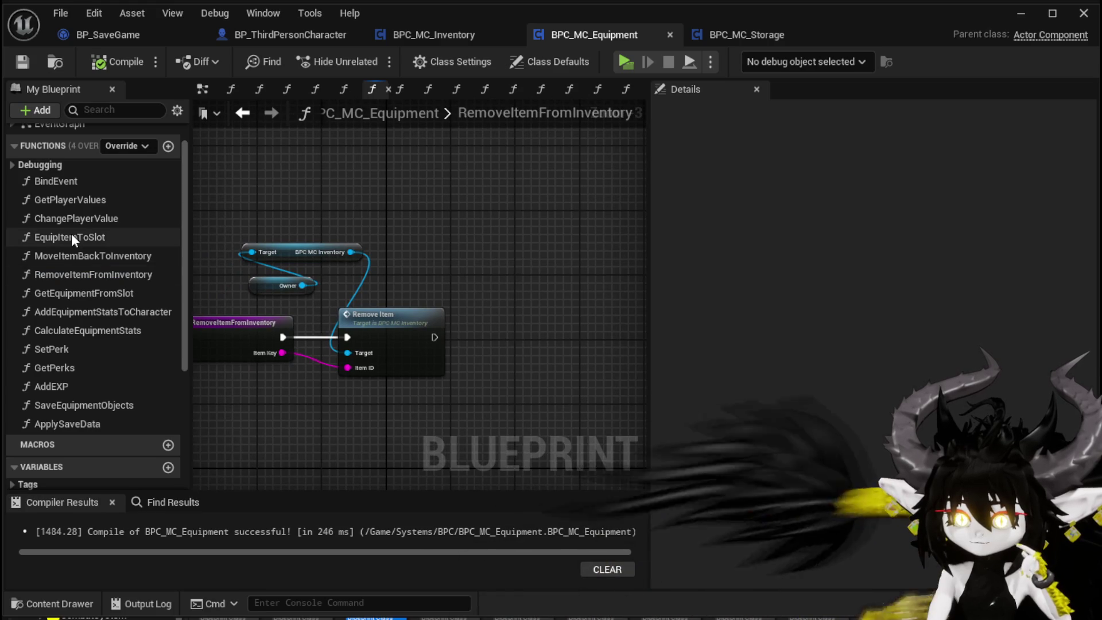
pyautogui.doubleClick(71, 218)
pyautogui.scroll(-3, 346, 226)
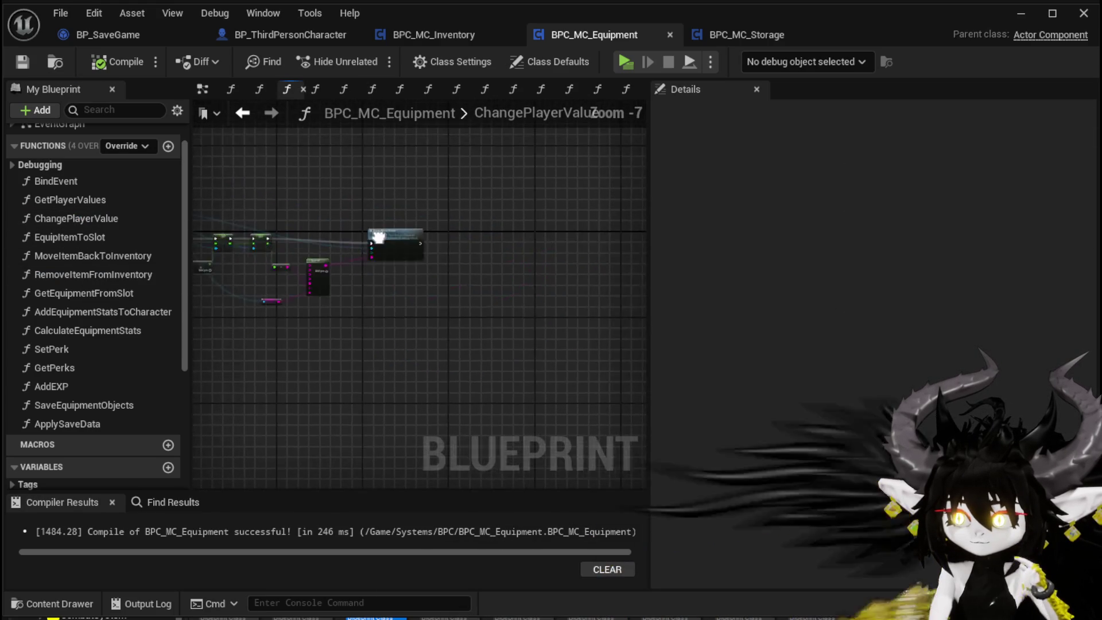
pyautogui.scroll(3, 373, 232)
pyautogui.doubleClick(92, 200)
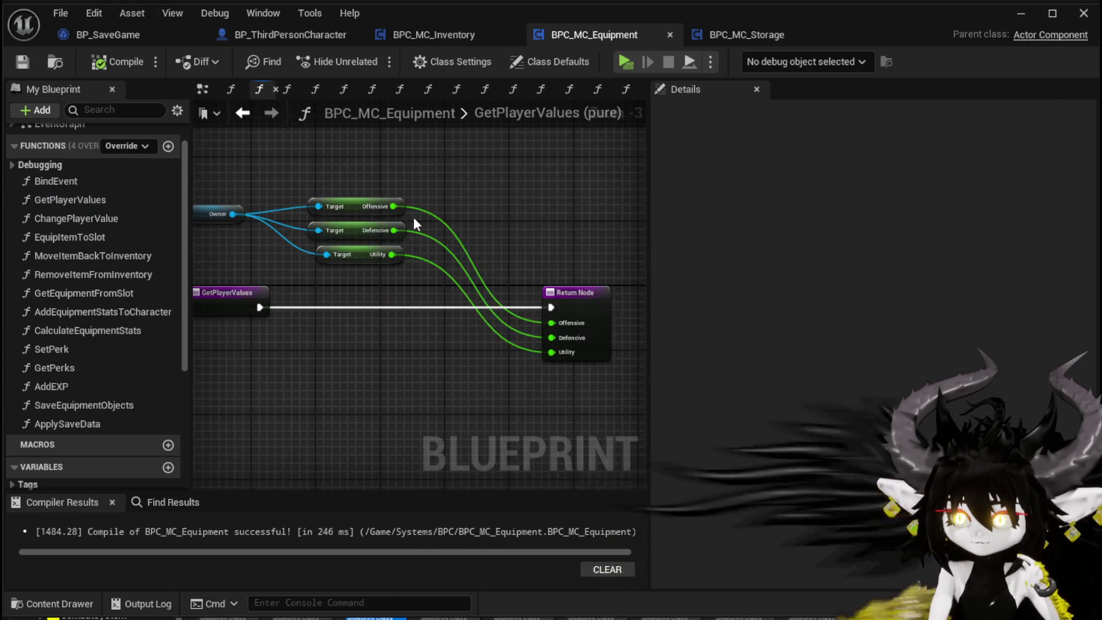
pyautogui.scroll(-2, 414, 218)
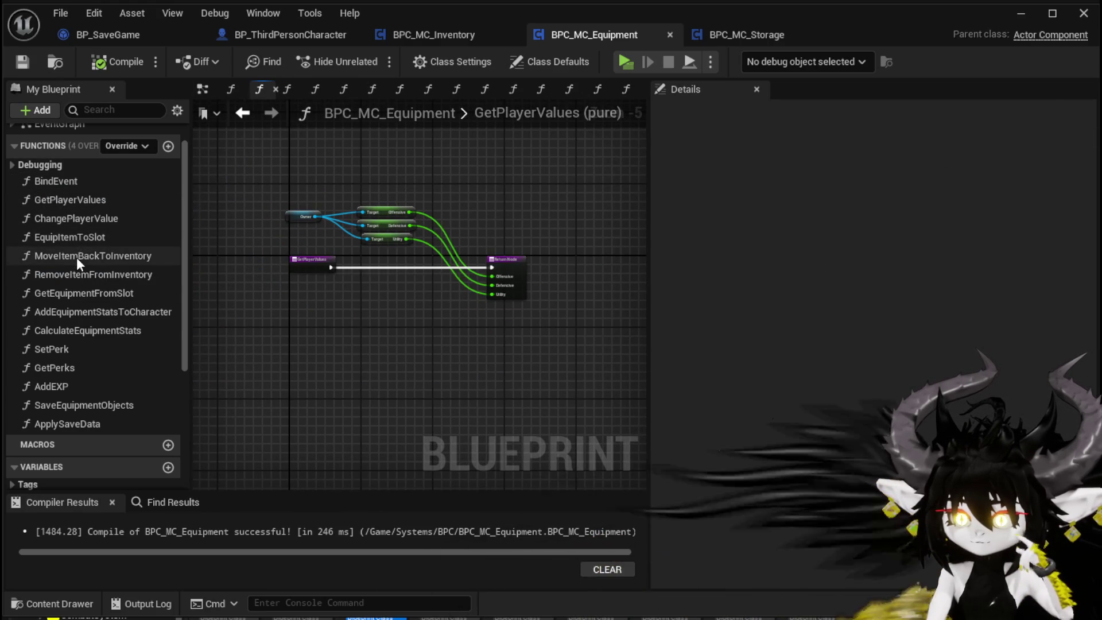
# Return to EquipItemToSlot and drop the Owner variable beside the Remove Item and ADD nodes.
pyautogui.doubleClick(74, 238)
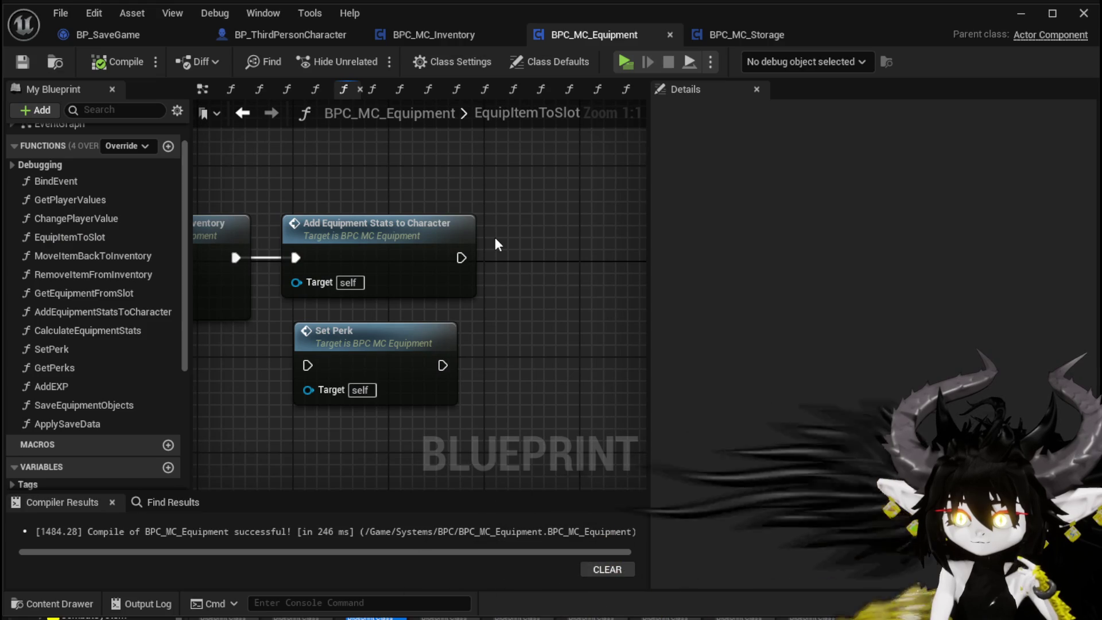
pyautogui.scroll(-2, 494, 240)
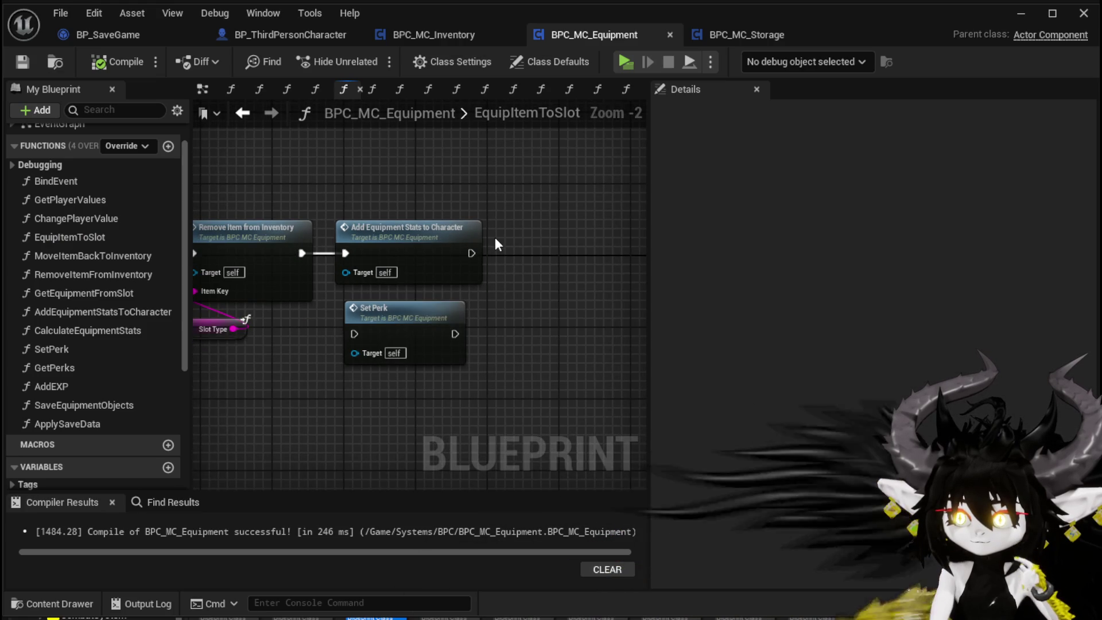
pyautogui.moveTo(497, 241); pyautogui.dragTo(608, 239)
pyautogui.scroll(-2, 422, 200)
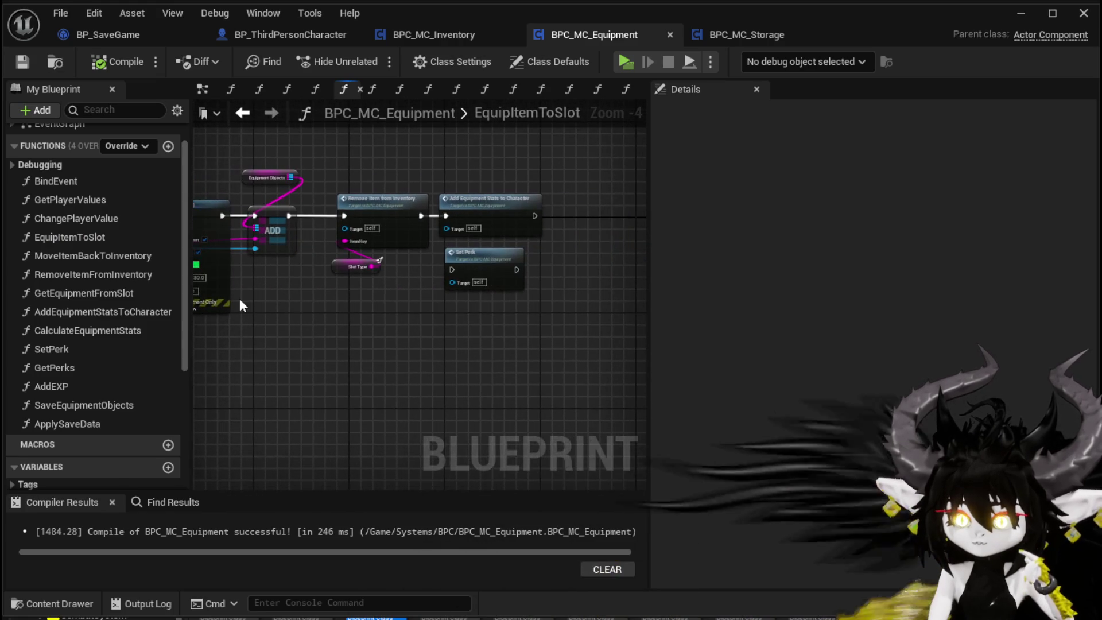
pyautogui.scroll(-5, 47, 312)
pyautogui.moveTo(53, 359)
pyautogui.mouseDown()
pyautogui.moveTo(449, 151)
pyautogui.moveTo(472, 161)
pyautogui.mouseUp()
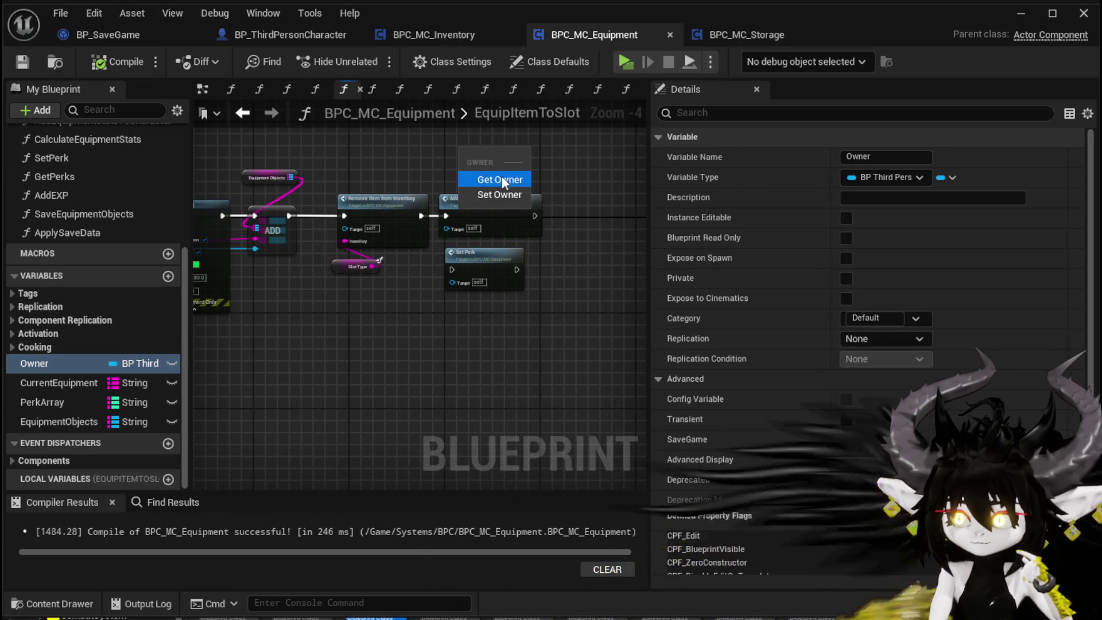
# Add a Get Owner node and a Save Game Data call from it, then delete the wrong variant.
pyautogui.click(501, 175)
pyautogui.moveTo(383, 223); pyautogui.dragTo(445, 230)
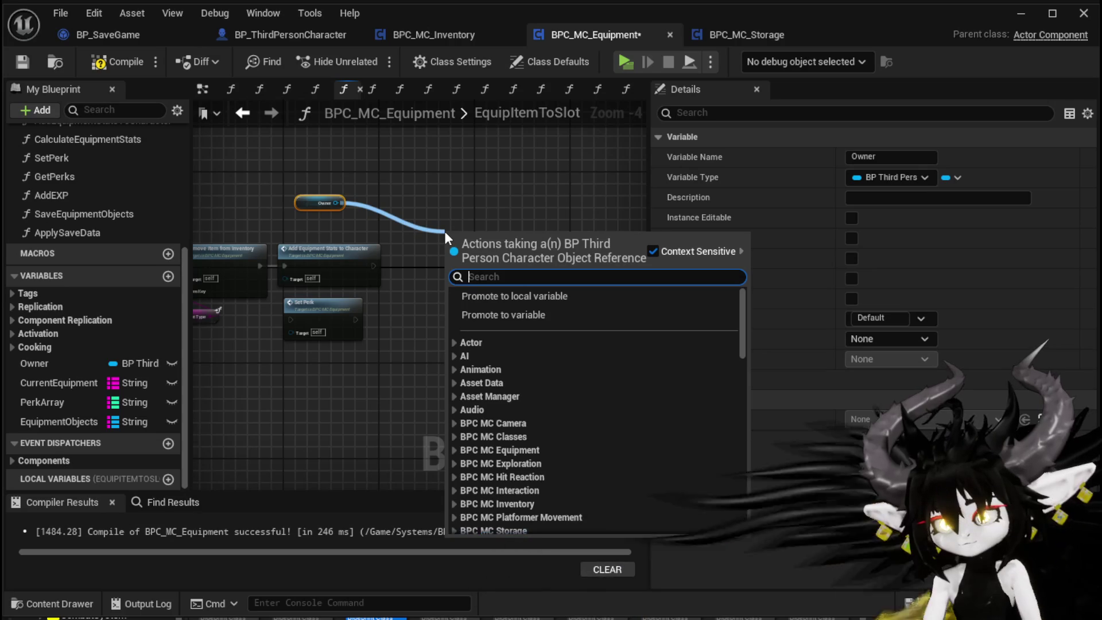
pyautogui.write('Save')
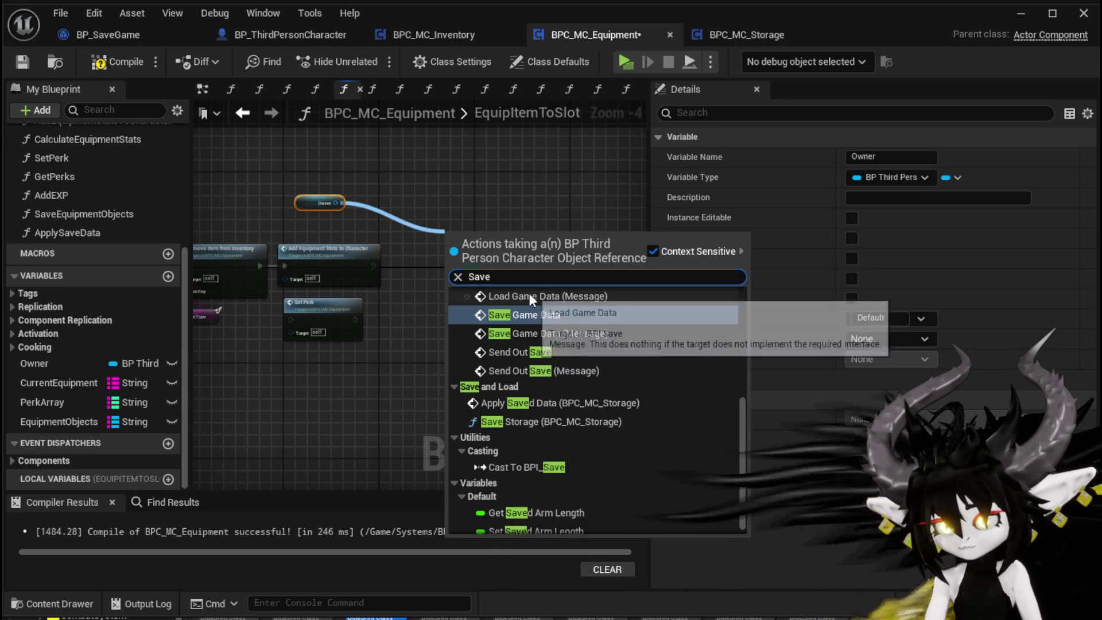
pyautogui.scroll(3, 595, 345)
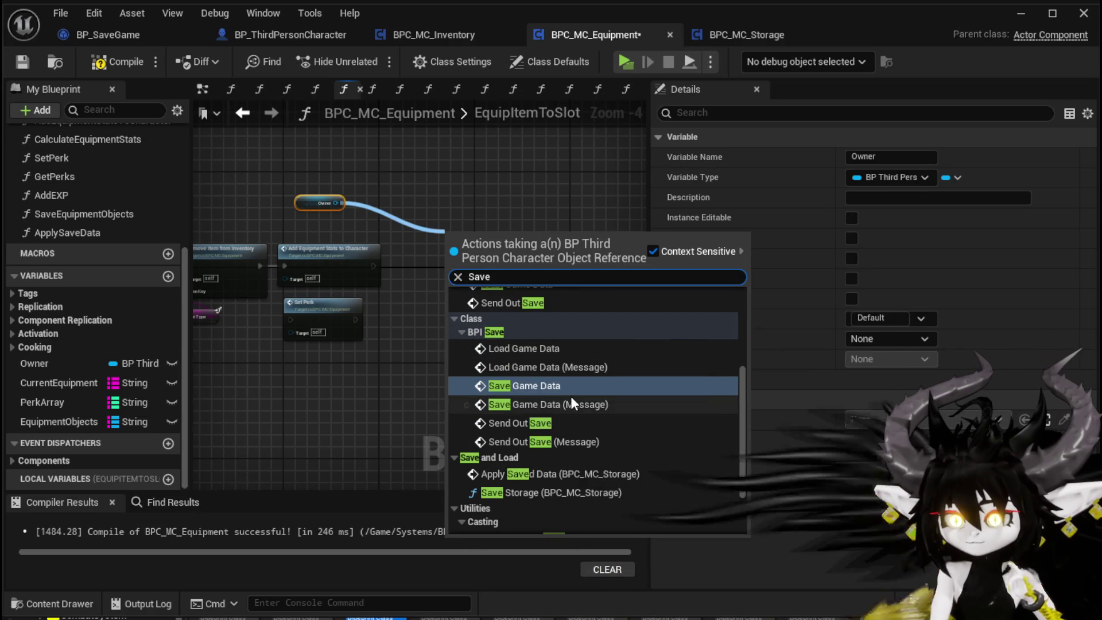
pyautogui.scroll(4, 567, 387)
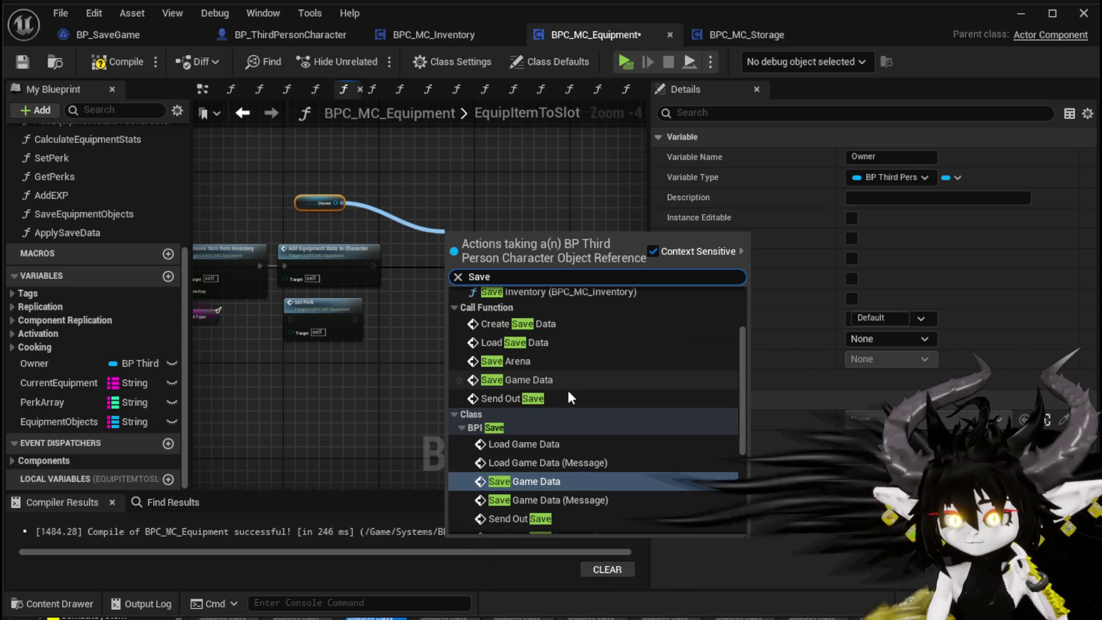
pyautogui.click(550, 479)
pyautogui.scroll(4, 462, 313)
pyautogui.moveTo(460, 310); pyautogui.dragTo(521, 369)
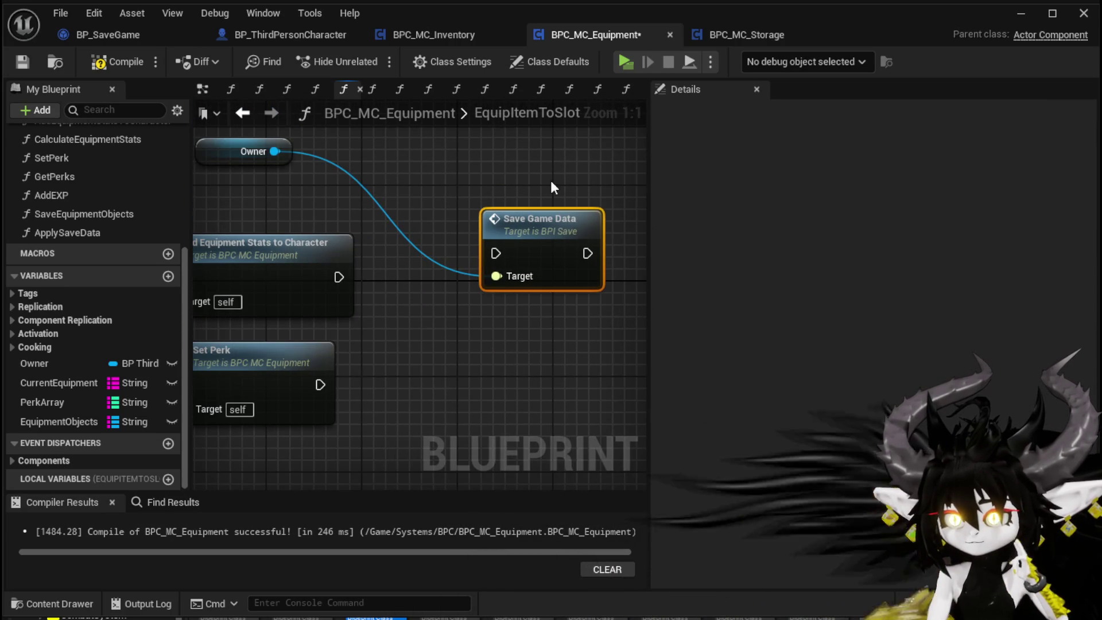
pyautogui.press('Delete')
# Add Save Game Data targeting the owner character after Add Equipment Stats and save the blueprint.
pyautogui.moveTo(272, 151); pyautogui.dragTo(404, 202)
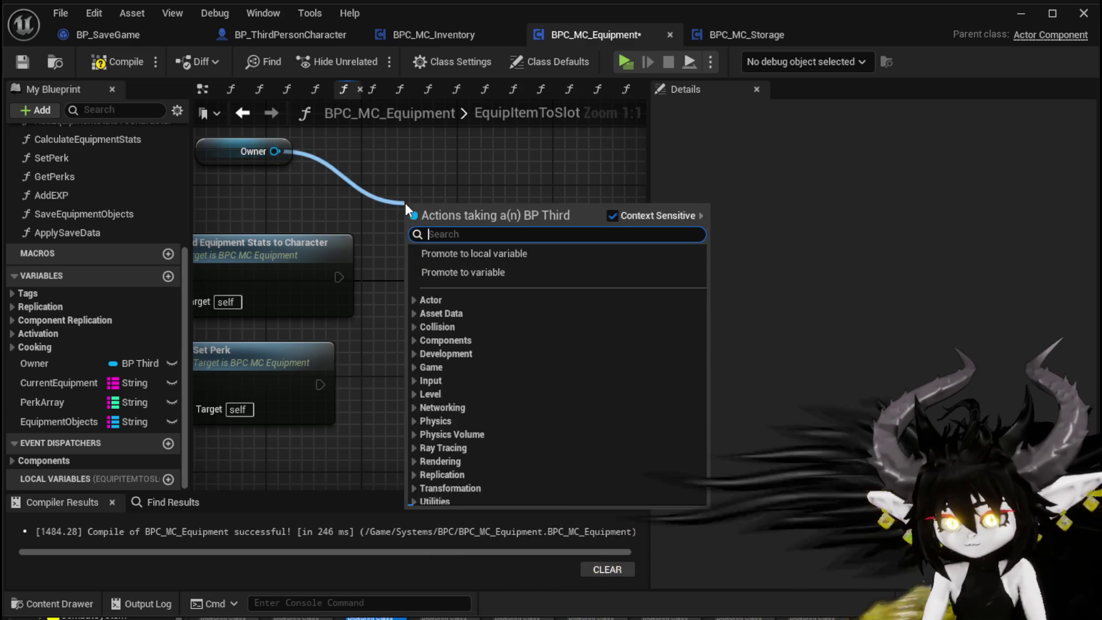
pyautogui.write('Save')
pyautogui.scroll(6, 573, 299)
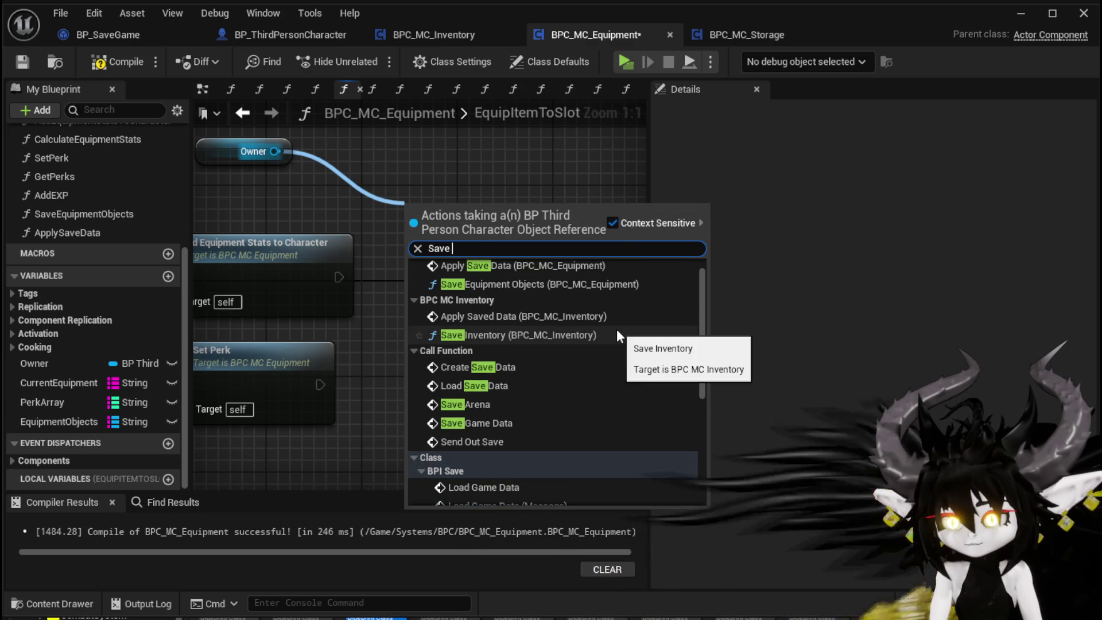
pyautogui.click(501, 423)
pyautogui.moveTo(427, 236)
pyautogui.mouseDown()
pyautogui.moveTo(451, 264)
pyautogui.moveTo(412, 269)
pyautogui.mouseUp()
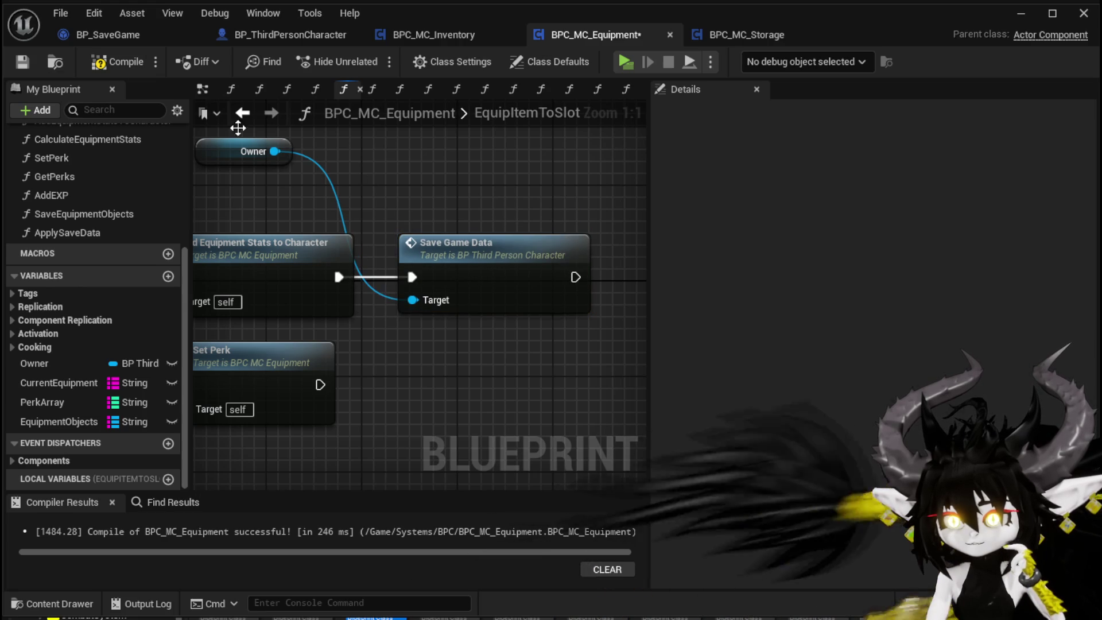
pyautogui.click(23, 63)
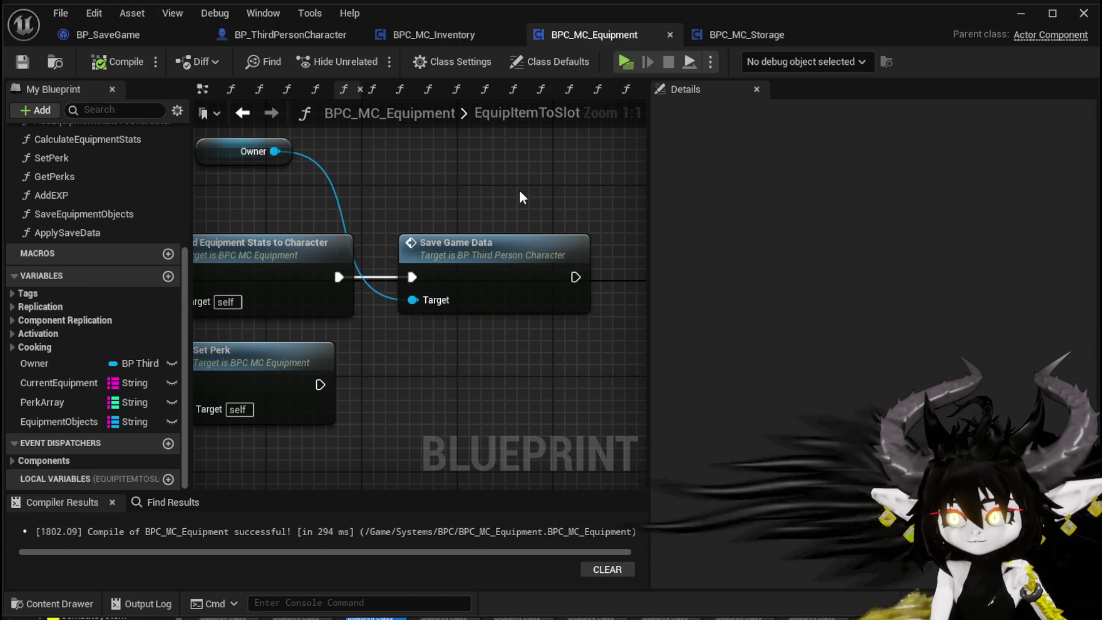
pyautogui.click(476, 270)
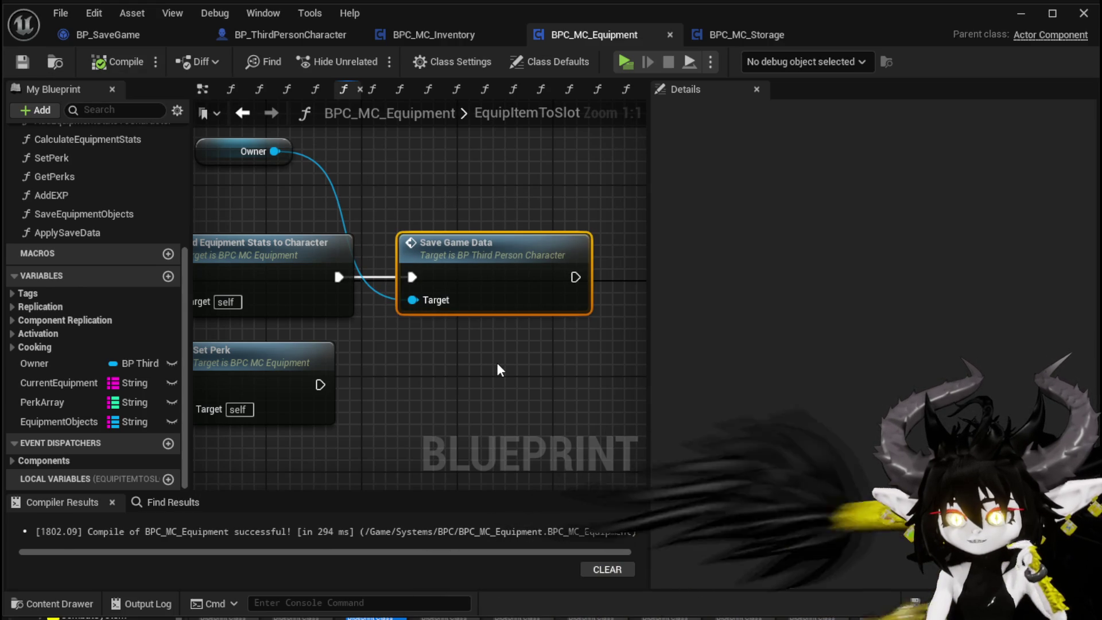
# Minimize the blueprint editor and browse the Content Browser to Systems > PlayerValuesSystem > UI.
pyautogui.click(1021, 12)
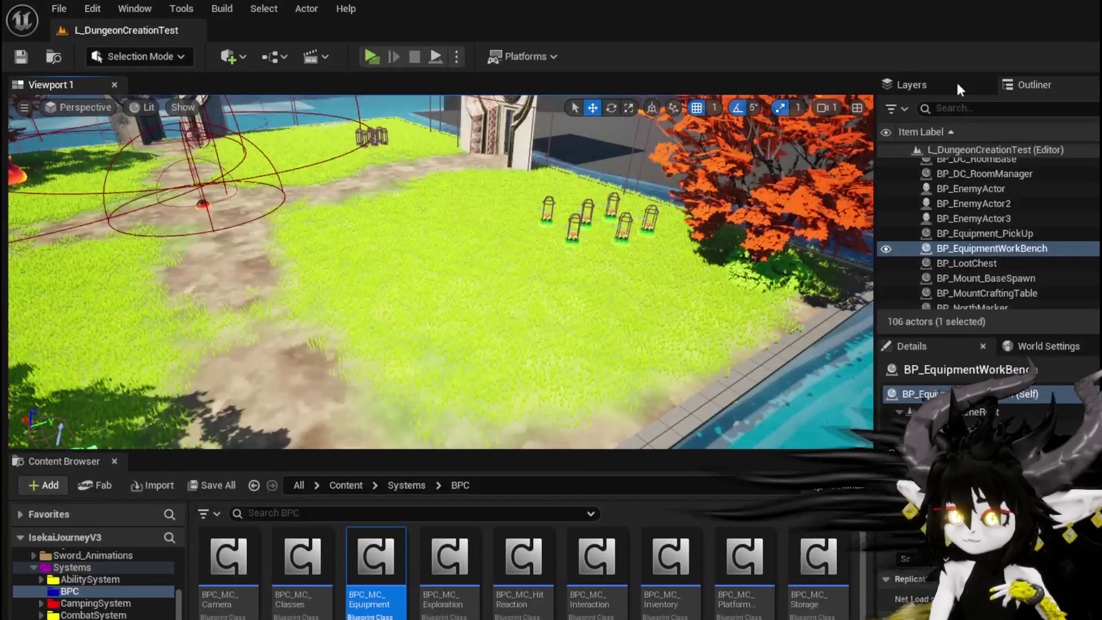
pyautogui.scroll(-3, 150, 591)
pyautogui.scroll(3, 149, 591)
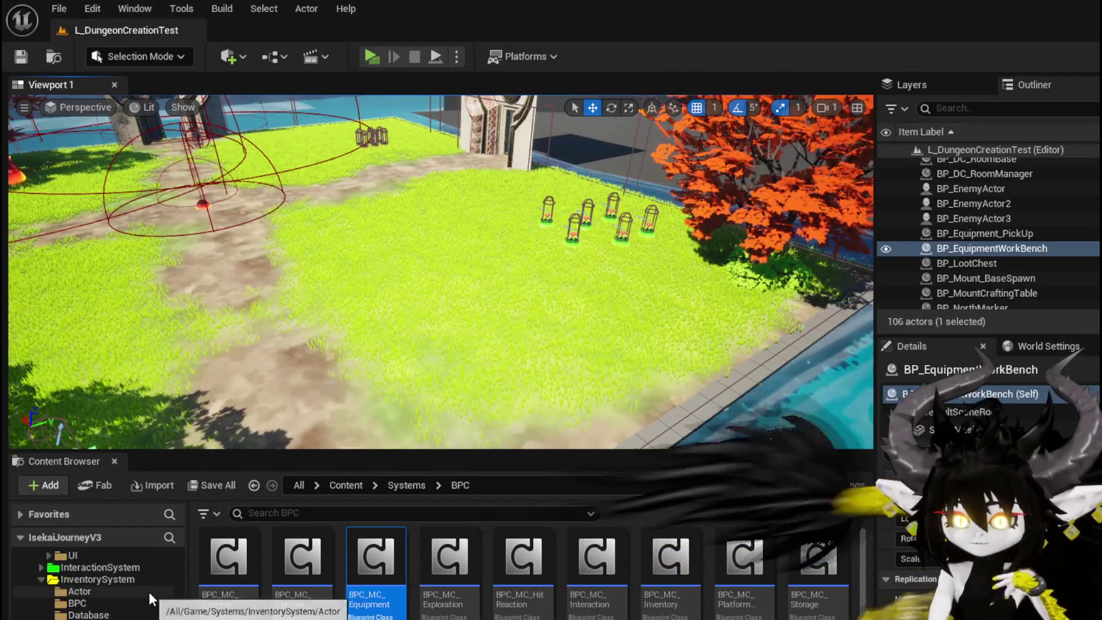
pyautogui.scroll(-2, 149, 592)
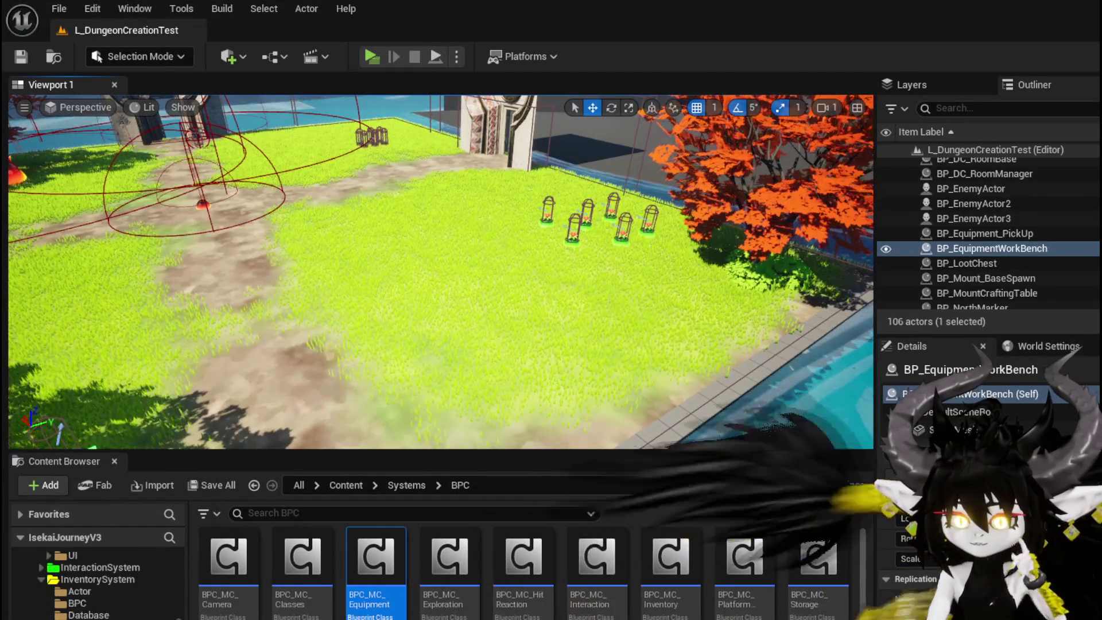
pyautogui.scroll(5, 101, 579)
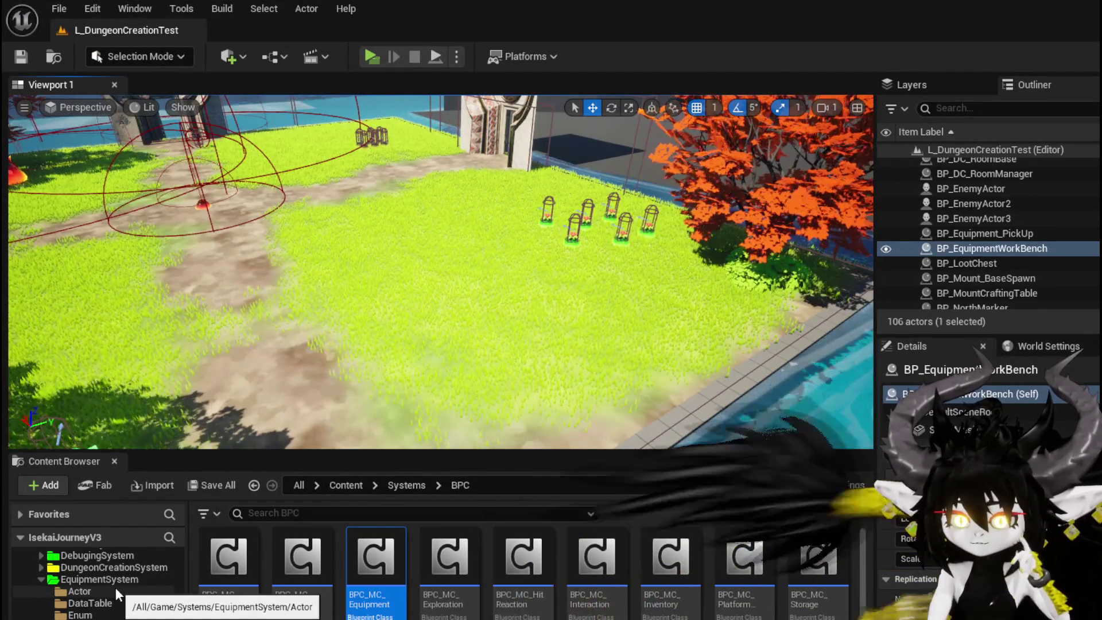
pyautogui.hotkey('alt', 'Left')
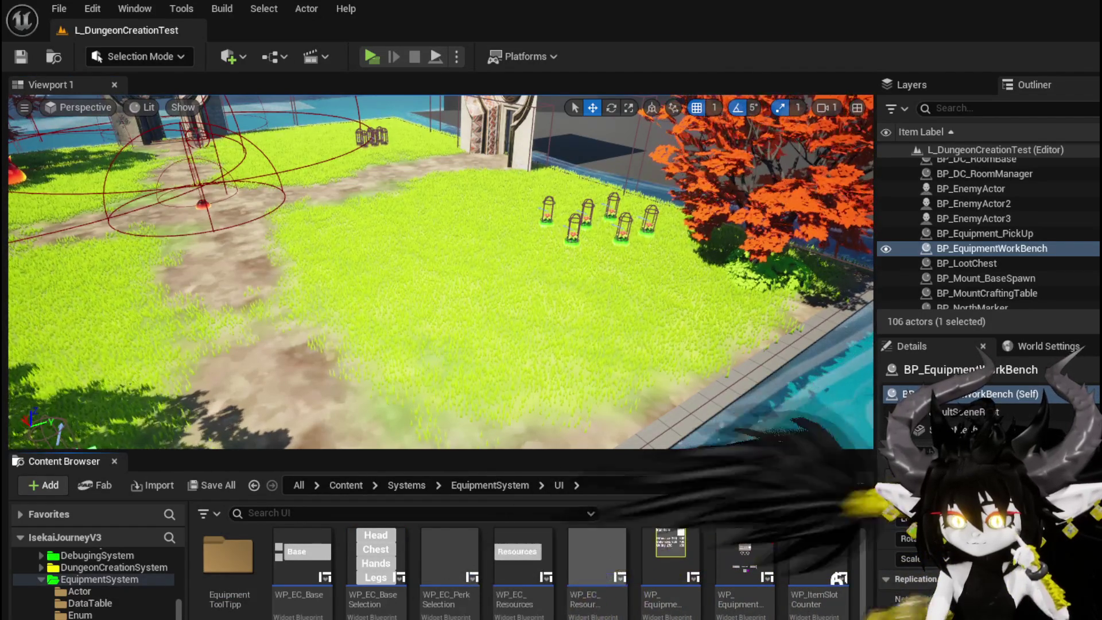
pyautogui.scroll(-3, 95, 580)
pyautogui.scroll(-3, 47, 594)
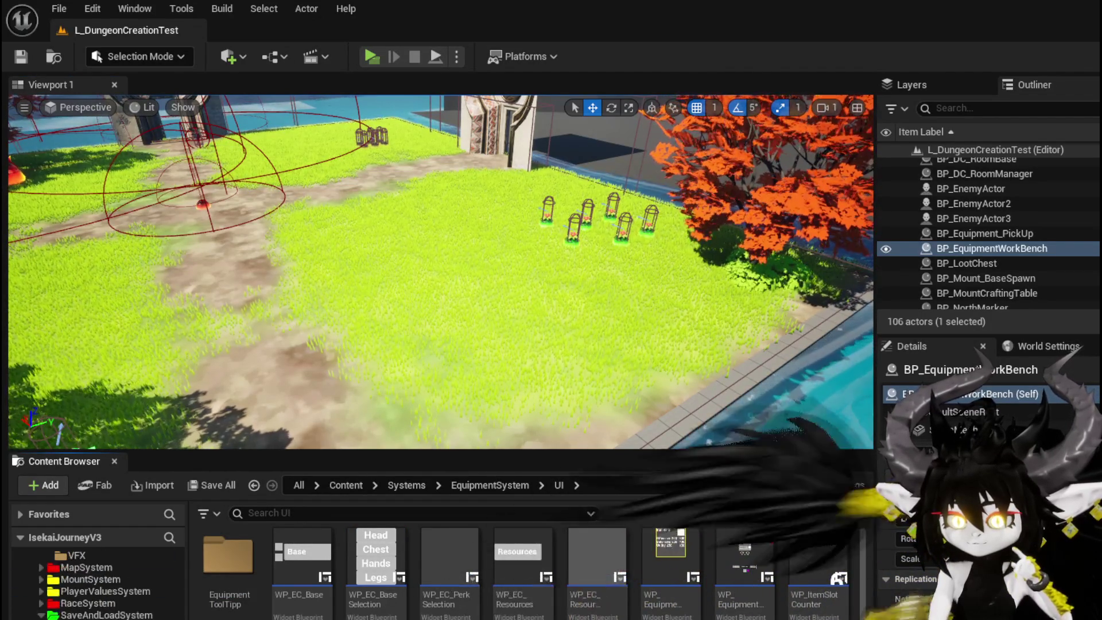
pyautogui.click(41, 592)
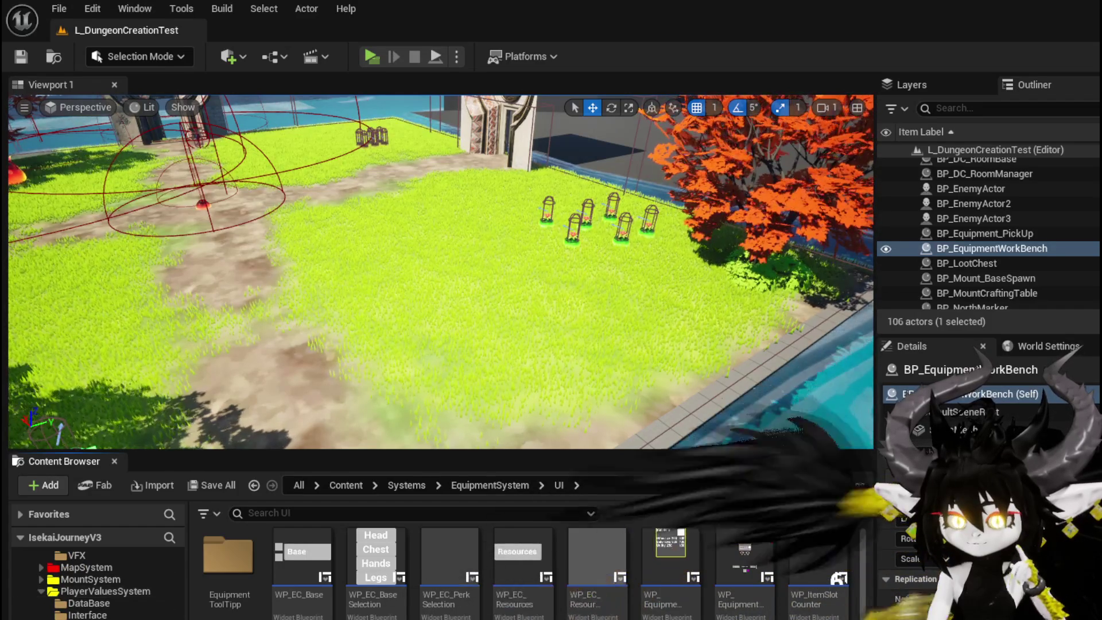
pyautogui.click(86, 591)
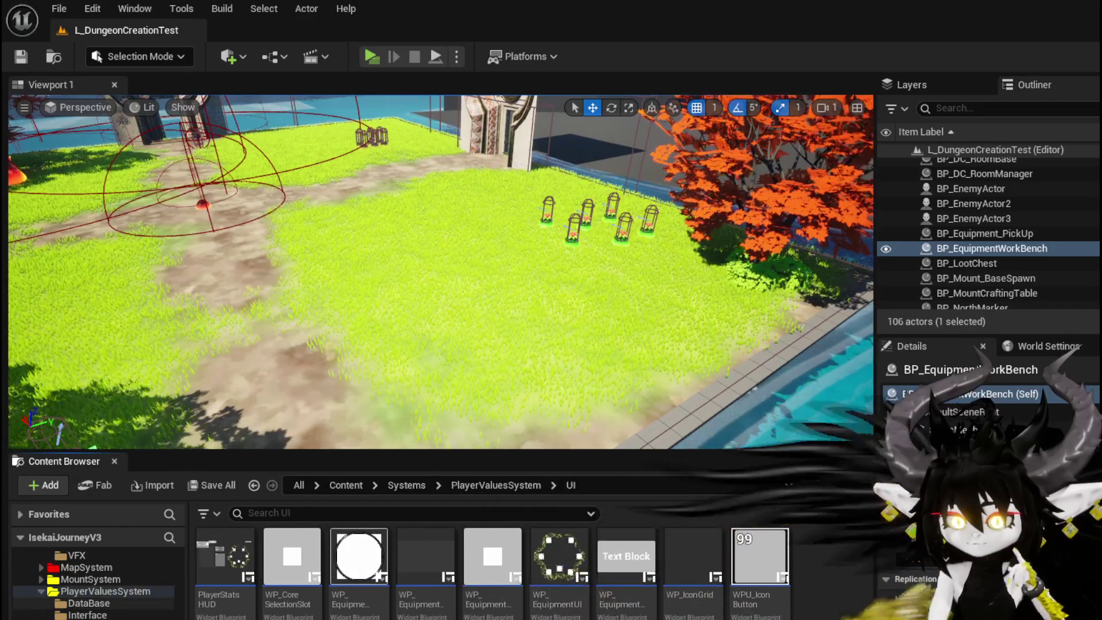
# Open the PlayerStatsHUD widget blueprint and switch to its Graph view.
pyautogui.doubleClick(218, 552)
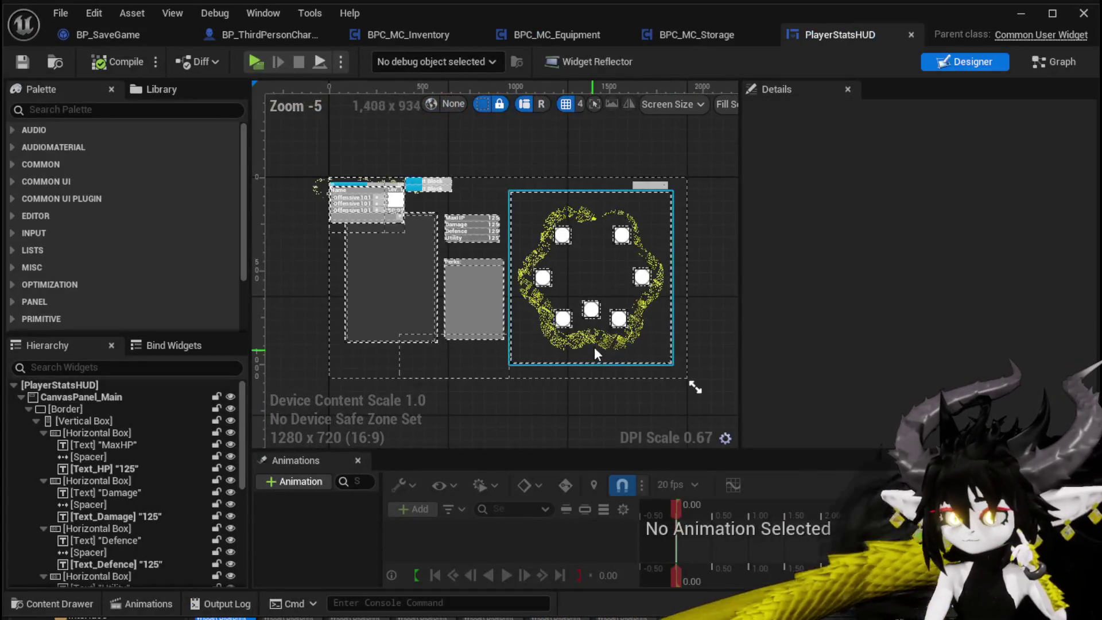
pyautogui.scroll(3, 595, 350)
pyautogui.click(580, 277)
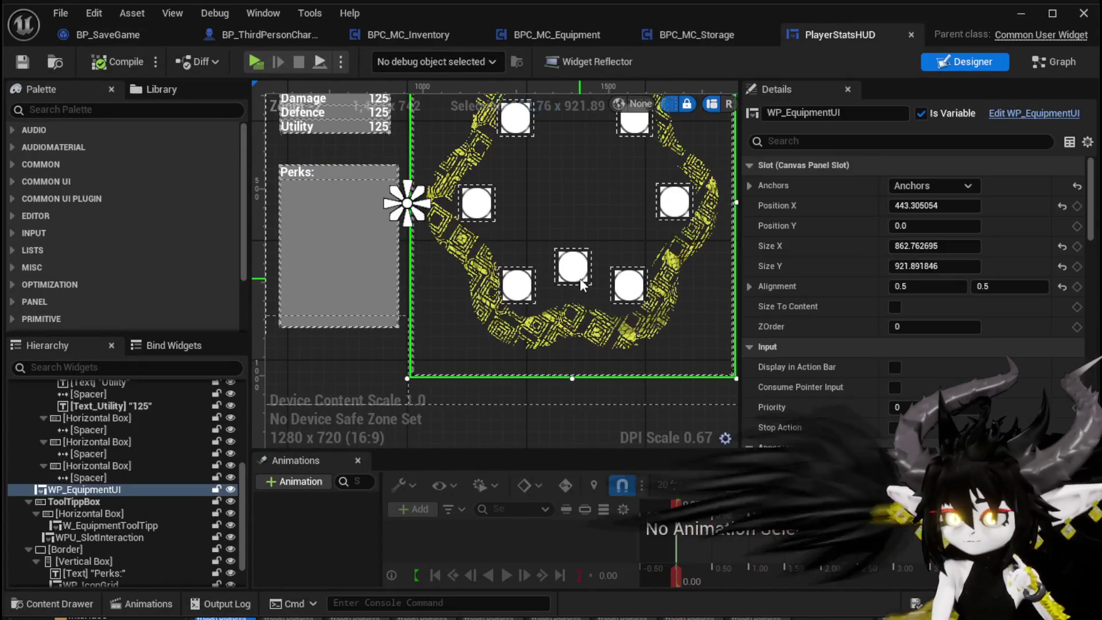
pyautogui.scroll(-5, 439, 297)
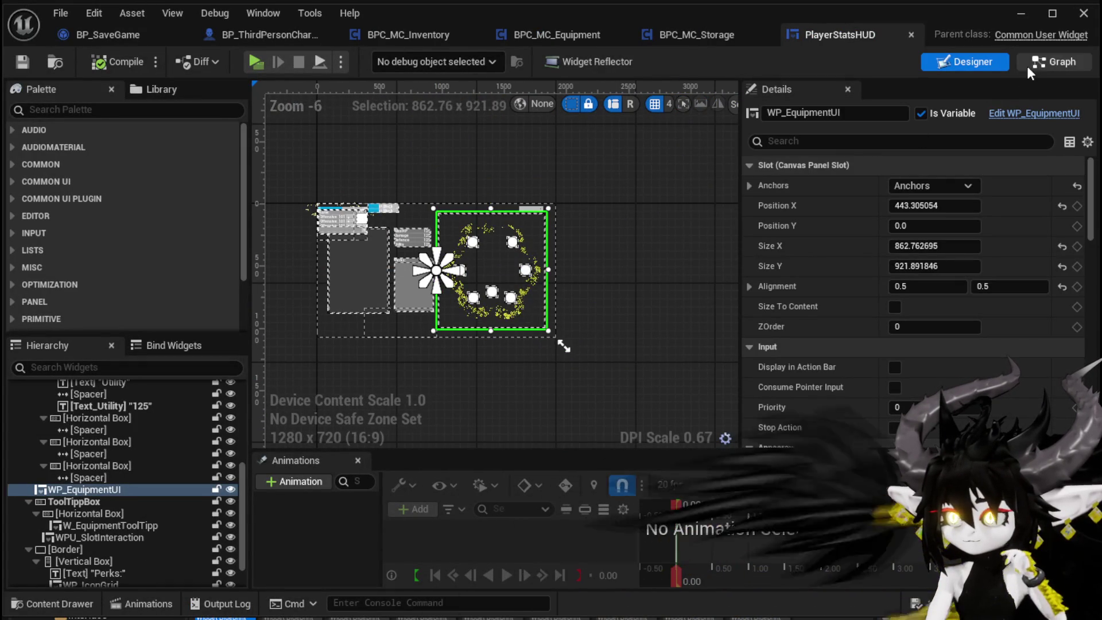
pyautogui.doubleClick(505, 235)
pyautogui.scroll(15, 83, 270)
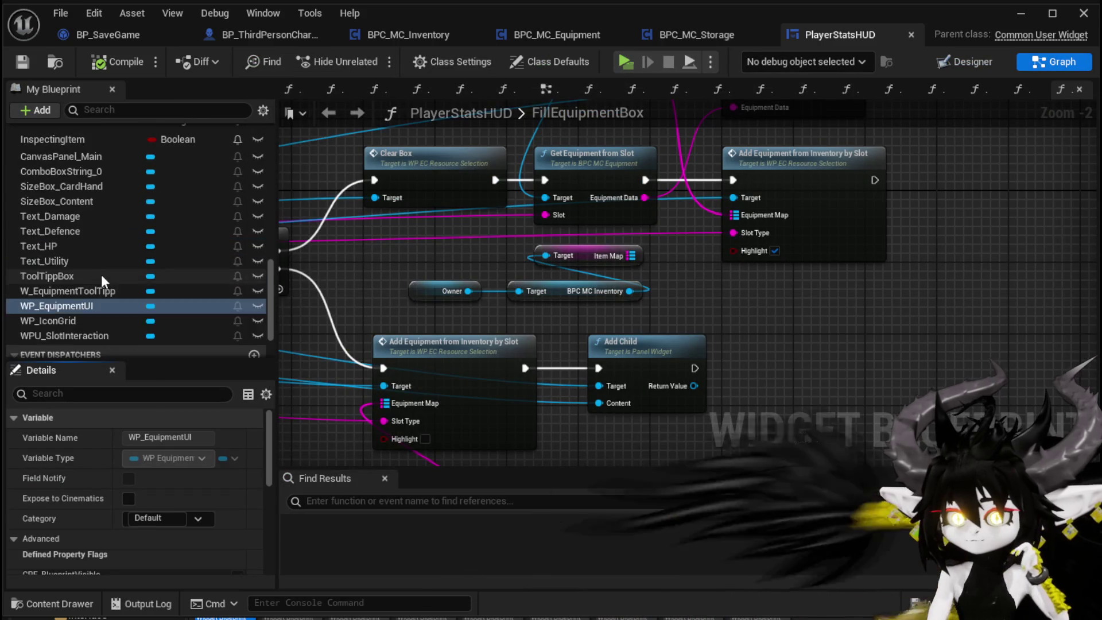
pyautogui.scroll(4, 111, 283)
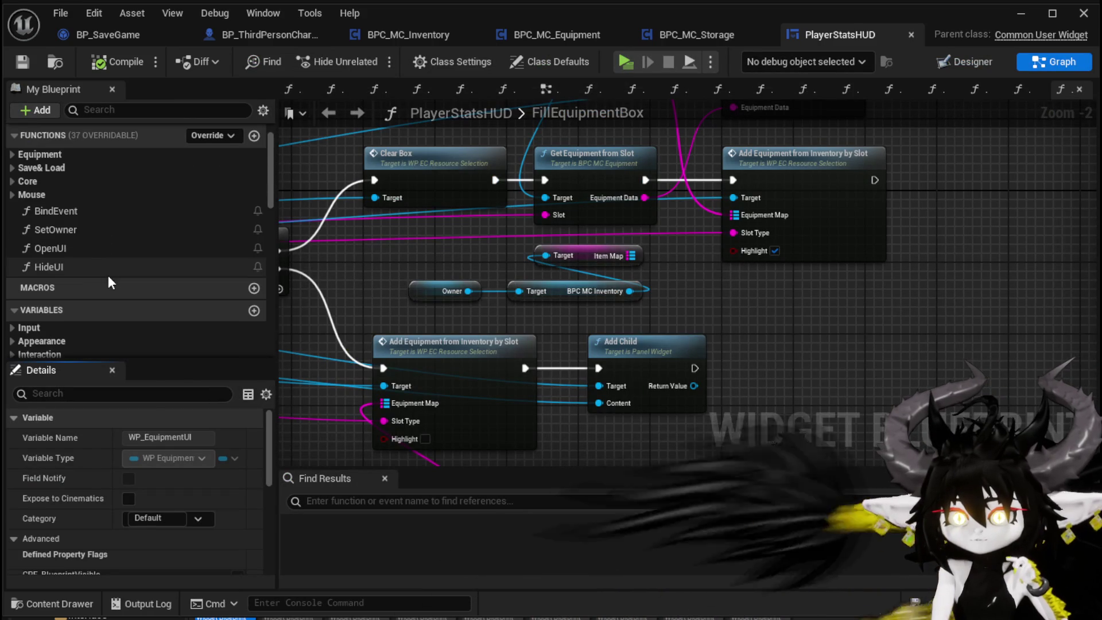
# Open LoadEquipment under Save& Load and review its nodes from Owner to Set Slot Visual.
pyautogui.click(23, 168)
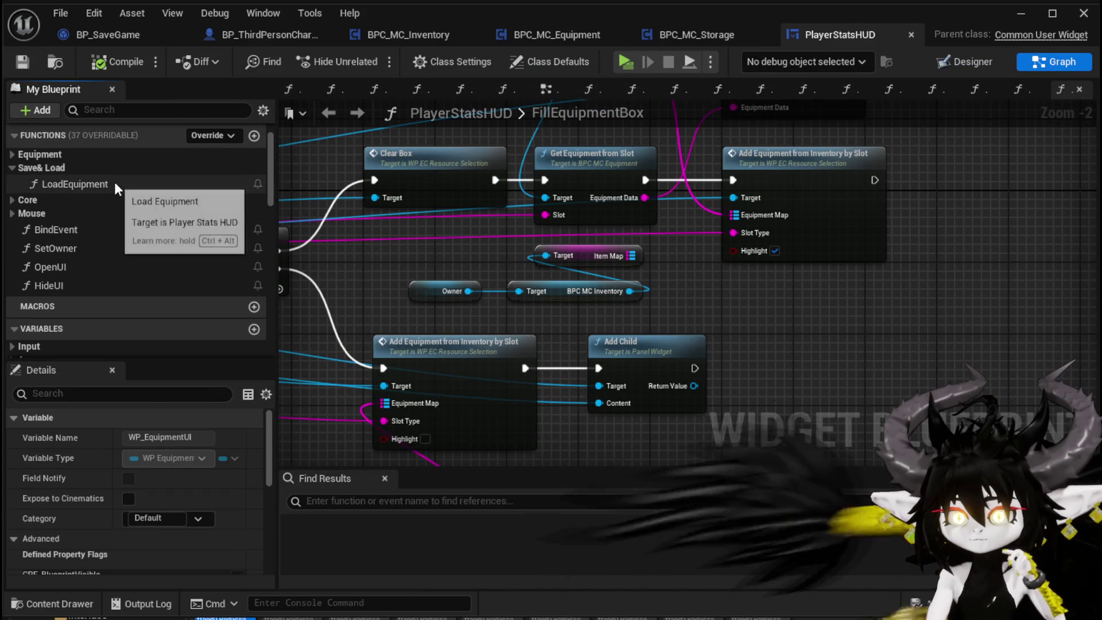
pyautogui.doubleClick(86, 184)
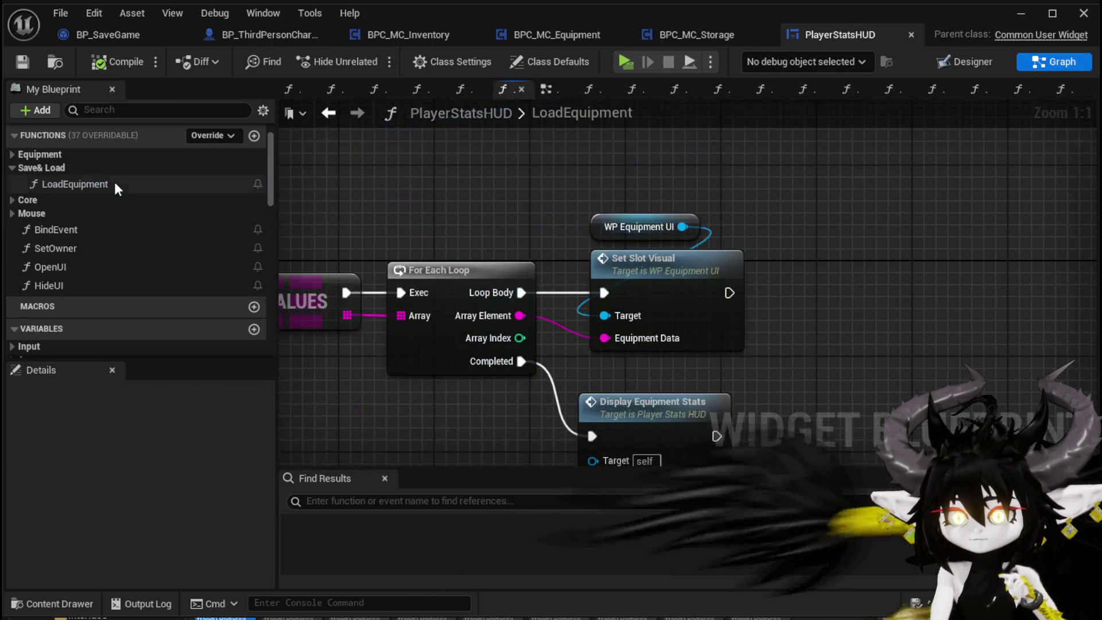
pyautogui.moveTo(510, 224)
pyautogui.mouseDown()
pyautogui.moveTo(673, 167)
pyautogui.moveTo(753, 226)
pyautogui.mouseUp()
pyautogui.scroll(-3, 673, 167)
pyautogui.scroll(1, 753, 226)
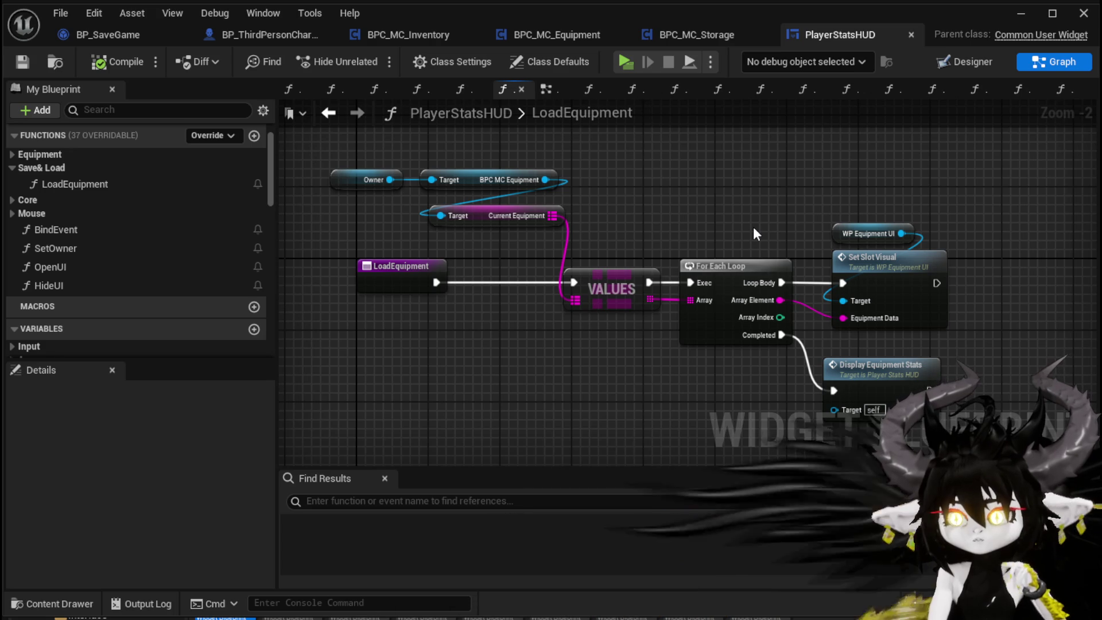
pyautogui.moveTo(379, 164); pyautogui.dragTo(876, 367)
pyautogui.click(603, 413)
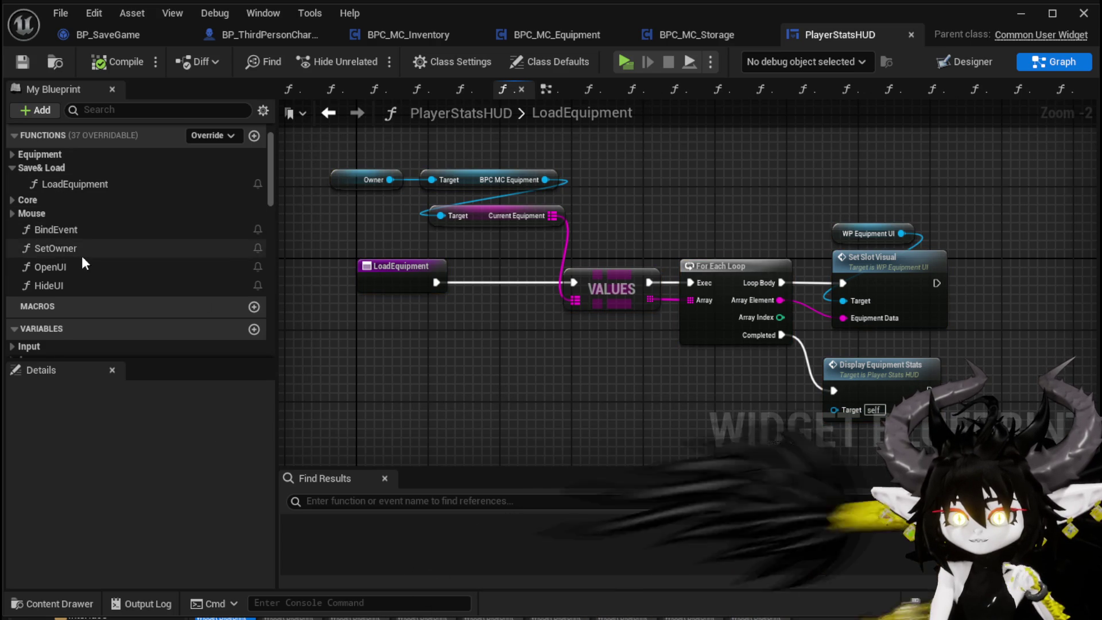
# Open EquipCore under Core and inspect its Create Save Data call on Owner.
pyautogui.click(12, 201)
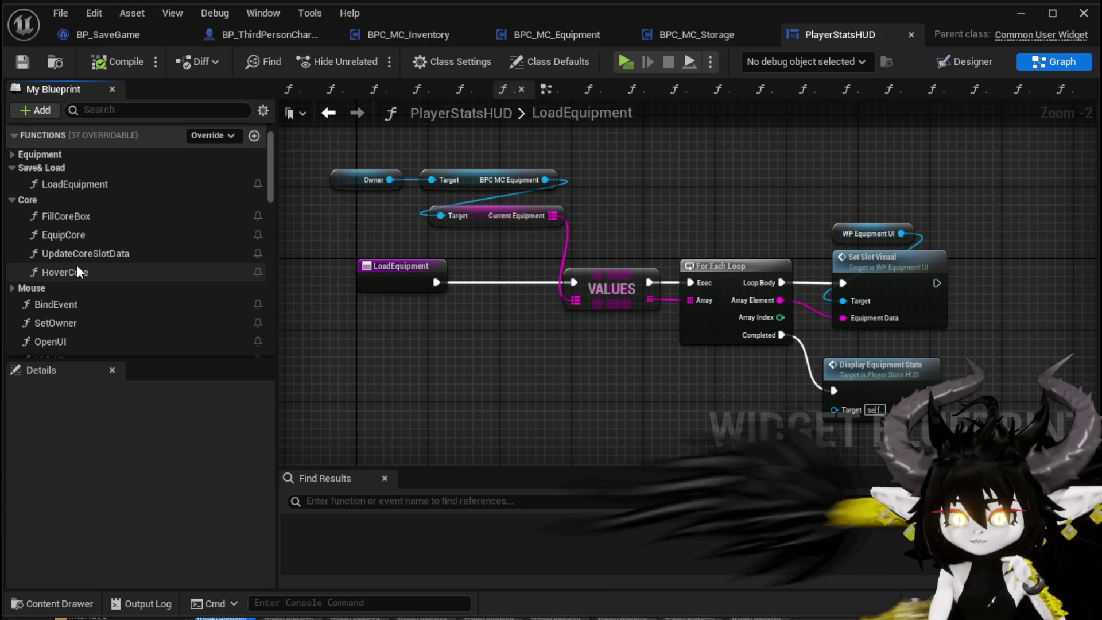
pyautogui.doubleClick(64, 233)
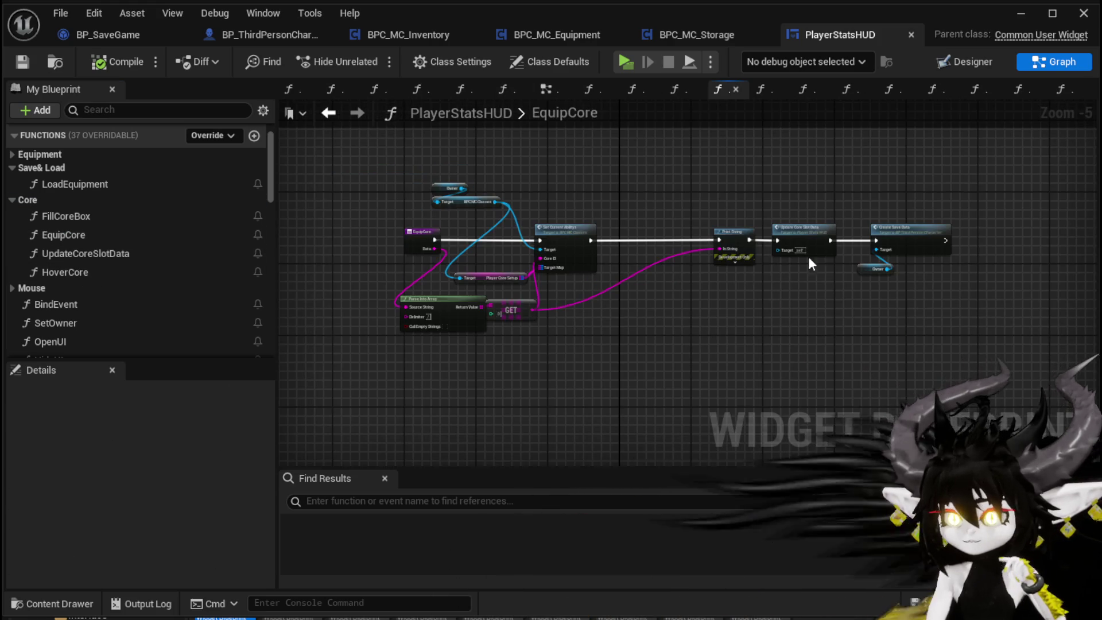
pyautogui.scroll(3, 644, 247)
pyautogui.moveTo(645, 254)
pyautogui.mouseDown()
pyautogui.moveTo(504, 204)
pyautogui.moveTo(625, 349)
pyautogui.mouseUp()
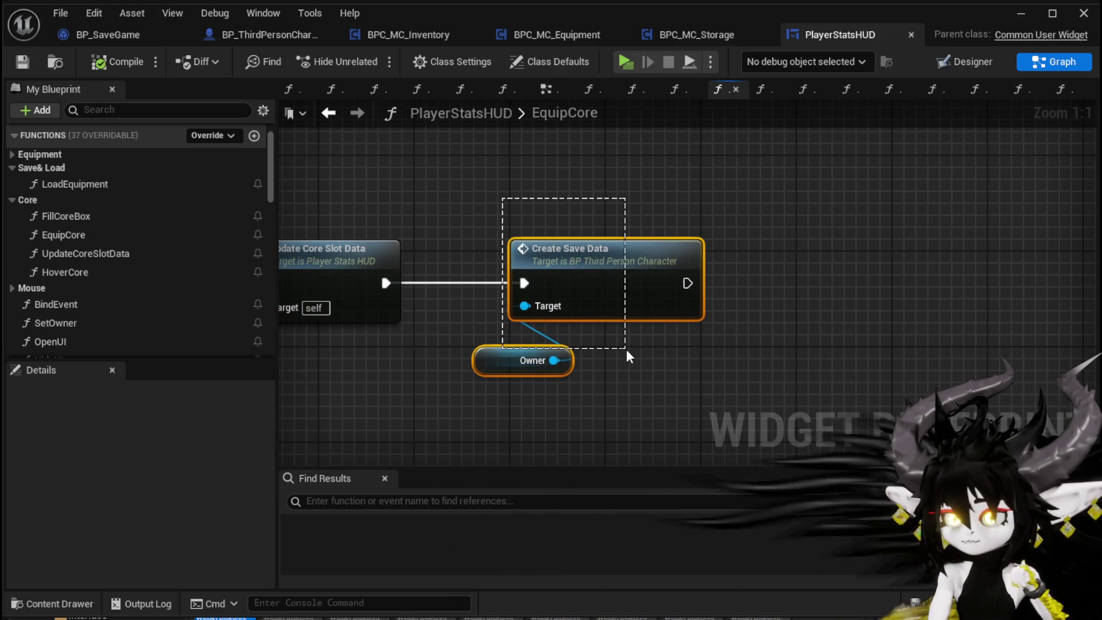
pyautogui.click(697, 360)
pyautogui.click(770, 319)
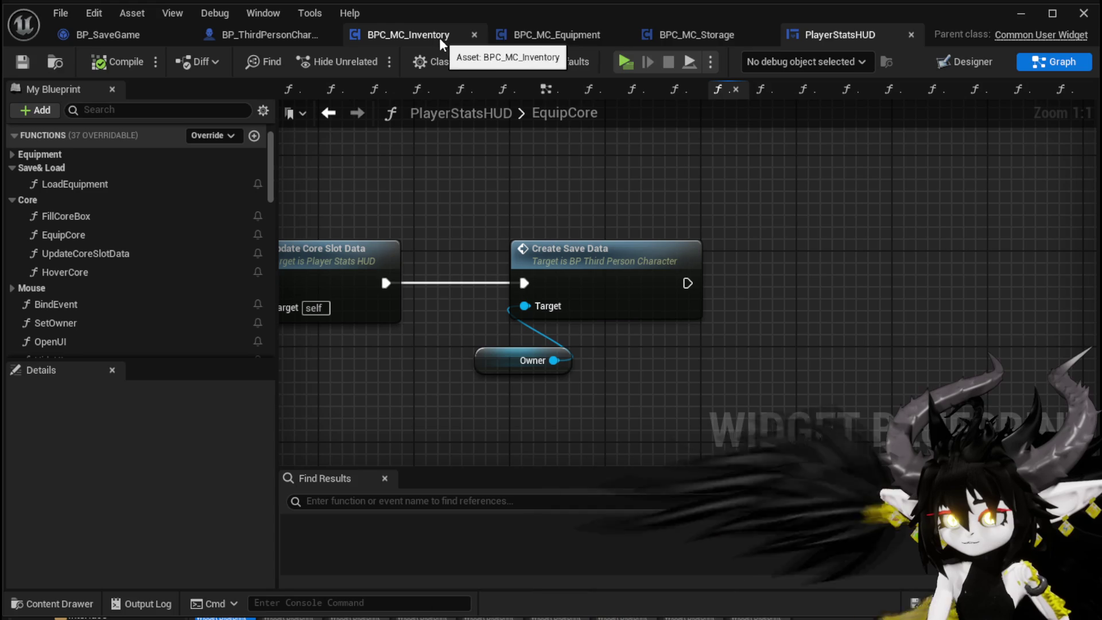
# In BPC_MC_Equipment, add Create Save Data from Owner, route execution into it, and delete Save Game Data.
pyautogui.click(559, 37)
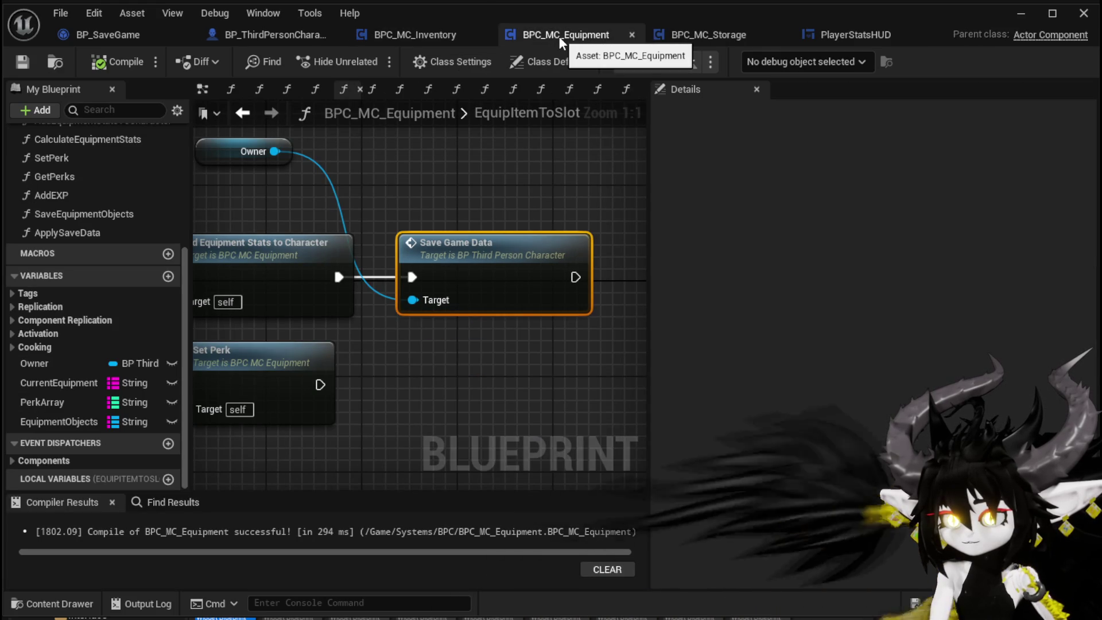
pyautogui.click(848, 34)
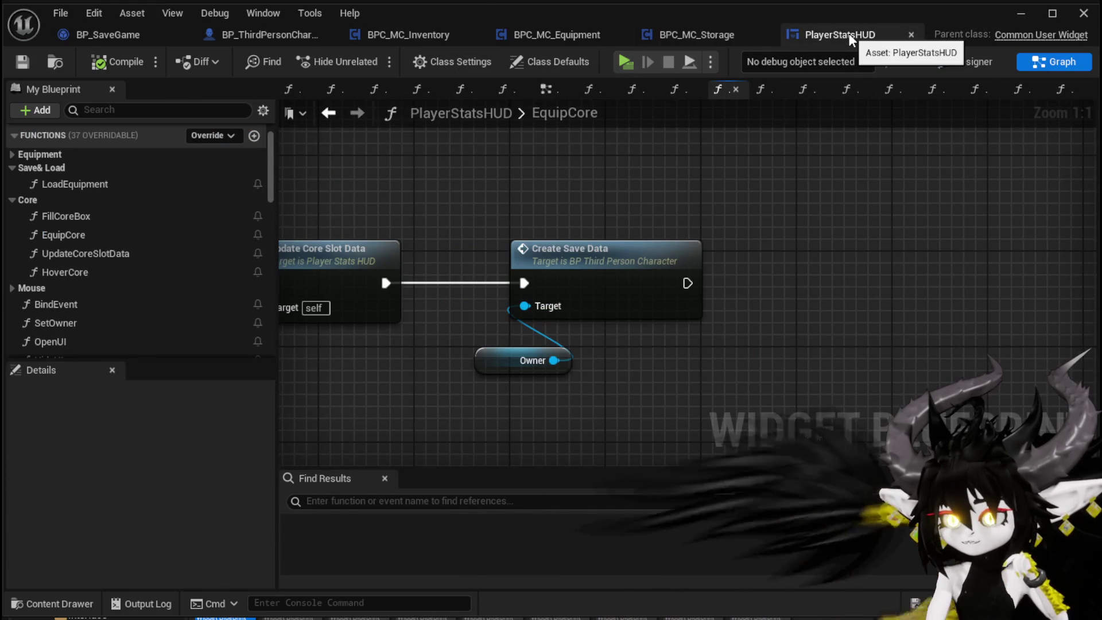
pyautogui.click(571, 35)
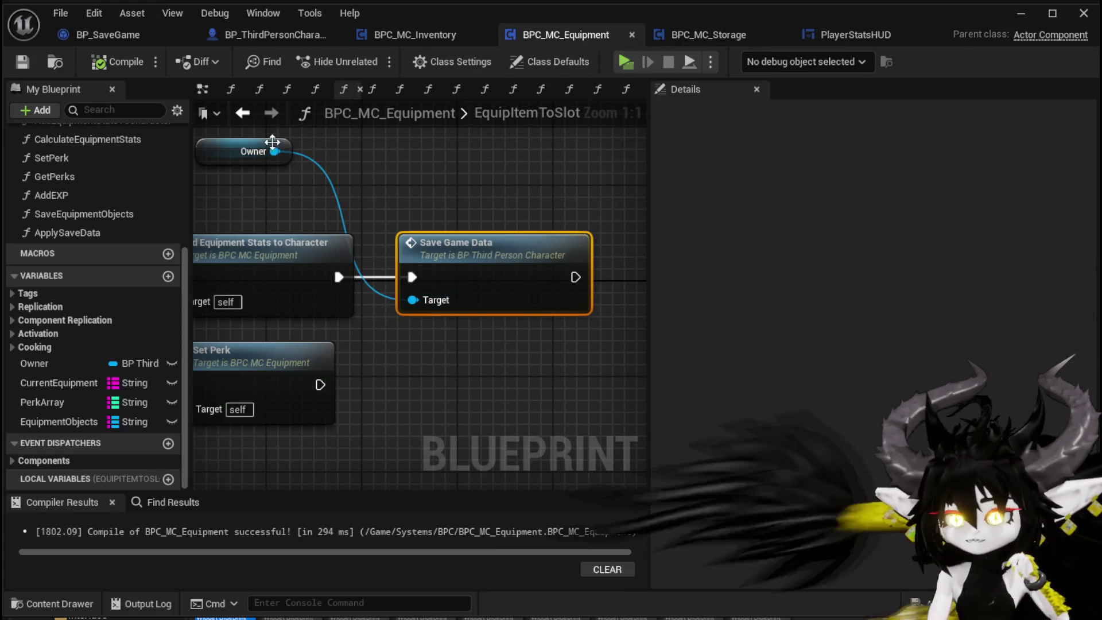
pyautogui.moveTo(275, 151); pyautogui.dragTo(421, 147)
pyautogui.write('Creat')
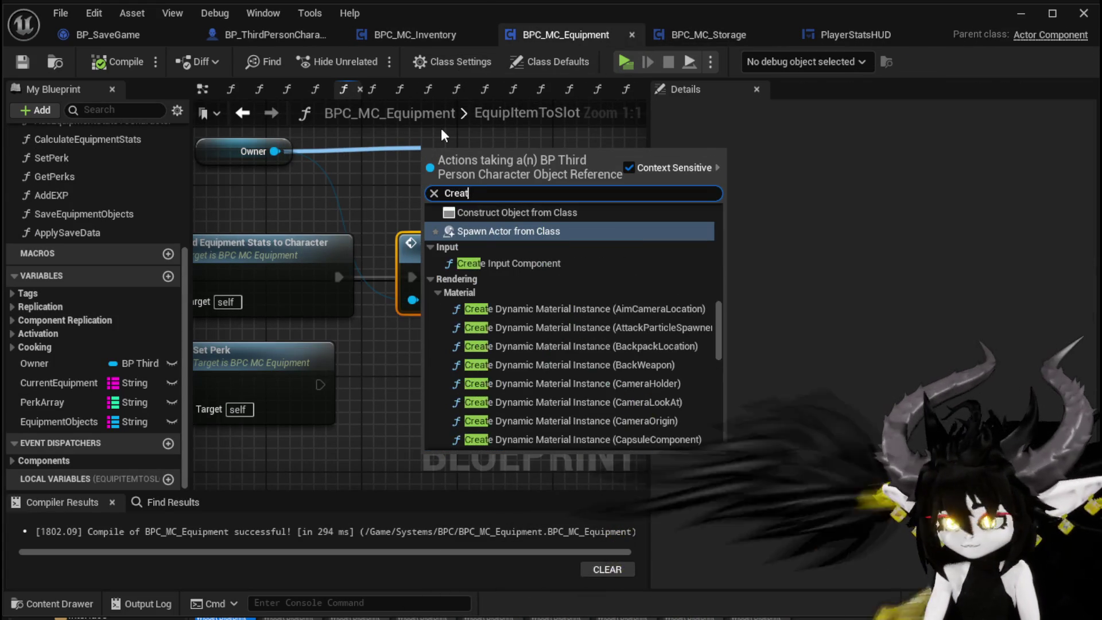
pyautogui.write('e Save')
pyautogui.click(490, 224)
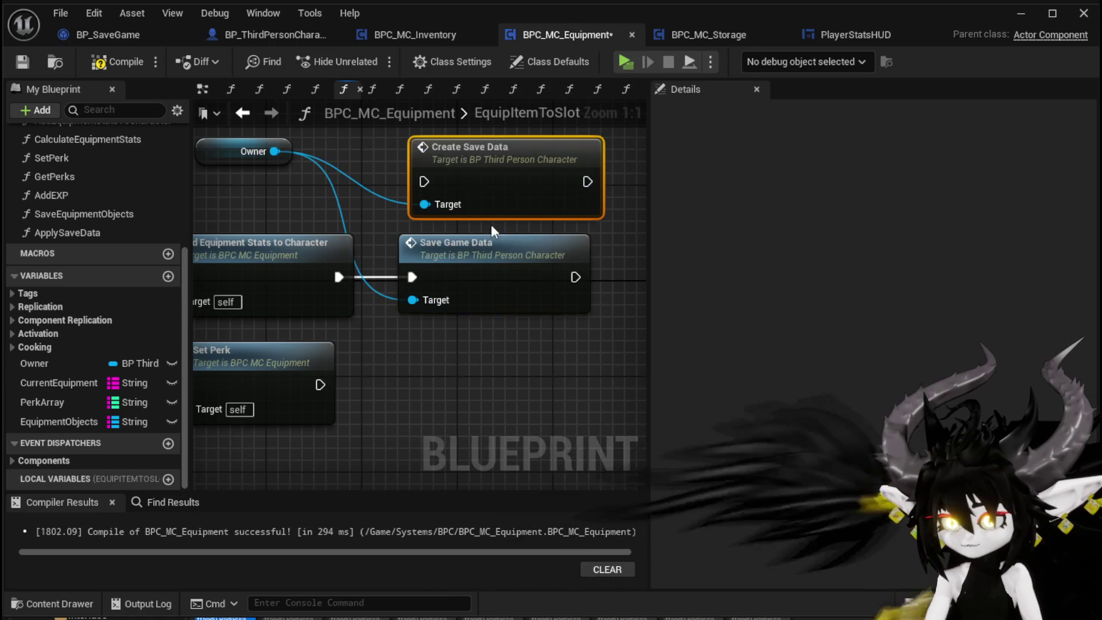
pyautogui.moveTo(423, 184); pyautogui.dragTo(424, 182)
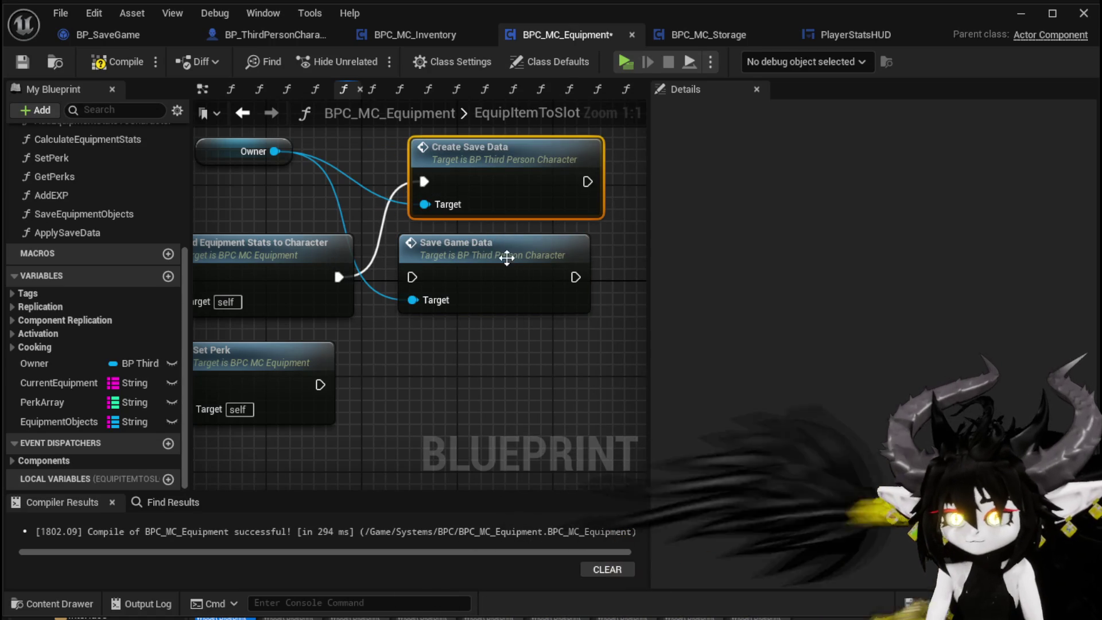
pyautogui.press('Delete')
pyautogui.moveTo(491, 165); pyautogui.dragTo(471, 253)
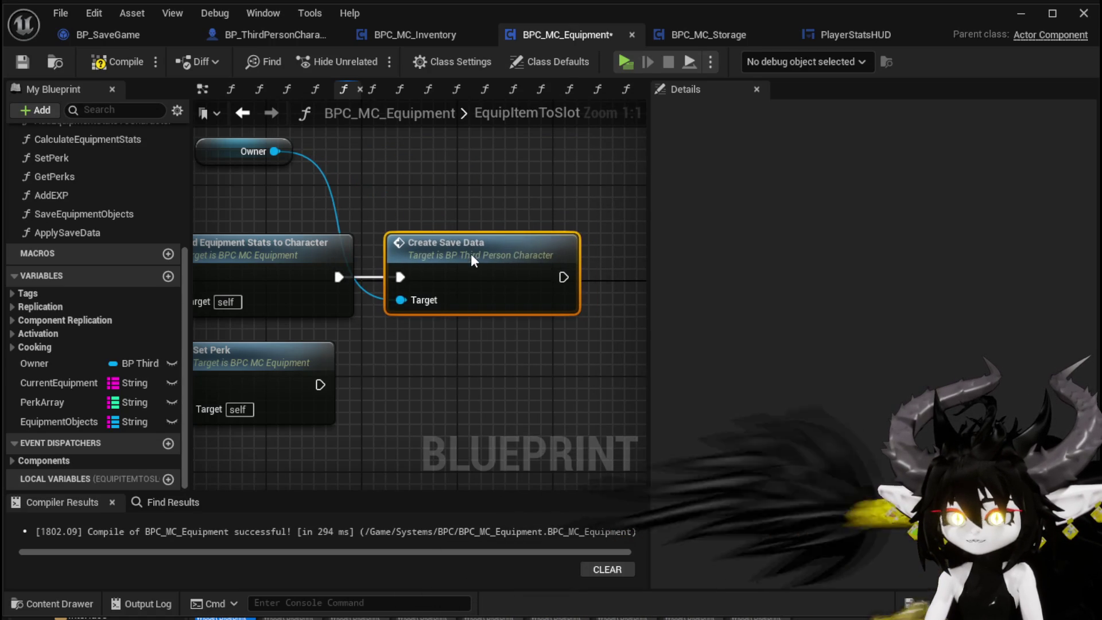
# Arrange Create Save Data and Owner beside Add Equipment Stats, review the function, and return to the level.
pyautogui.scroll(-2, 422, 191)
pyautogui.moveTo(422, 191); pyautogui.dragTo(520, 234)
pyautogui.moveTo(394, 209); pyautogui.dragTo(540, 253)
pyautogui.scroll(-2, 539, 253)
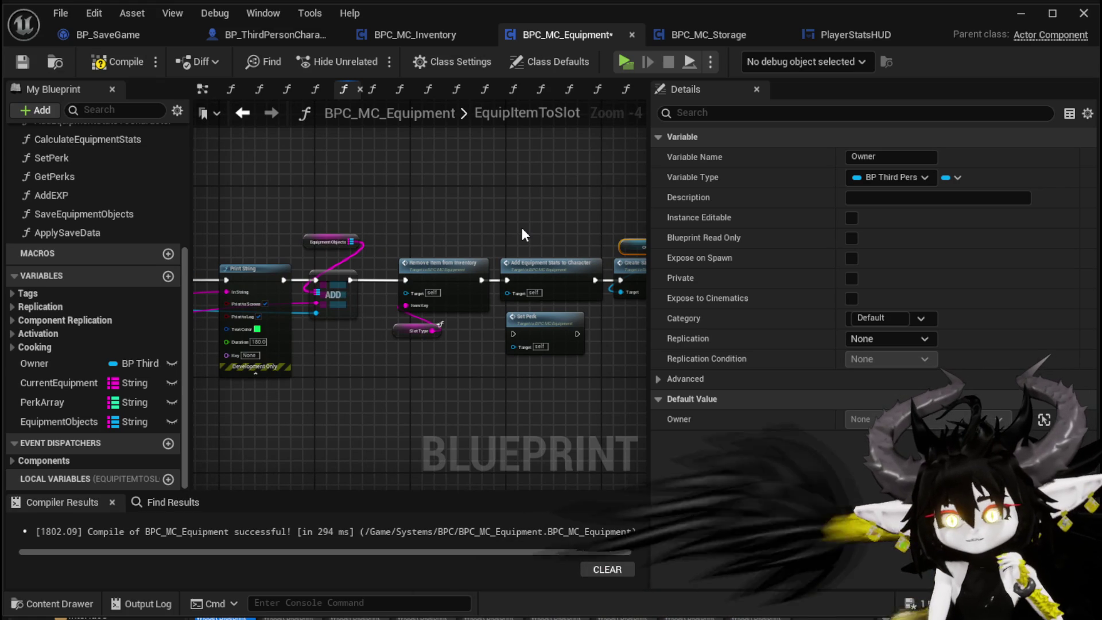
pyautogui.scroll(-1, 337, 200)
pyautogui.moveTo(337, 201); pyautogui.dragTo(493, 223)
pyautogui.moveTo(236, 229)
pyautogui.mouseDown()
pyautogui.moveTo(603, 228)
pyautogui.moveTo(372, 191)
pyautogui.moveTo(408, 311)
pyautogui.mouseUp()
pyautogui.moveTo(359, 131); pyautogui.dragTo(266, 145)
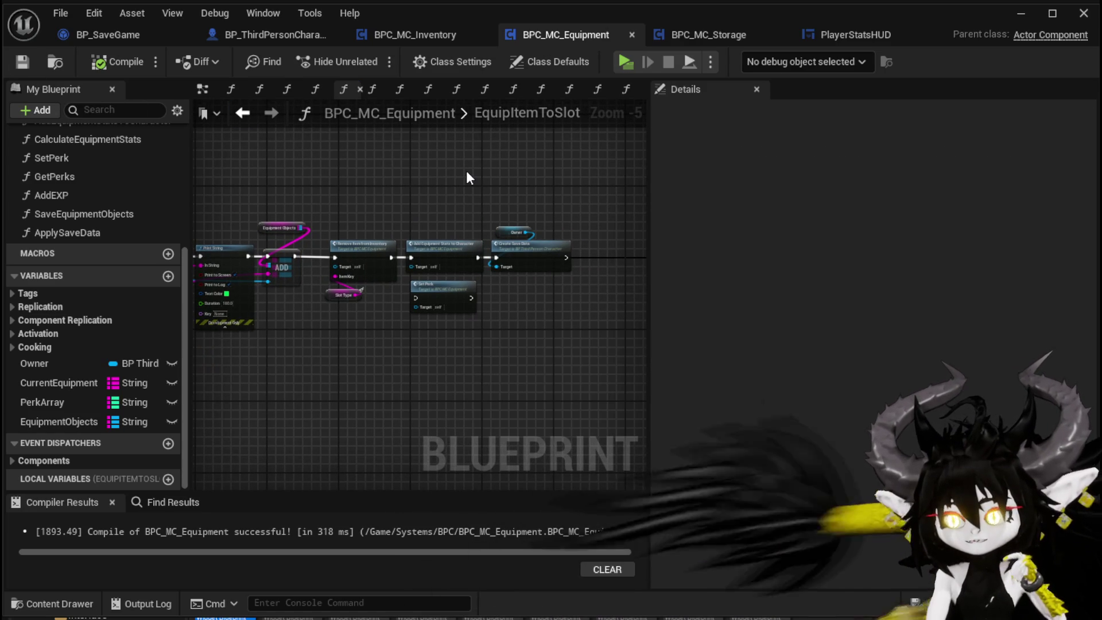
pyautogui.moveTo(466, 171); pyautogui.dragTo(522, 177)
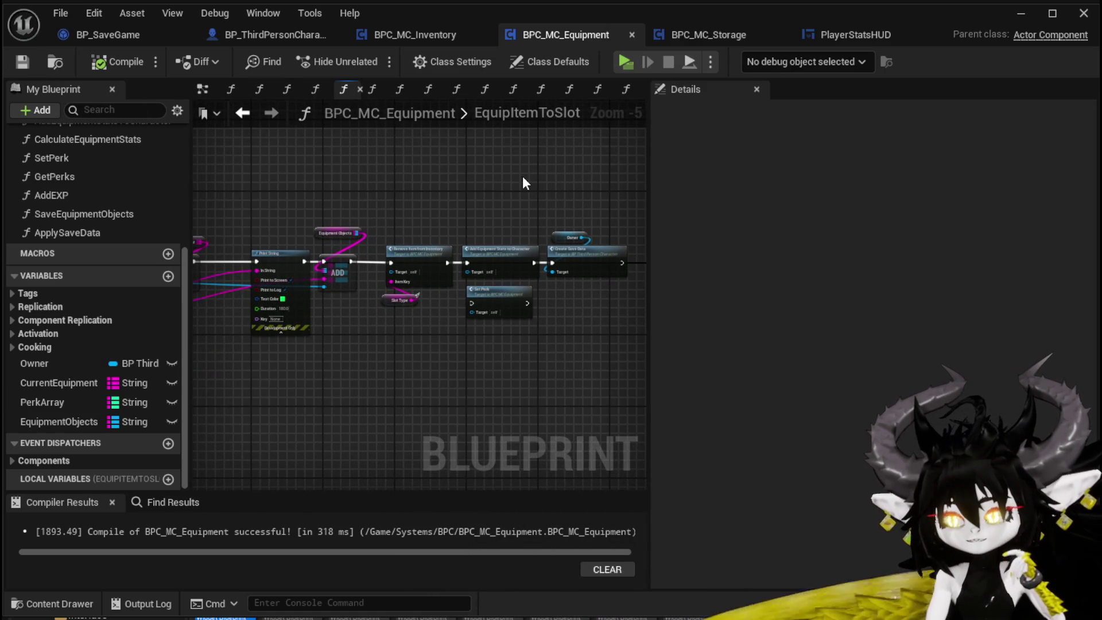
pyautogui.click(1008, 16)
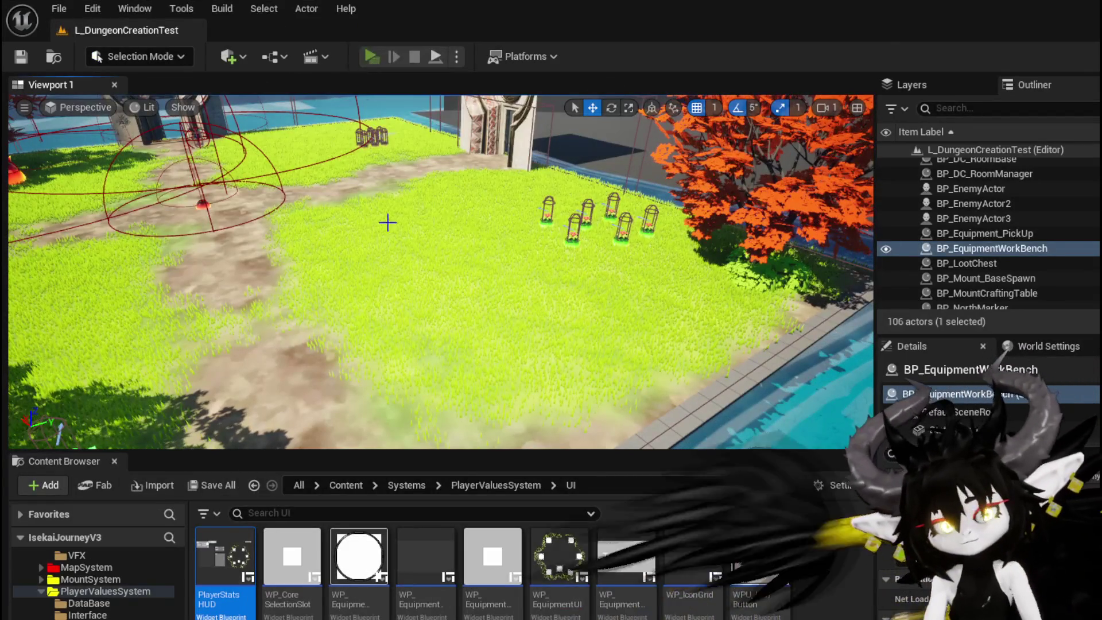
# Launch the game and swap Iron_Head helmets, settling on the 33 Defensive one (MaxHP 1,340).
pyautogui.click(371, 56)
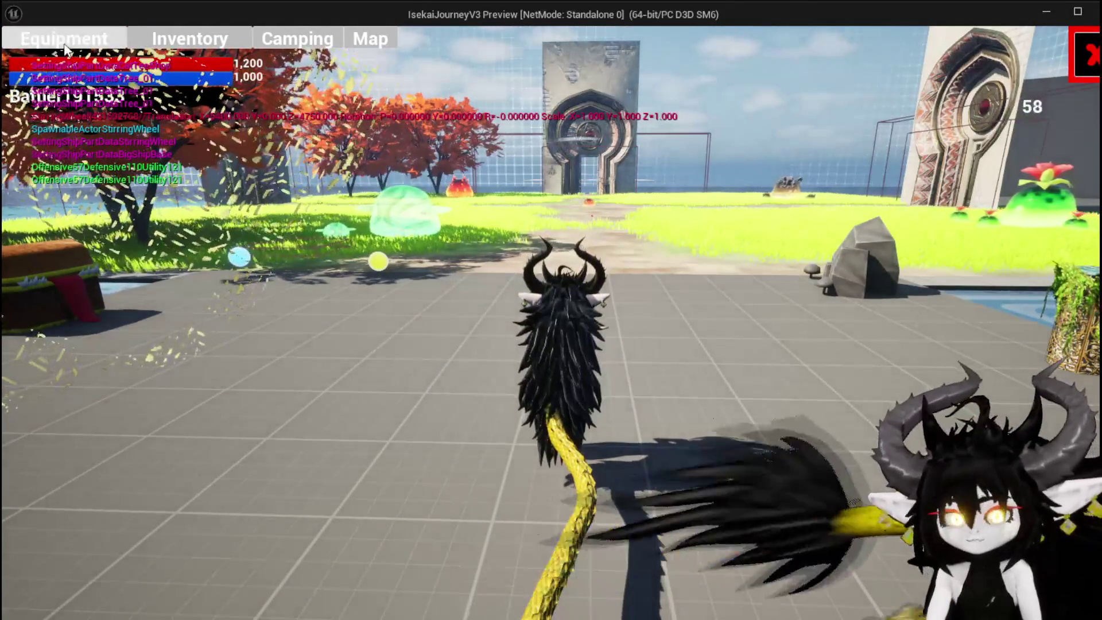
pyautogui.click(64, 48)
pyautogui.click(720, 214)
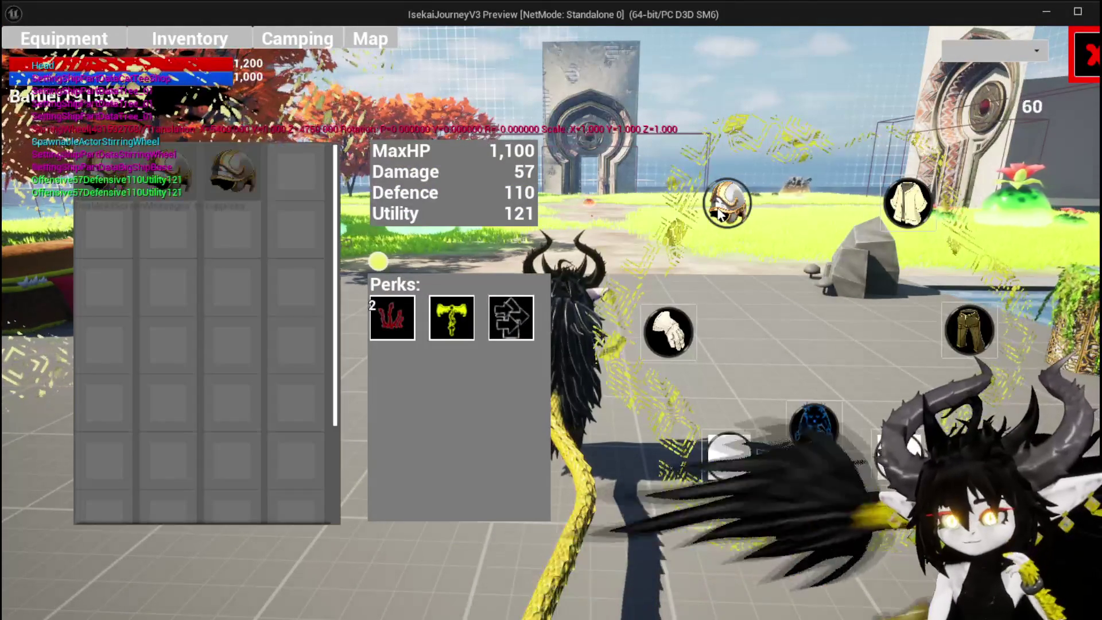
pyautogui.moveTo(250, 164)
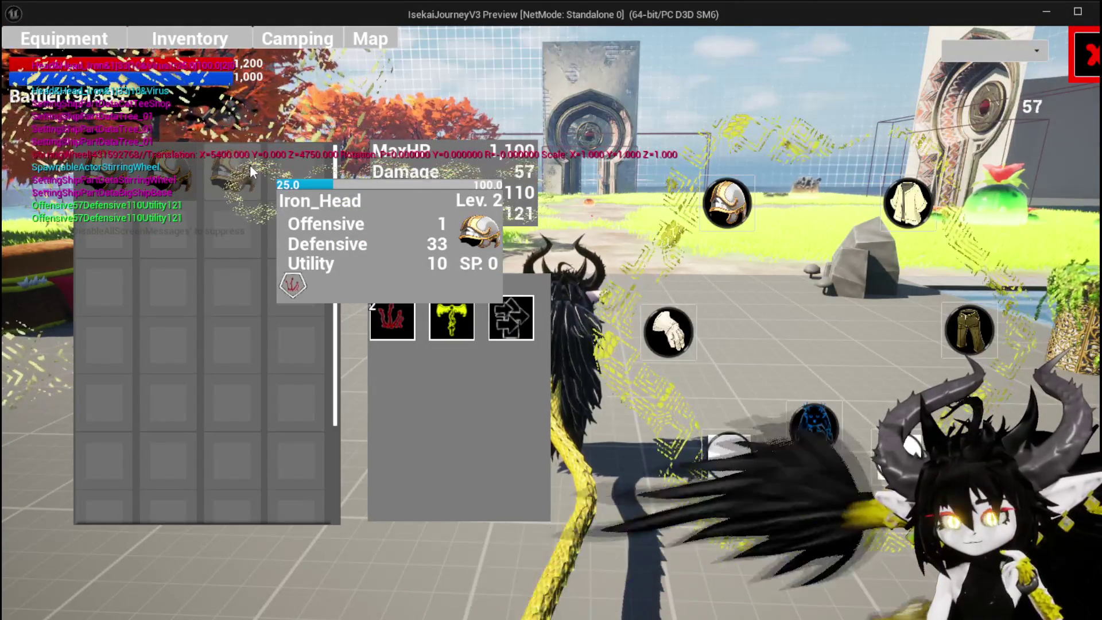
pyautogui.click(222, 172)
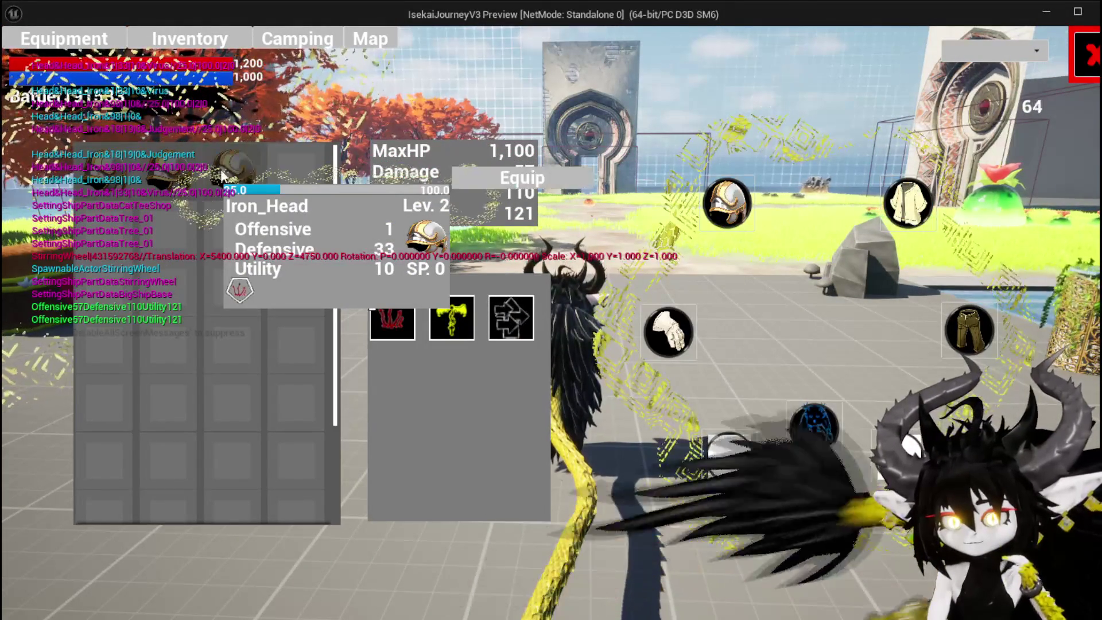
pyautogui.click(523, 177)
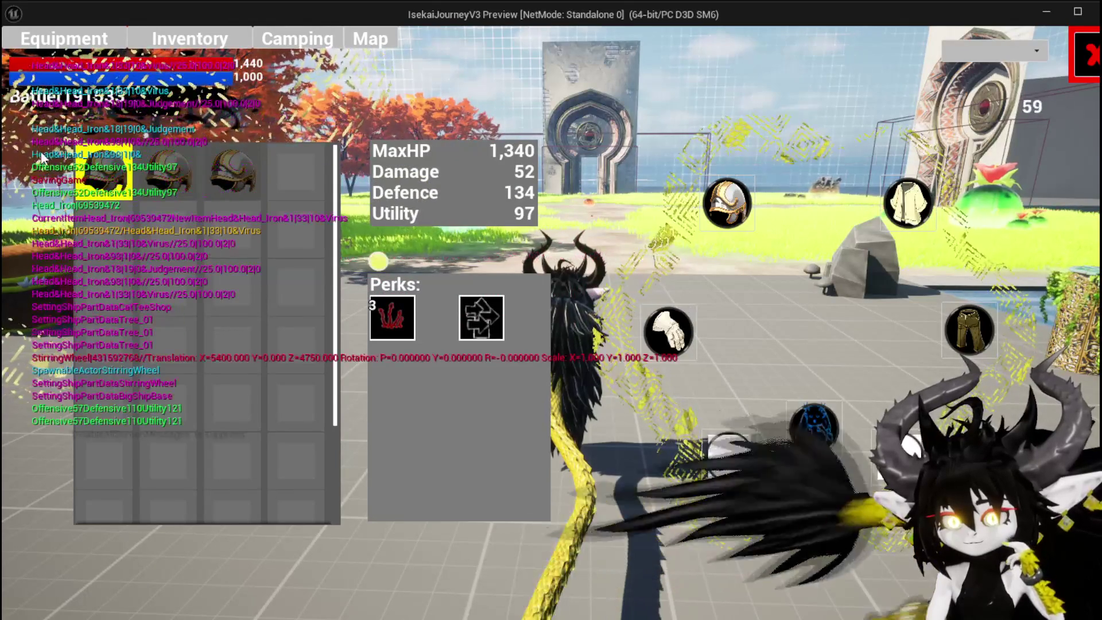
pyautogui.moveTo(221, 180)
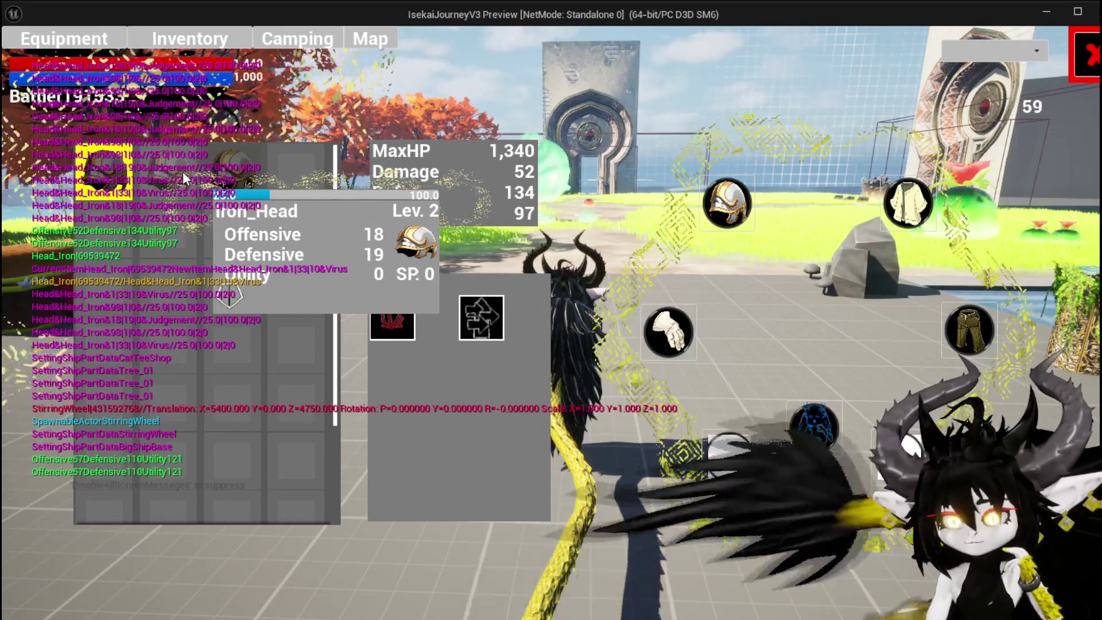
pyautogui.click(225, 173)
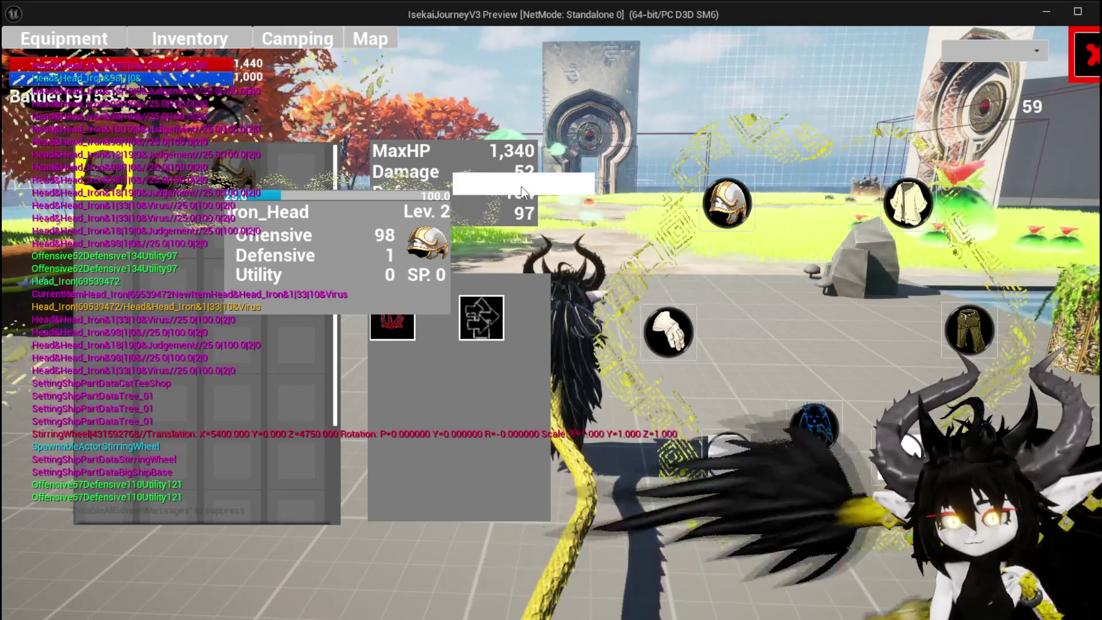
pyautogui.click(521, 188)
pyautogui.click(249, 170)
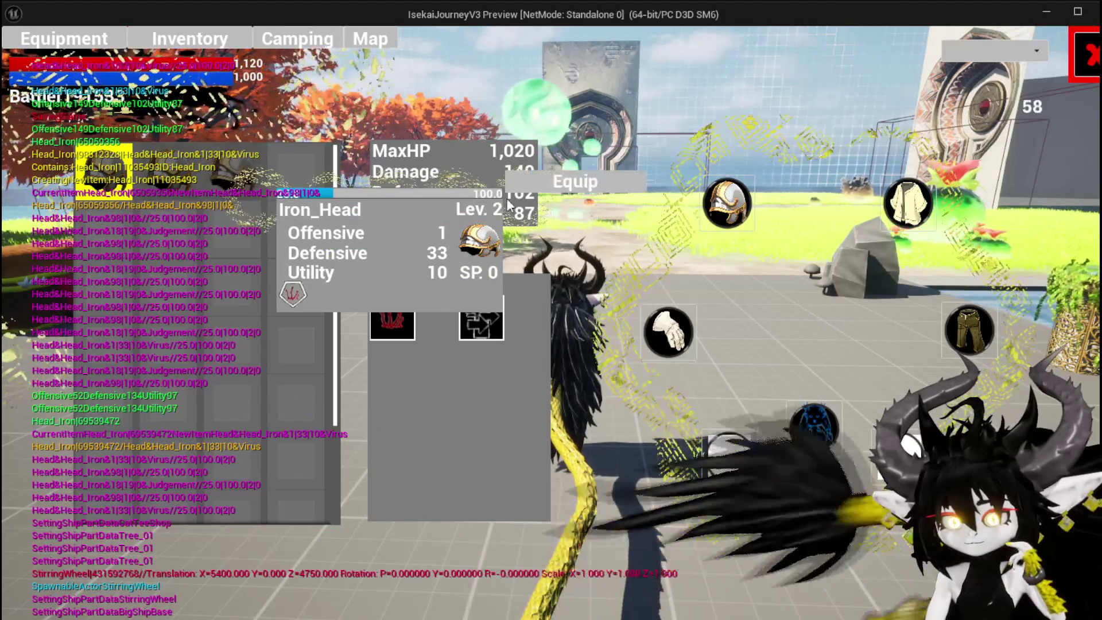
pyautogui.click(532, 186)
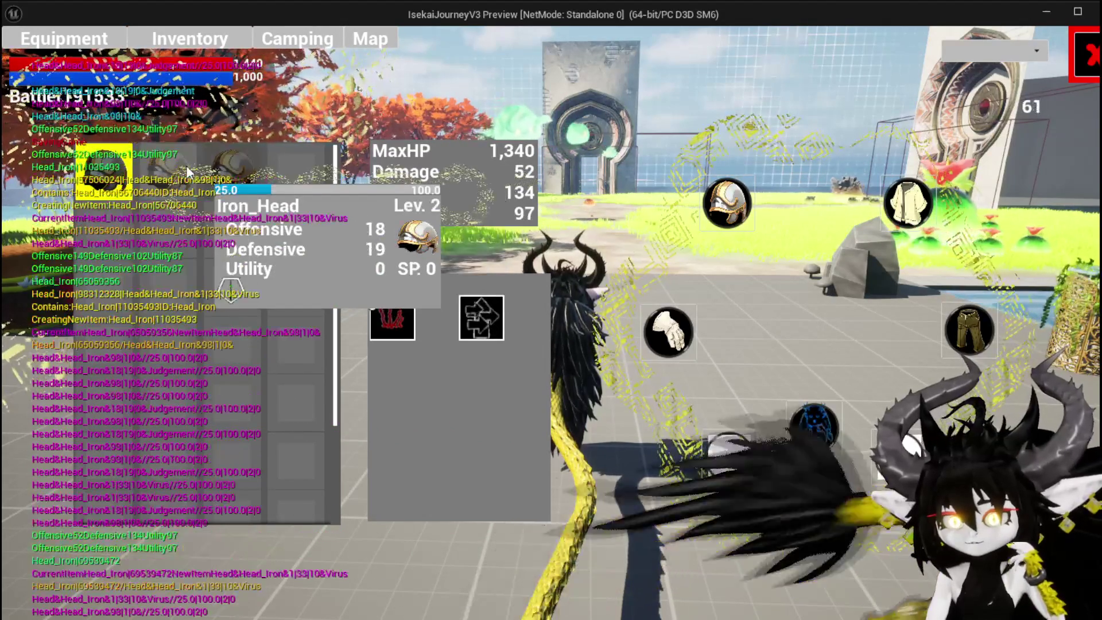
# Equip an Iron_Chest piece and the fourth Iron_Legs item.
pyautogui.scroll(-2, 306, 271)
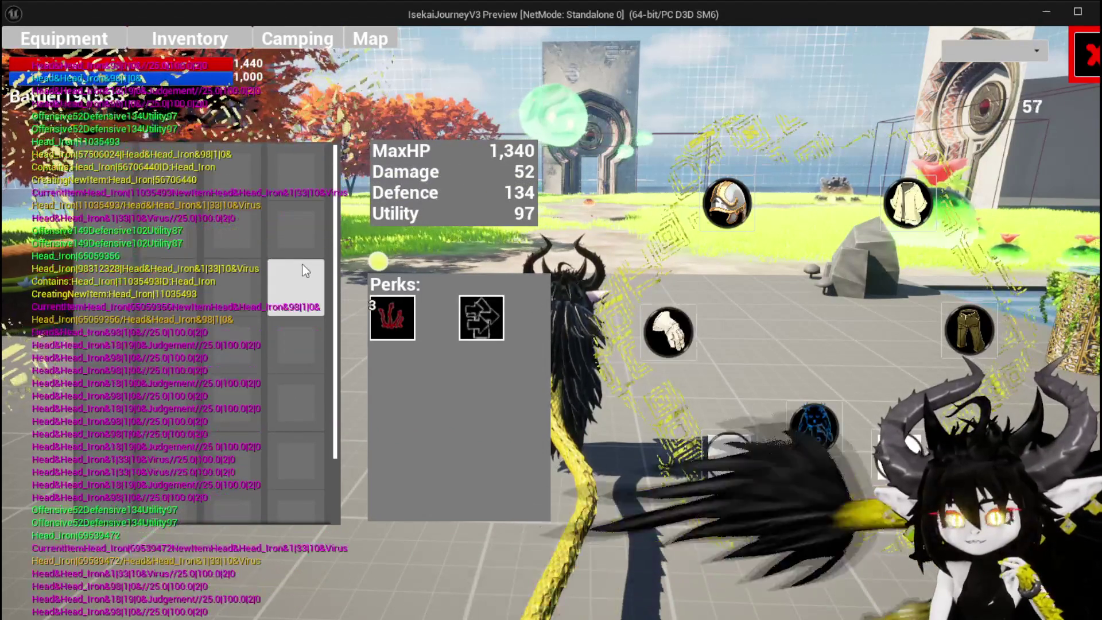
pyautogui.scroll(2, 305, 270)
pyautogui.moveTo(118, 162)
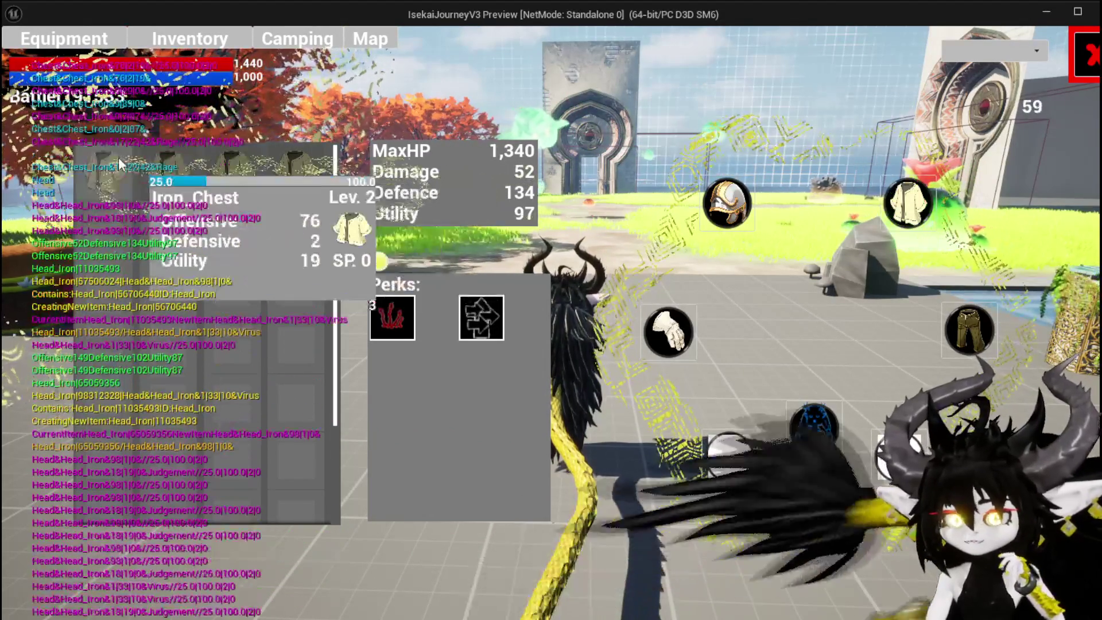
pyautogui.moveTo(210, 171)
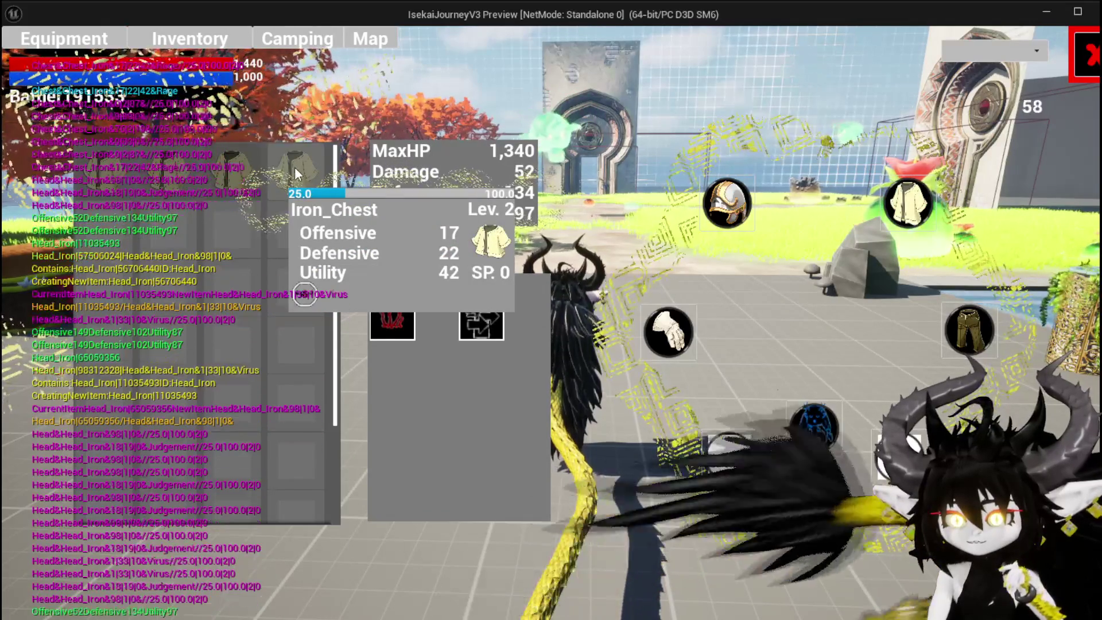
pyautogui.click(295, 170)
pyautogui.click(586, 181)
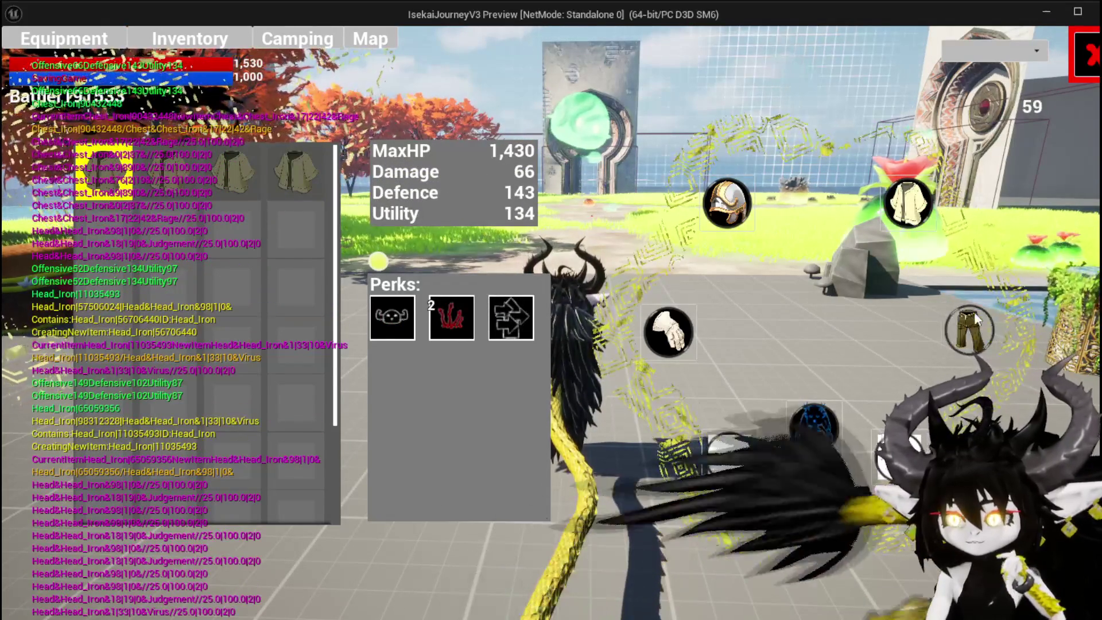
pyautogui.click(974, 318)
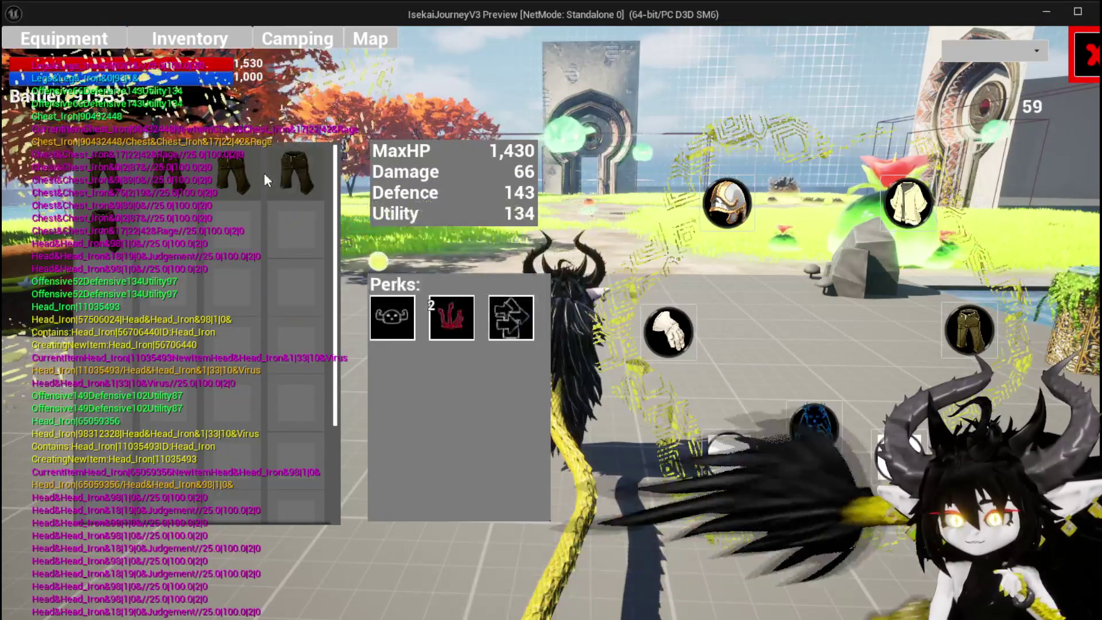
pyautogui.moveTo(104, 175)
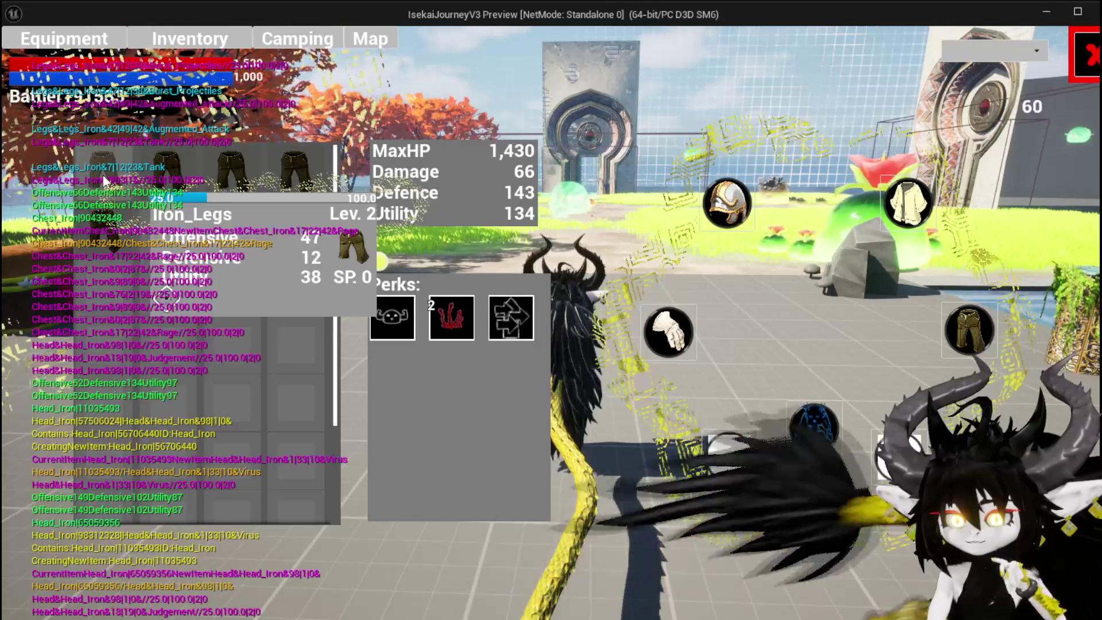
pyautogui.moveTo(105, 217)
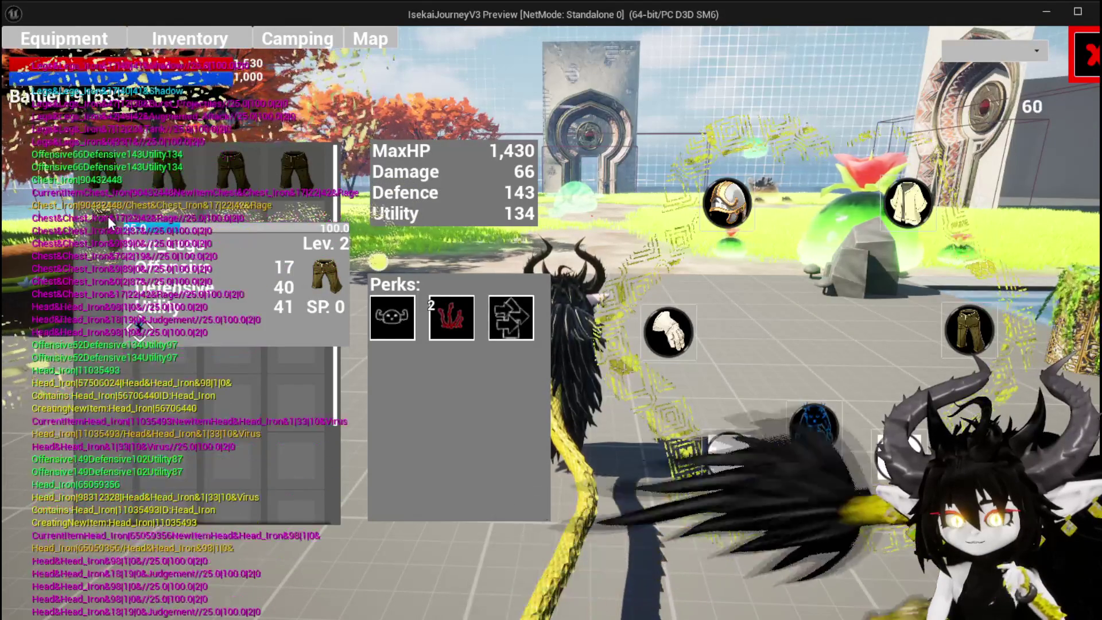
pyautogui.moveTo(184, 181)
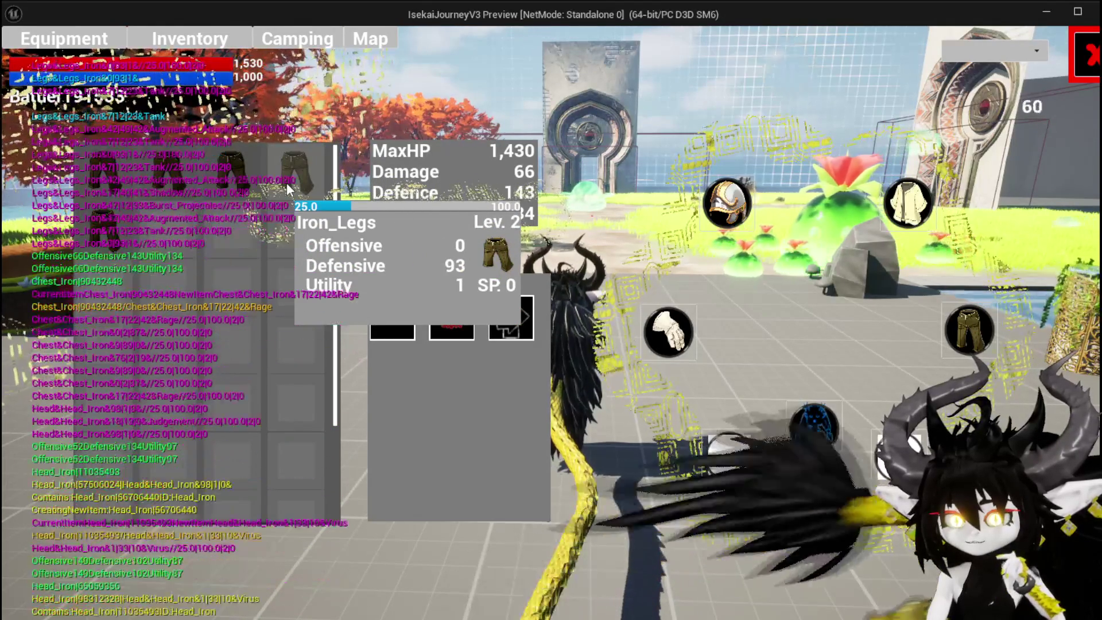
pyautogui.click(287, 184)
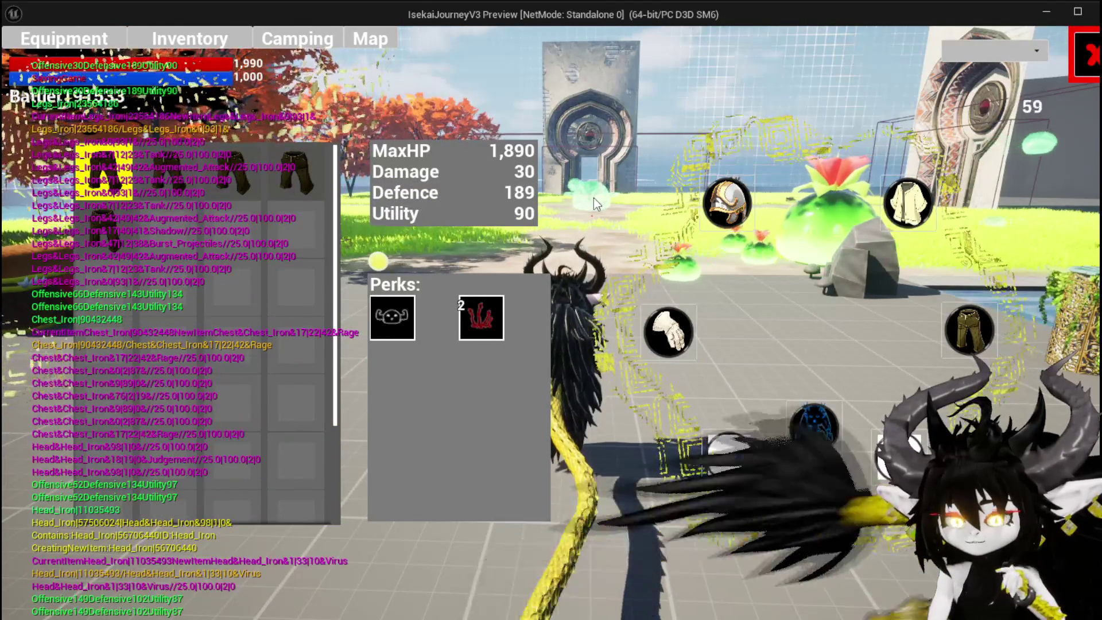
# Walk the character briefly, then reopen the menu and equip Iron Hands in the gloves slot.
pyautogui.click(1090, 67)
pyautogui.press('w')
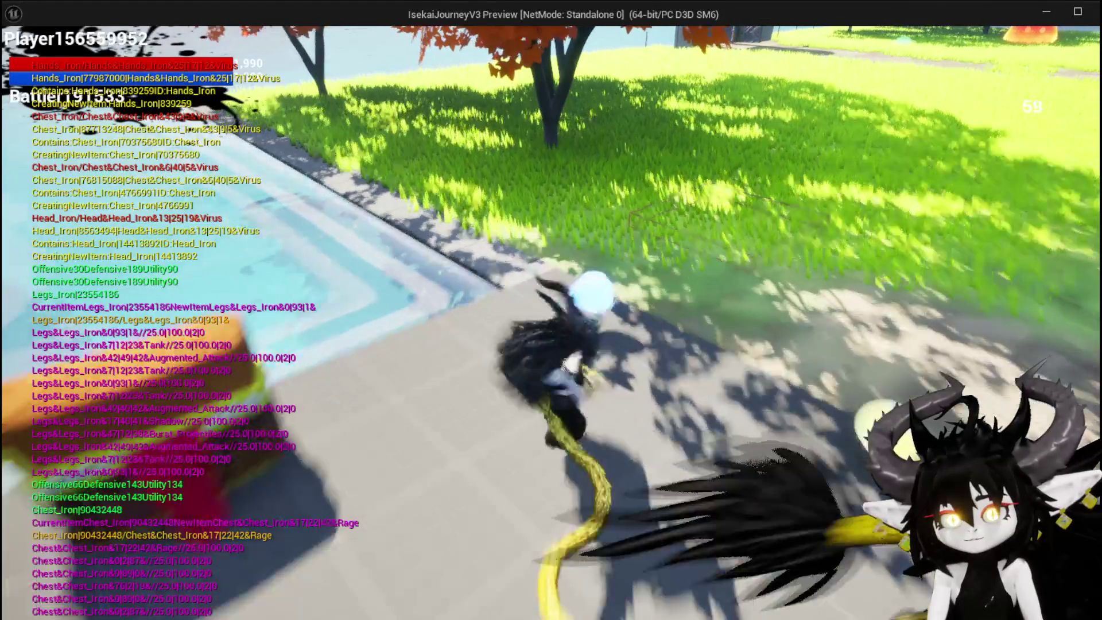
pyautogui.press('Tab')
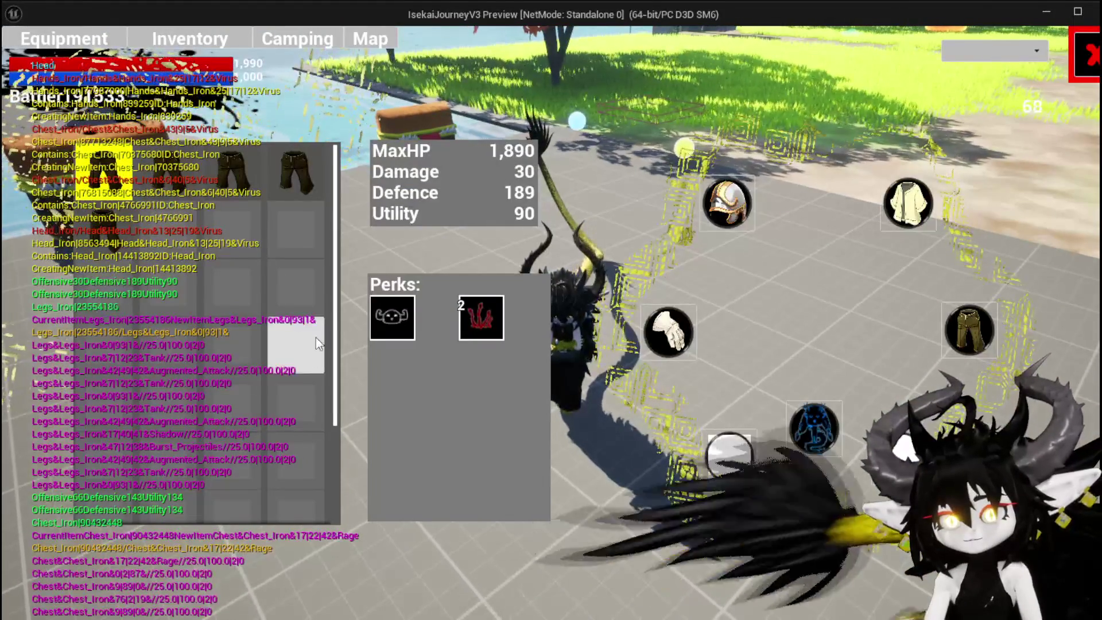
pyautogui.moveTo(683, 312)
pyautogui.mouseDown()
pyautogui.moveTo(354, 206)
pyautogui.moveTo(119, 171)
pyautogui.moveTo(448, 184)
pyautogui.mouseUp()
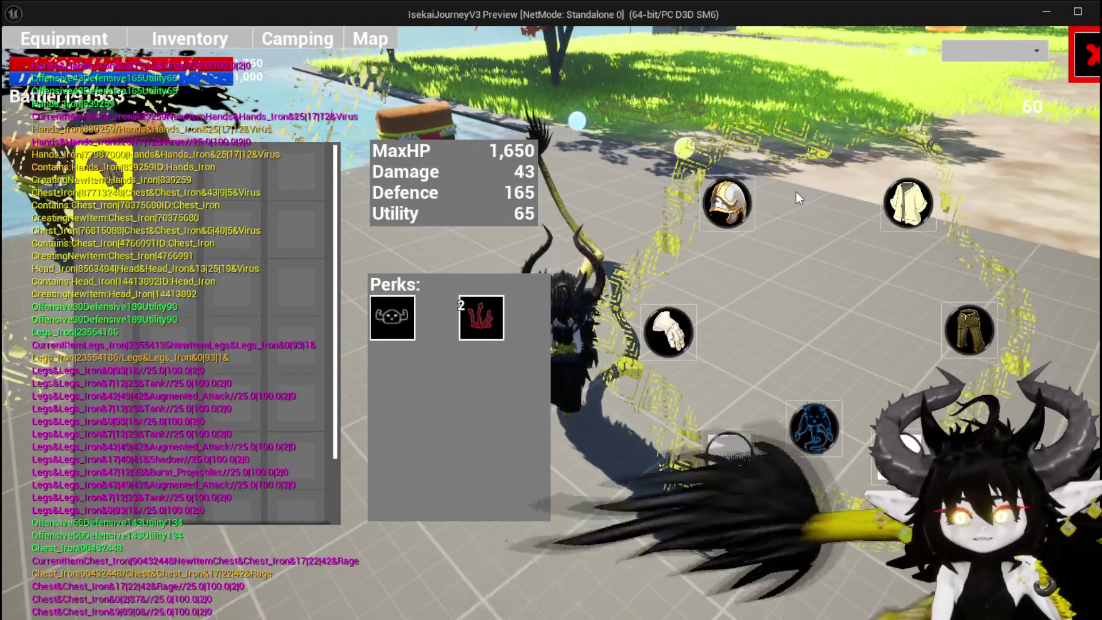
# Swap Iron_Head helmets until MaxHP reaches 1,650.
pyautogui.click(727, 204)
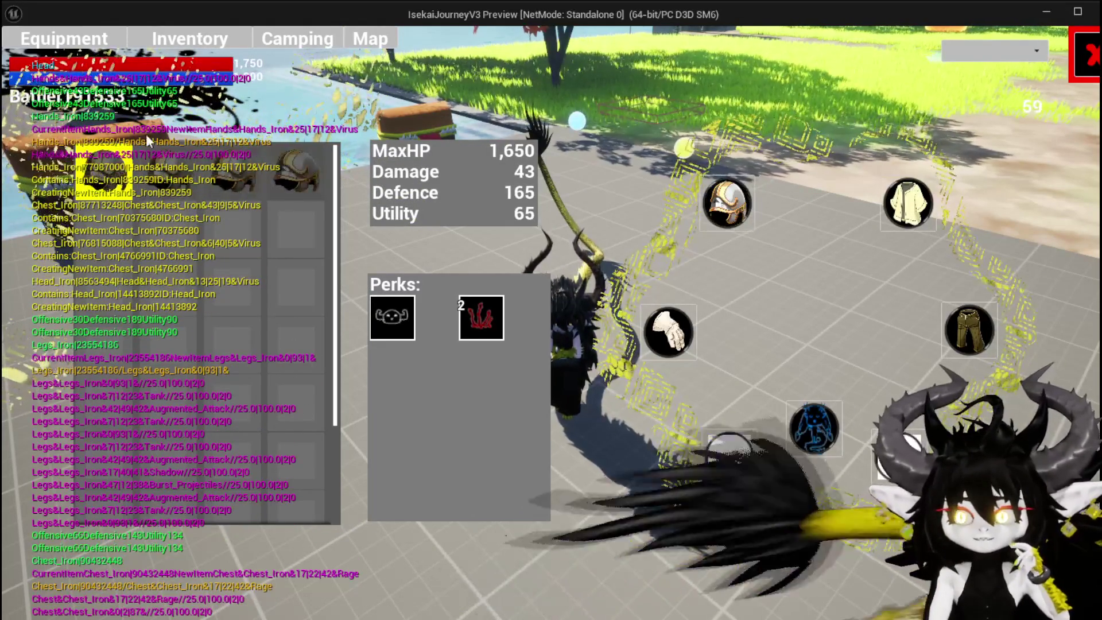
pyautogui.moveTo(131, 172)
pyautogui.click(300, 168)
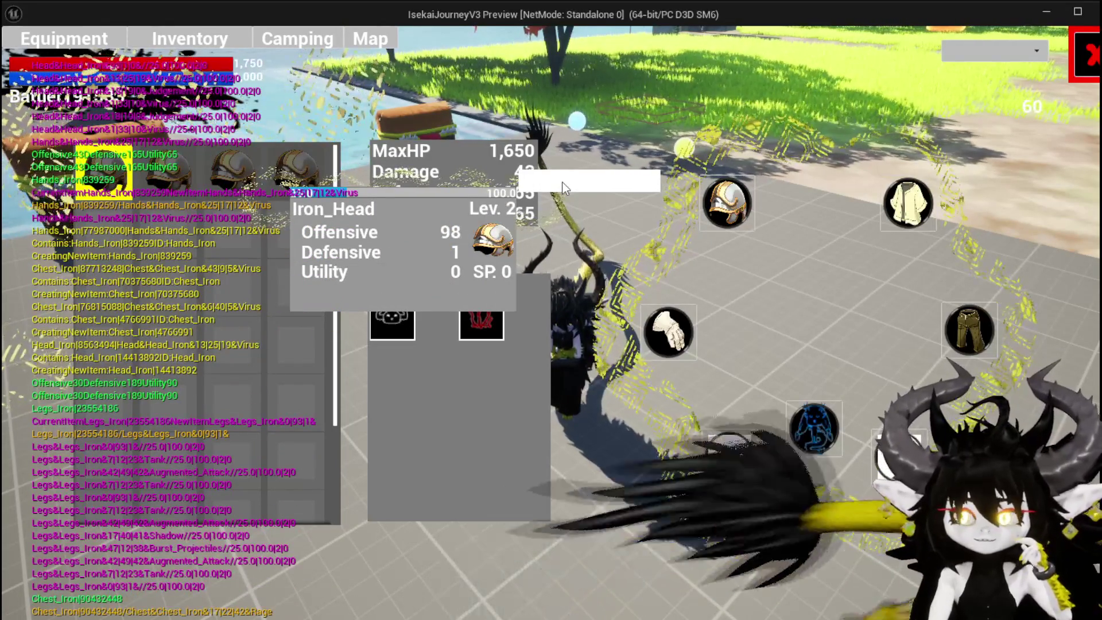
pyautogui.click(563, 183)
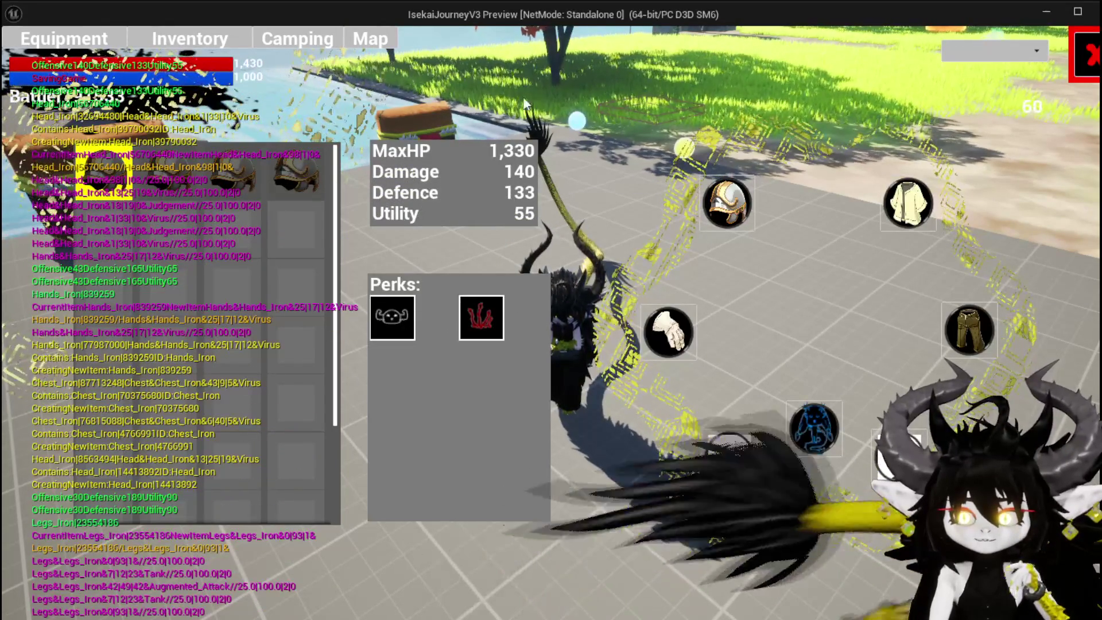
pyautogui.click(293, 172)
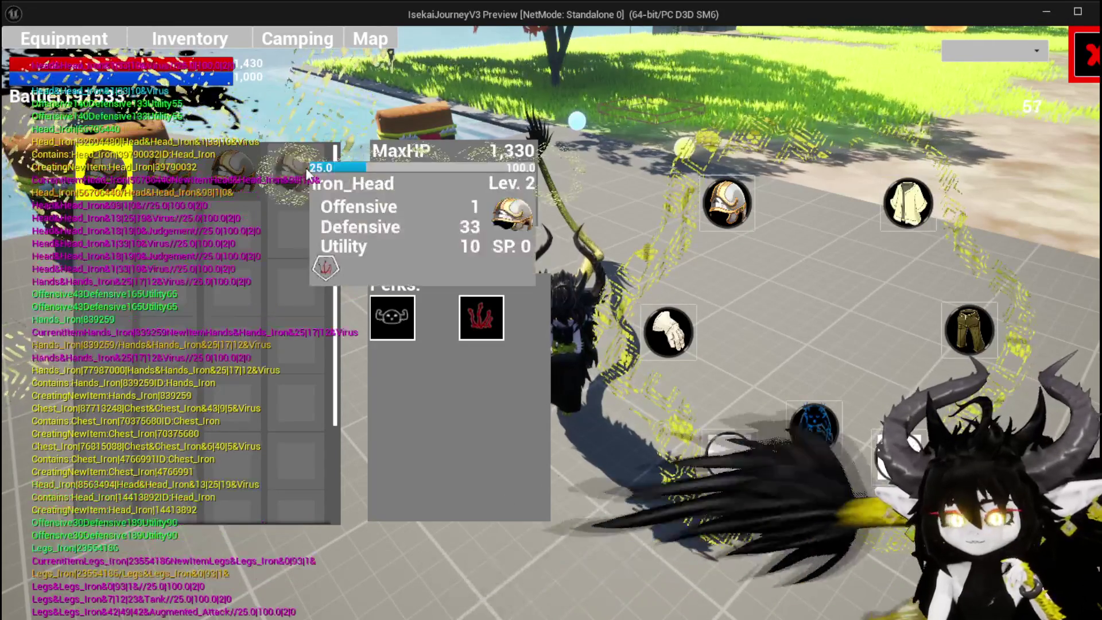
pyautogui.click(565, 161)
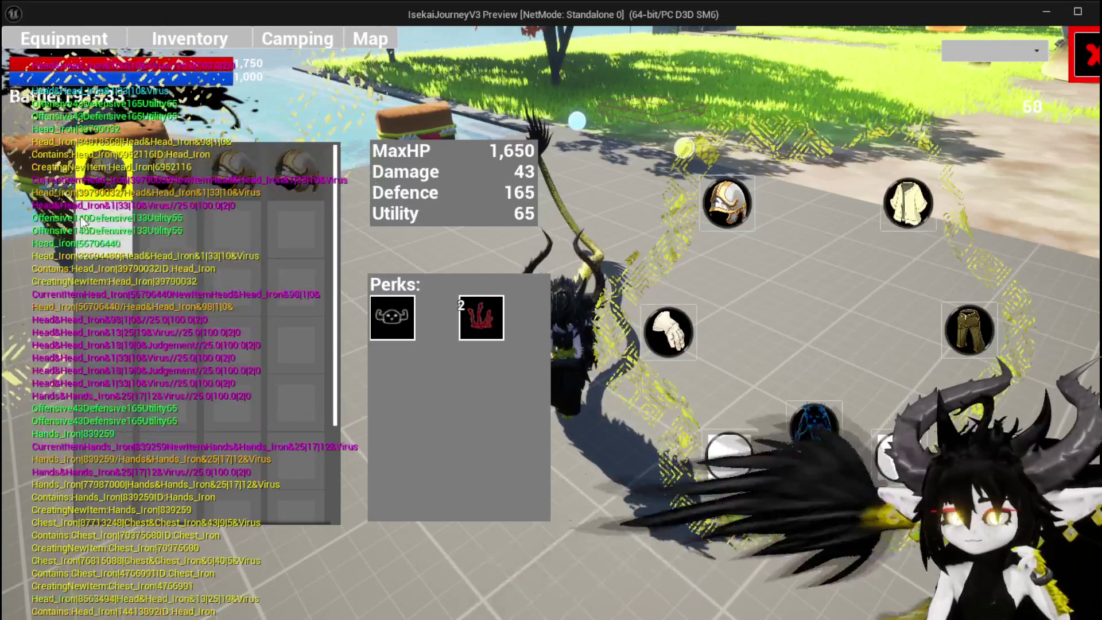
pyautogui.moveTo(100, 189)
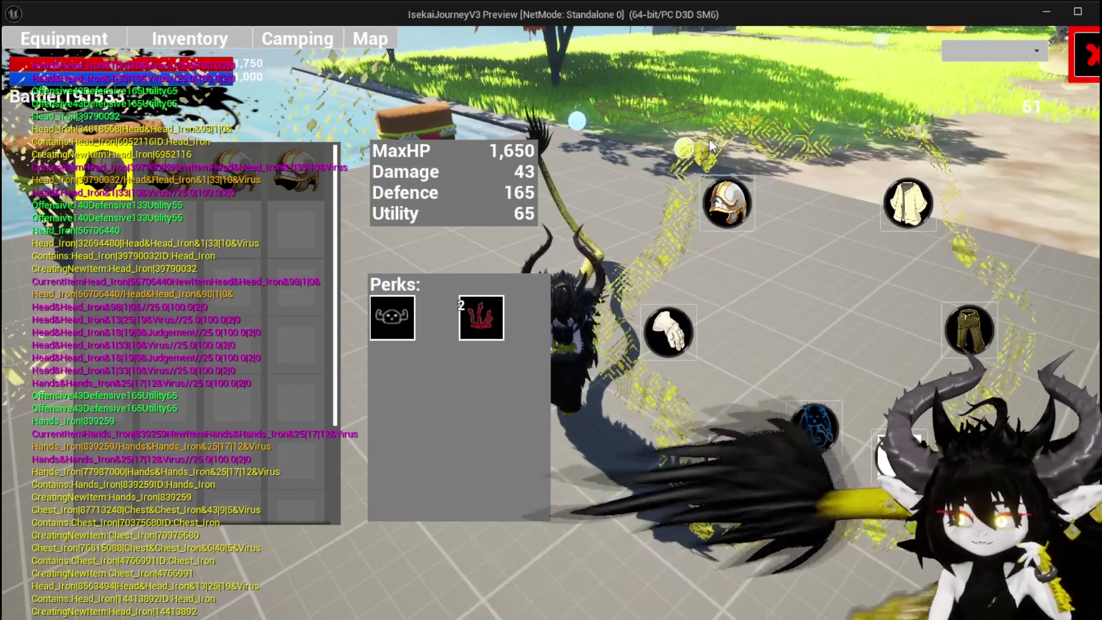
# Close the equipment menu and test the character's spin attacks.
pyautogui.press('Tab')
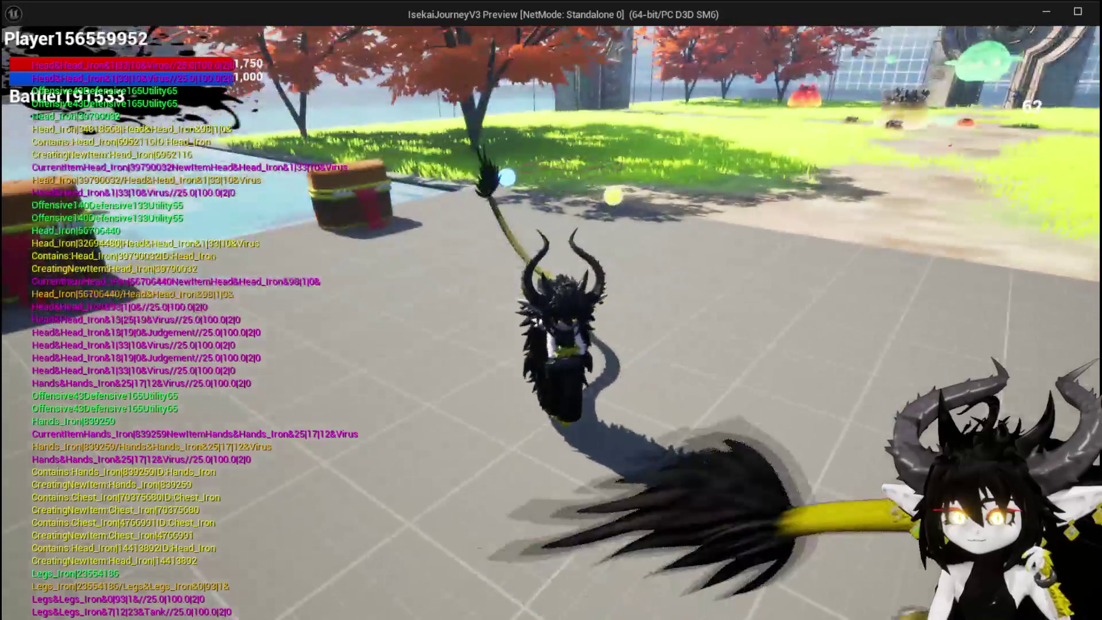
pyautogui.press('space')
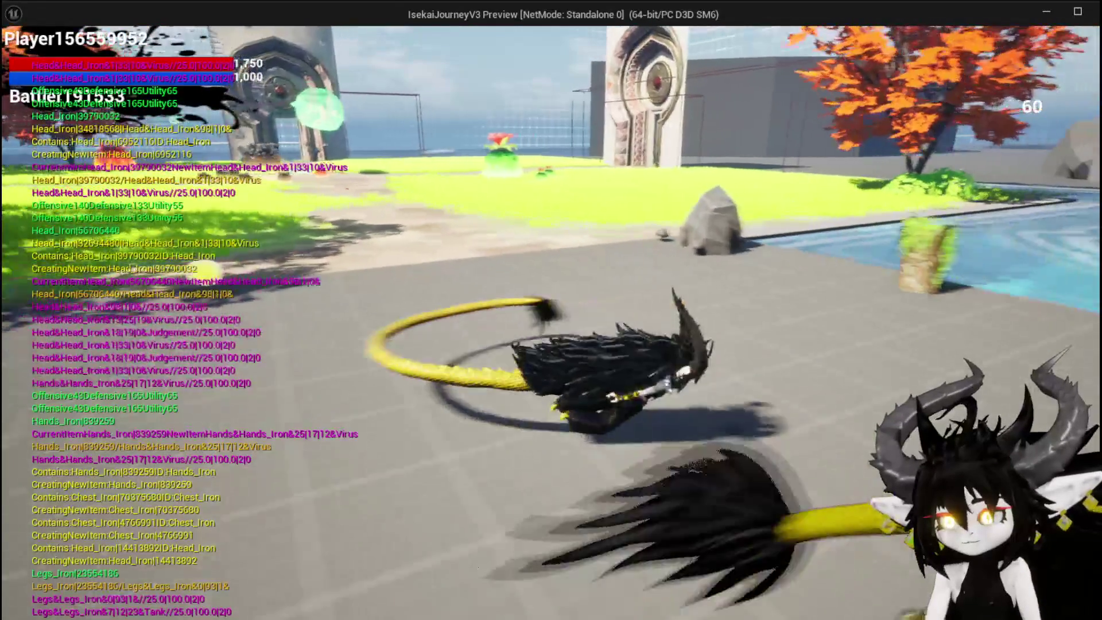
pyautogui.press('space')
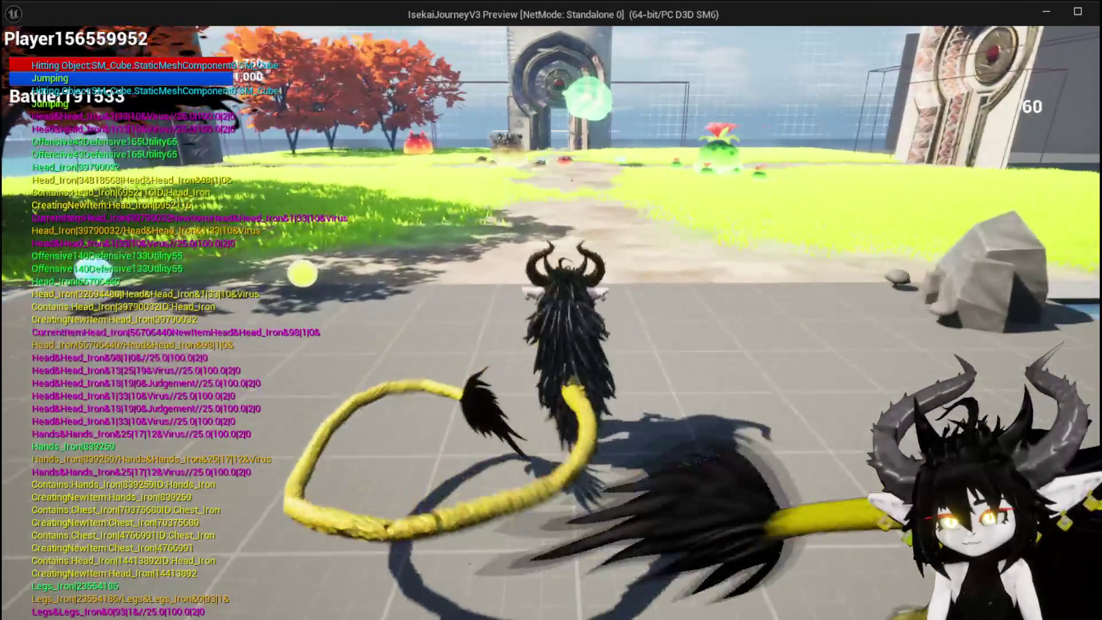
# Stop play, save all, relaunch as a standalone game and open the Equipment page.
pyautogui.press('Escape')
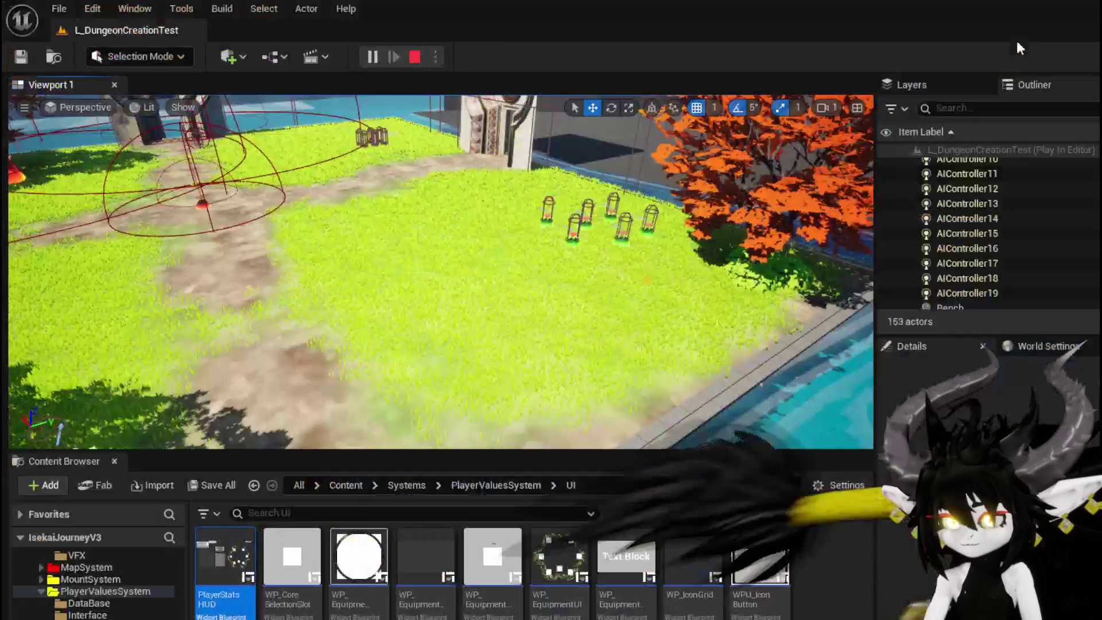
pyautogui.hotkey('ctrl', 's')
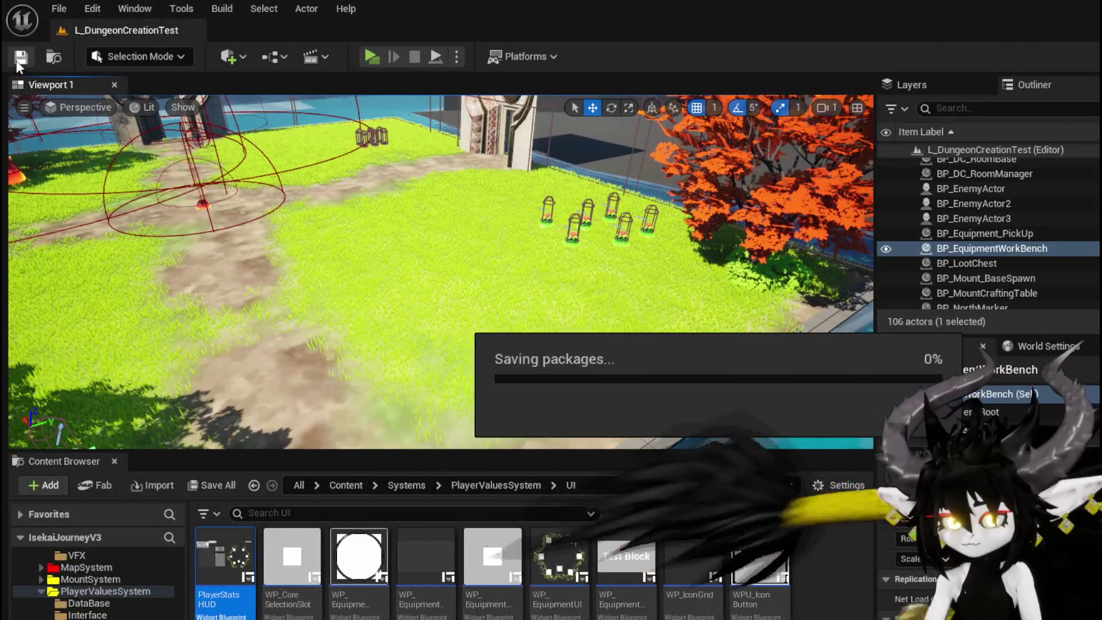
pyautogui.click(365, 58)
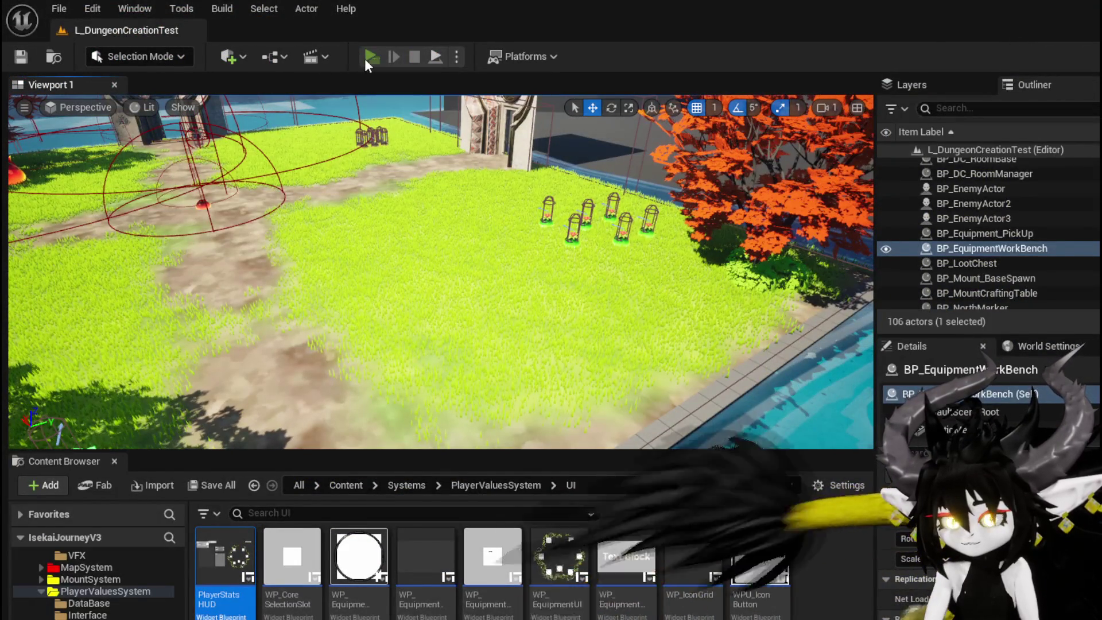
pyautogui.press('Tab')
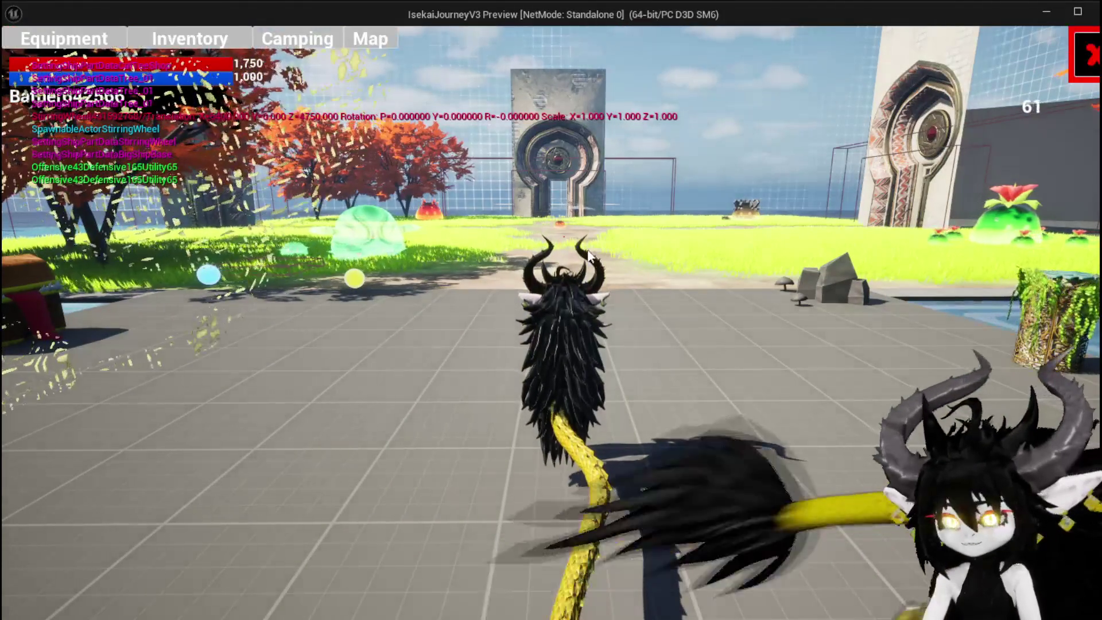
pyautogui.click(81, 47)
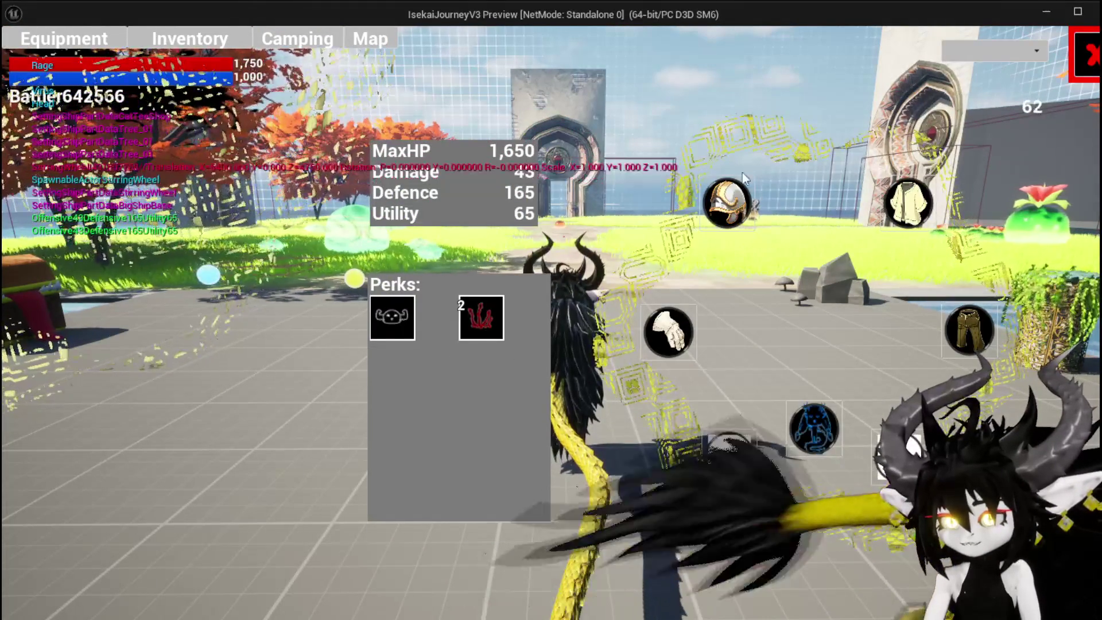
# Browse the helmet, gloves, chest and leg categories, confirming Iron_Legs kept its stats.
pyautogui.click(726, 202)
pyautogui.click(668, 332)
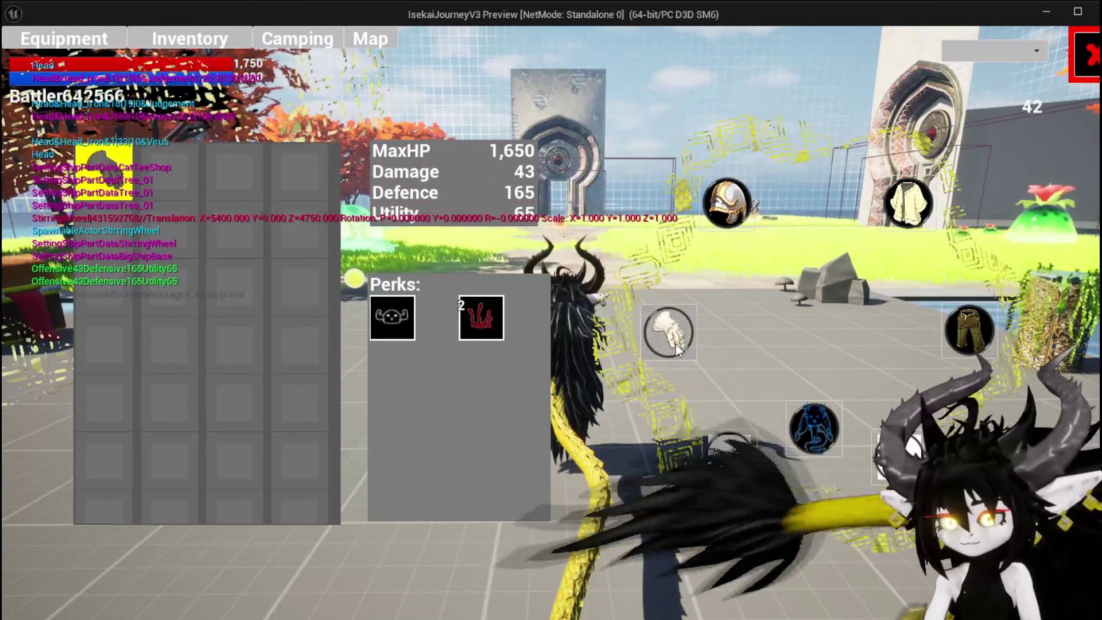
pyautogui.click(908, 204)
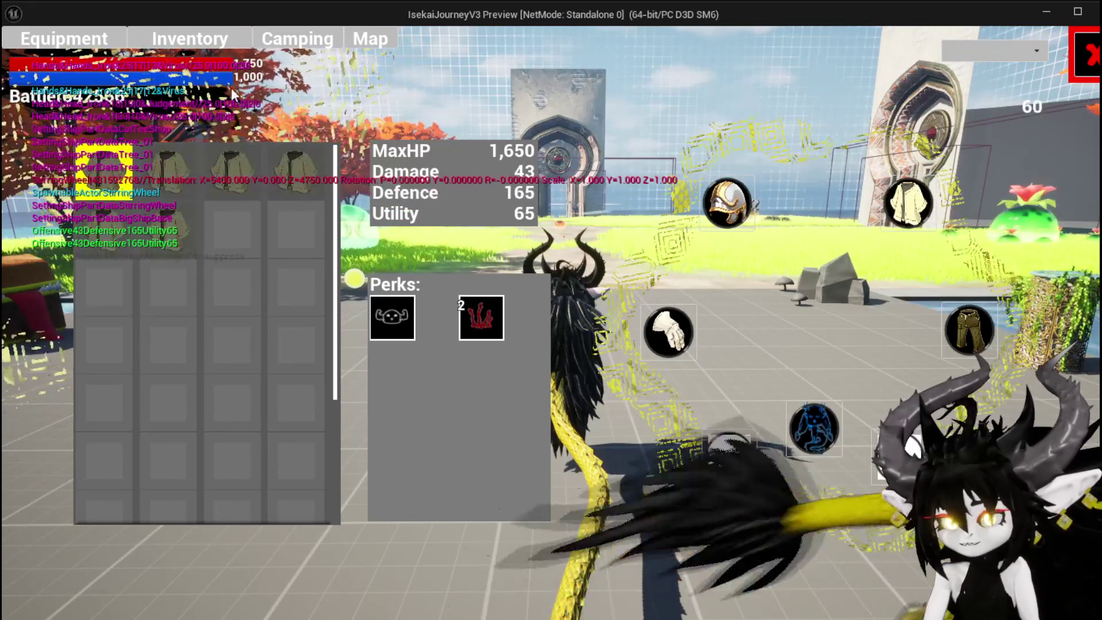
pyautogui.click(968, 331)
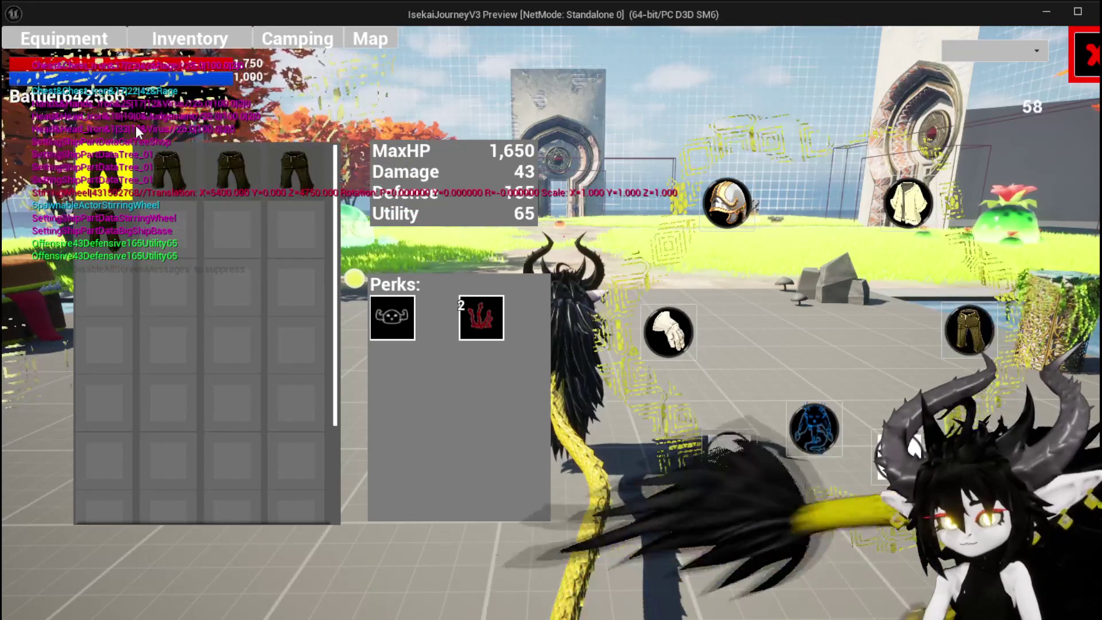
# Inspect the level-2 Iron_Head helmet's stats, then return to the editor.
pyautogui.moveTo(122, 162)
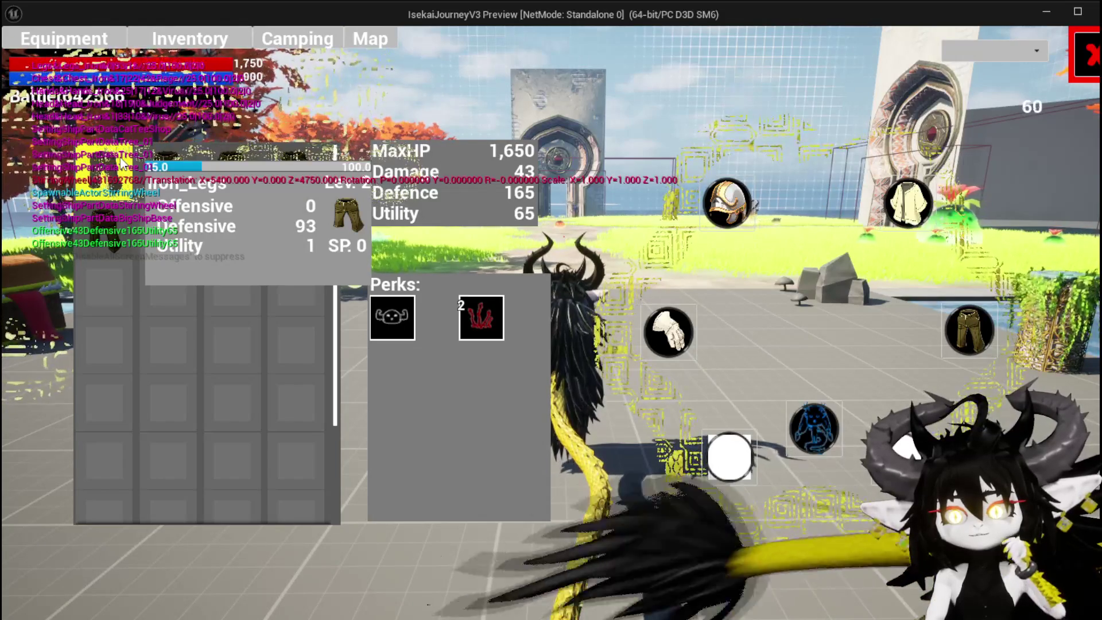
pyautogui.click(727, 203)
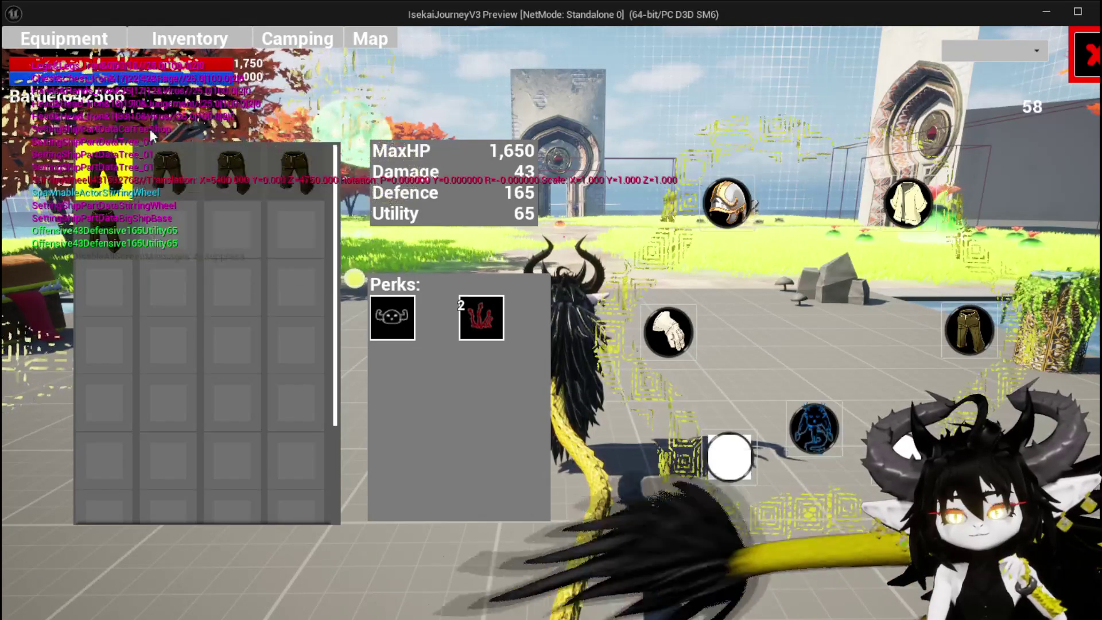
pyautogui.click(116, 158)
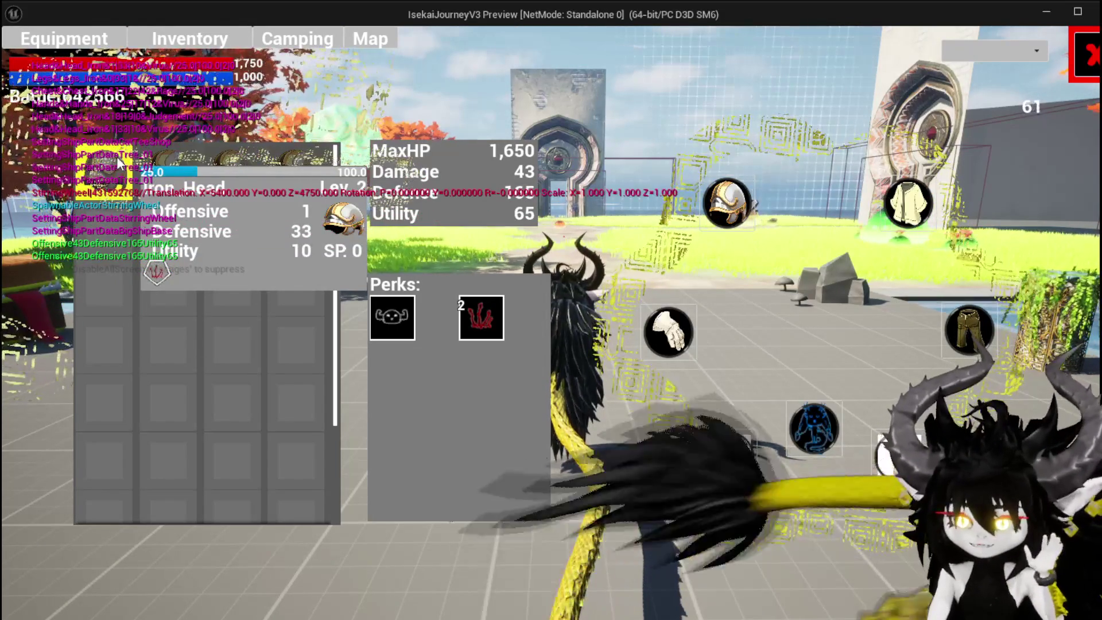
pyautogui.hotkey('alt', 'Tab')
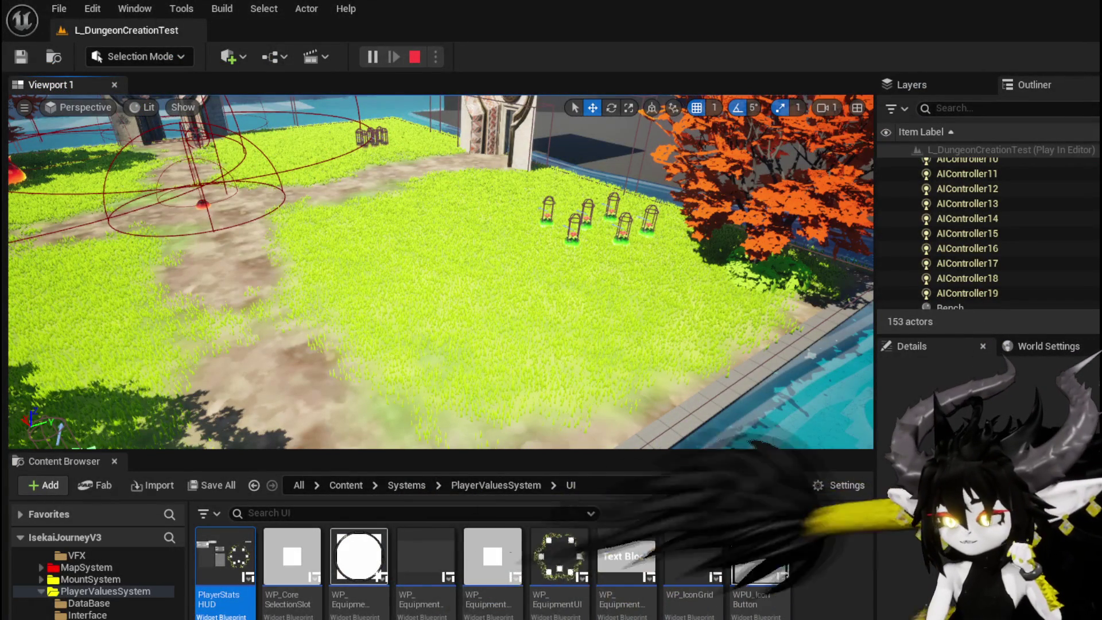
# End the play session, save the level and minimize the blueprint editor.
pyautogui.hotkey('alt', 'Tab')
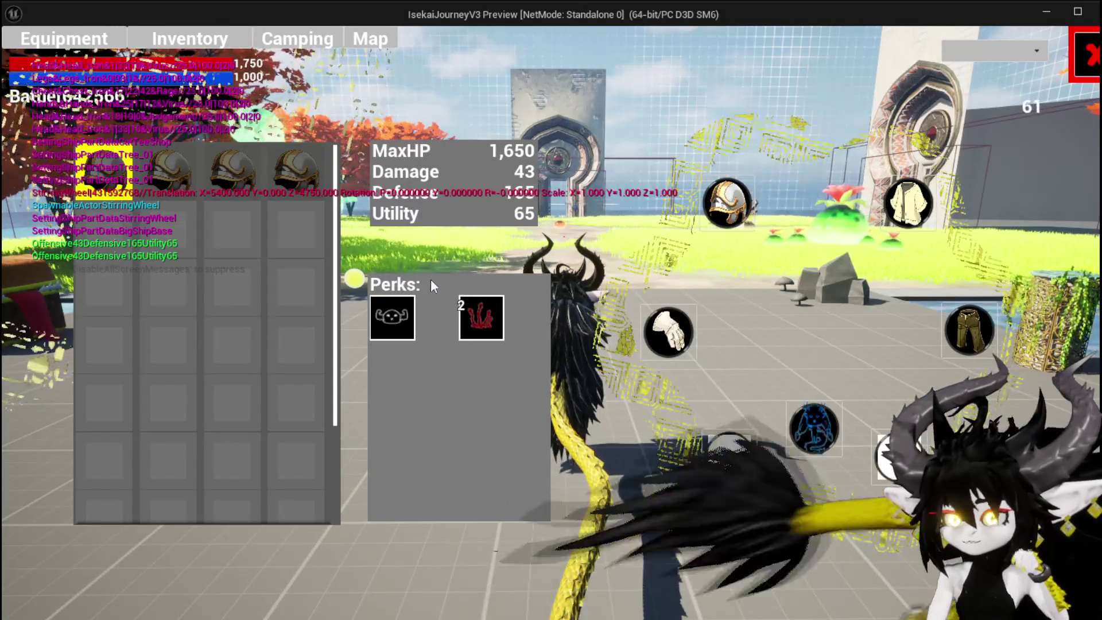
pyautogui.press('Escape')
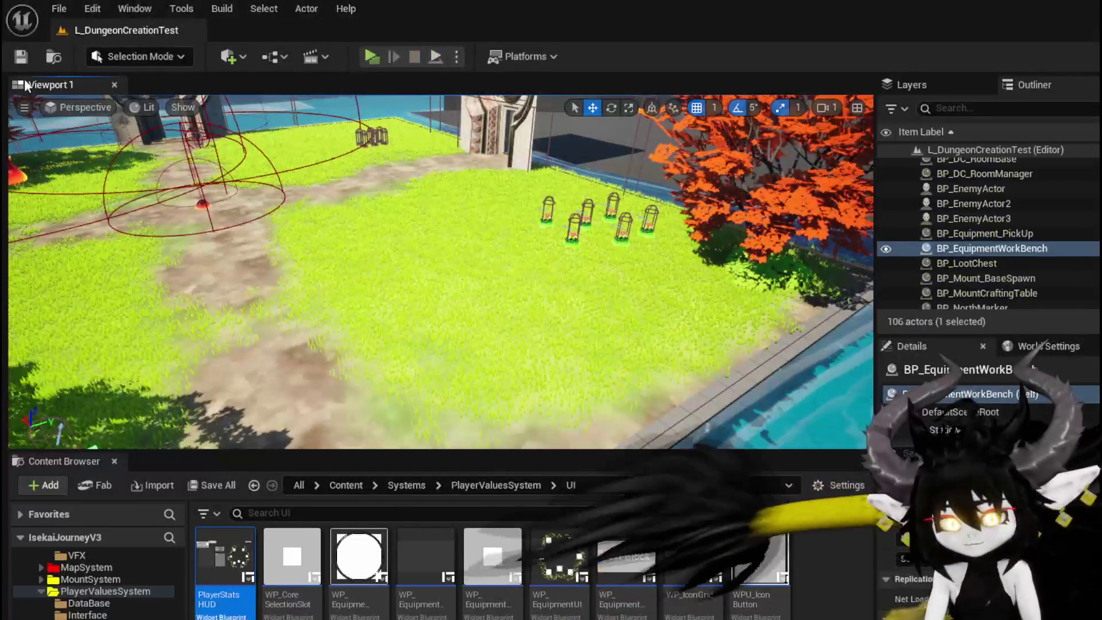
pyautogui.click(58, 56)
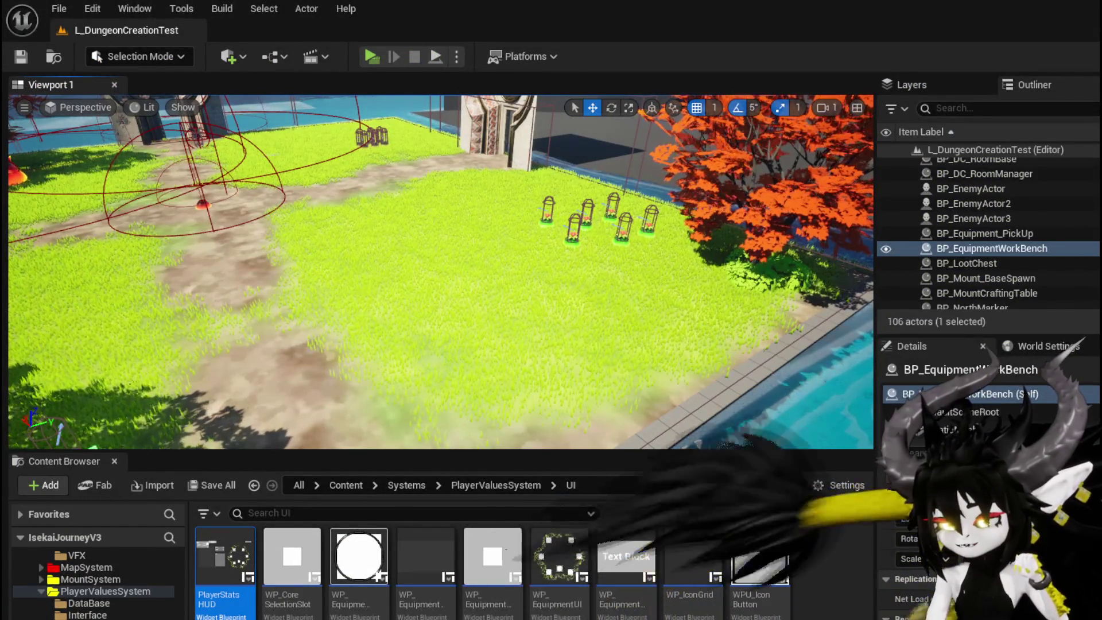
pyautogui.hotkey('alt', 'Tab')
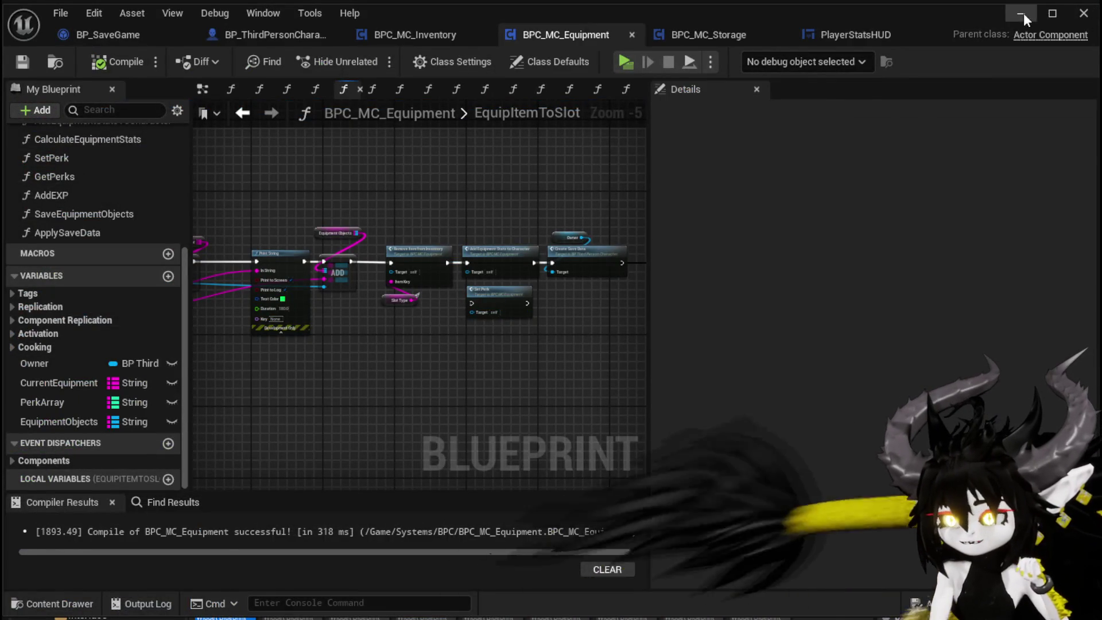
pyautogui.click(1021, 12)
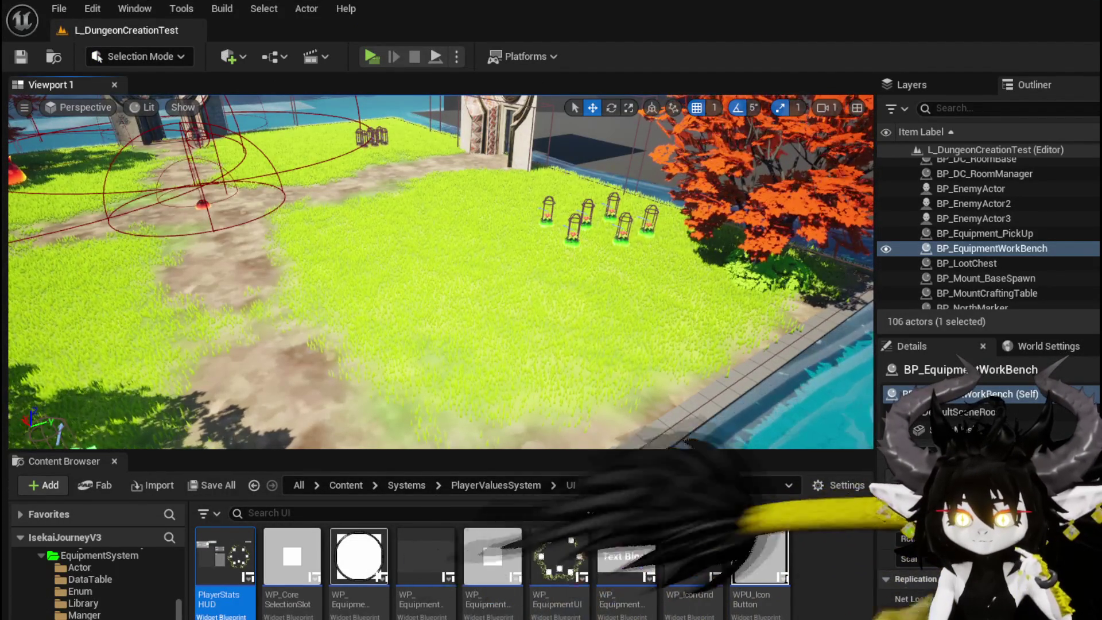
# Review the W_EquipmentToolTipp widget blueprint in EquipmentSystem/UI/EquipmentToolTipp, then close it.
pyautogui.click(99, 555)
pyautogui.doubleClick(208, 568)
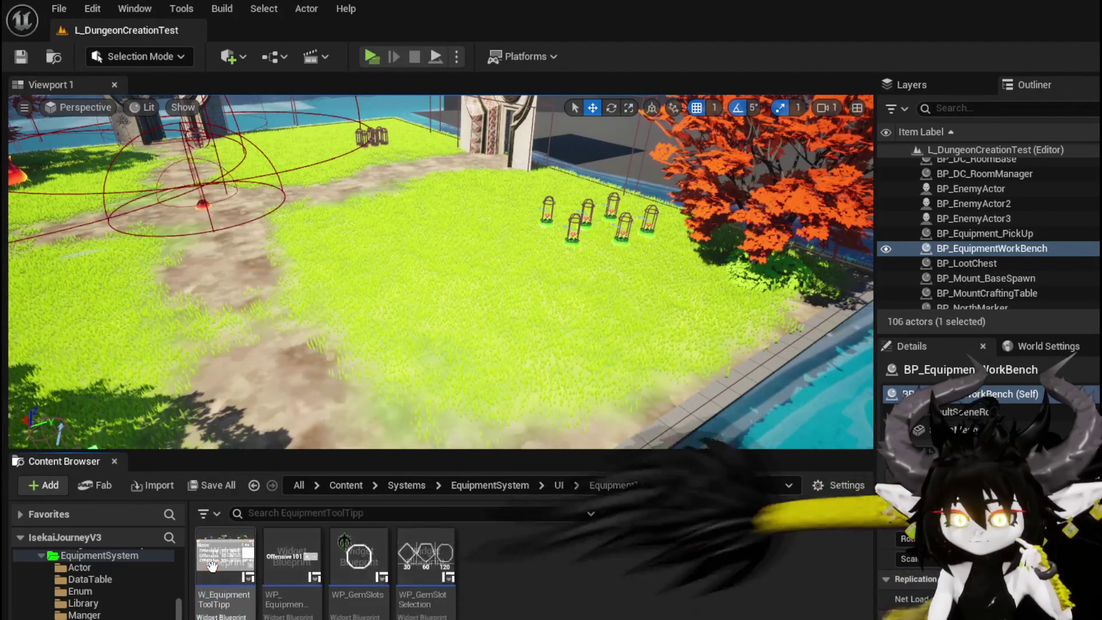
pyautogui.doubleClick(229, 534)
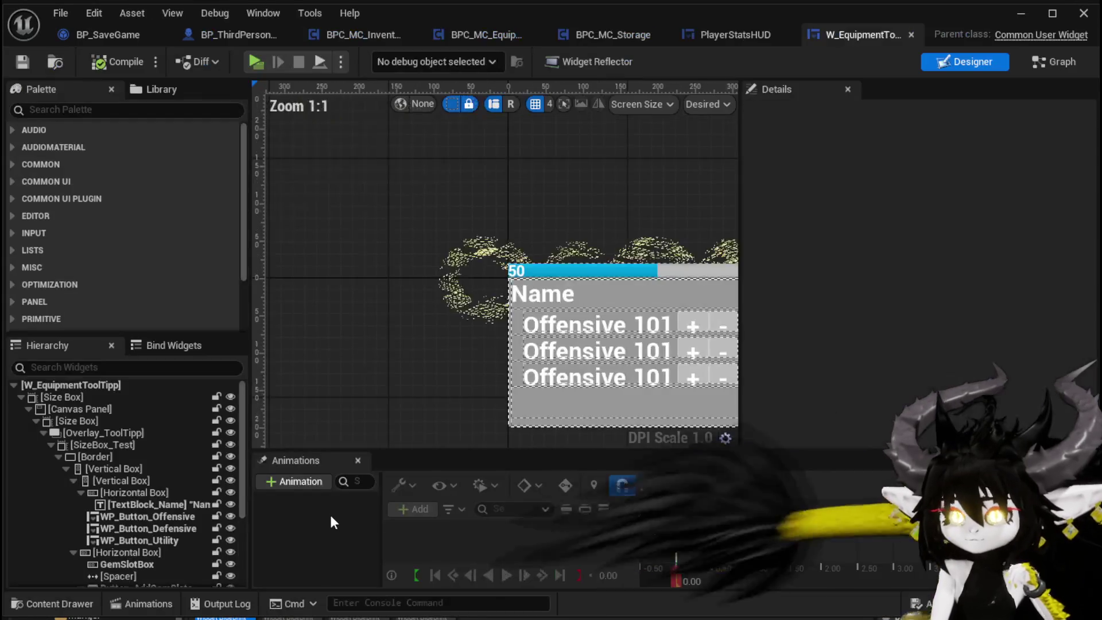
pyautogui.moveTo(462, 240); pyautogui.dragTo(319, 223)
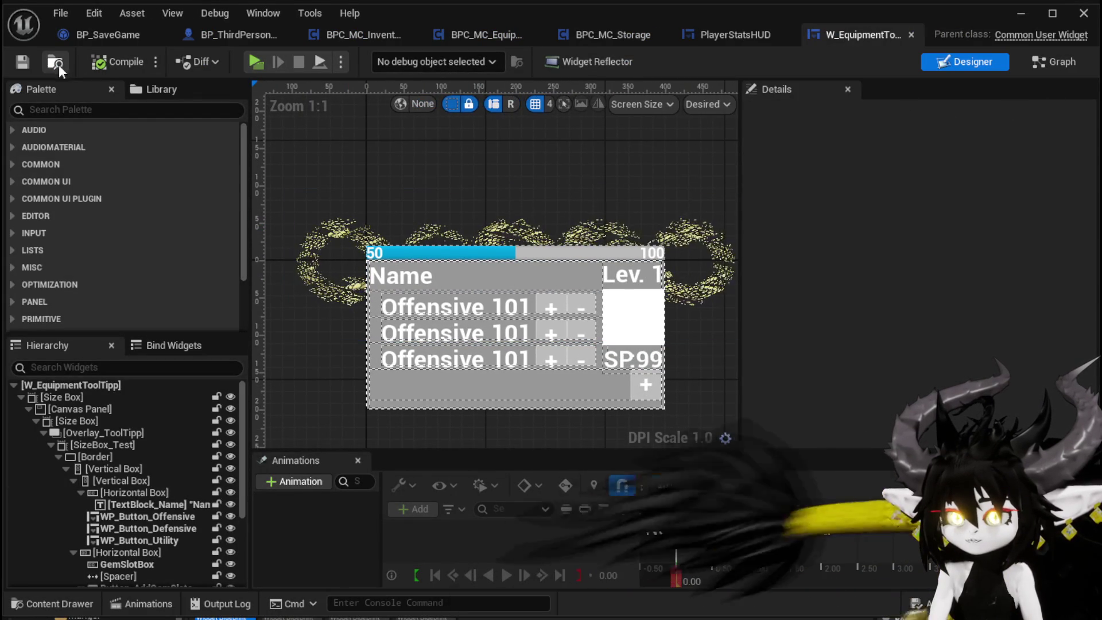
pyautogui.click(911, 34)
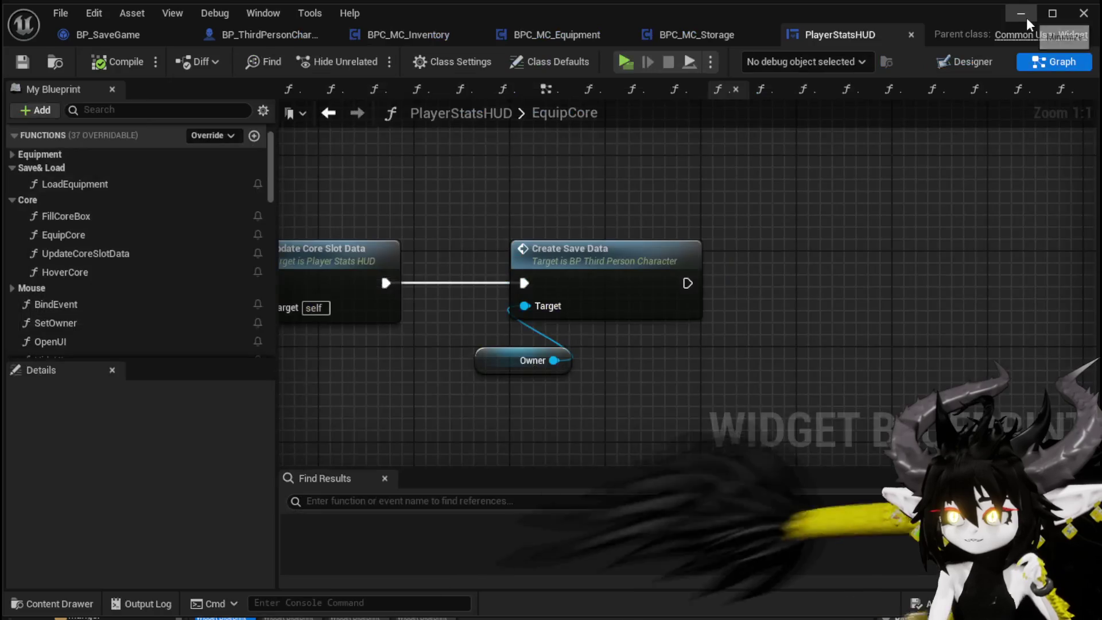
pyautogui.click(1021, 13)
# Navigate the Content Browser to the InventorySystem/Object/Item folder of item blueprints.
pyautogui.hotkey('alt', 'Left')
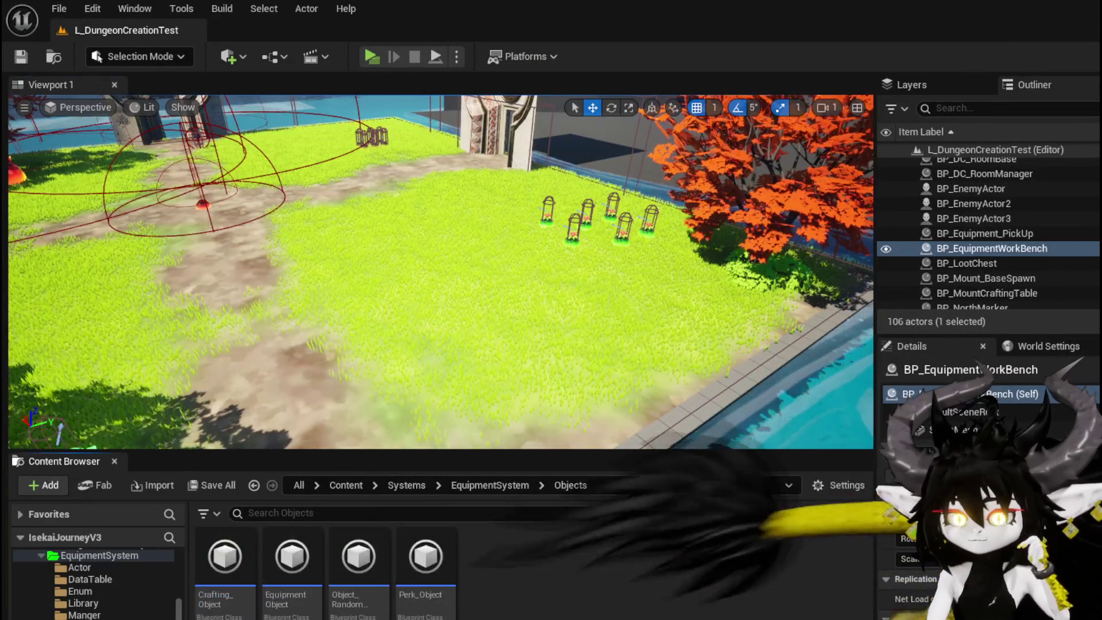
pyautogui.scroll(-3, 104, 597)
pyautogui.hotkey('alt', 'Left')
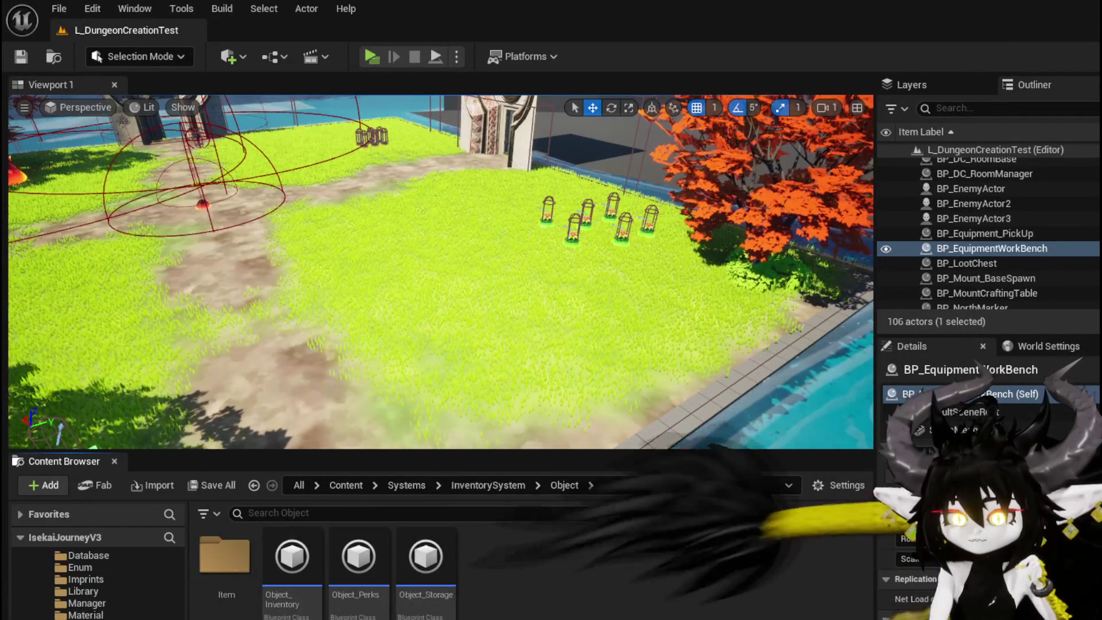
pyautogui.doubleClick(225, 556)
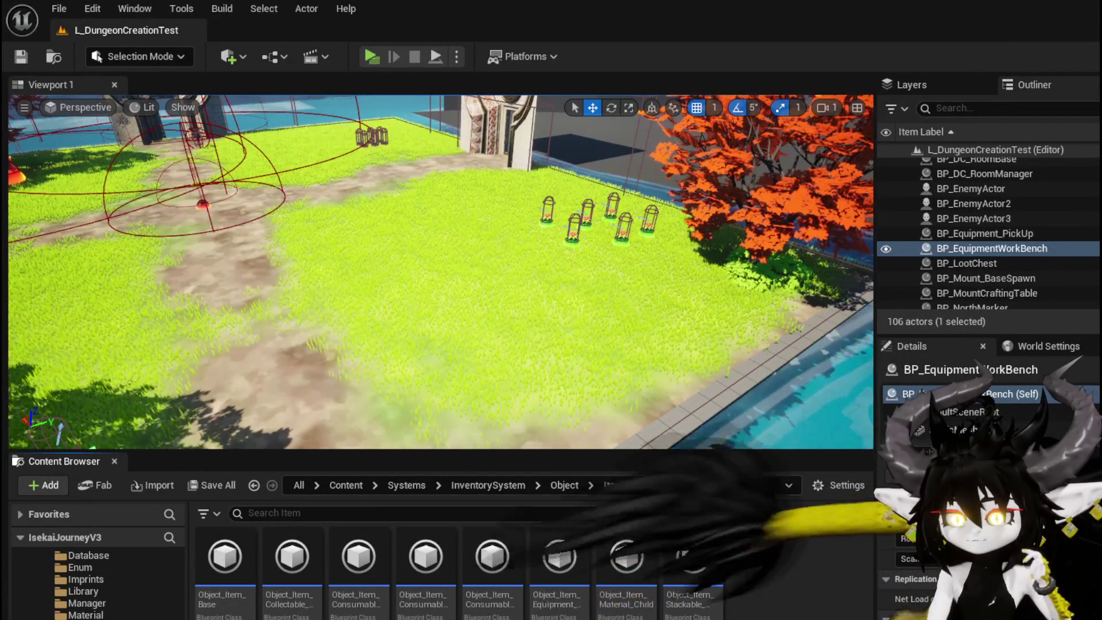
pyautogui.moveTo(400, 616)
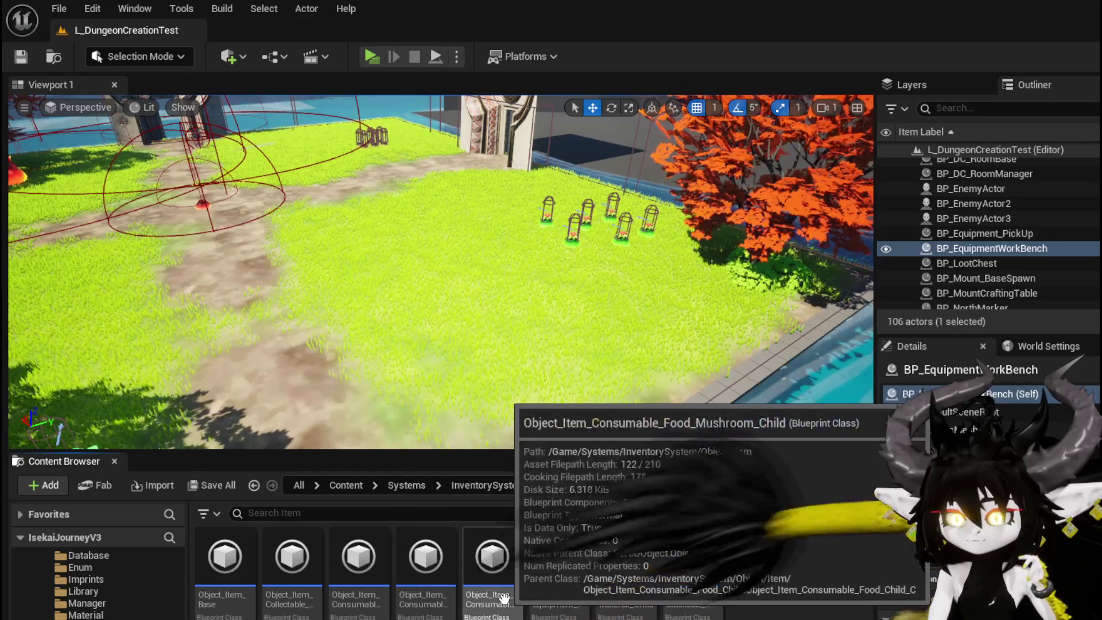
# In Object_Item_Equipment_Child, check defaults: CurrentXP 0.0, MaxXP 100.0, CurrentLevel 1, SpendablePoints 0.
pyautogui.doubleClick(579, 600)
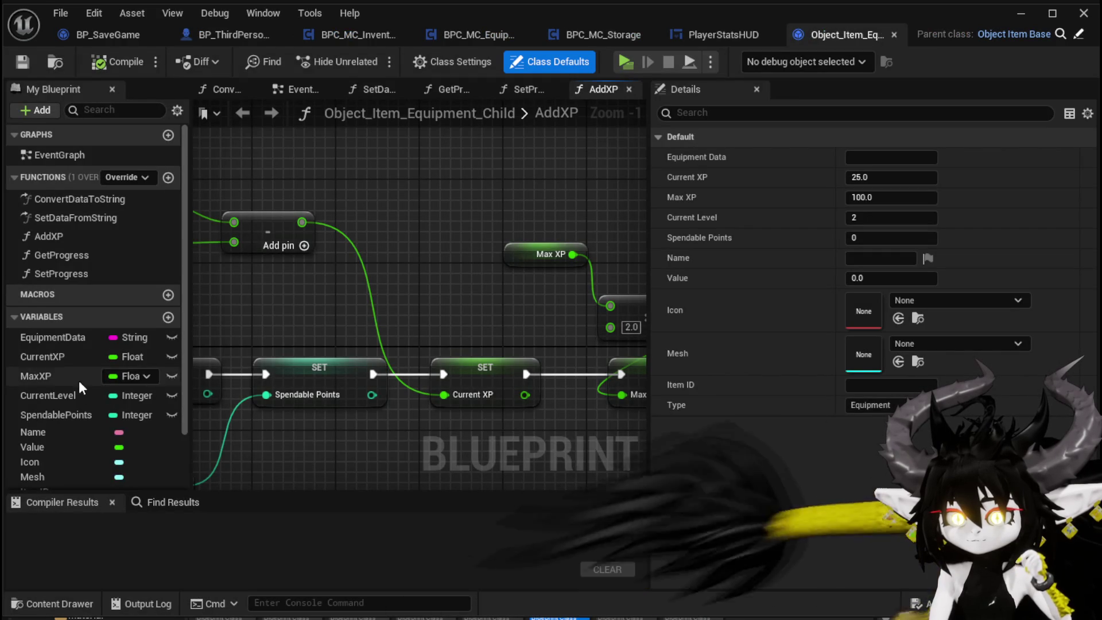
pyautogui.scroll(-2, 84, 369)
pyautogui.click(46, 288)
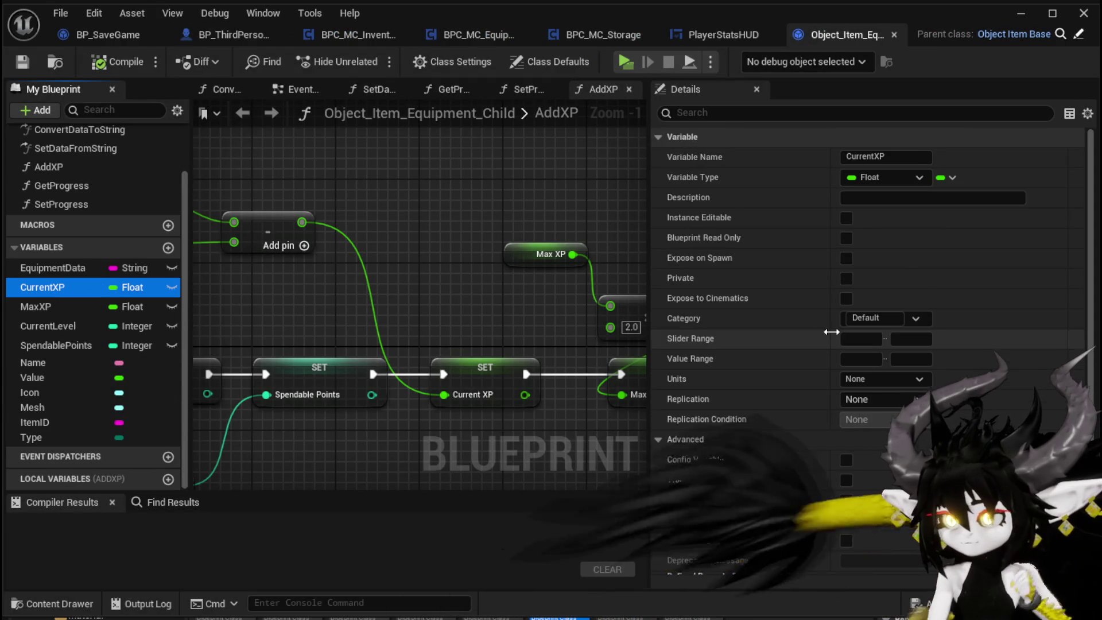
pyautogui.scroll(-5, 831, 332)
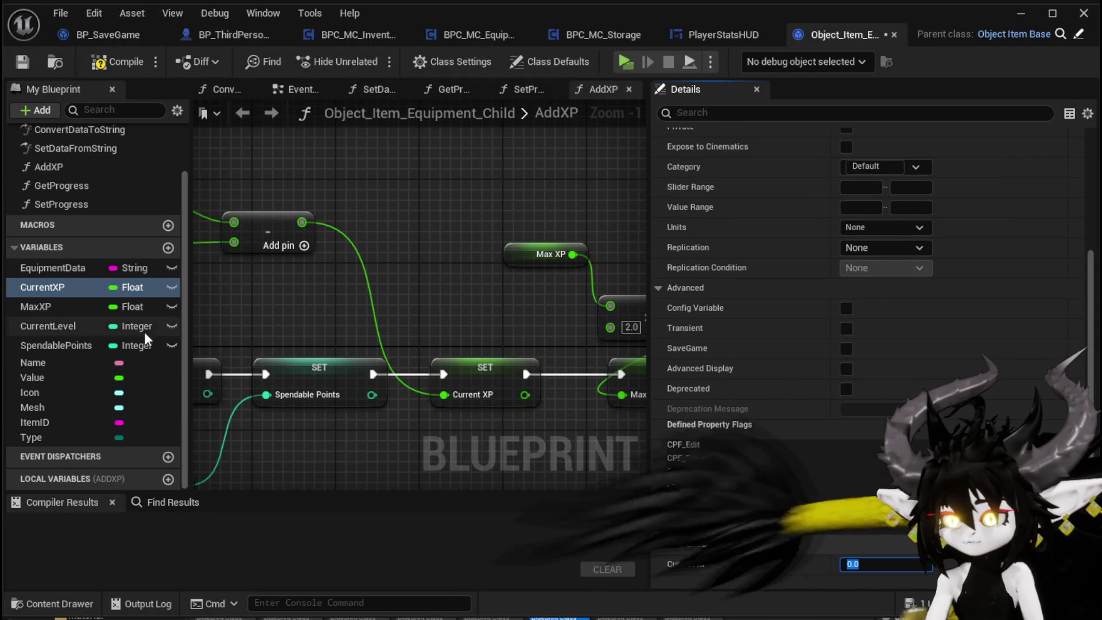
pyautogui.click(52, 307)
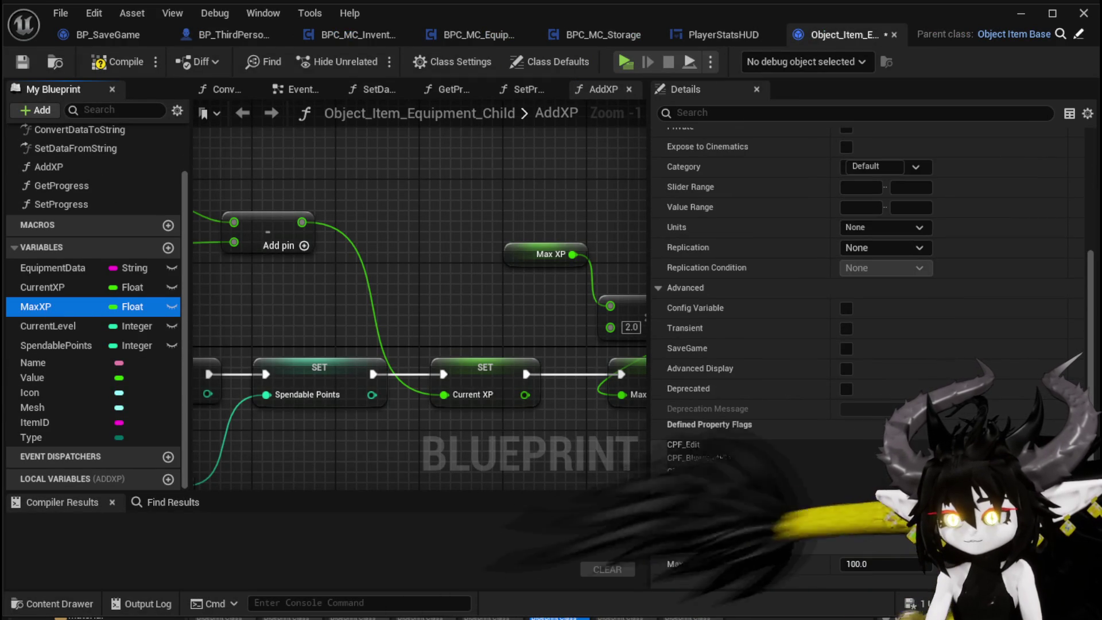
pyautogui.click(43, 329)
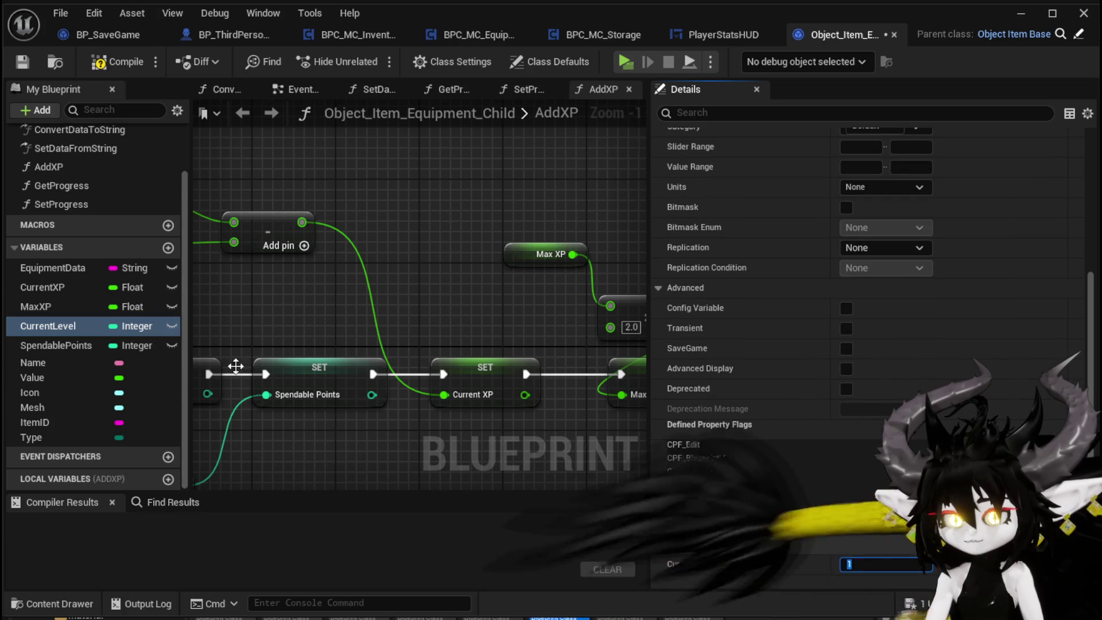
pyautogui.click(63, 344)
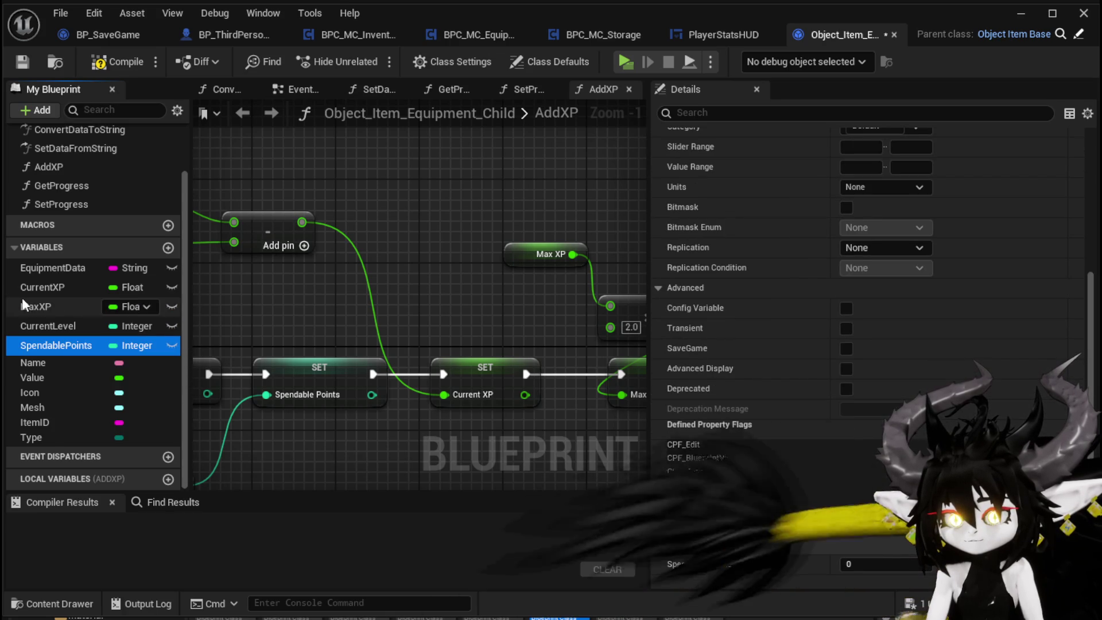
# Recheck CurrentLevel, MaxXP, CurrentXP and EquipmentData, then compile and save the blueprint.
pyautogui.click(60, 326)
pyautogui.click(60, 307)
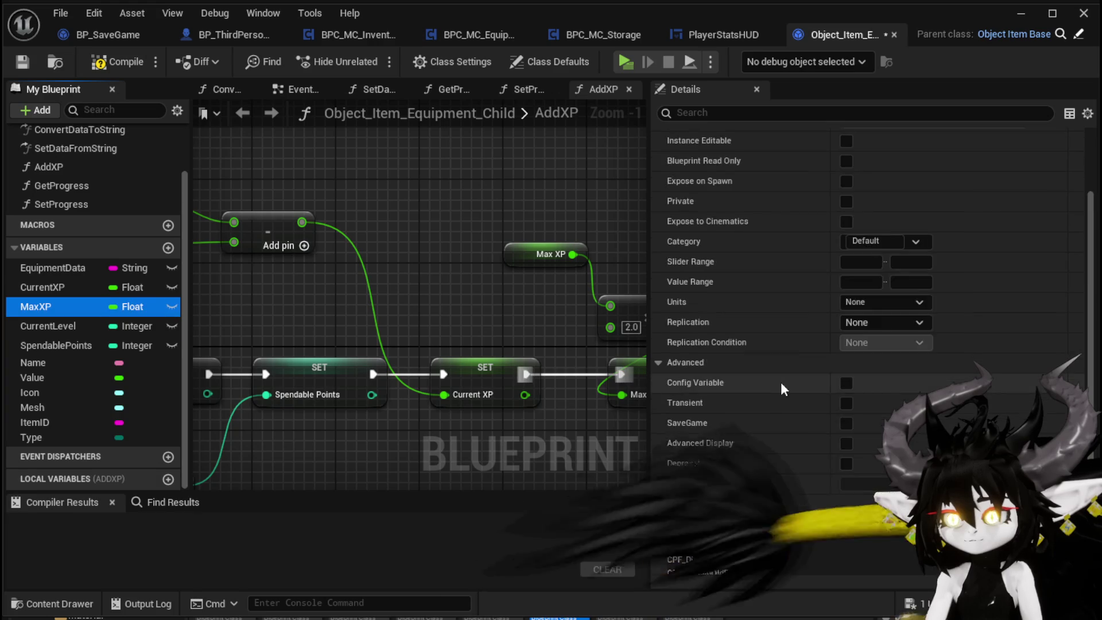
pyautogui.click(63, 287)
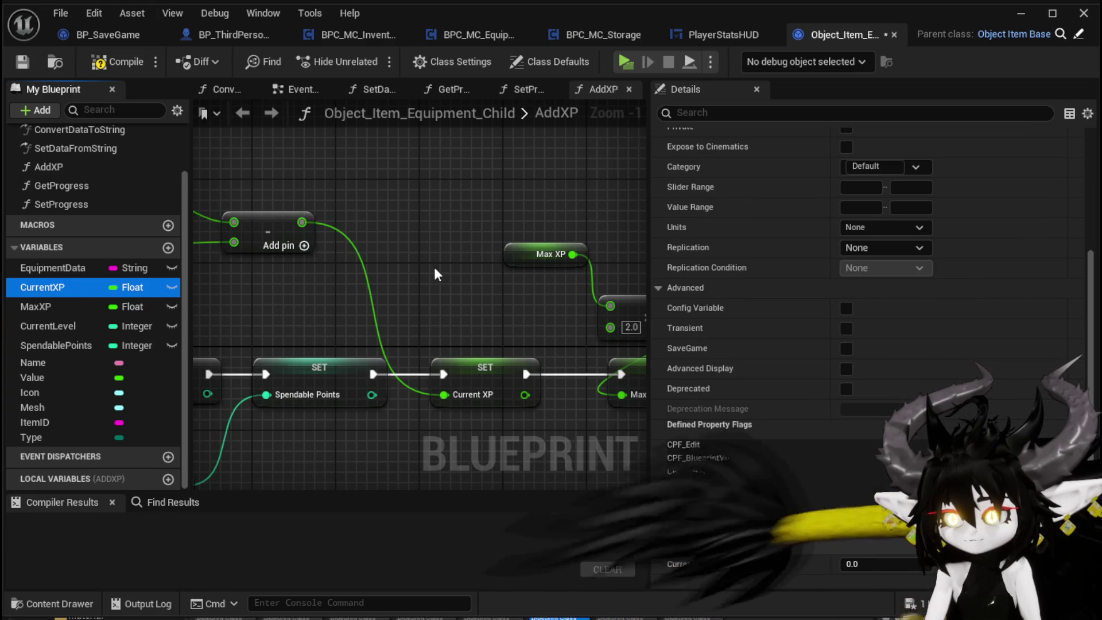
pyautogui.click(53, 267)
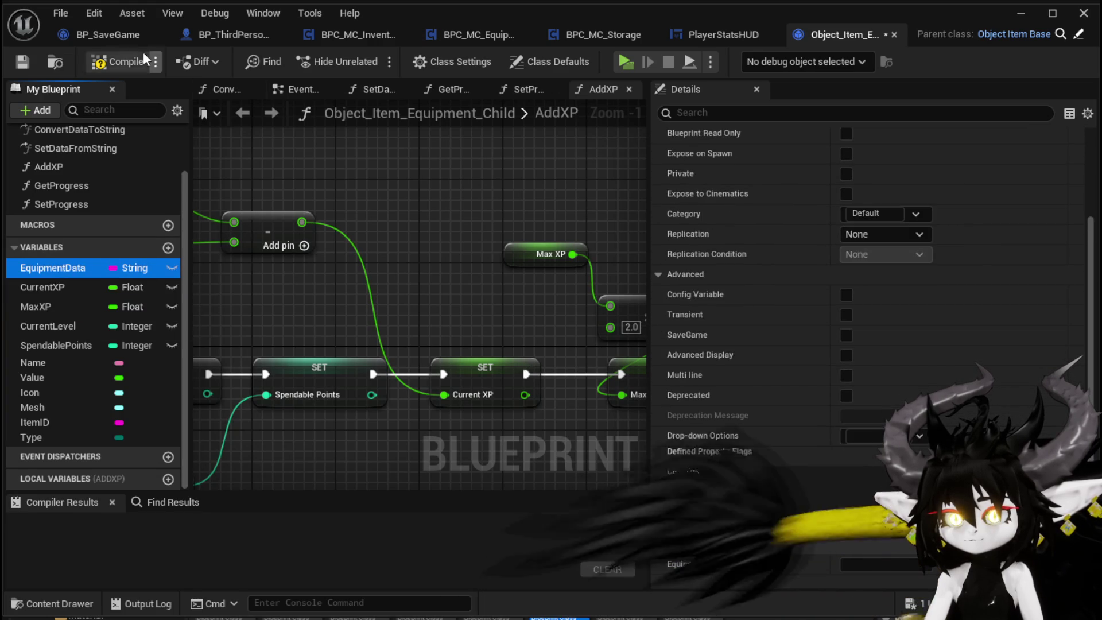
pyautogui.click(106, 65)
pyautogui.click(22, 63)
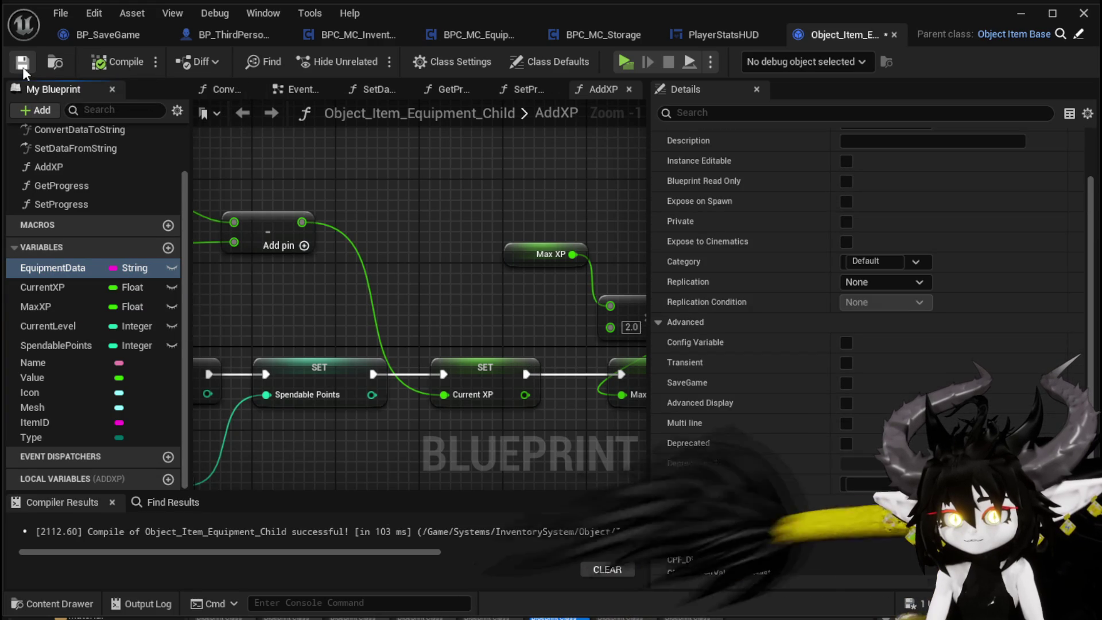
pyautogui.click(1016, 16)
# Launch the standalone game, open the equipment screen and equip an iron helmet.
pyautogui.click(409, 56)
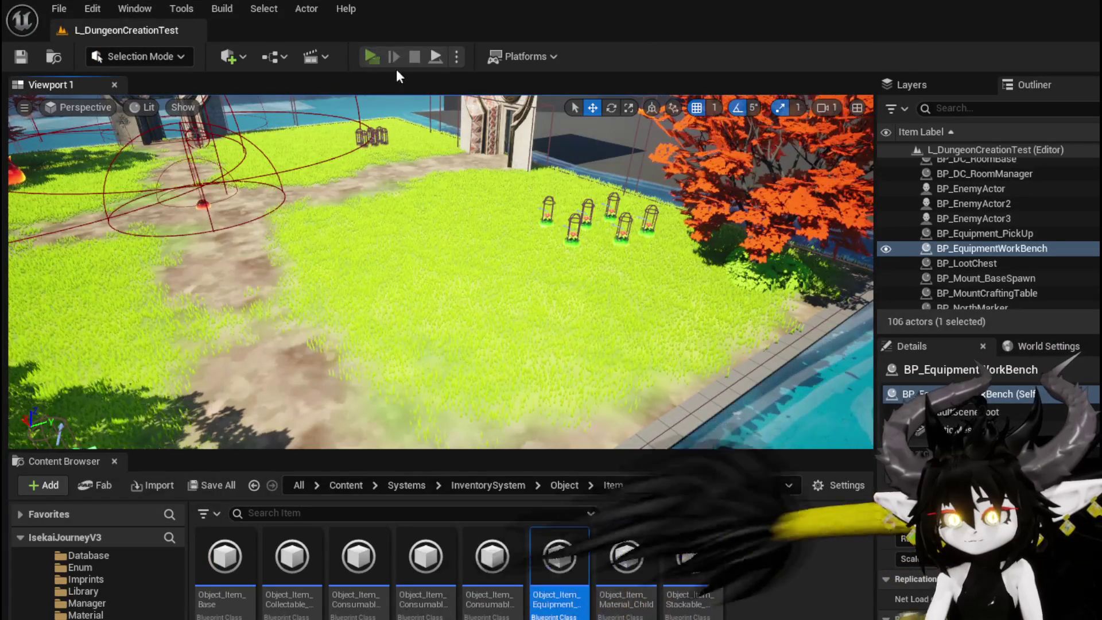
pyautogui.press('Tab')
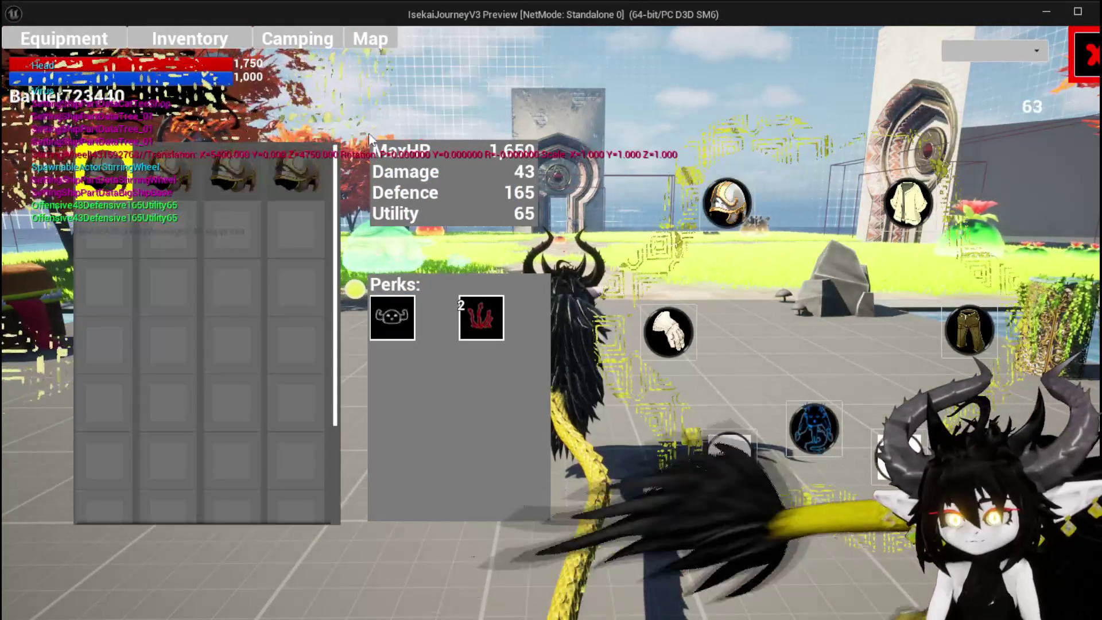
pyautogui.moveTo(277, 160)
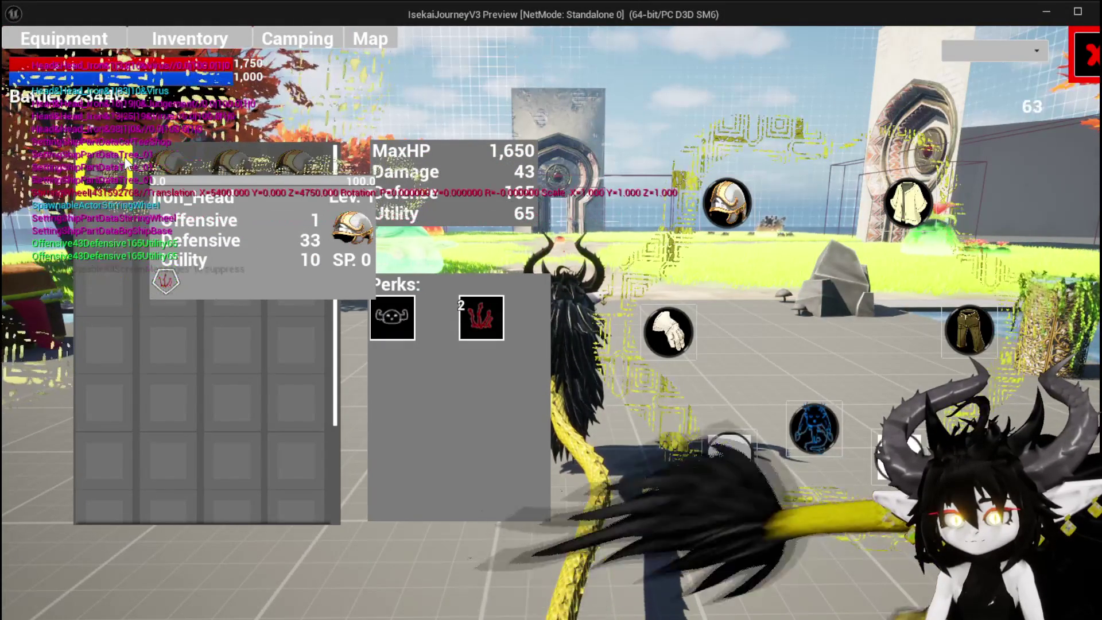
pyautogui.click(167, 171)
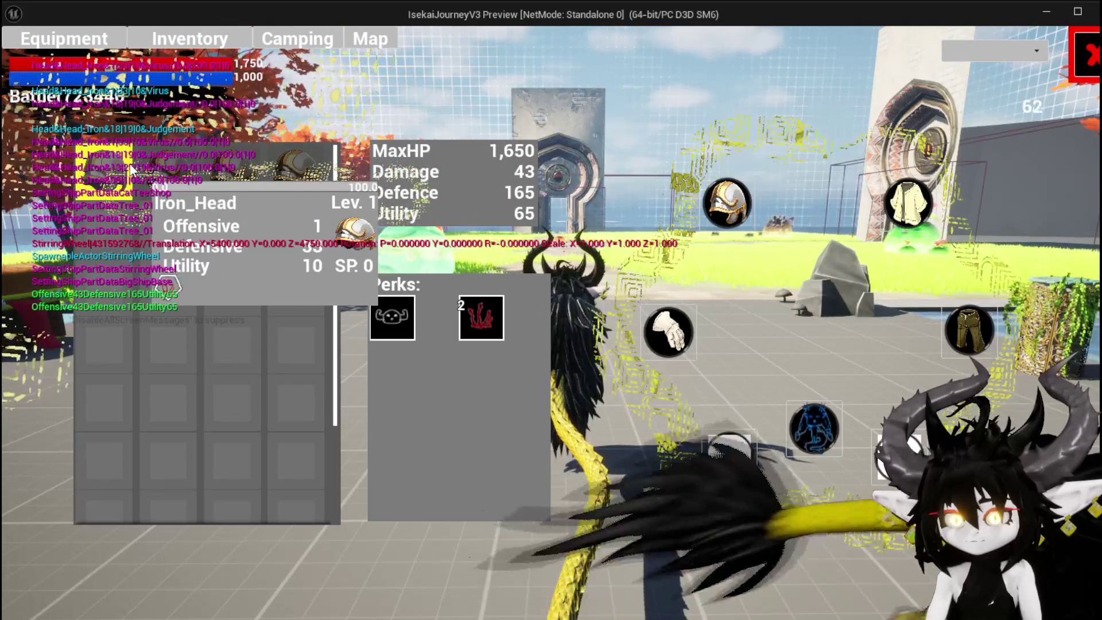
pyautogui.click(130, 170)
pyautogui.click(127, 169)
pyautogui.click(125, 169)
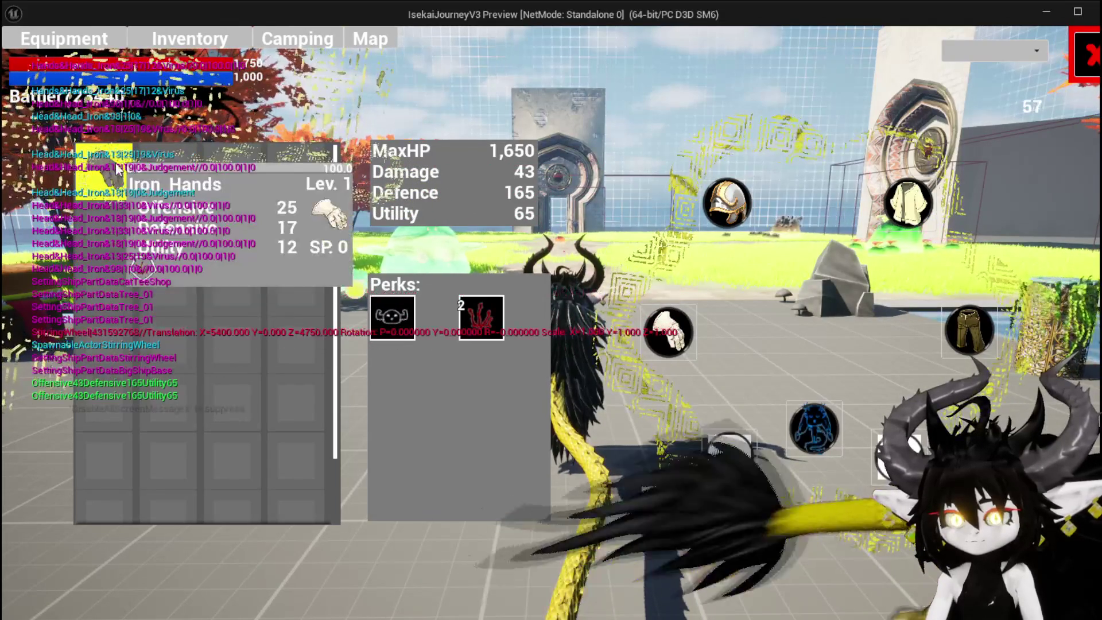
# Equip Iron_Hands and an iron chest piece, inspect Iron_Legs, then return to helmets.
pyautogui.click(116, 167)
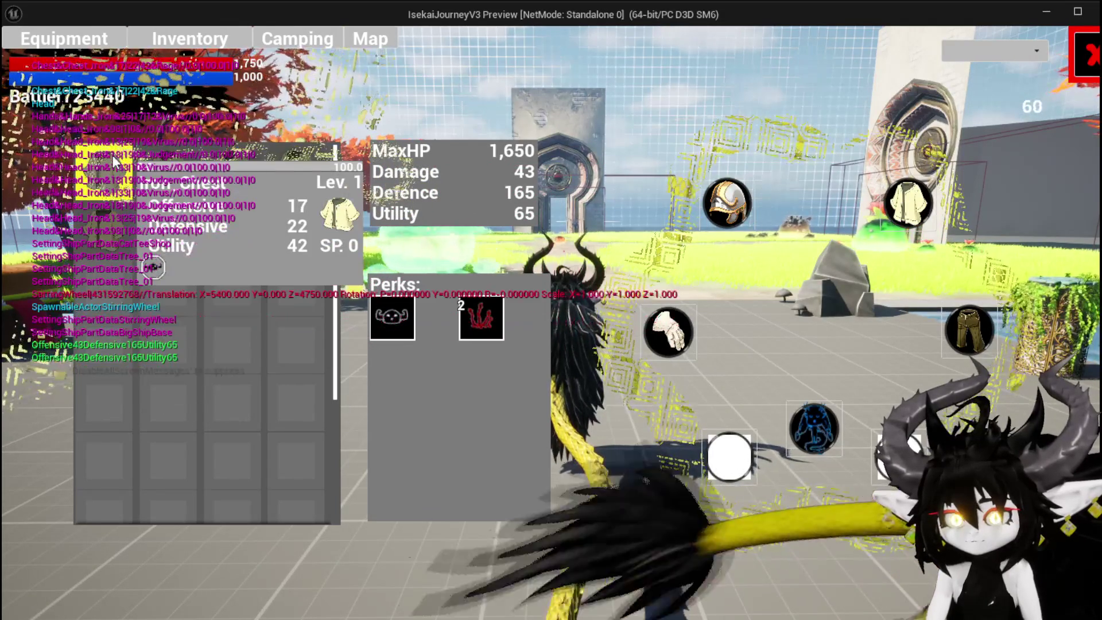
pyautogui.click(113, 155)
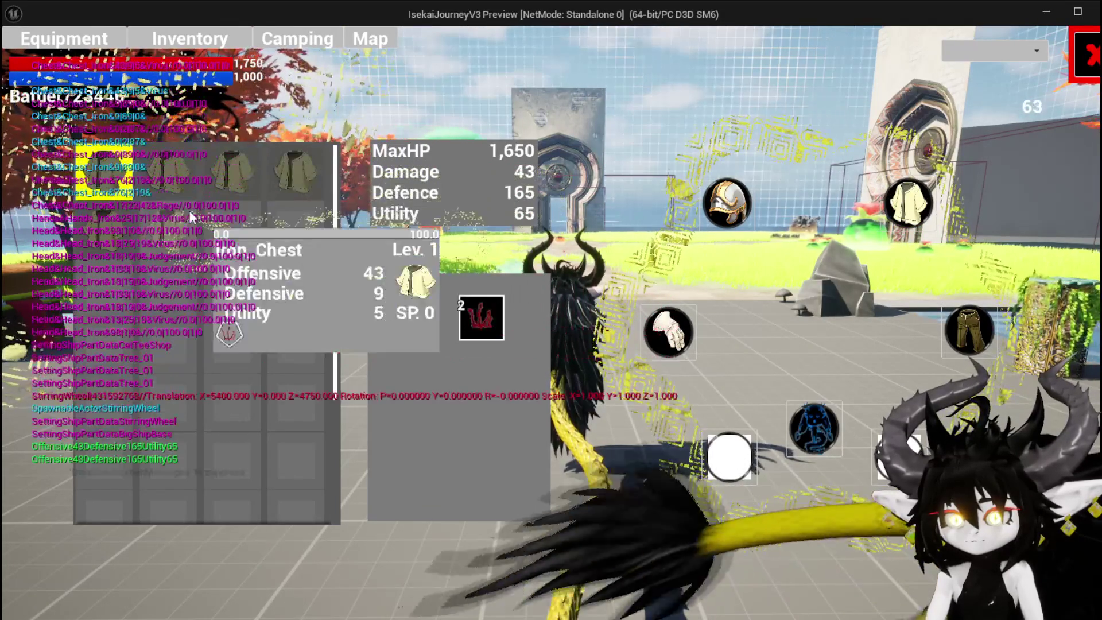
pyautogui.click(103, 170)
pyautogui.click(156, 180)
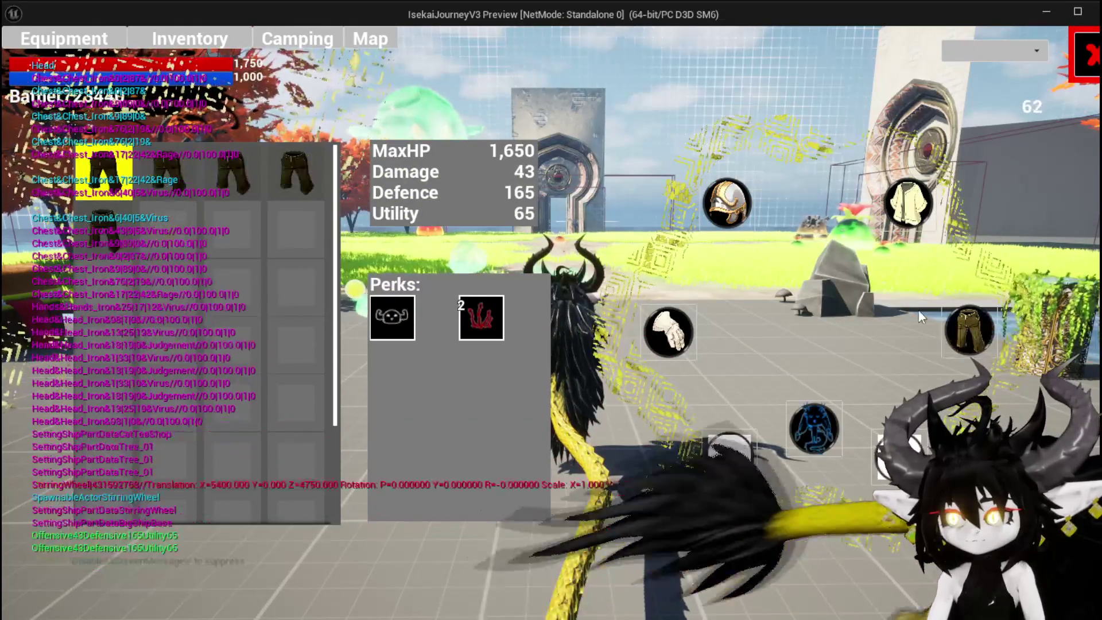
pyautogui.click(100, 167)
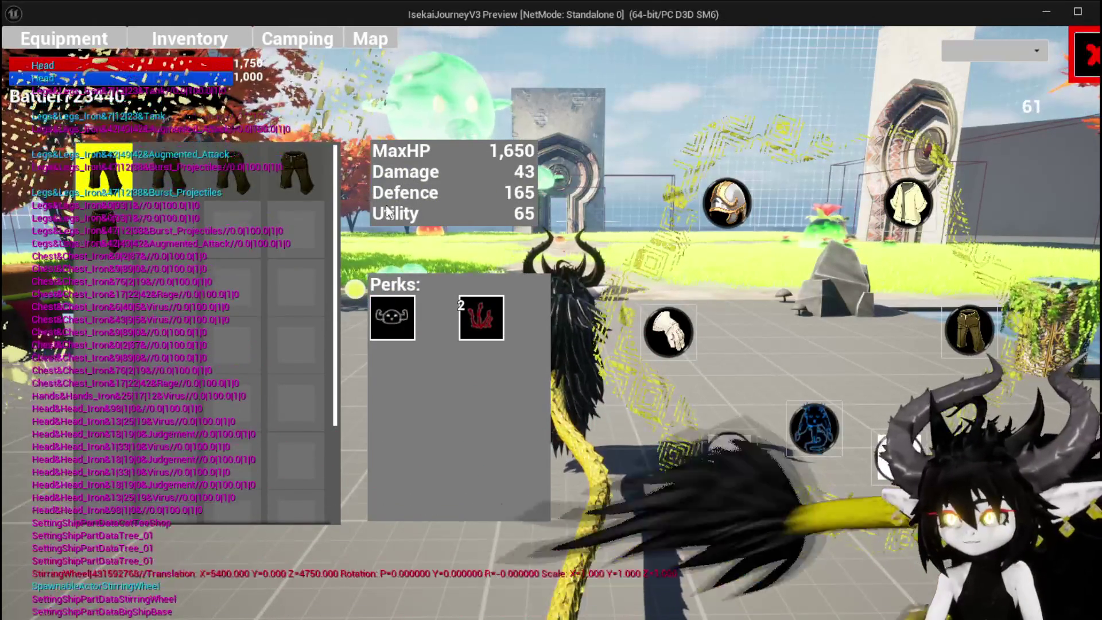
pyautogui.moveTo(116, 186)
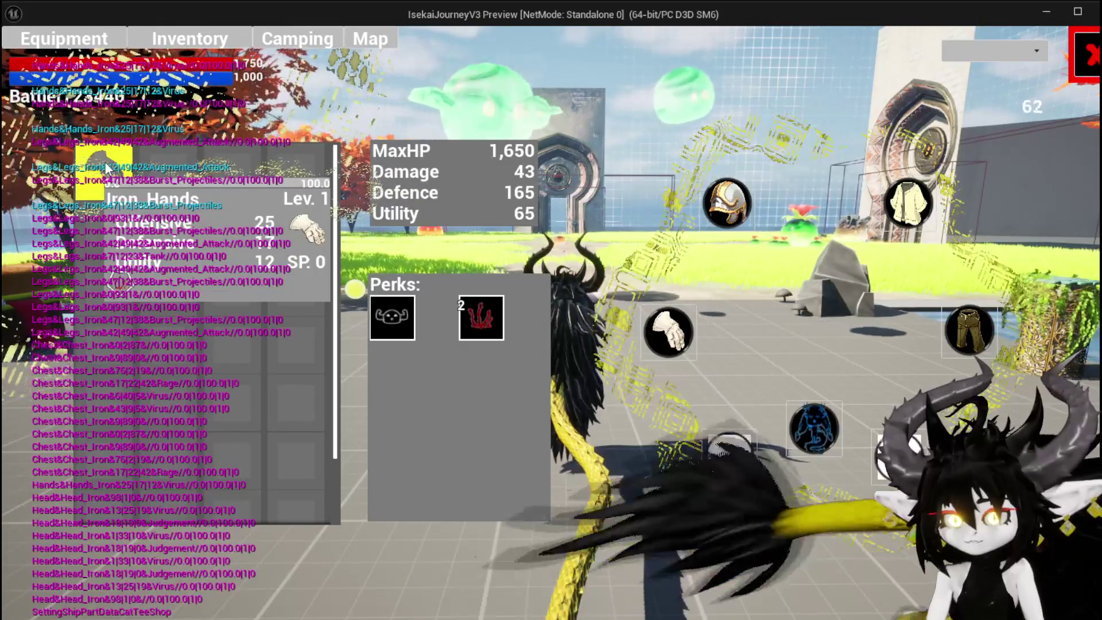
pyautogui.click(108, 168)
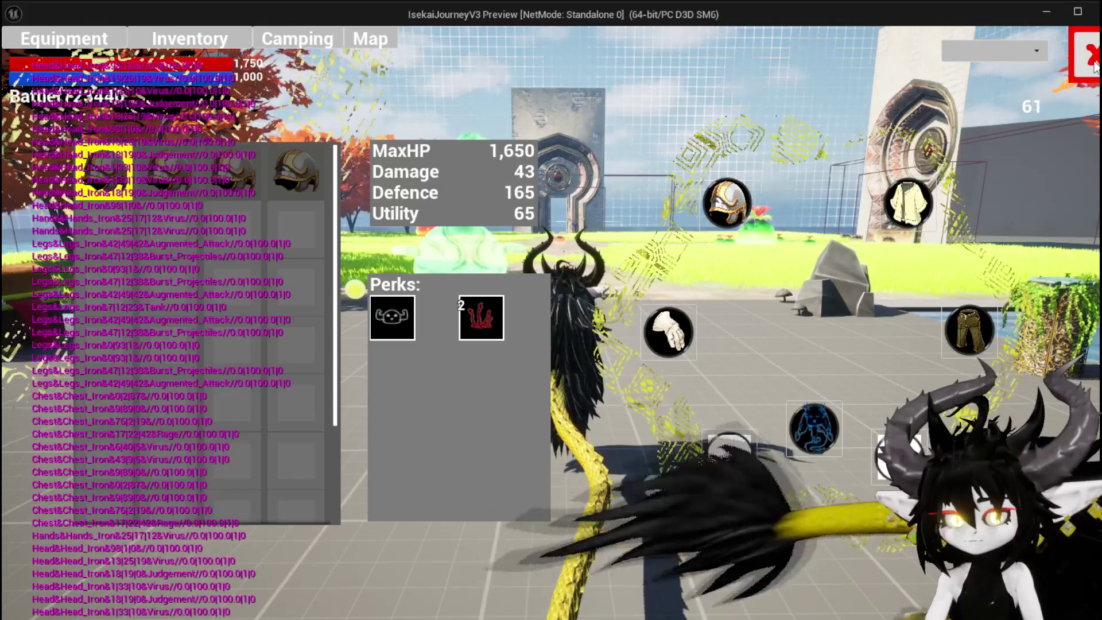
# Resume play, run through the arena to the fire slimes and cast Ability001 on a Slime_Fire.
pyautogui.click(1093, 66)
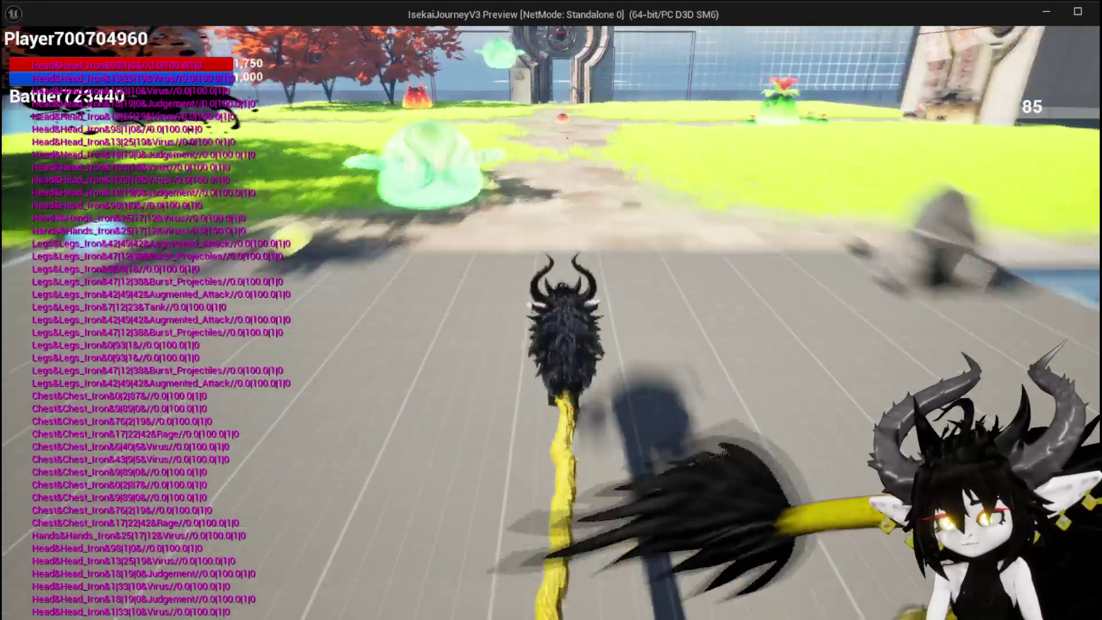
pyautogui.press('w')
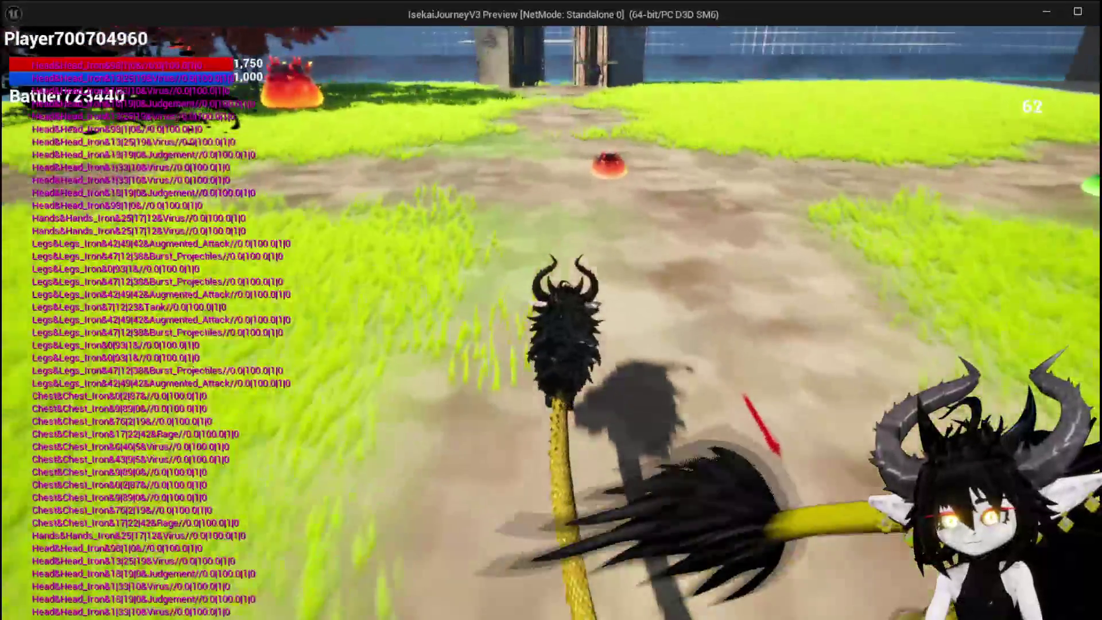
pyautogui.press('w')
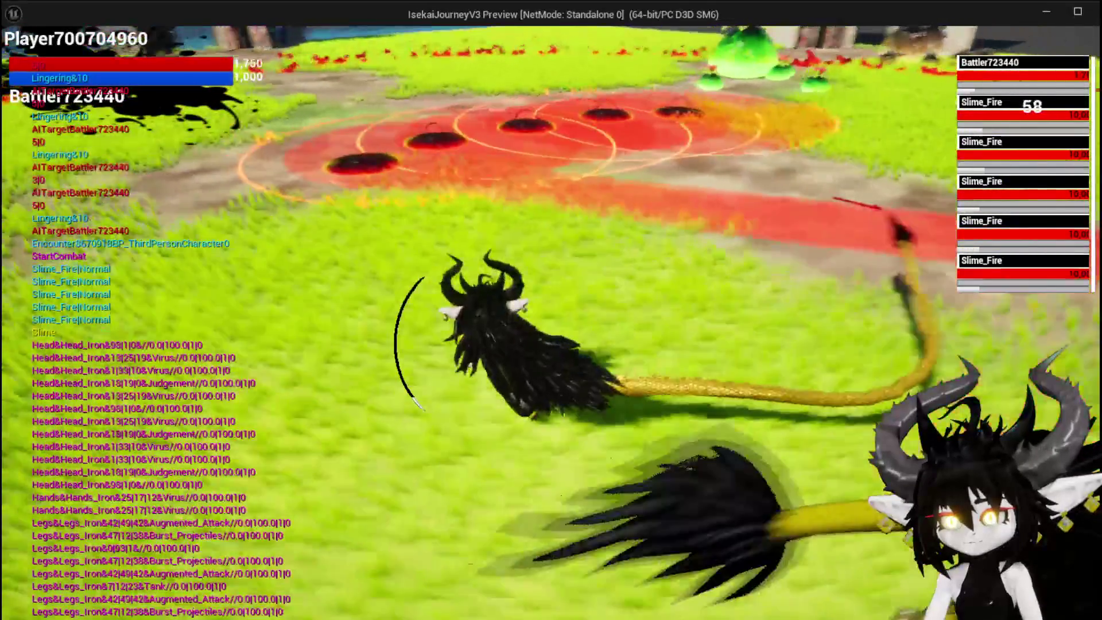
pyautogui.press('w')
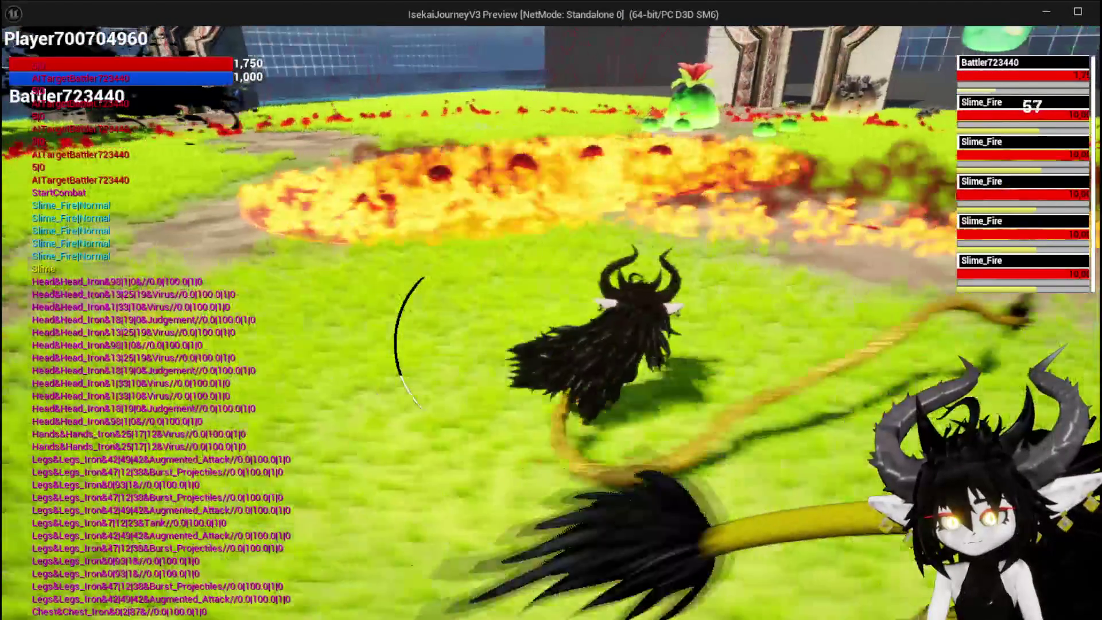
pyautogui.press('space')
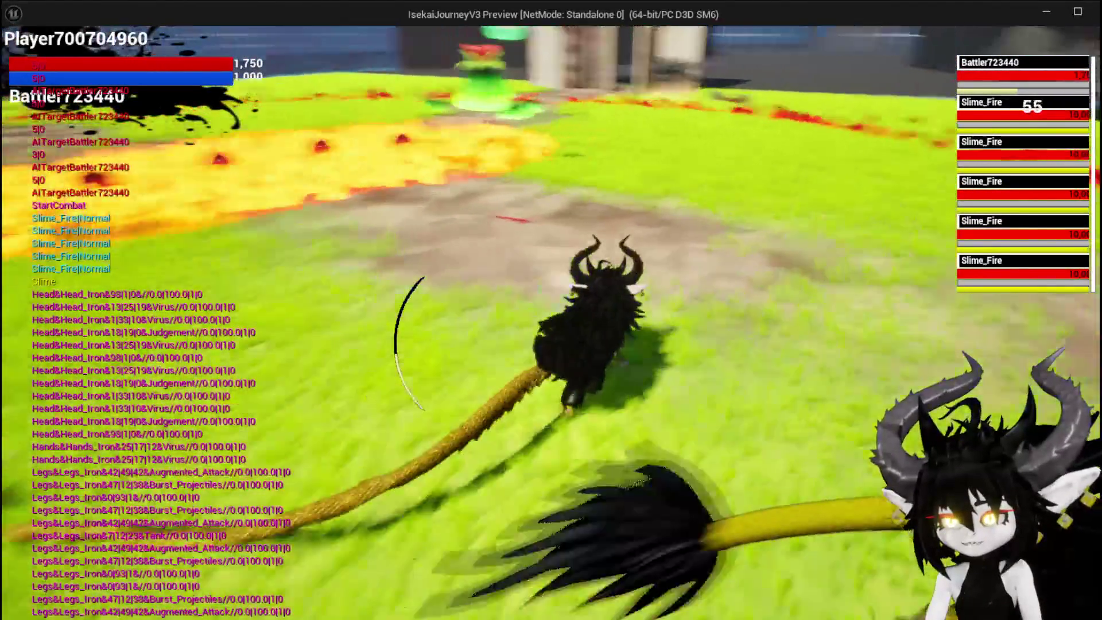
pyautogui.press('w')
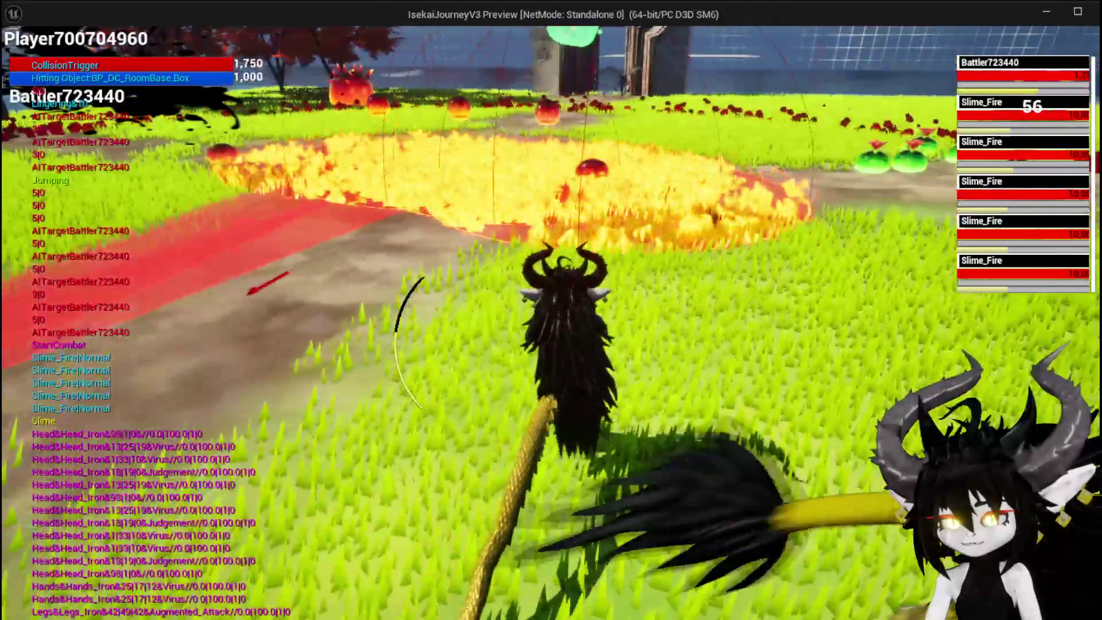
pyautogui.press('w')
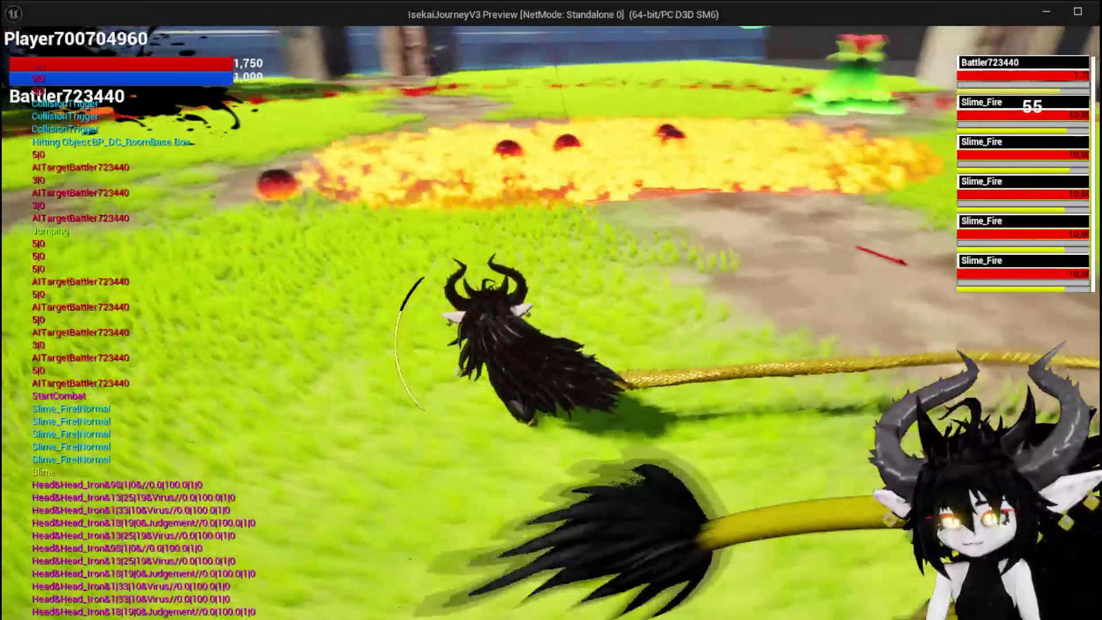
pyautogui.press('w')
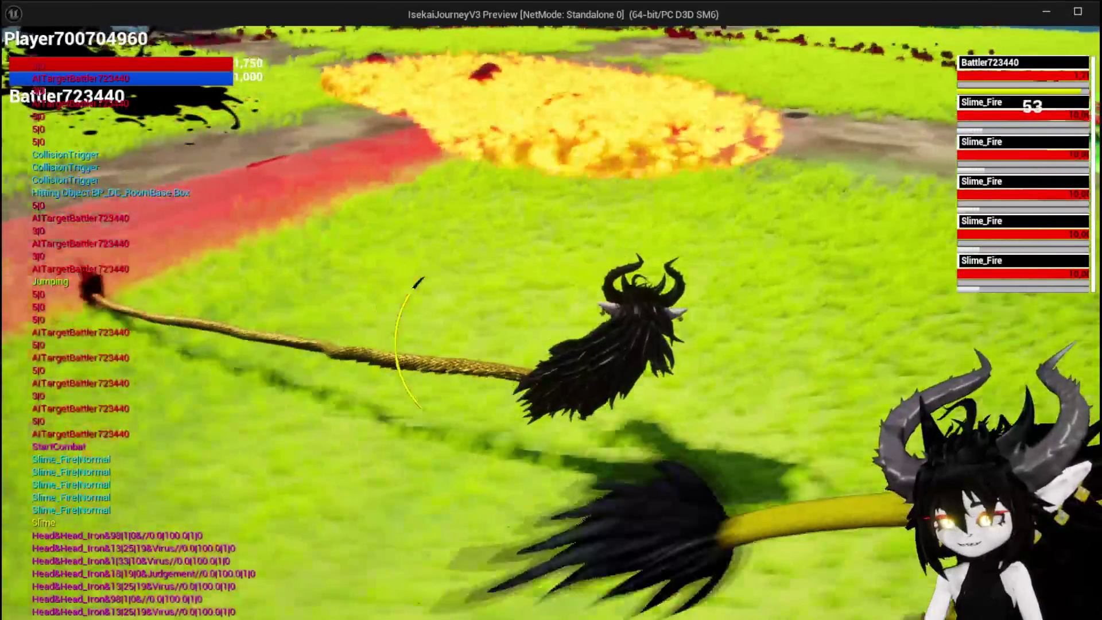
pyautogui.press('w')
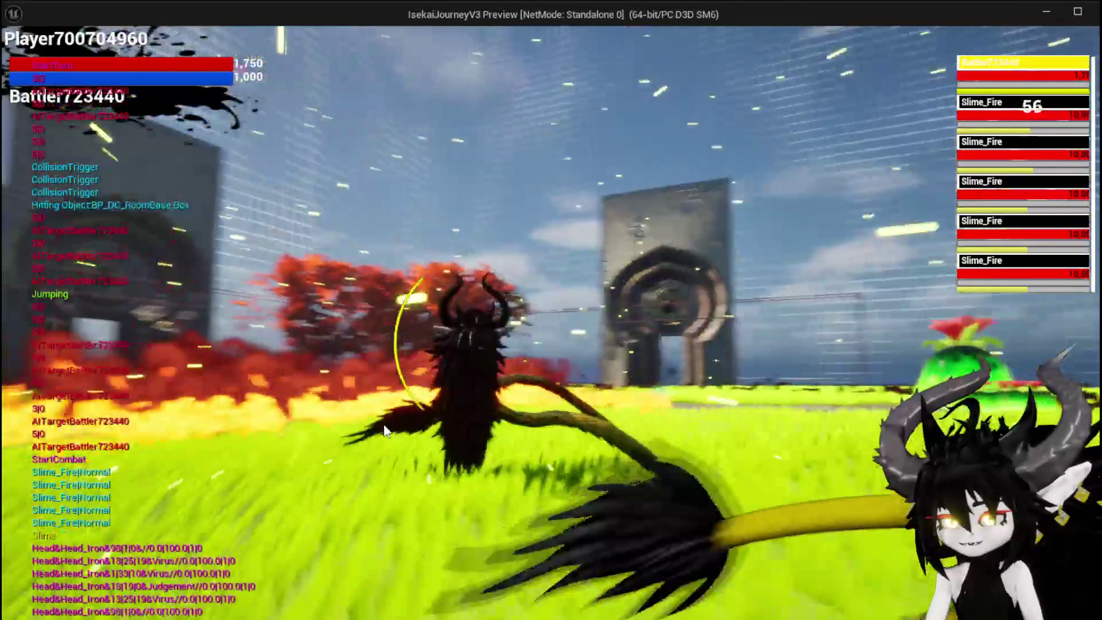
pyautogui.press('w')
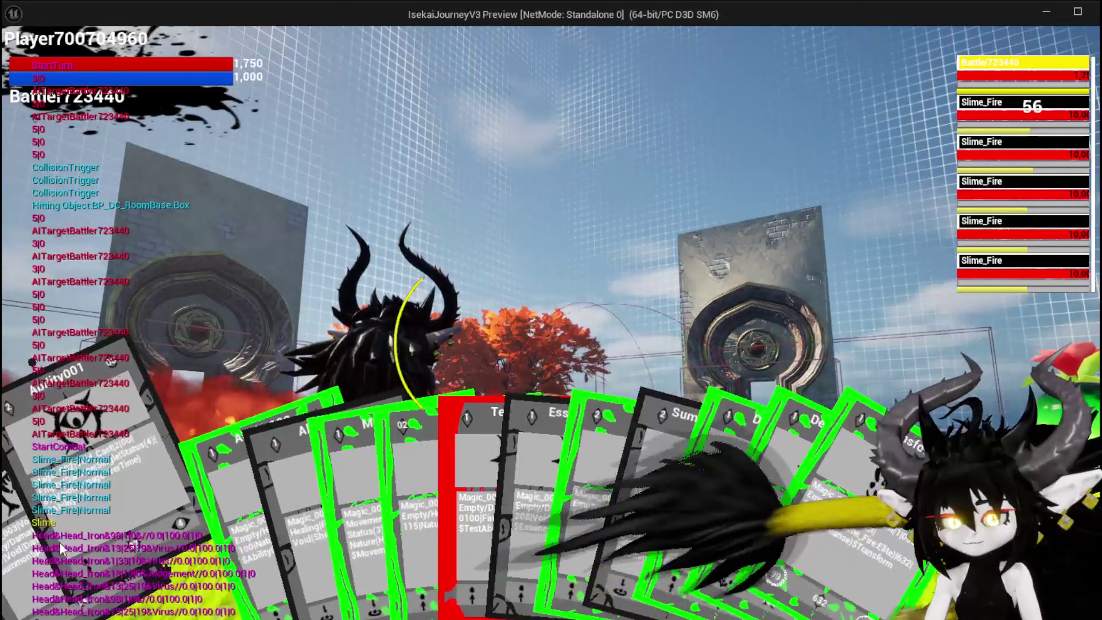
pyautogui.click(60, 542)
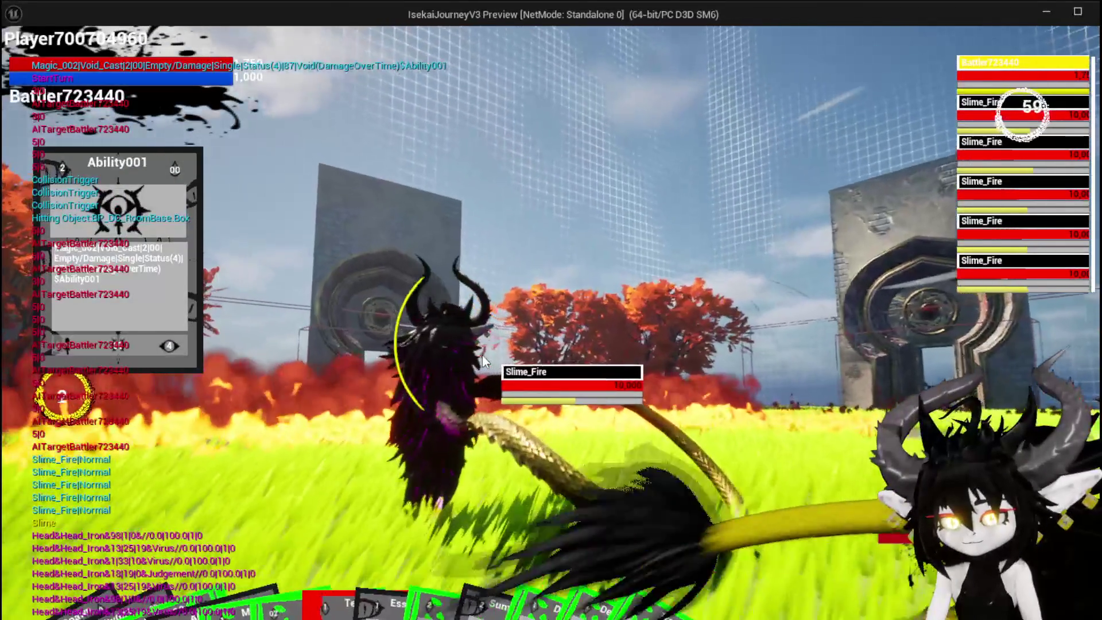
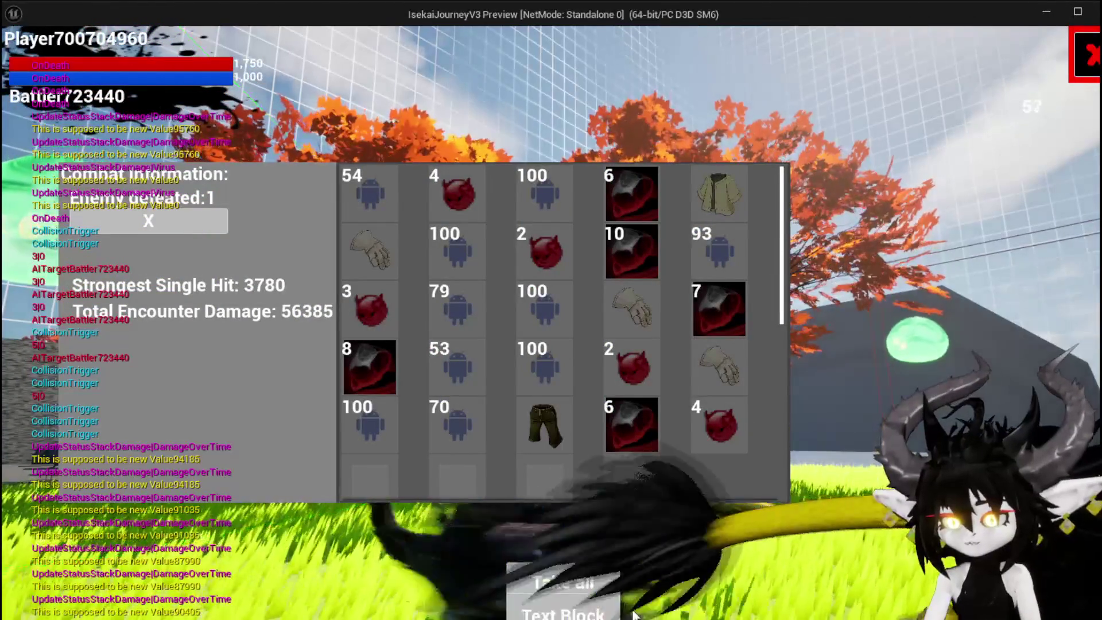
# Inspect the stat strings of the looted items in the loot grid.
pyautogui.moveTo(529, 449)
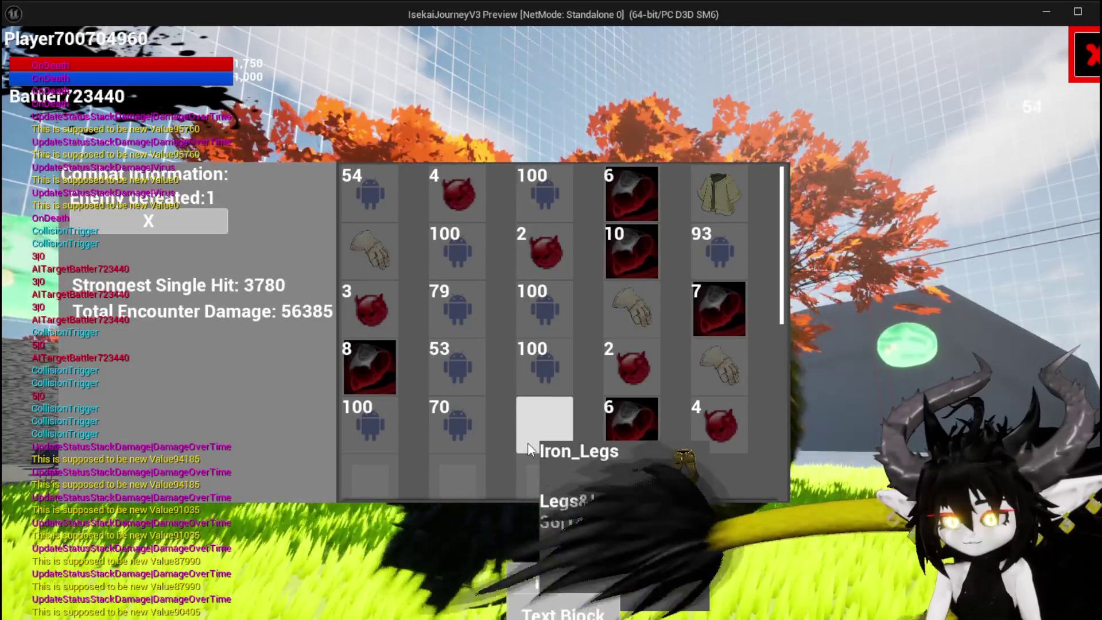
pyautogui.moveTo(620, 327)
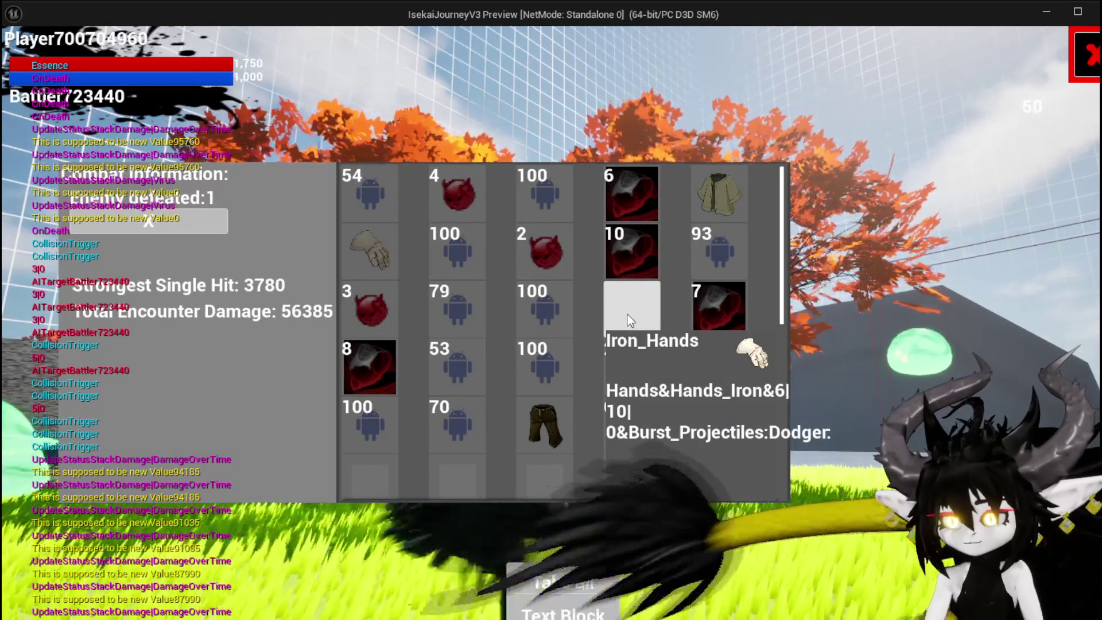
pyautogui.moveTo(736, 397)
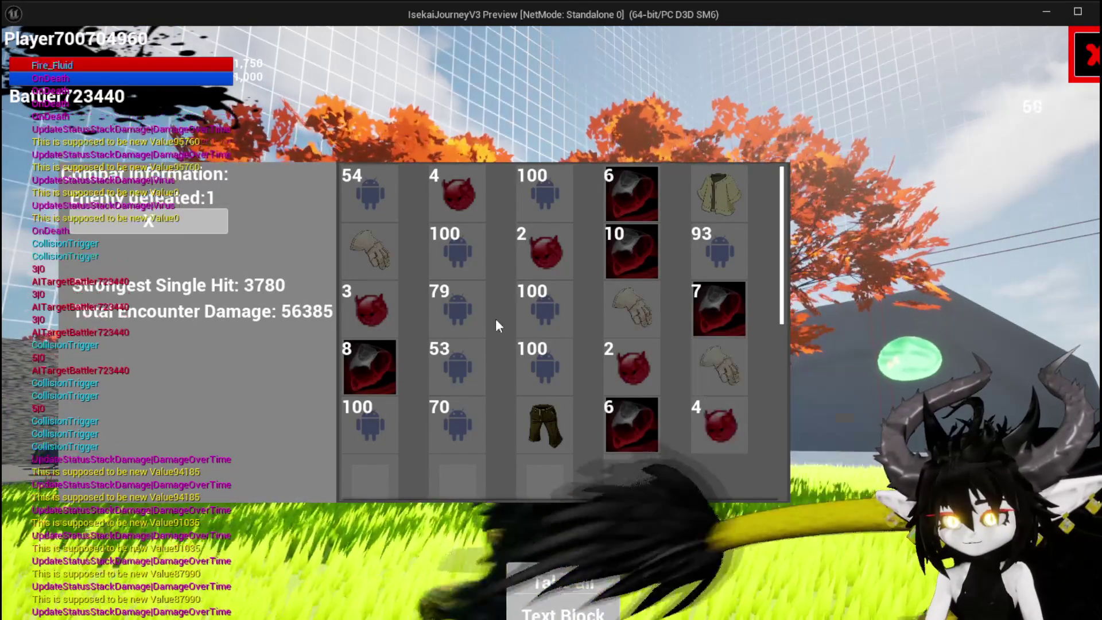
pyautogui.moveTo(384, 246)
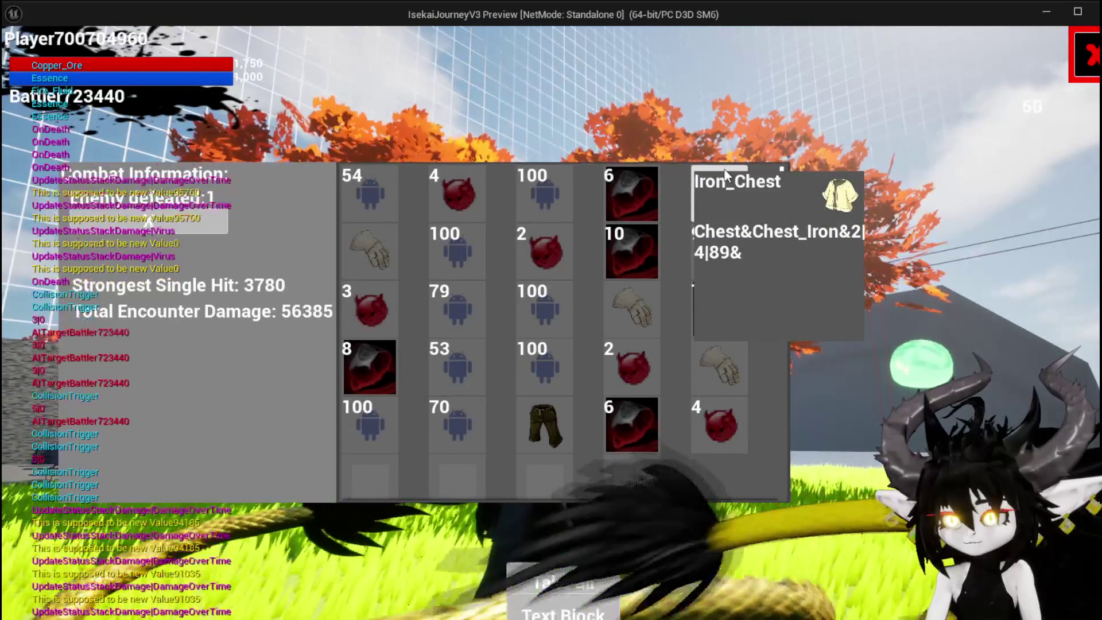
# Take all the loot, then bring up the equipment screen listing the chest items.
pyautogui.click(619, 582)
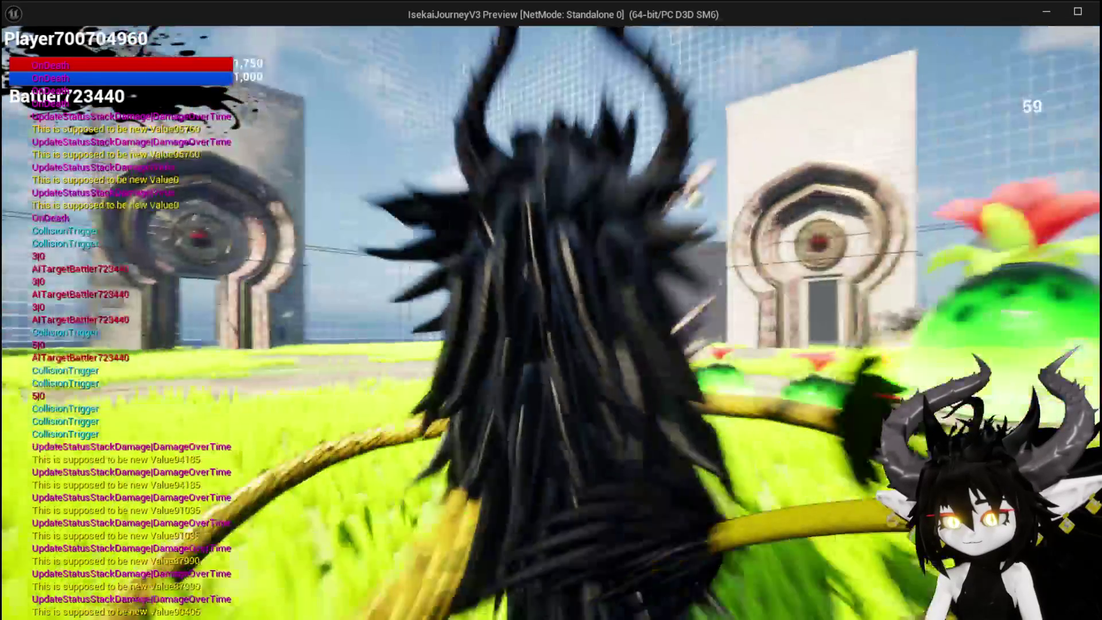
pyautogui.press('i')
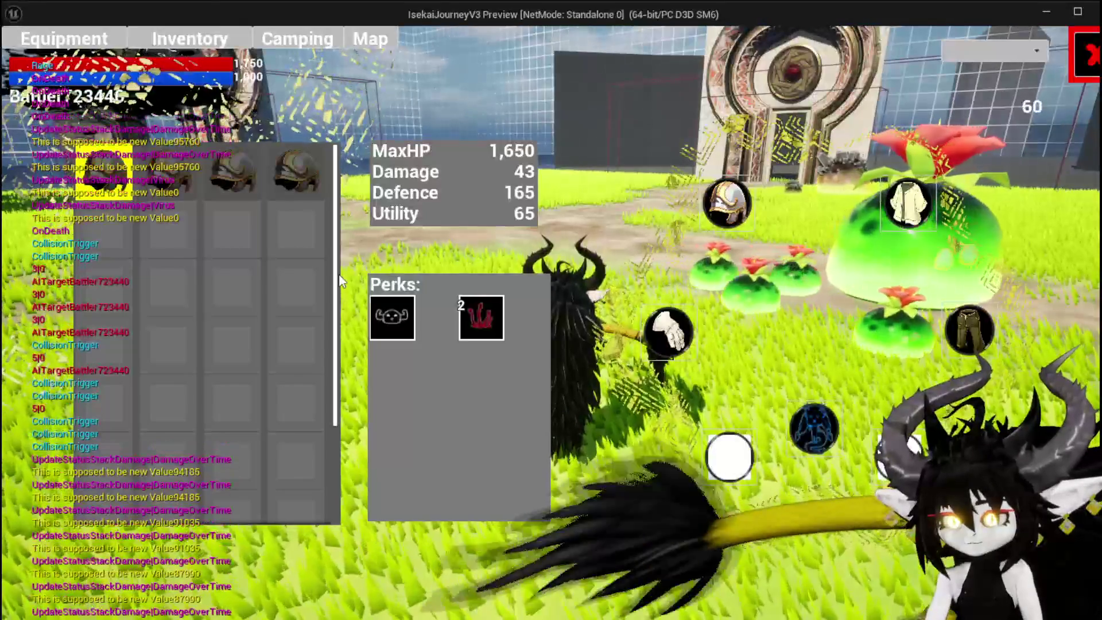
pyautogui.moveTo(124, 186)
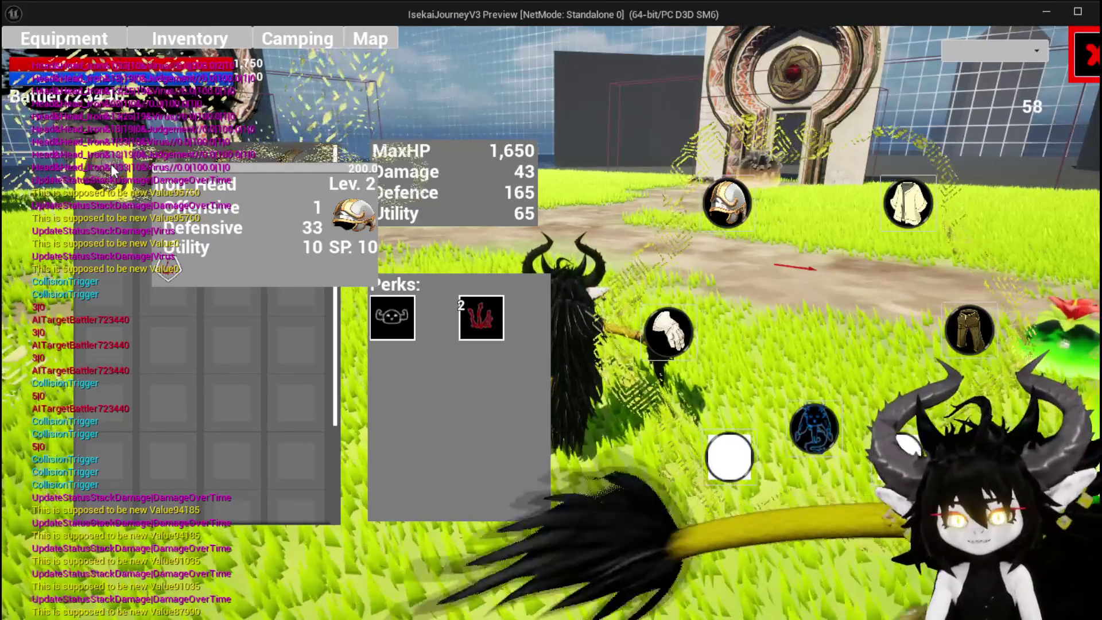
pyautogui.click(918, 201)
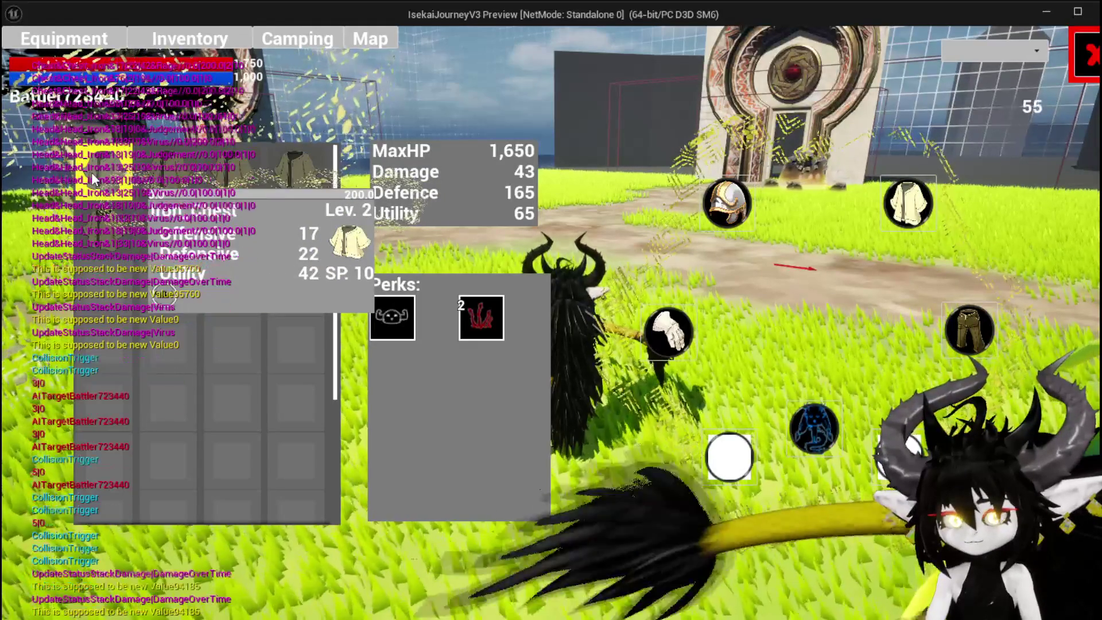
# Review each chest coat's stats and scroll down to the leg items.
pyautogui.moveTo(304, 187)
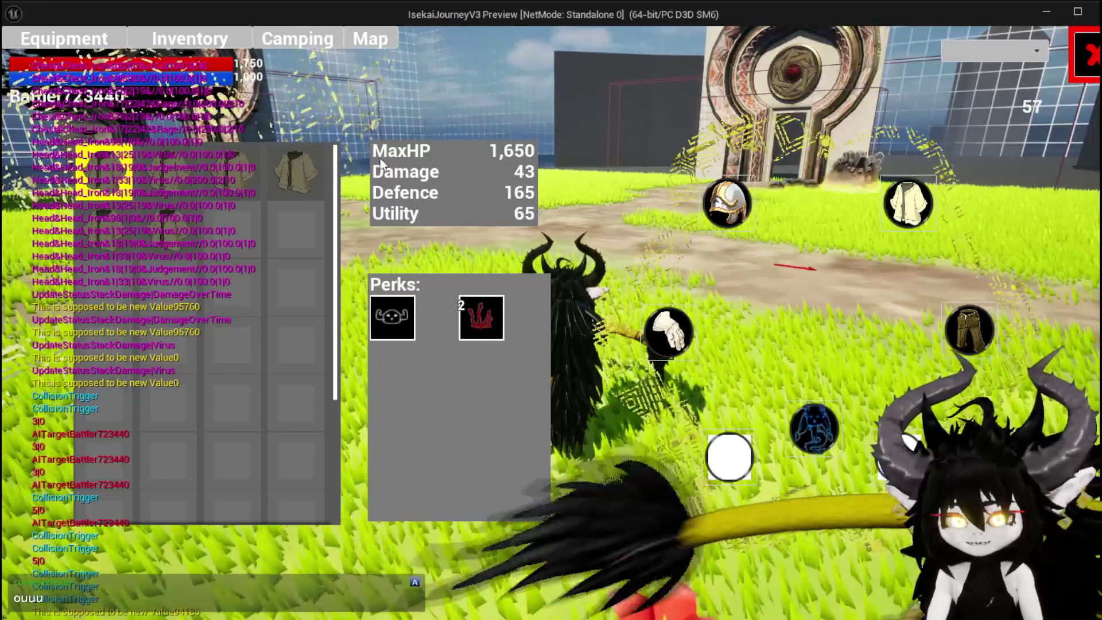
pyautogui.moveTo(301, 166)
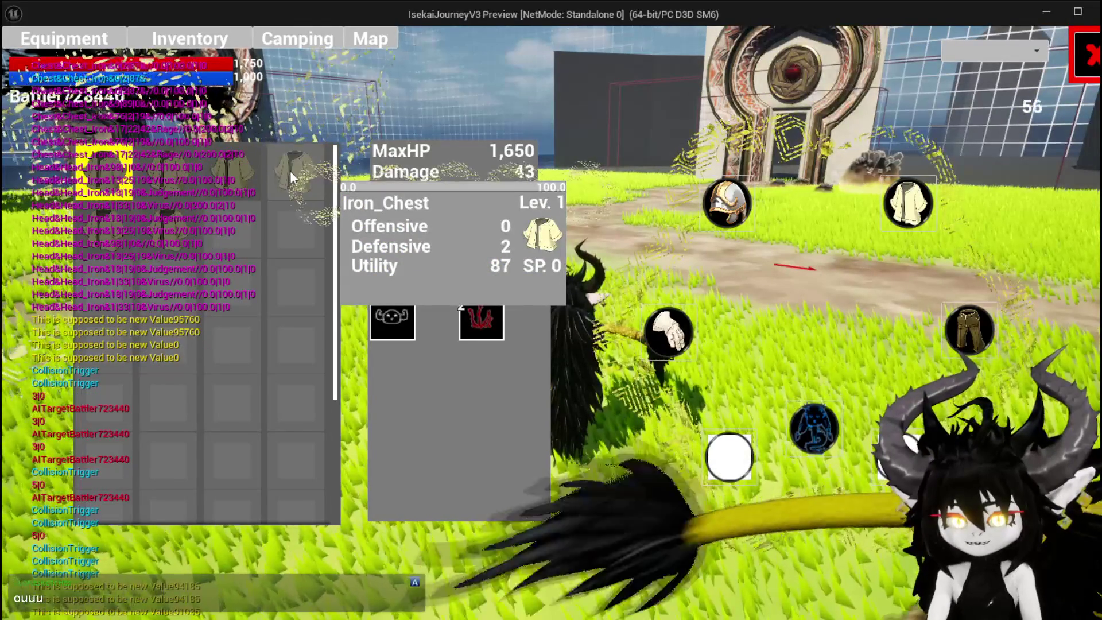
pyautogui.moveTo(187, 180)
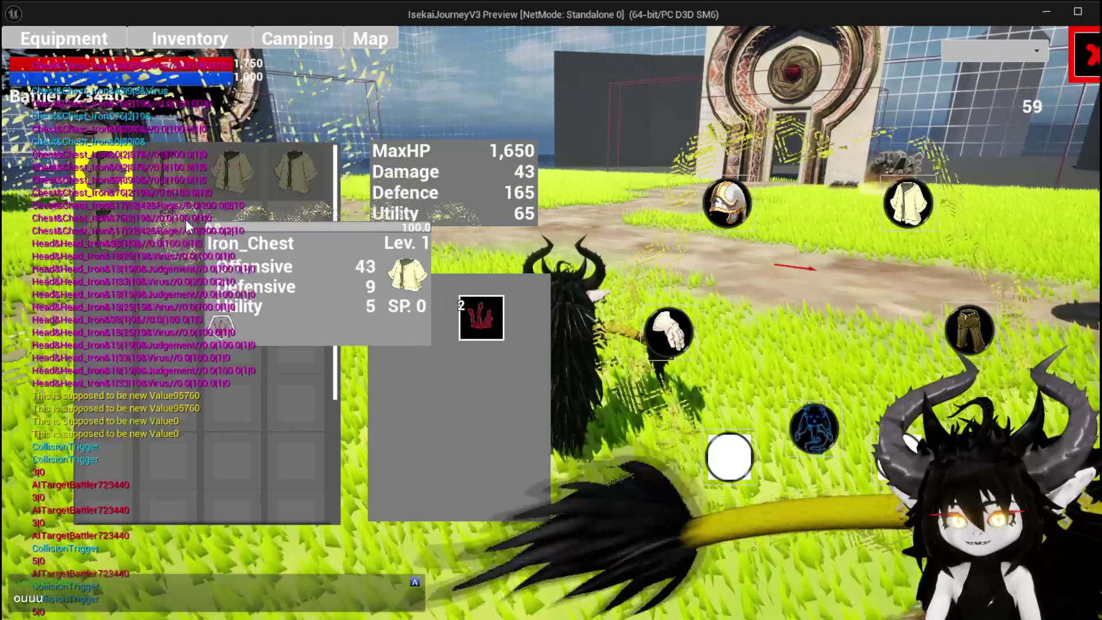
pyautogui.moveTo(158, 241)
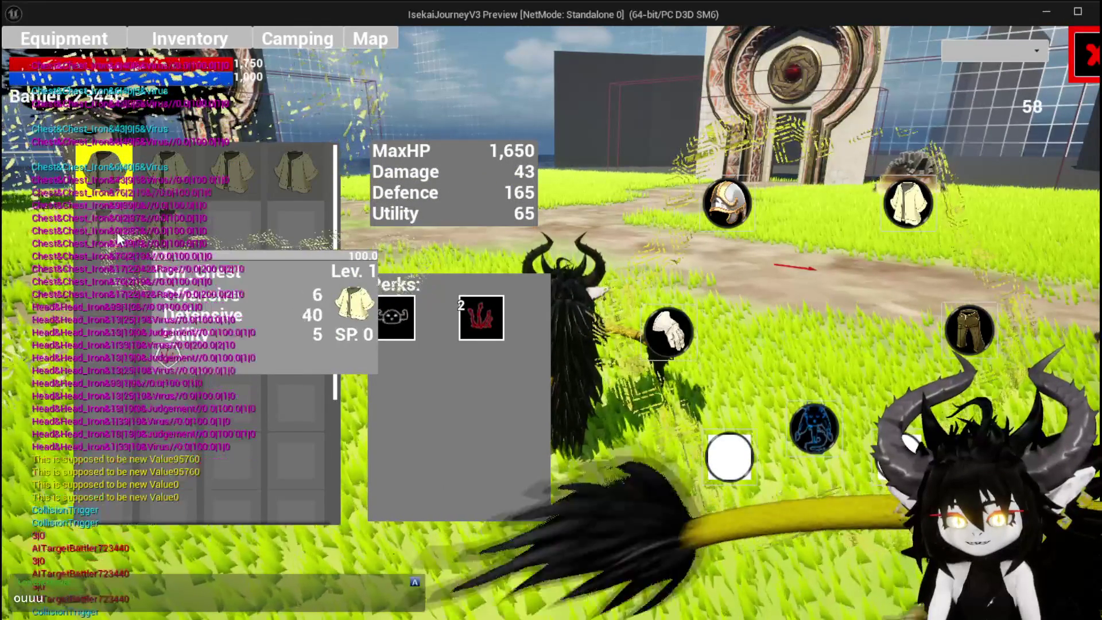
pyautogui.moveTo(113, 234)
pyautogui.scroll(-3, 118, 235)
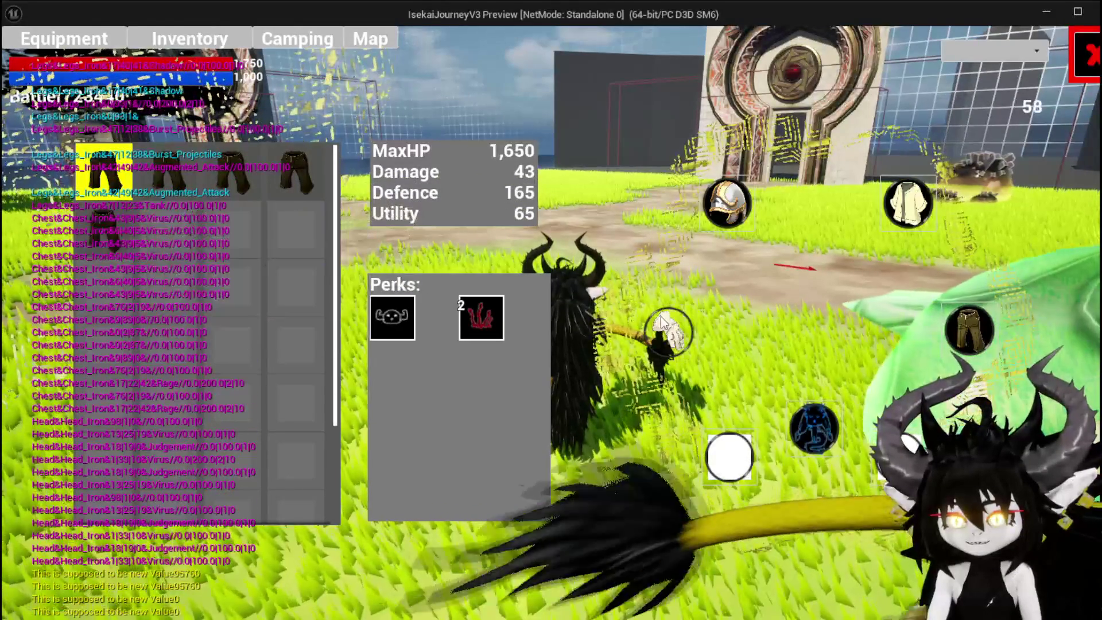
# Equip the fourth Iron_Legs piece for MaxHP 840, Damage 50, Defence 84, Utility 87, then resume gameplay.
pyautogui.click(726, 203)
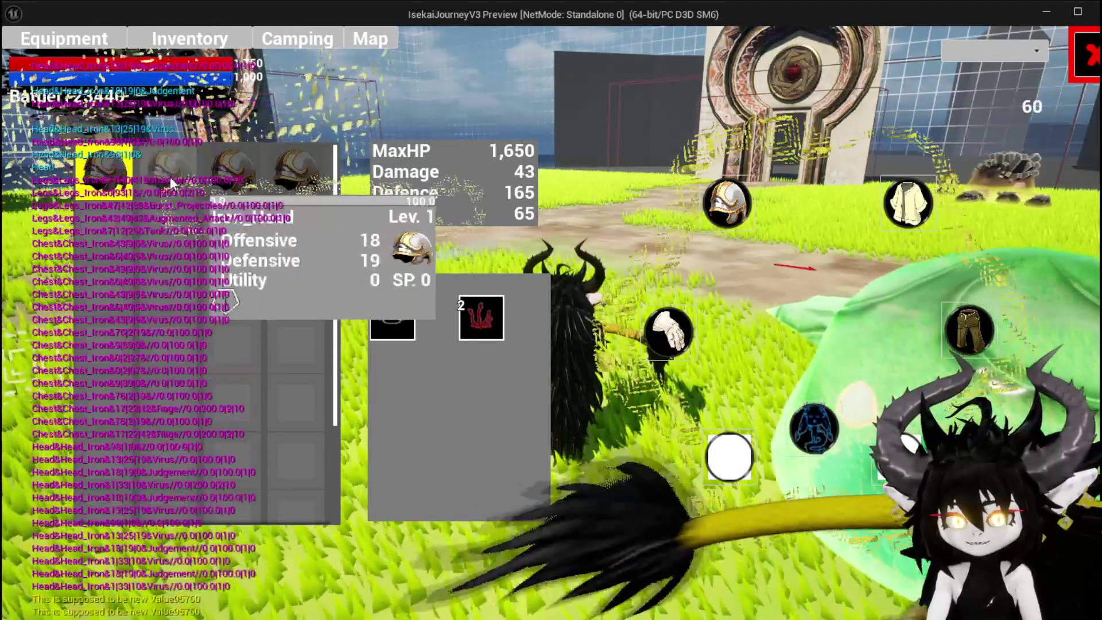
pyautogui.click(969, 329)
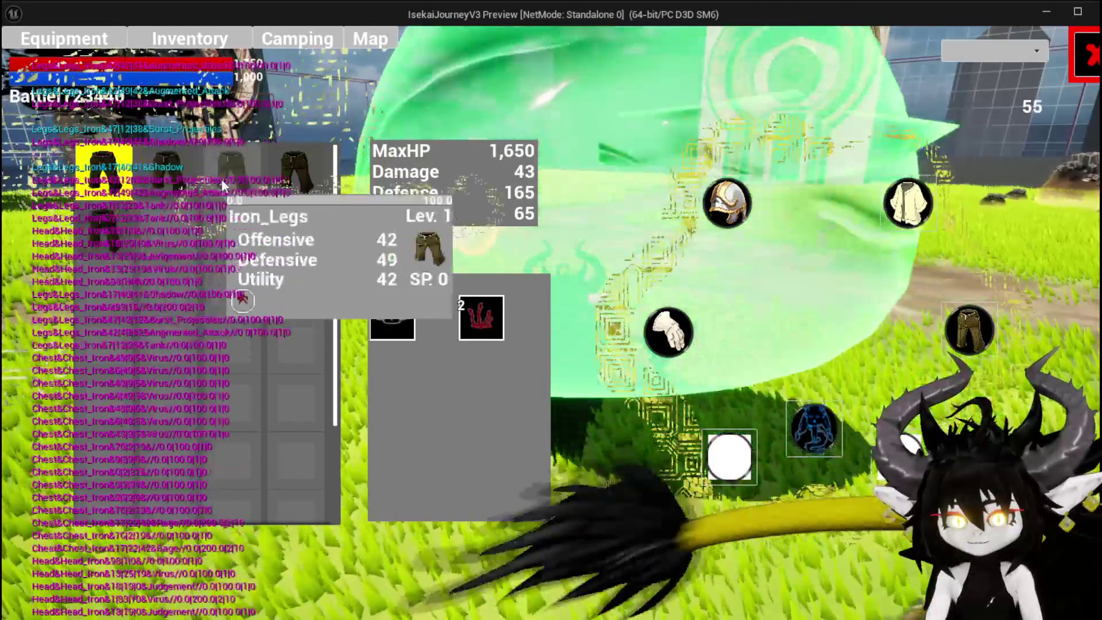
pyautogui.click(287, 189)
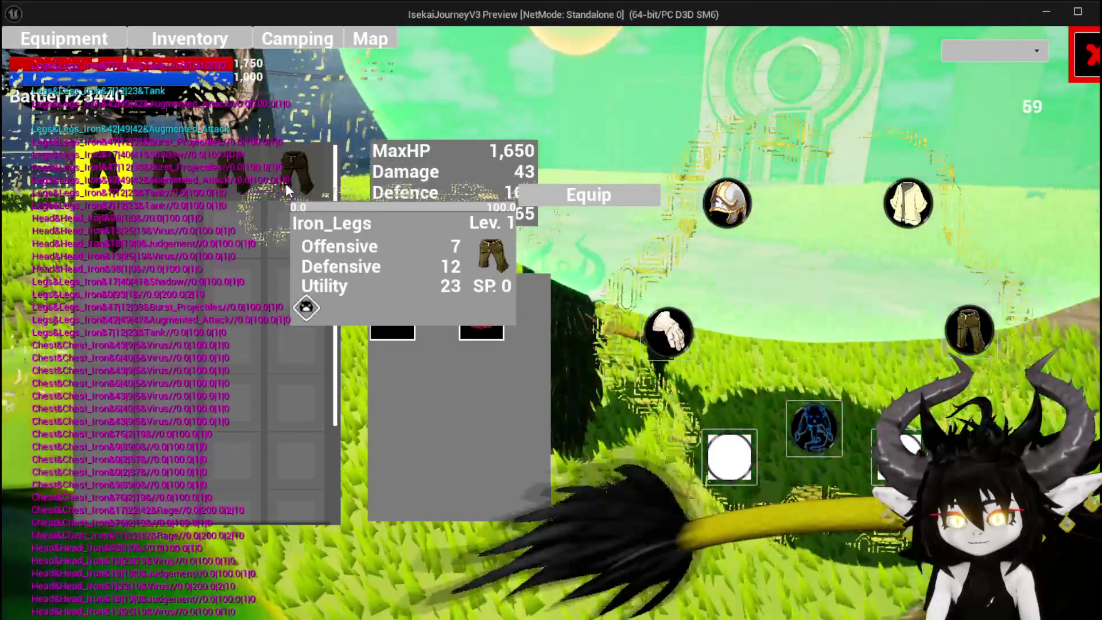
pyautogui.click(597, 189)
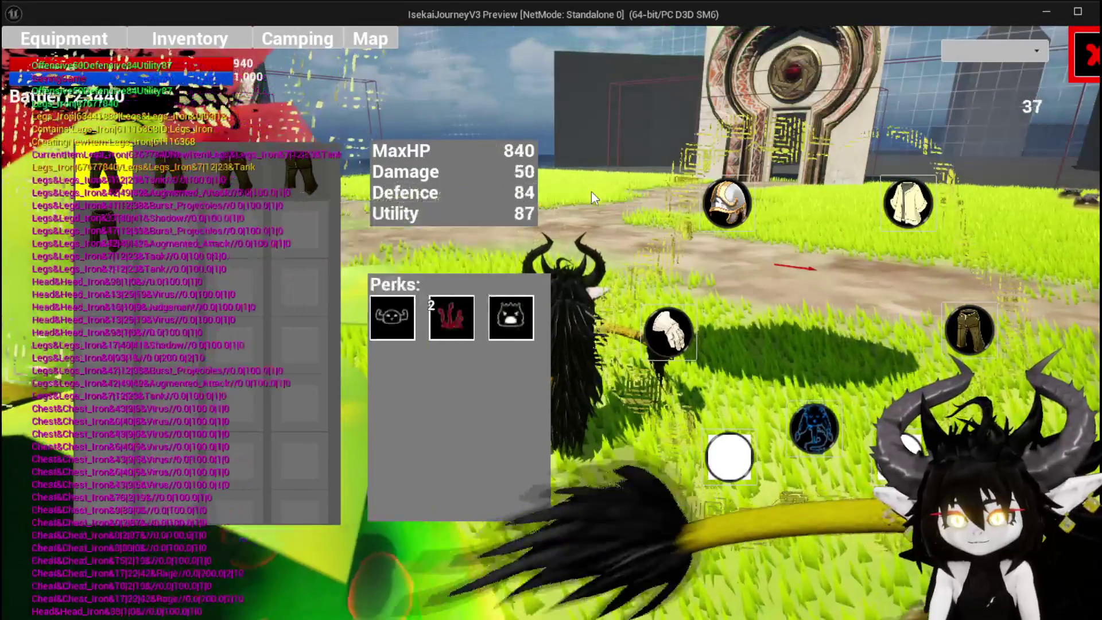
pyautogui.moveTo(132, 232)
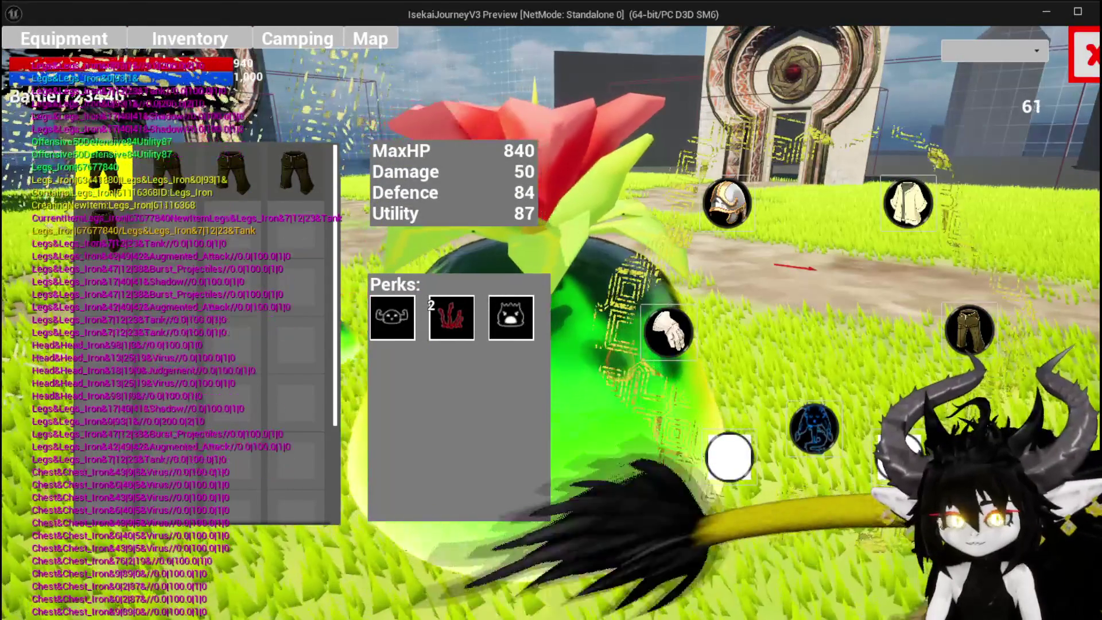
pyautogui.press('Tab')
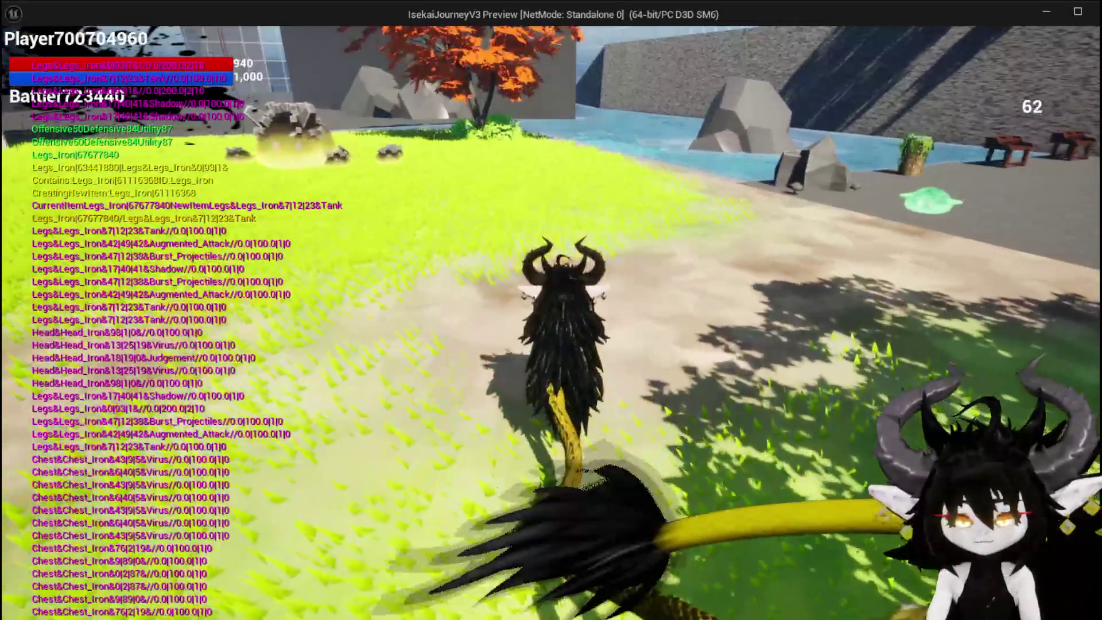
# Restart play mode and check the helmet and leg slots still show MaxHP 840, Damage 50, Defence 84, Utility 87.
pyautogui.press('Escape')
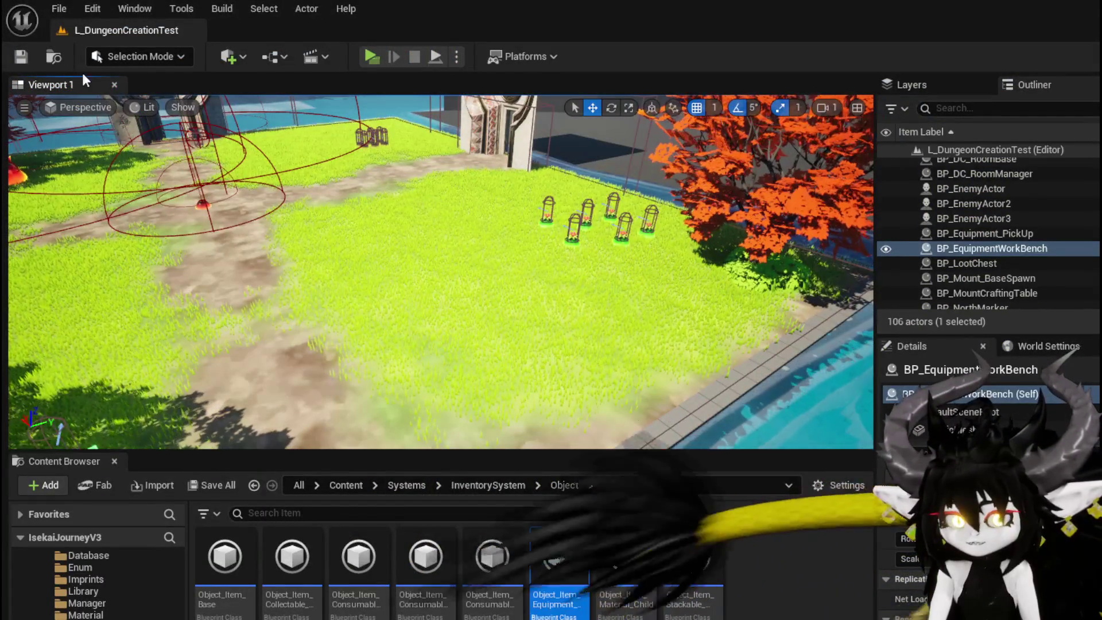
pyautogui.click(370, 55)
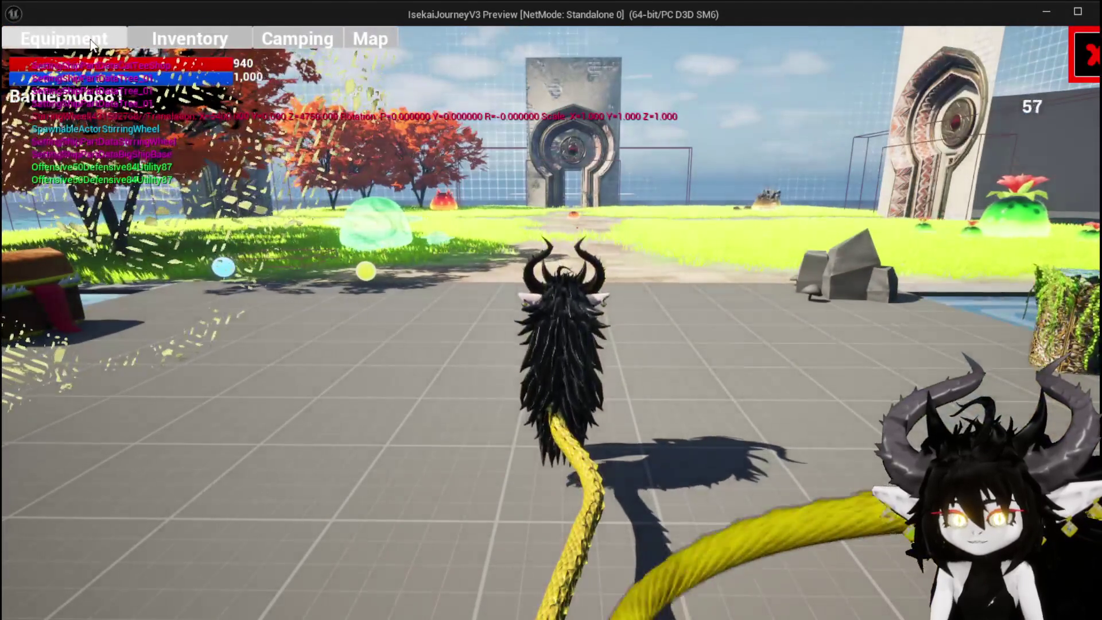
pyautogui.click(66, 39)
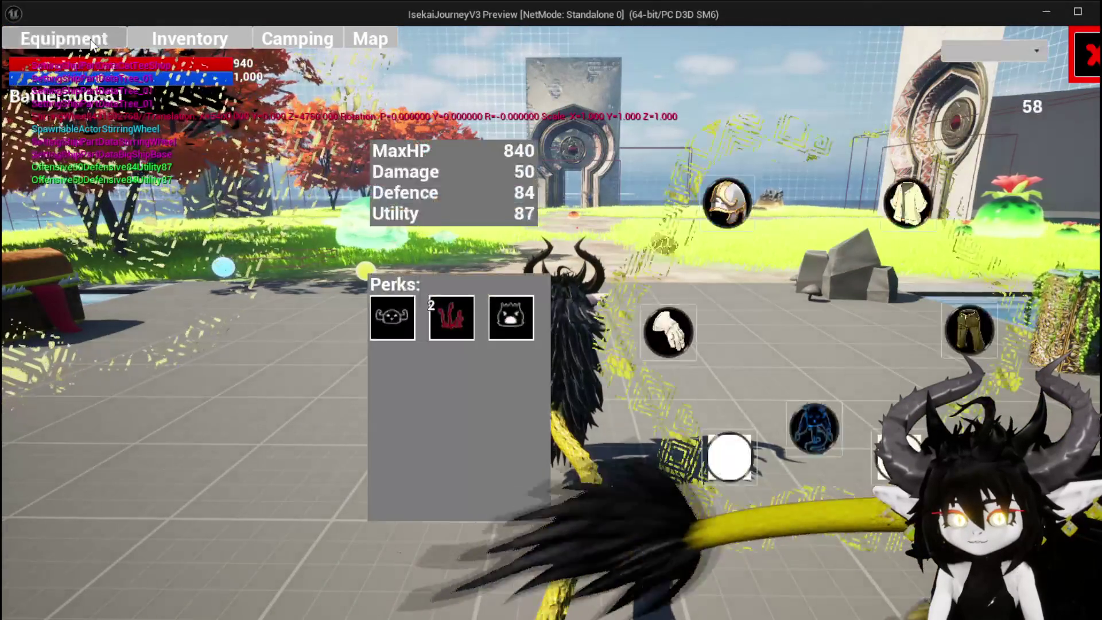
pyautogui.click(726, 204)
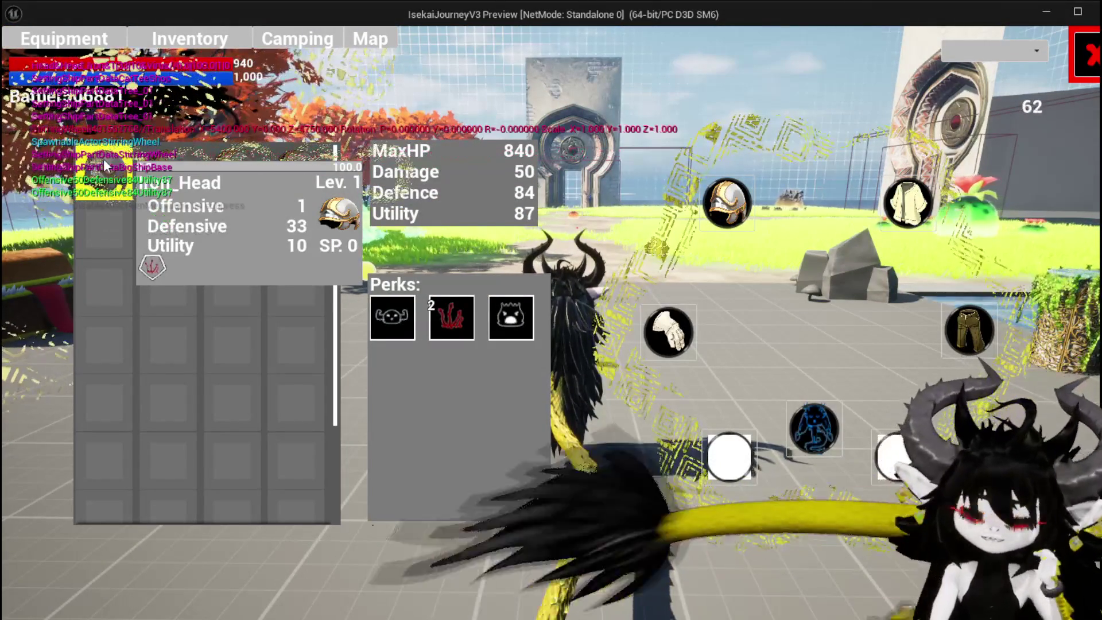
pyautogui.moveTo(158, 157)
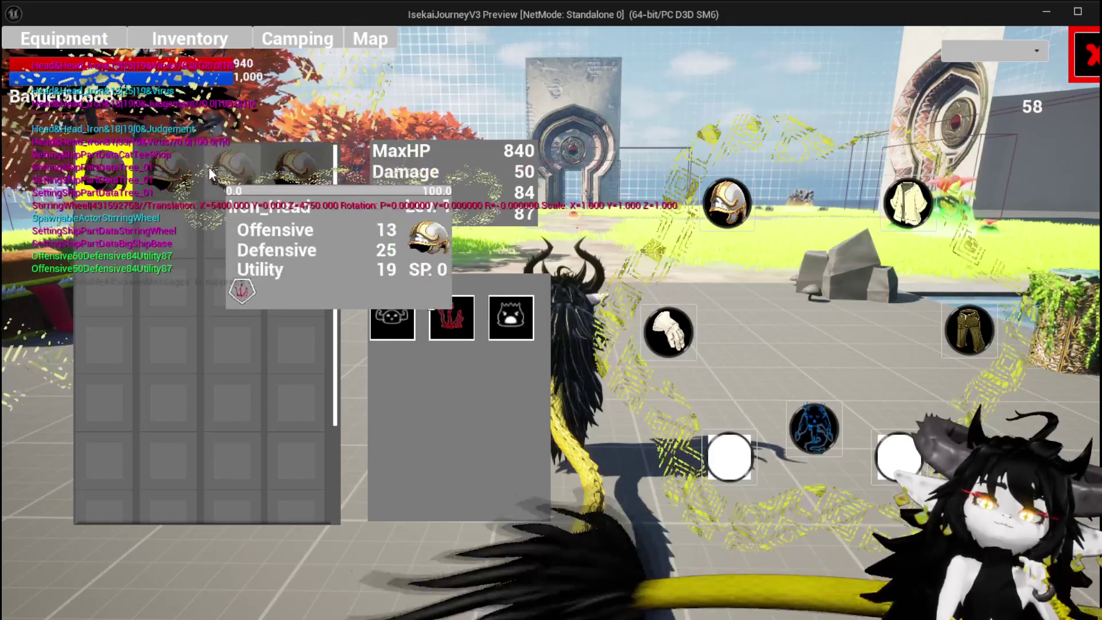
pyautogui.moveTo(311, 170)
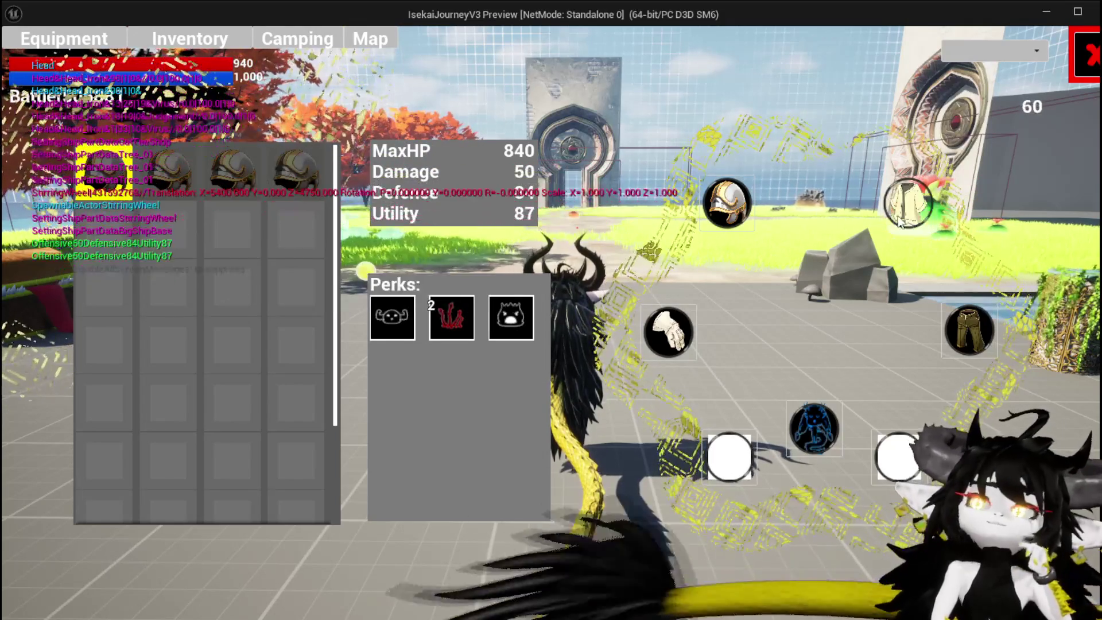
pyautogui.click(968, 330)
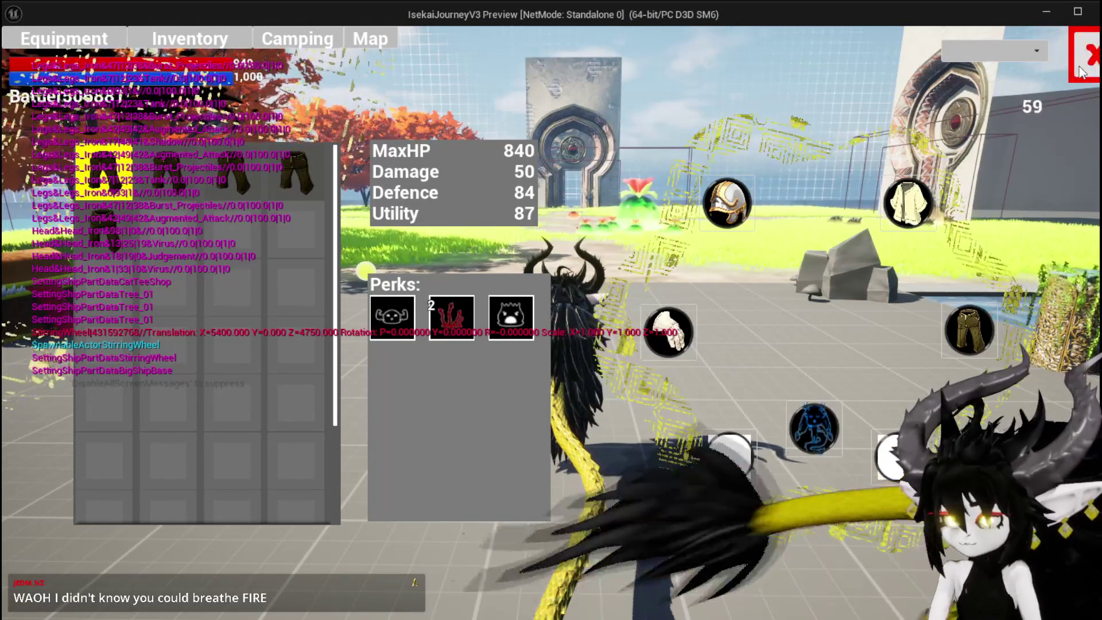
# Close the inventory and stop Play In Editor, returning to the L_DungeonCreationTest level.
pyautogui.moveTo(95, 174)
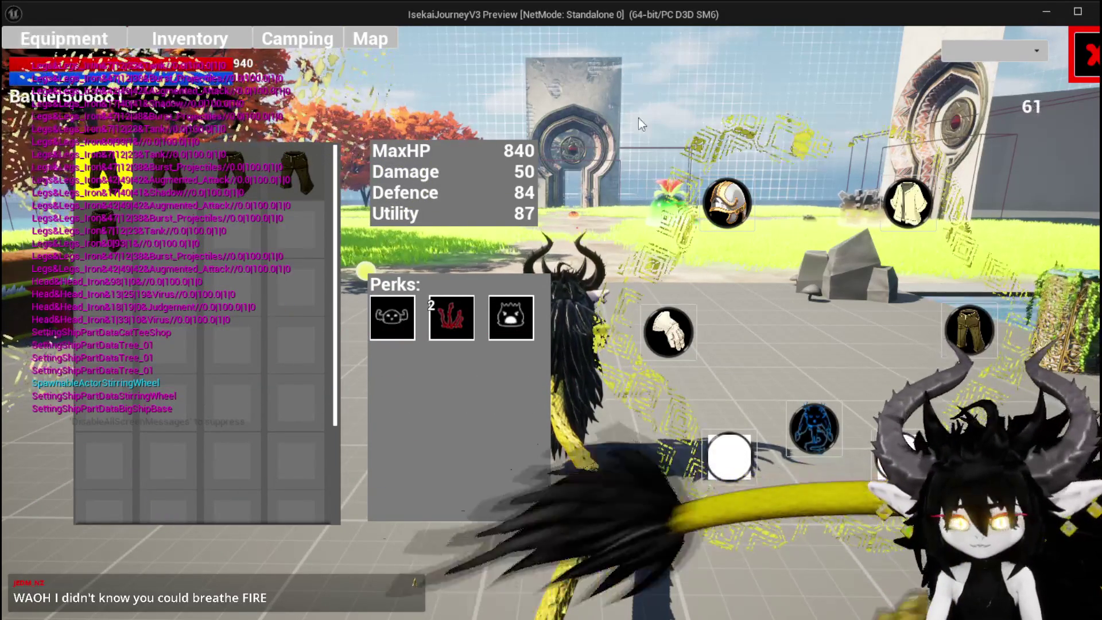
pyautogui.click(1088, 55)
pyautogui.hotkey('alt', 'Tab')
pyautogui.press('Escape')
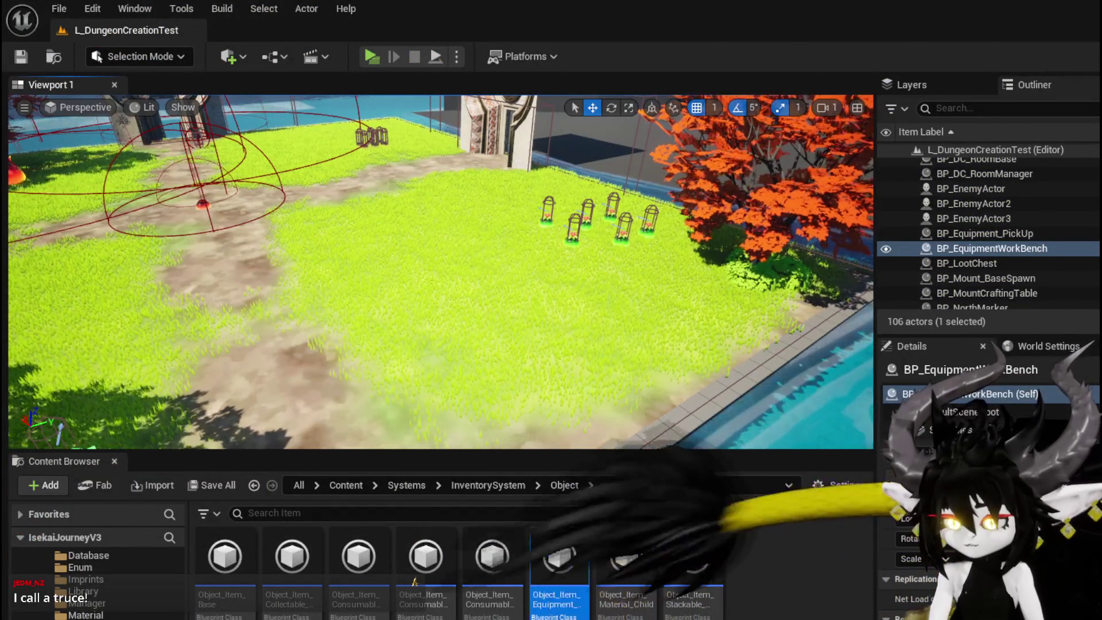
# Switch to BPC_MC_Inventory and view its ApplySavedData function graph.
pyautogui.hotkey('alt', 'Tab')
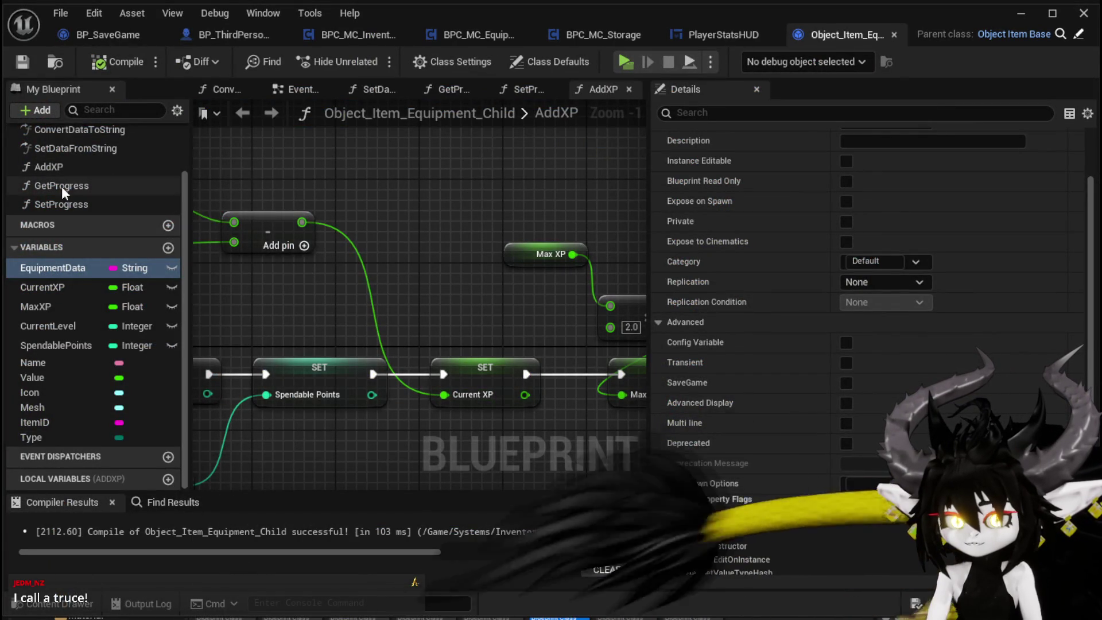
pyautogui.click(357, 36)
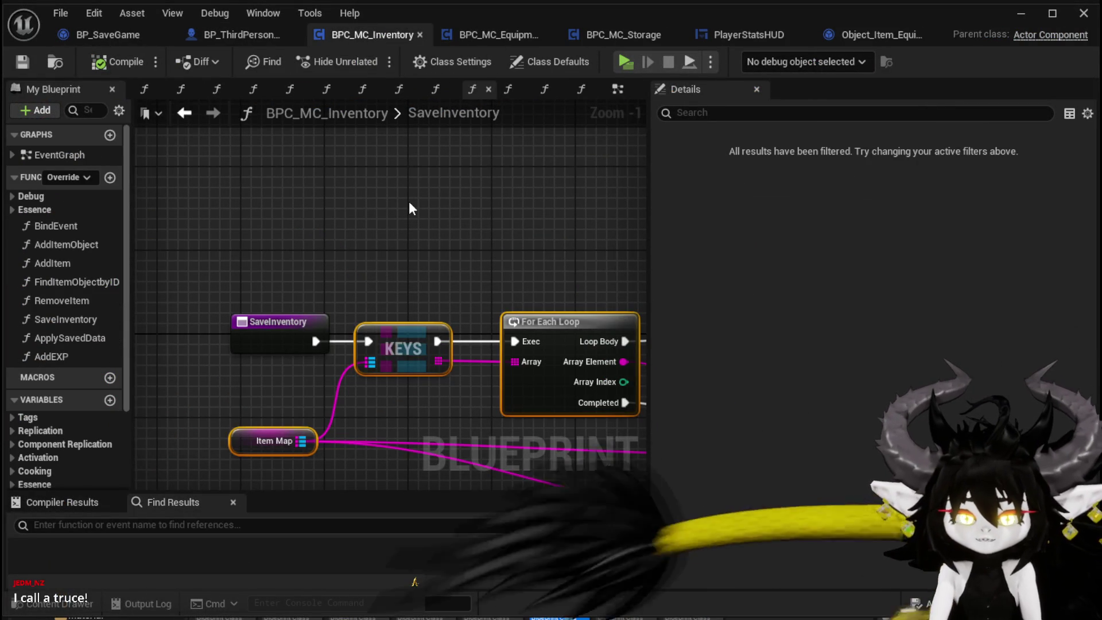
pyautogui.doubleClick(85, 337)
pyautogui.scroll(2, 436, 321)
pyautogui.moveTo(417, 331)
pyautogui.mouseDown()
pyautogui.moveTo(258, 307)
pyautogui.moveTo(543, 336)
pyautogui.mouseUp()
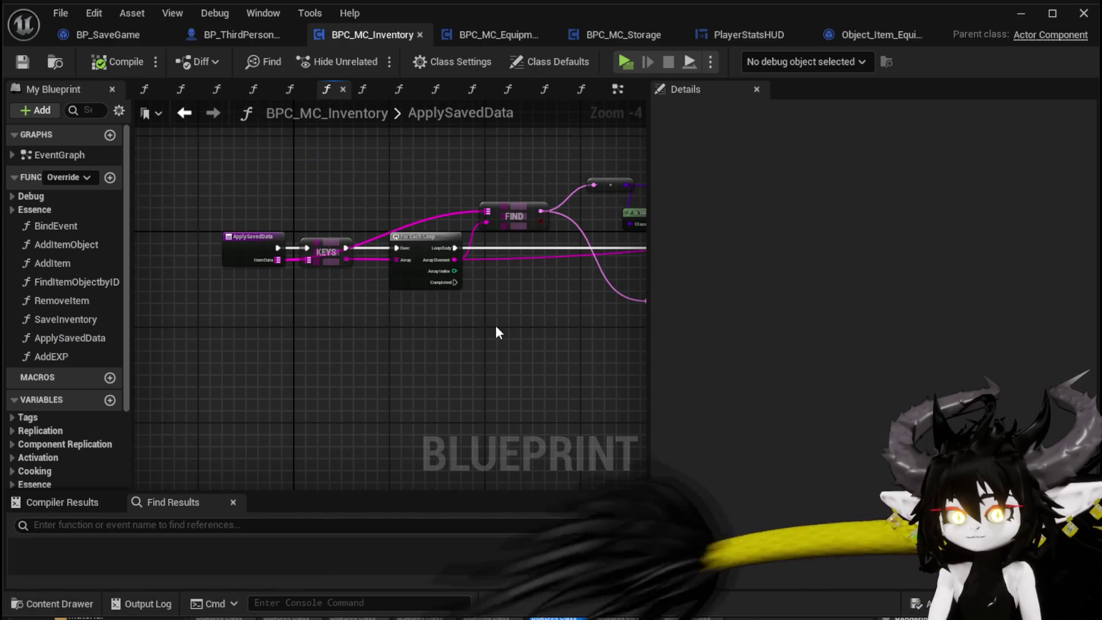
# Show the SaveInventory graph with its Convert Data to String and FIND nodes in view.
pyautogui.doubleClick(71, 320)
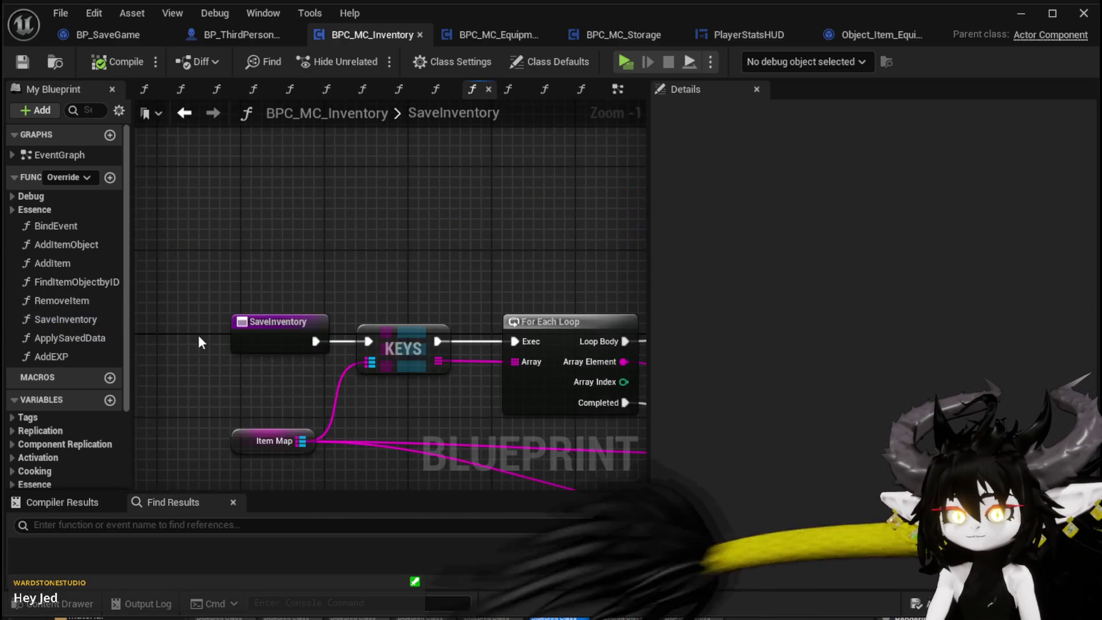
pyautogui.scroll(-2, 416, 306)
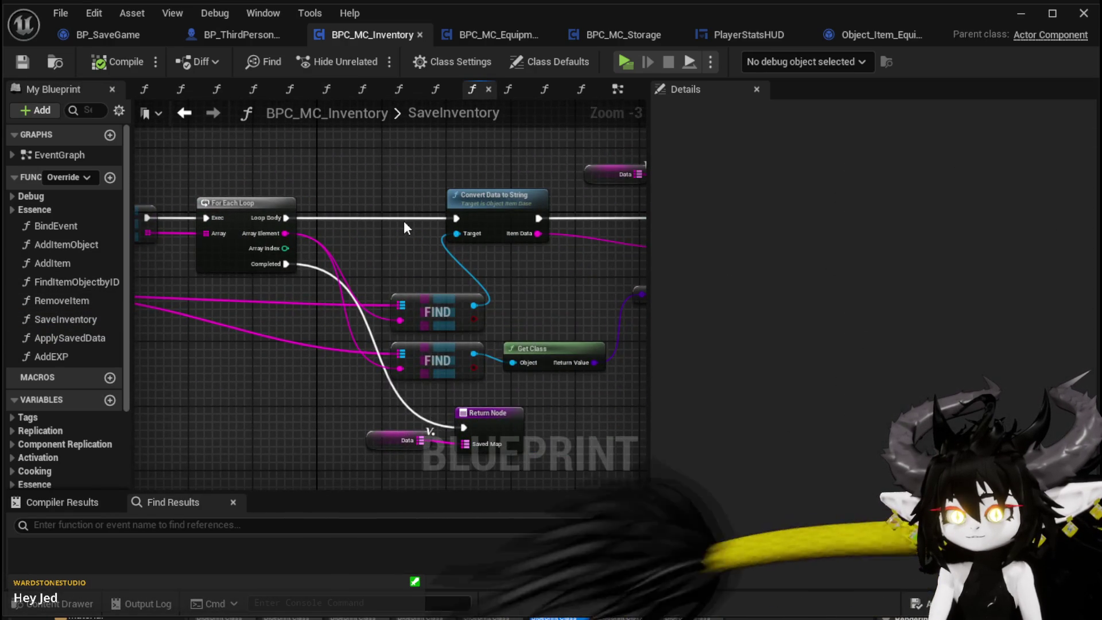
pyautogui.moveTo(404, 220)
pyautogui.mouseDown()
pyautogui.moveTo(342, 234)
pyautogui.moveTo(643, 240)
pyautogui.mouseUp()
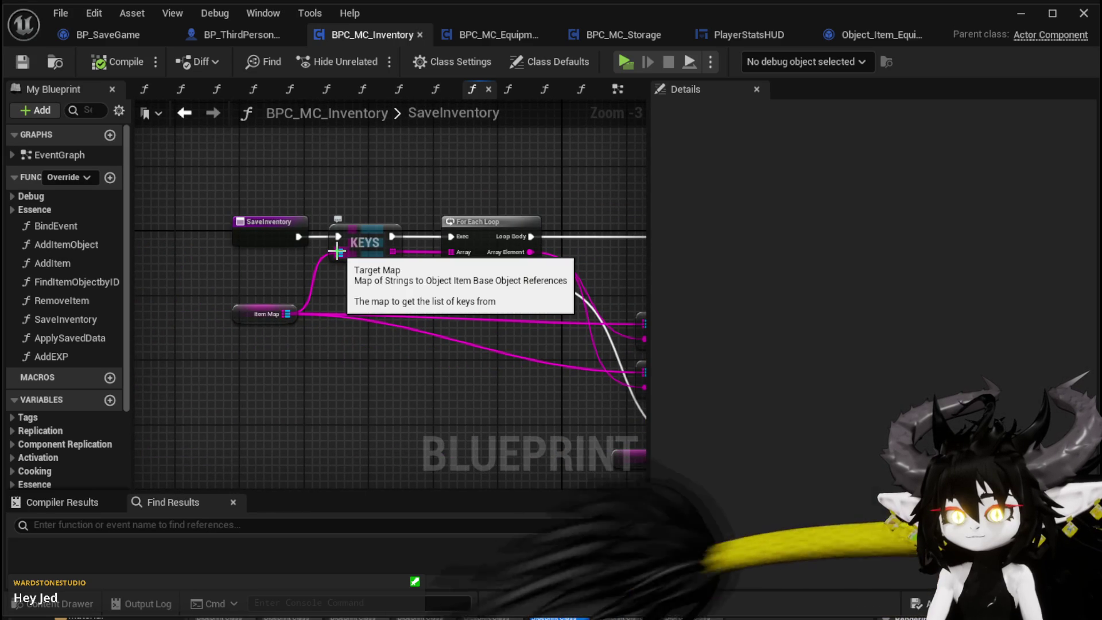
# Bring up the AddEXP graph and inspect its Item Map, KEYS, FIND, Branch, Cast To and Add XP nodes.
pyautogui.doubleClick(78, 361)
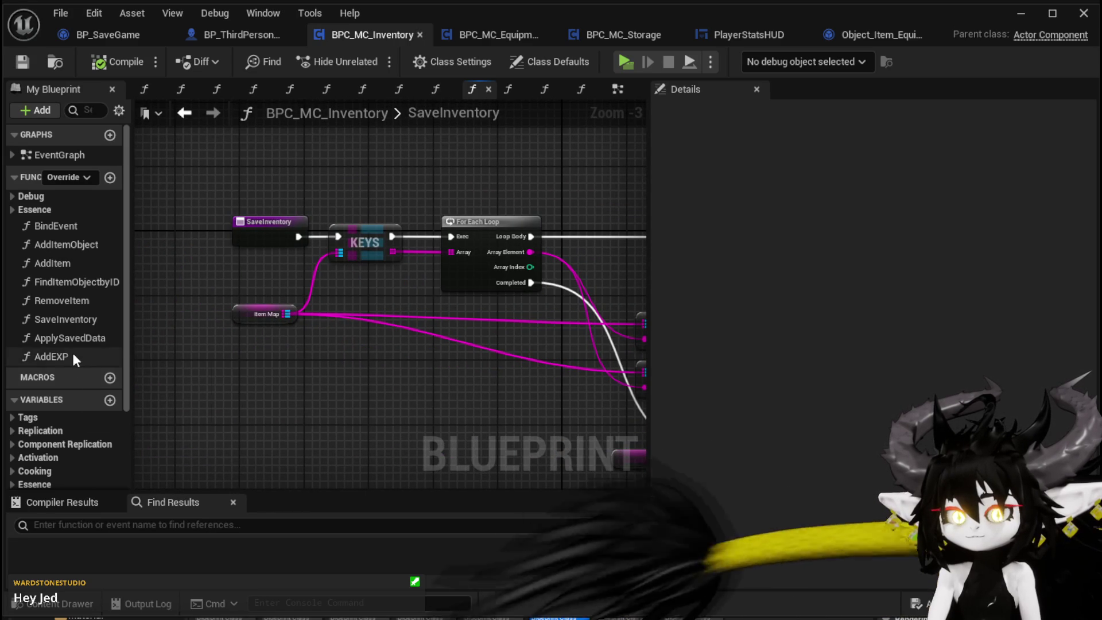
pyautogui.moveTo(263, 337)
pyautogui.mouseDown()
pyautogui.moveTo(248, 309)
pyautogui.moveTo(605, 310)
pyautogui.mouseUp()
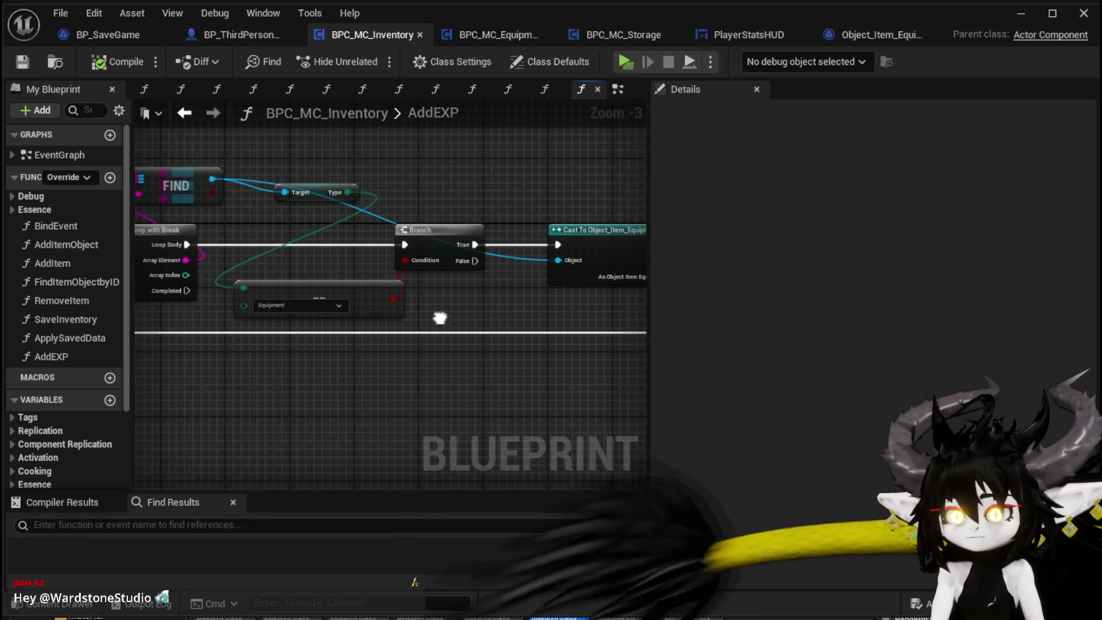
pyautogui.moveTo(438, 317); pyautogui.dragTo(638, 329)
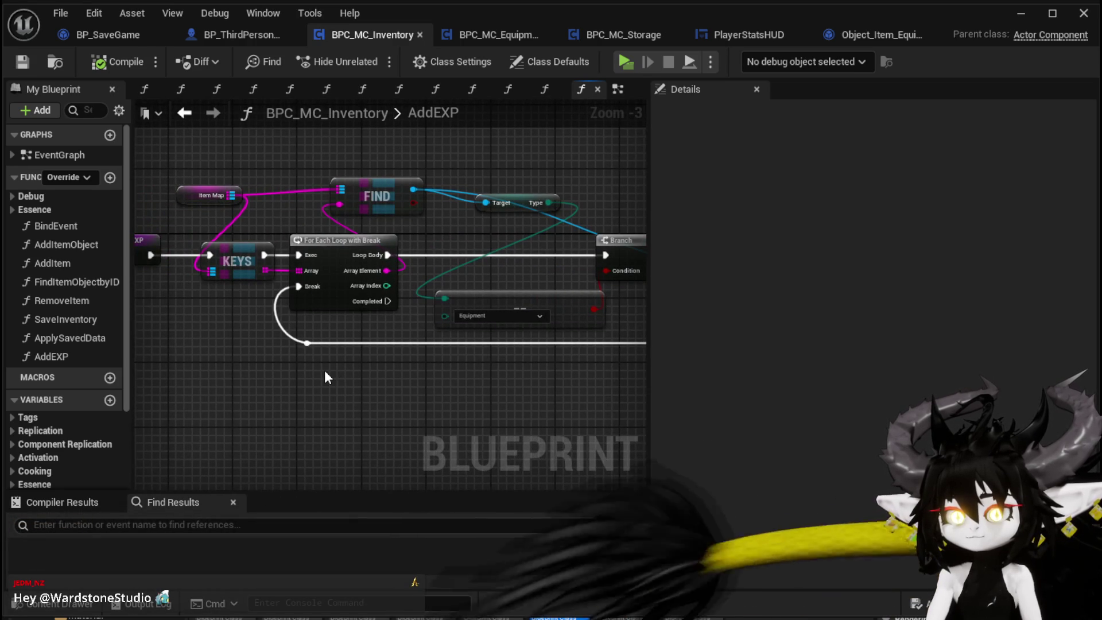
pyautogui.moveTo(325, 373)
pyautogui.mouseDown()
pyautogui.moveTo(144, 357)
pyautogui.moveTo(104, 339)
pyautogui.moveTo(225, 346)
pyautogui.mouseUp()
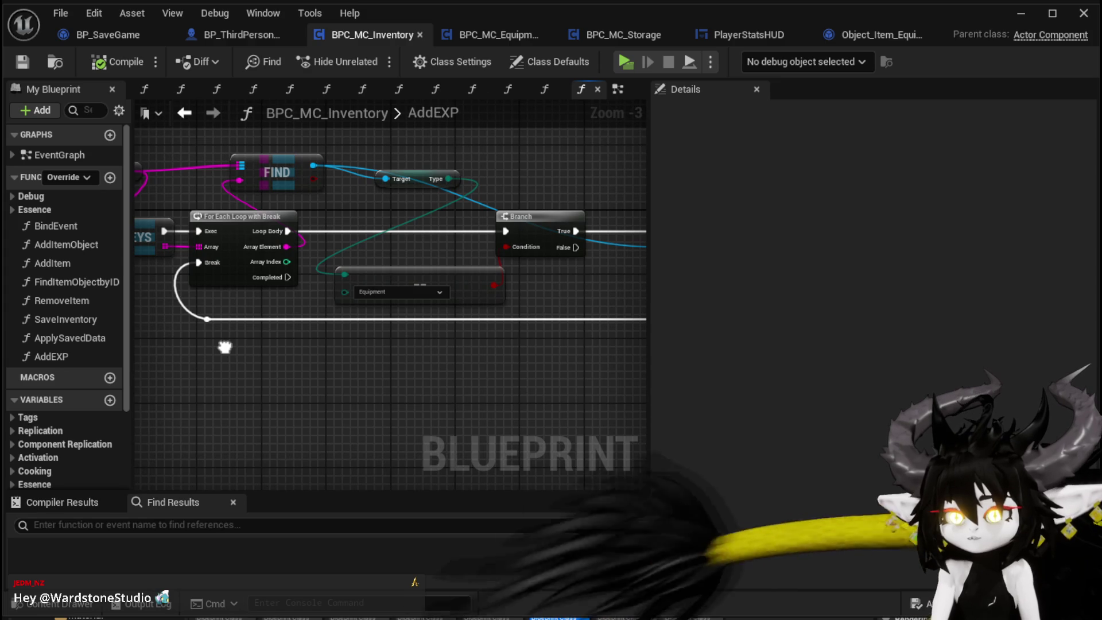
pyautogui.moveTo(225, 347)
pyautogui.mouseDown()
pyautogui.moveTo(388, 358)
pyautogui.moveTo(236, 344)
pyautogui.moveTo(260, 334)
pyautogui.mouseUp()
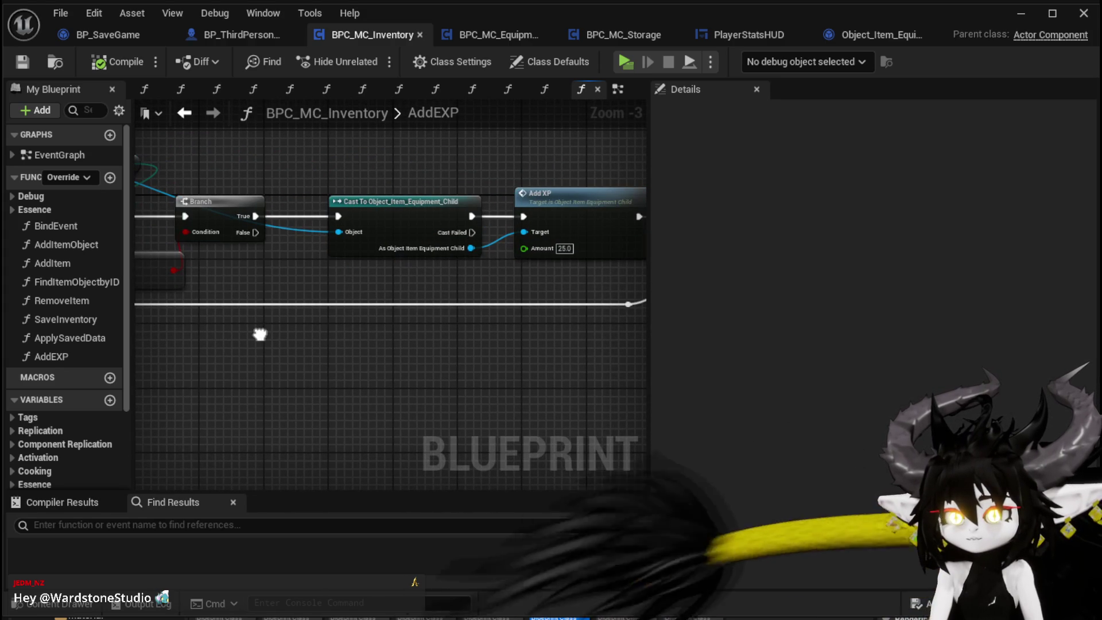
pyautogui.moveTo(511, 285)
pyautogui.mouseDown()
pyautogui.moveTo(386, 315)
pyautogui.moveTo(497, 196)
pyautogui.mouseUp()
pyautogui.click(497, 195)
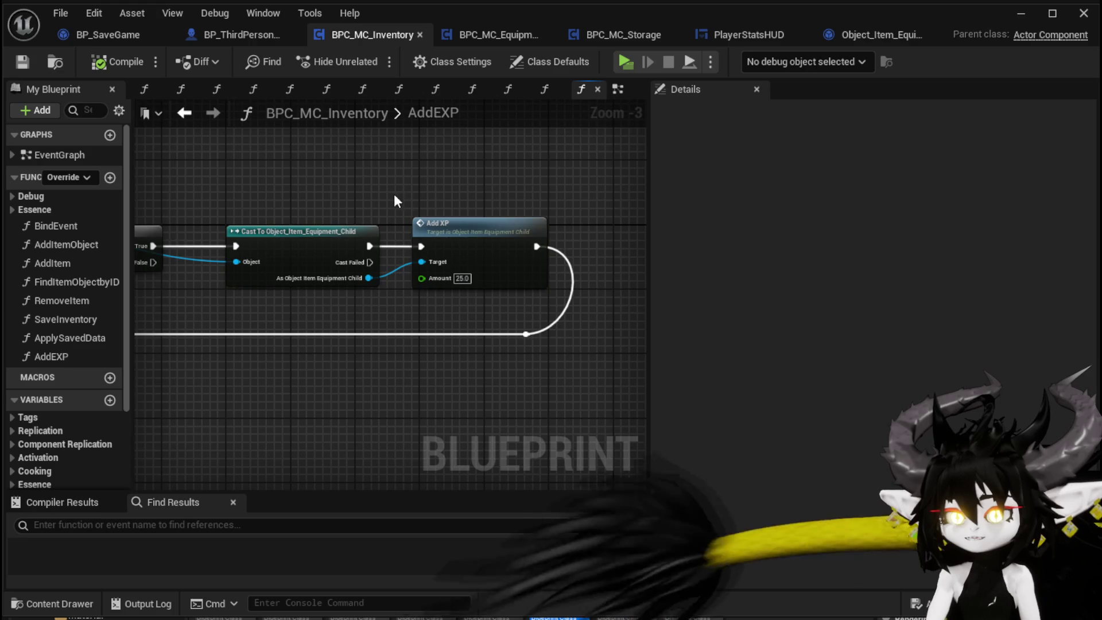
# Review the Add XP call with Amount 25.0 and the chain start, then close BPC_MC_Inventory.
pyautogui.moveTo(393, 194)
pyautogui.mouseDown()
pyautogui.moveTo(422, 216)
pyautogui.moveTo(509, 211)
pyautogui.moveTo(202, 221)
pyautogui.mouseUp()
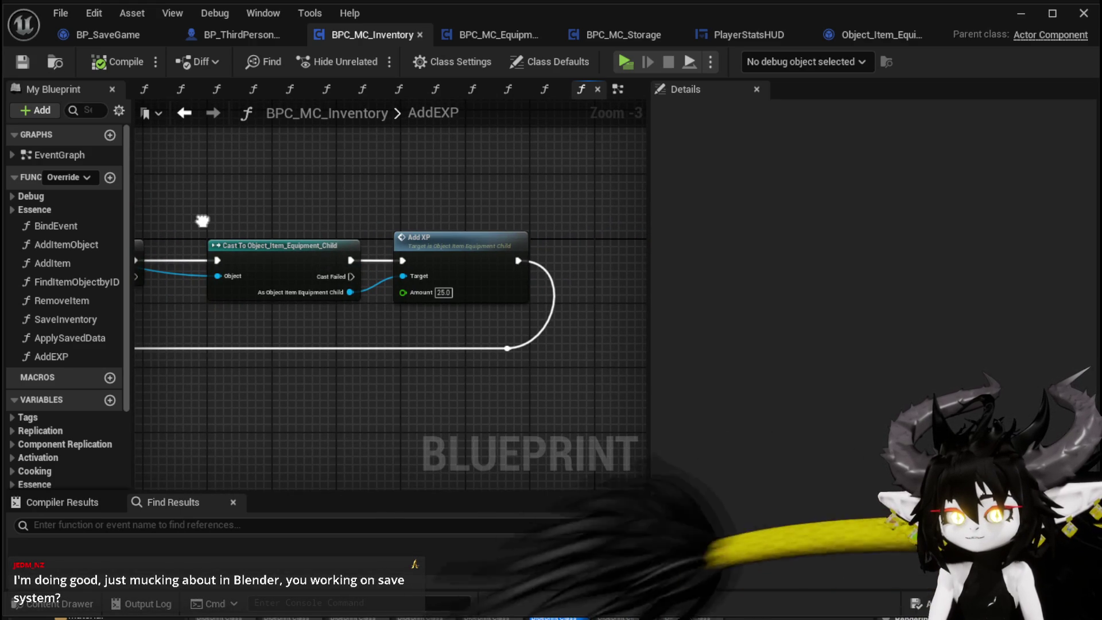
pyautogui.scroll(-2, 529, 241)
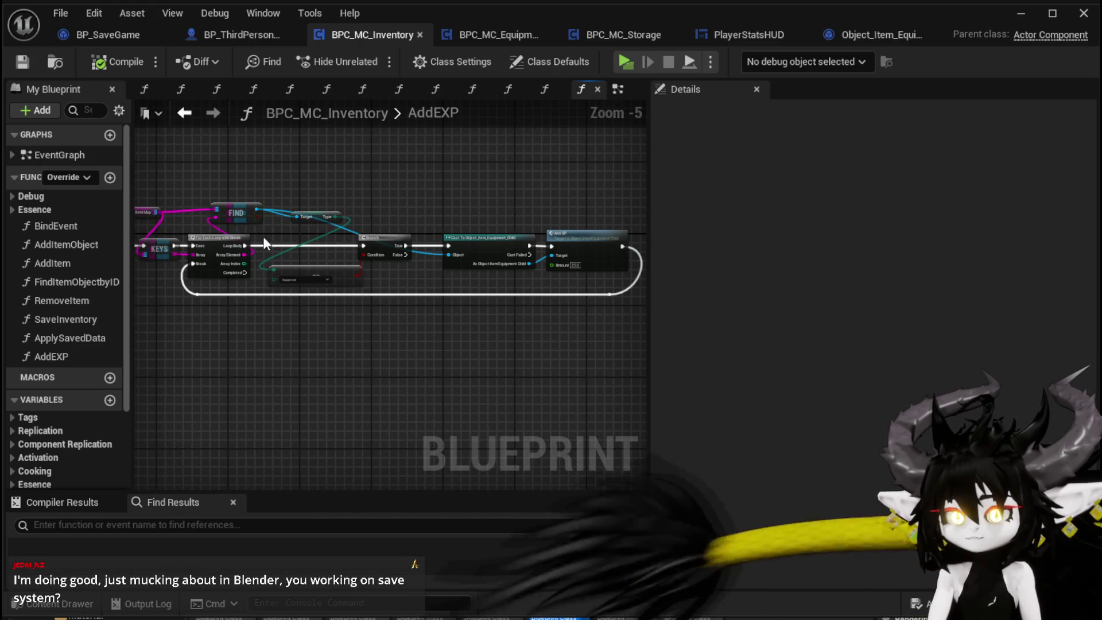
pyautogui.moveTo(328, 205); pyautogui.dragTo(483, 204)
pyautogui.scroll(1, 216, 213)
pyautogui.moveTo(215, 212)
pyautogui.mouseDown()
pyautogui.moveTo(291, 192)
pyautogui.moveTo(234, 192)
pyautogui.mouseUp()
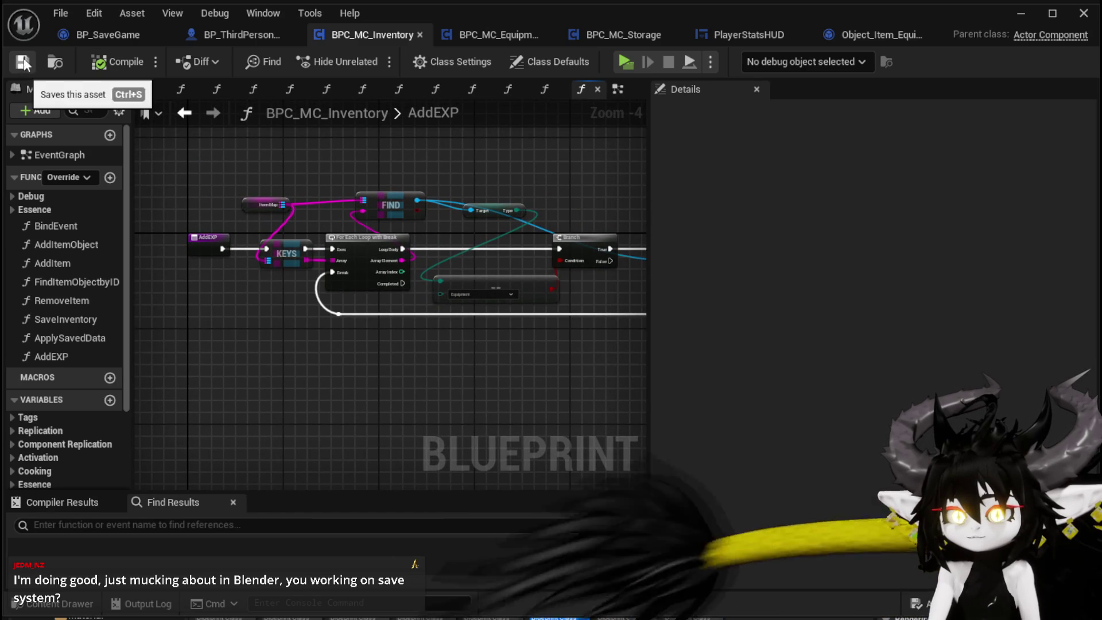
pyautogui.click(420, 34)
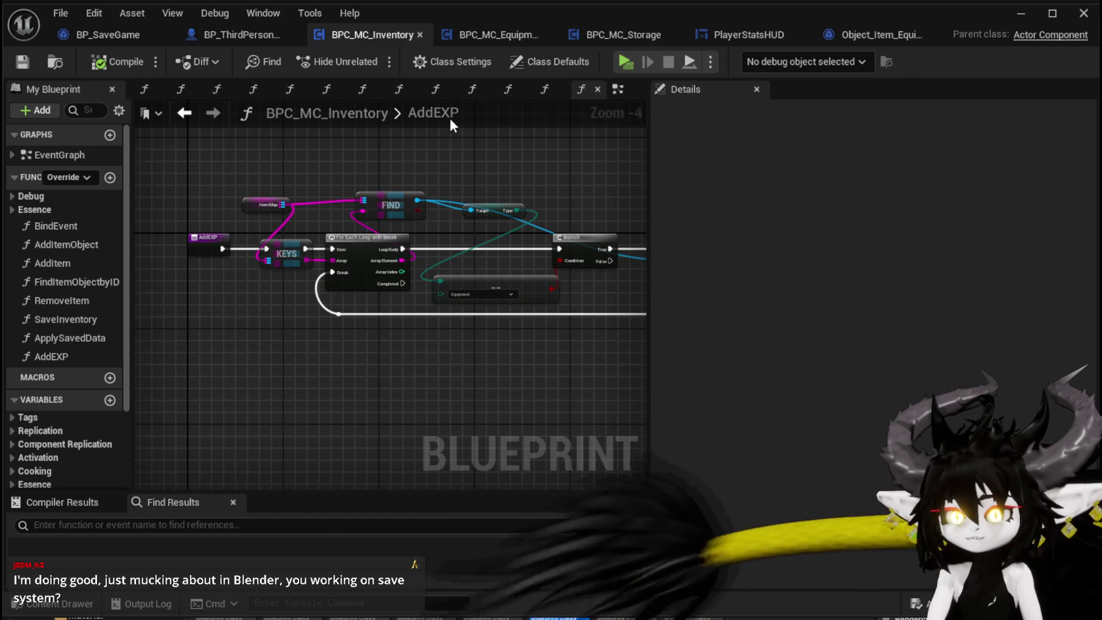
# In BPC_MC_Equipment's AddEXP graph, move the Cast To and Add XP nodes down-right.
pyautogui.click(409, 32)
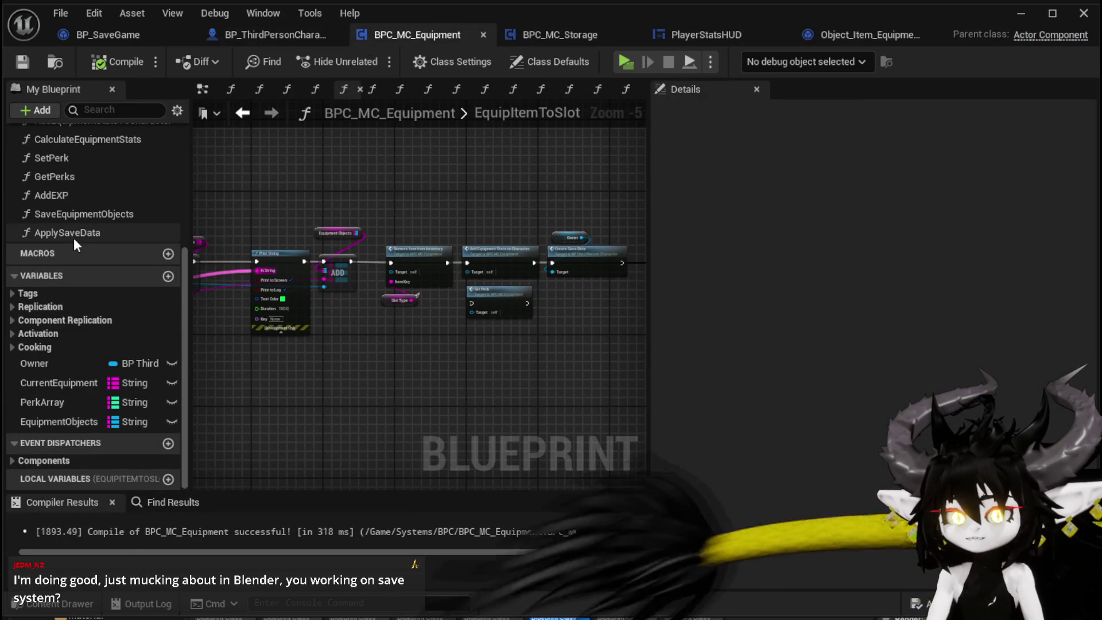
pyautogui.doubleClick(85, 197)
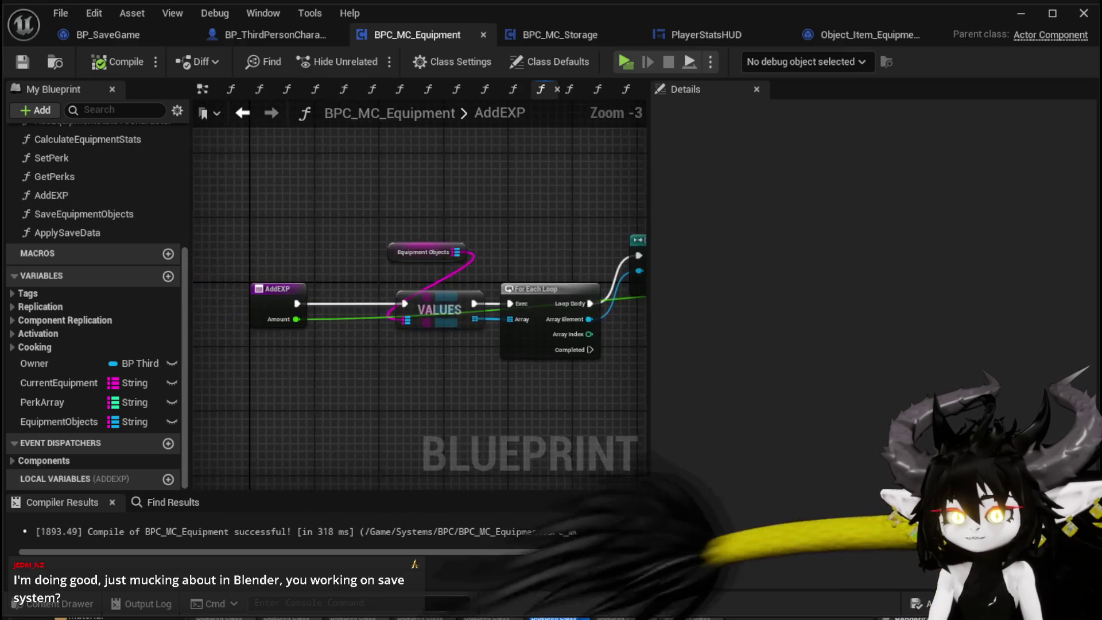
pyautogui.scroll(-1, 426, 325)
pyautogui.moveTo(487, 319)
pyautogui.mouseDown()
pyautogui.moveTo(533, 250)
pyautogui.moveTo(581, 250)
pyautogui.moveTo(587, 286)
pyautogui.mouseUp()
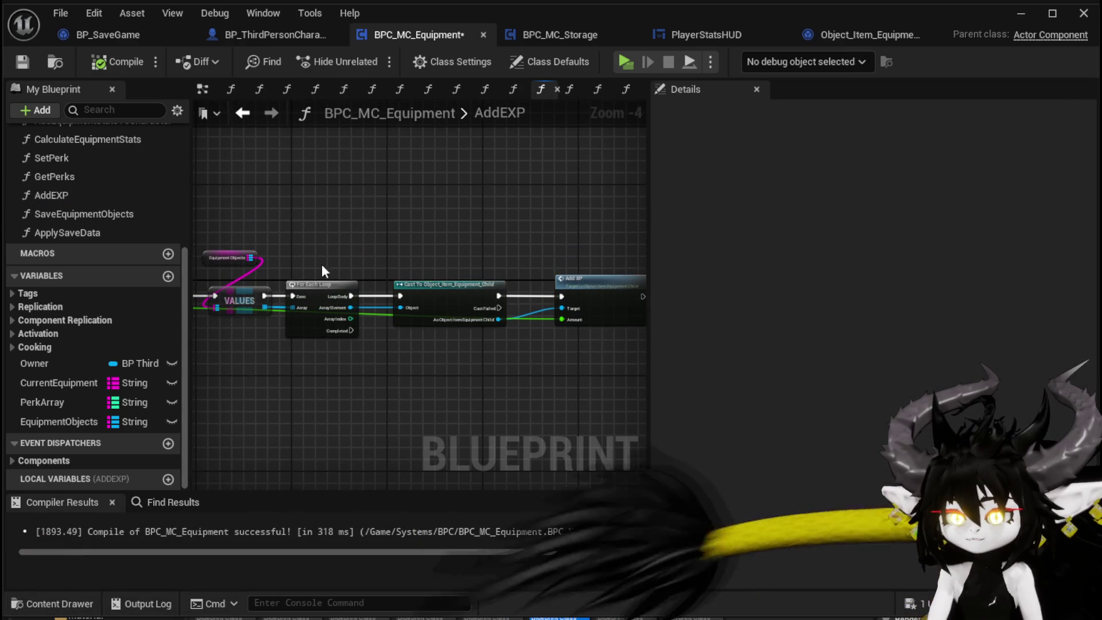
pyautogui.scroll(1, 307, 366)
pyautogui.moveTo(306, 366); pyautogui.dragTo(528, 337)
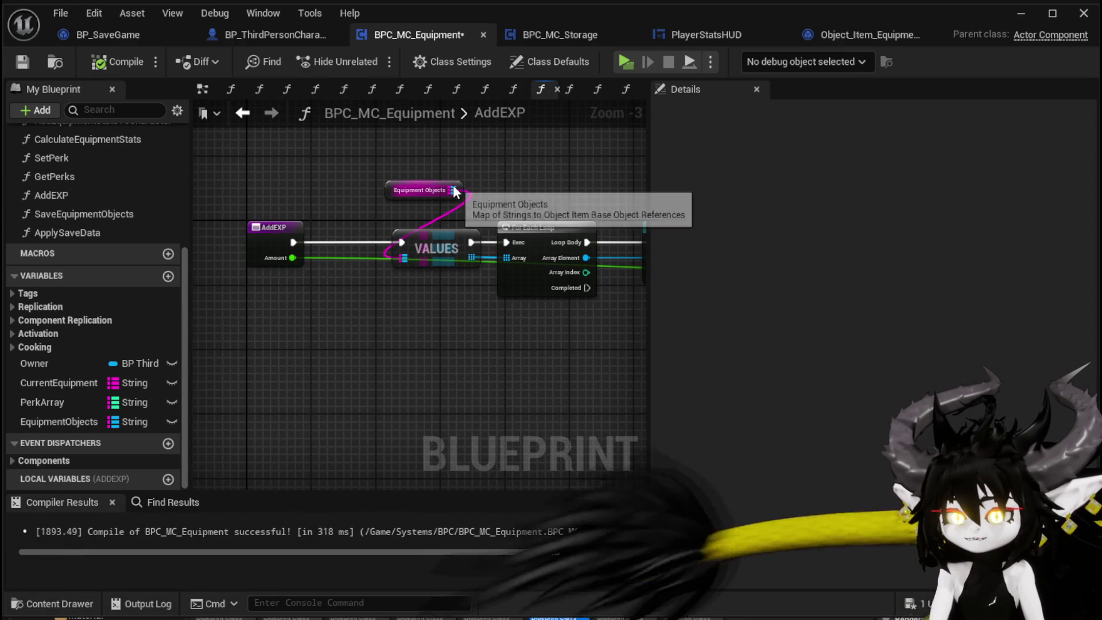
pyautogui.moveTo(487, 335)
pyautogui.mouseDown()
pyautogui.moveTo(315, 333)
pyautogui.moveTo(195, 308)
pyautogui.mouseUp()
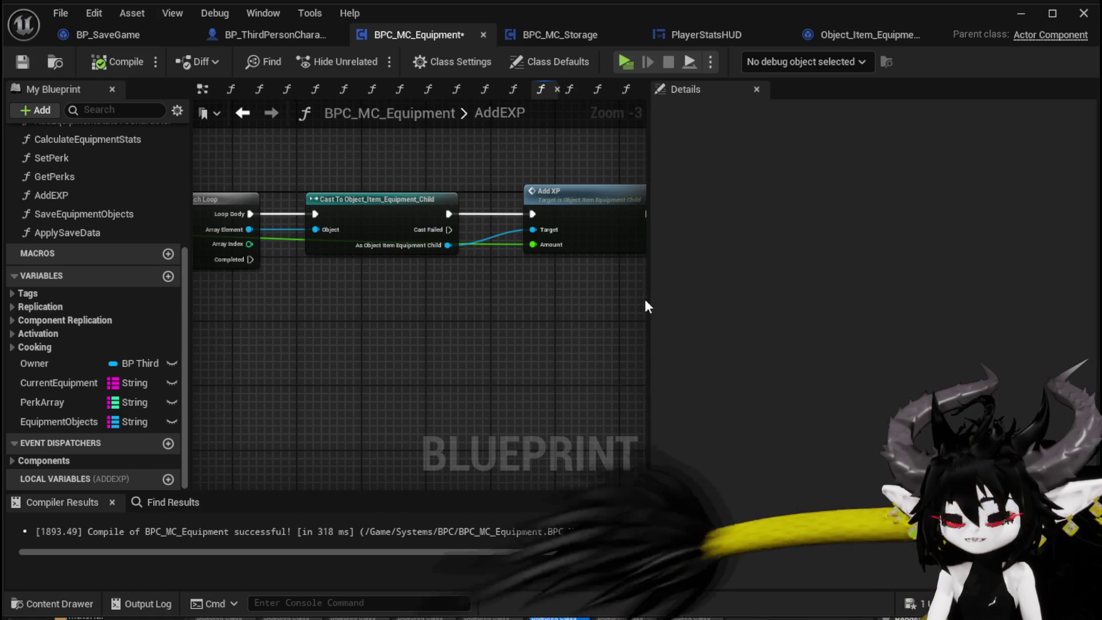
# Enlarge the graph area and fit the Equipment Objects VALUES, For Each Loop and Add XP chain in view.
pyautogui.moveTo(648, 298); pyautogui.dragTo(848, 312)
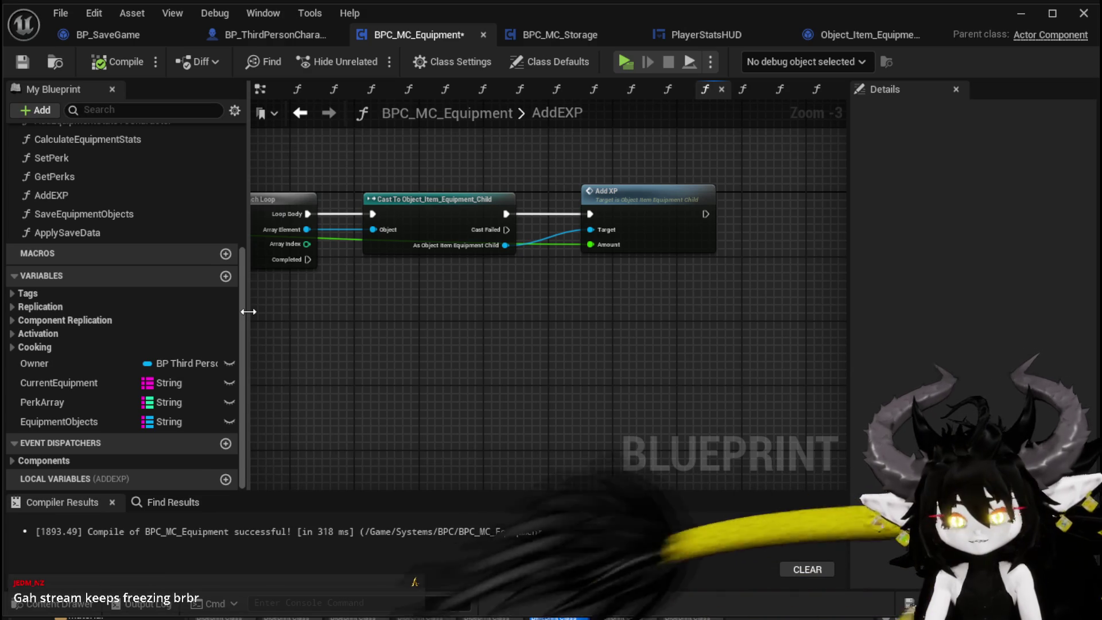
pyautogui.moveTo(248, 311)
pyautogui.mouseDown()
pyautogui.moveTo(218, 310)
pyautogui.moveTo(530, 332)
pyautogui.mouseUp()
pyautogui.scroll(-1, 530, 325)
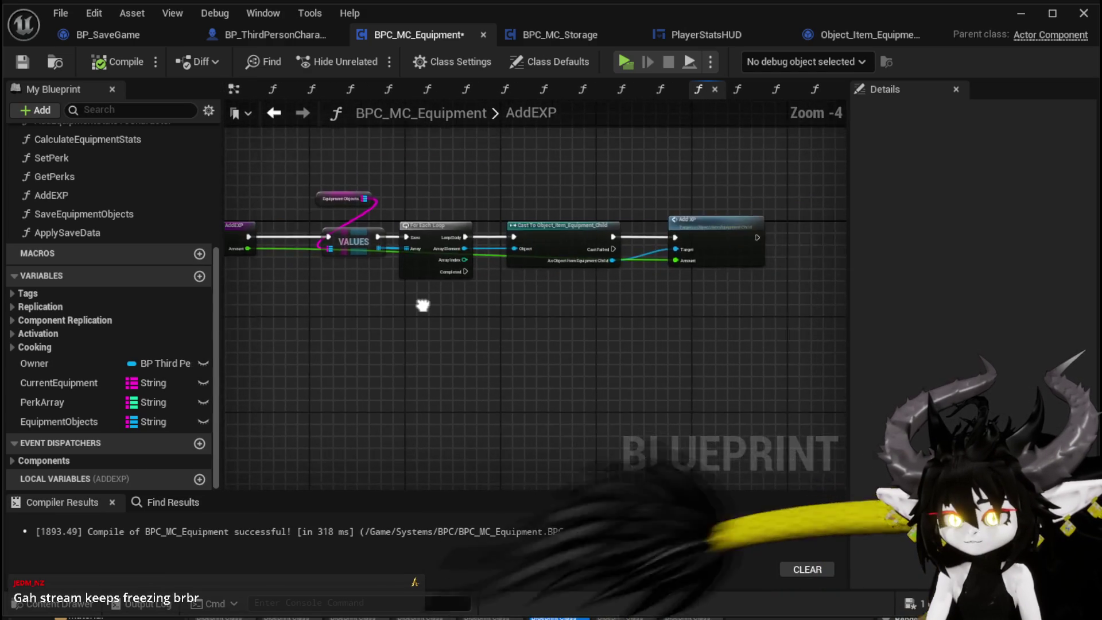
pyautogui.scroll(2, 423, 305)
pyautogui.moveTo(423, 310); pyautogui.dragTo(288, 307)
pyautogui.moveTo(577, 293); pyautogui.dragTo(708, 296)
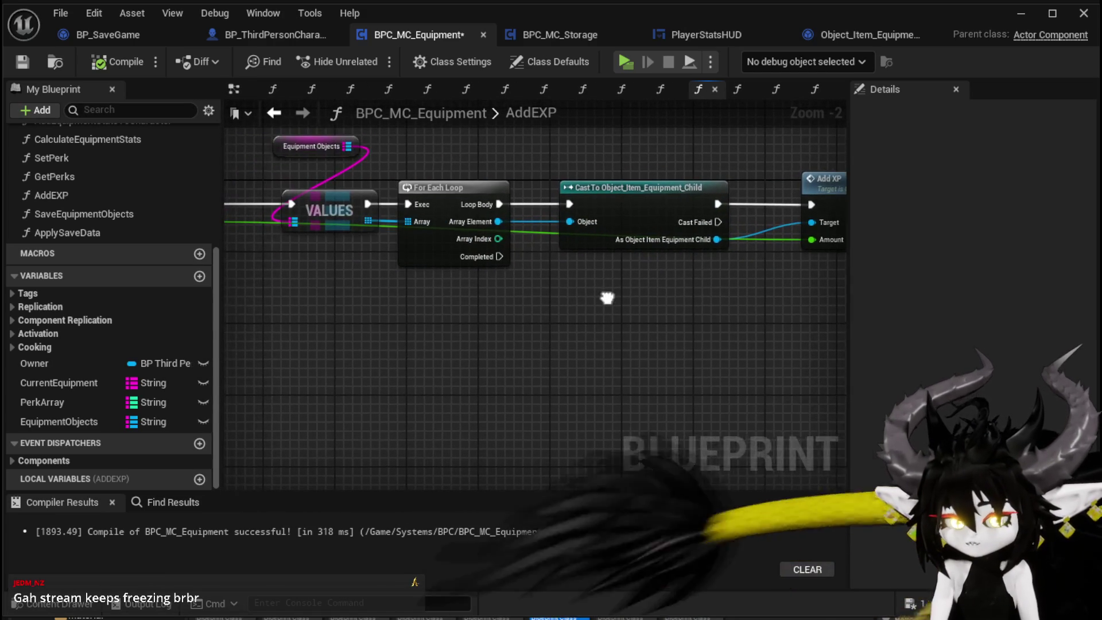
pyautogui.moveTo(465, 293); pyautogui.dragTo(619, 312)
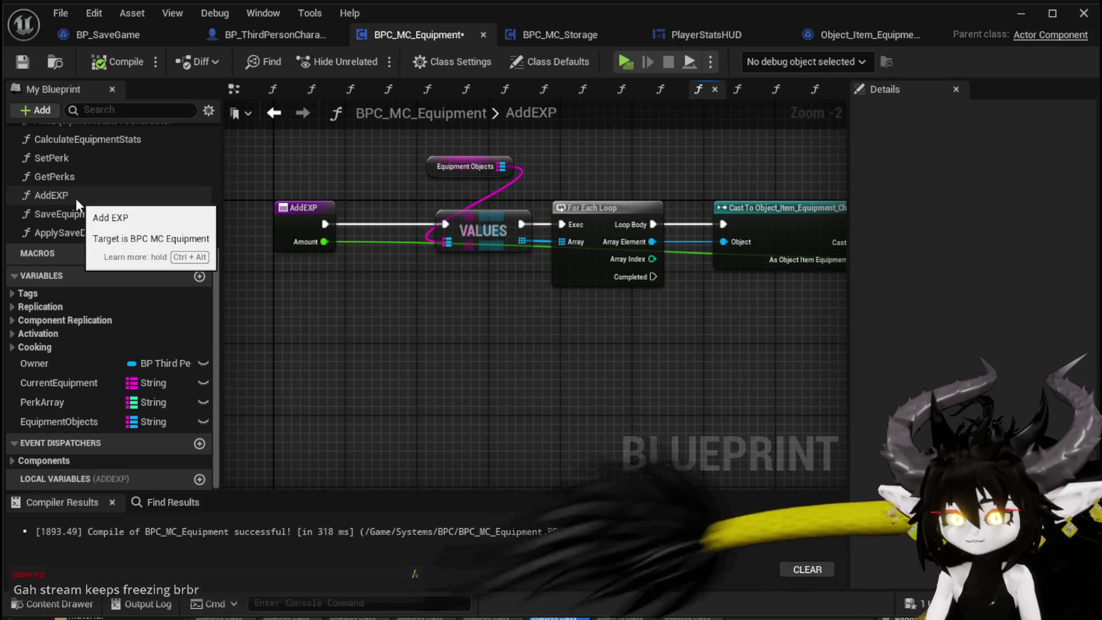
pyautogui.scroll(-2, 639, 318)
pyautogui.moveTo(639, 319)
pyautogui.mouseDown()
pyautogui.moveTo(465, 305)
pyautogui.moveTo(494, 305)
pyautogui.mouseUp()
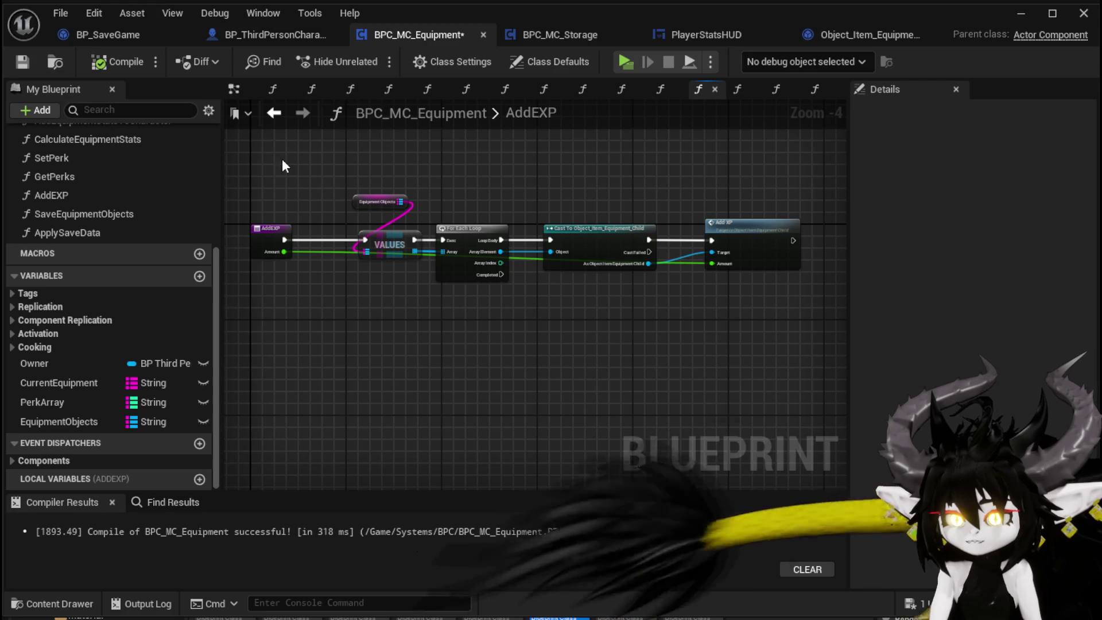
# Jump from the Add XP node into the item's AddXP function definition.
pyautogui.moveTo(282, 159); pyautogui.dragTo(727, 323)
pyautogui.click(729, 327)
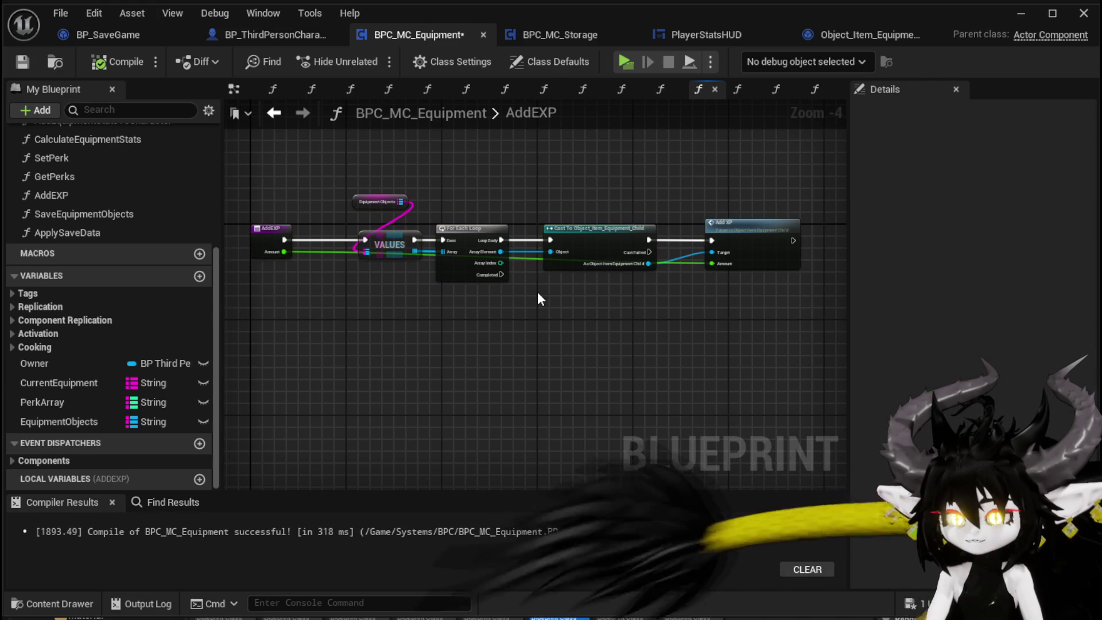
pyautogui.doubleClick(760, 248)
pyautogui.scroll(-2, 487, 257)
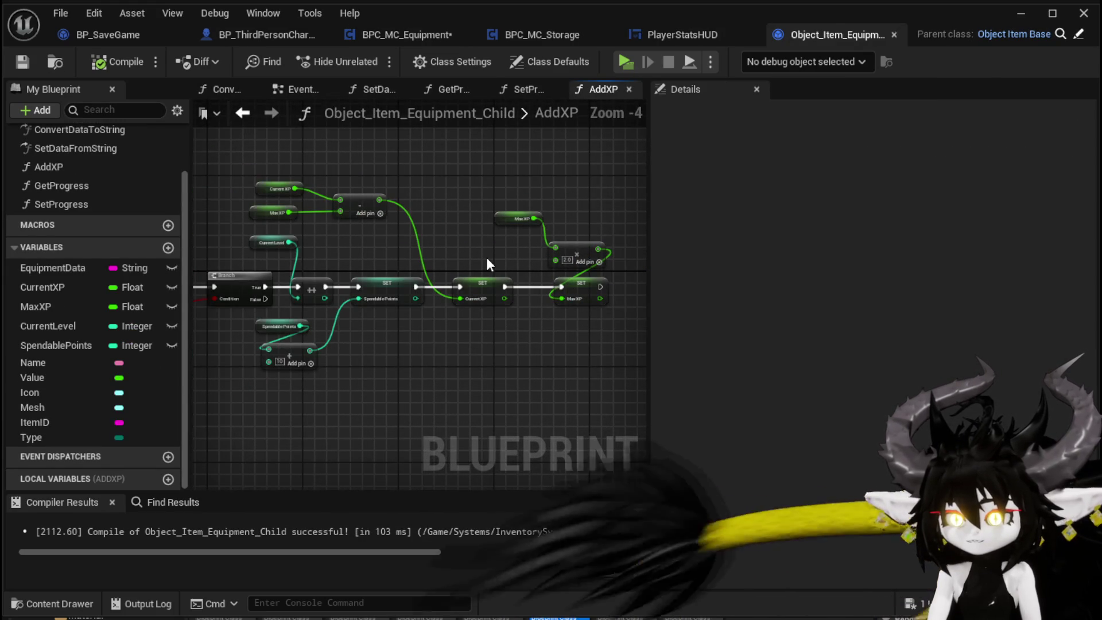
# Review AddXP's CurrentXP, SpendablePoints and MaxXP logic, then recenter BPC_MC_Equipment's AddEXP chain.
pyautogui.moveTo(486, 258)
pyautogui.mouseDown()
pyautogui.moveTo(758, 283)
pyautogui.moveTo(618, 278)
pyautogui.mouseUp()
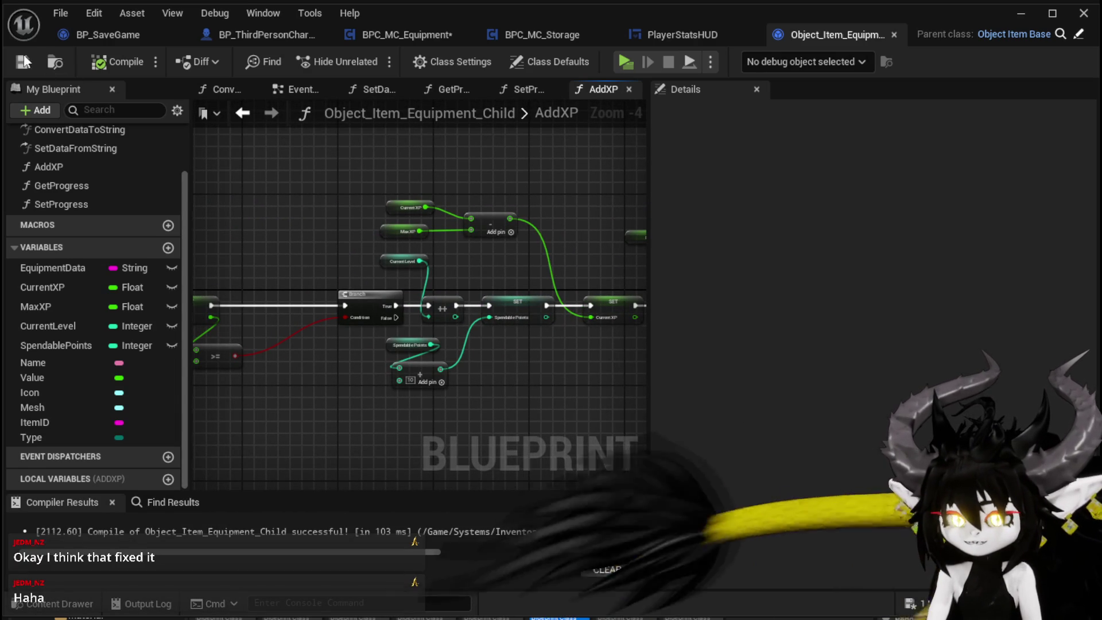
pyautogui.click(377, 35)
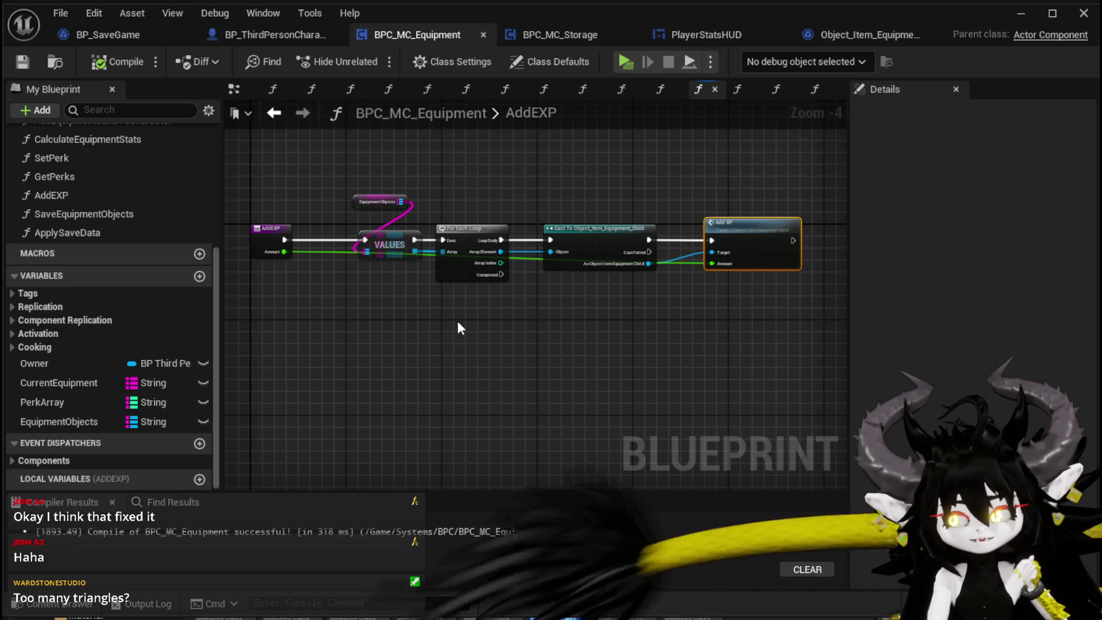
pyautogui.moveTo(457, 322); pyautogui.dragTo(428, 319)
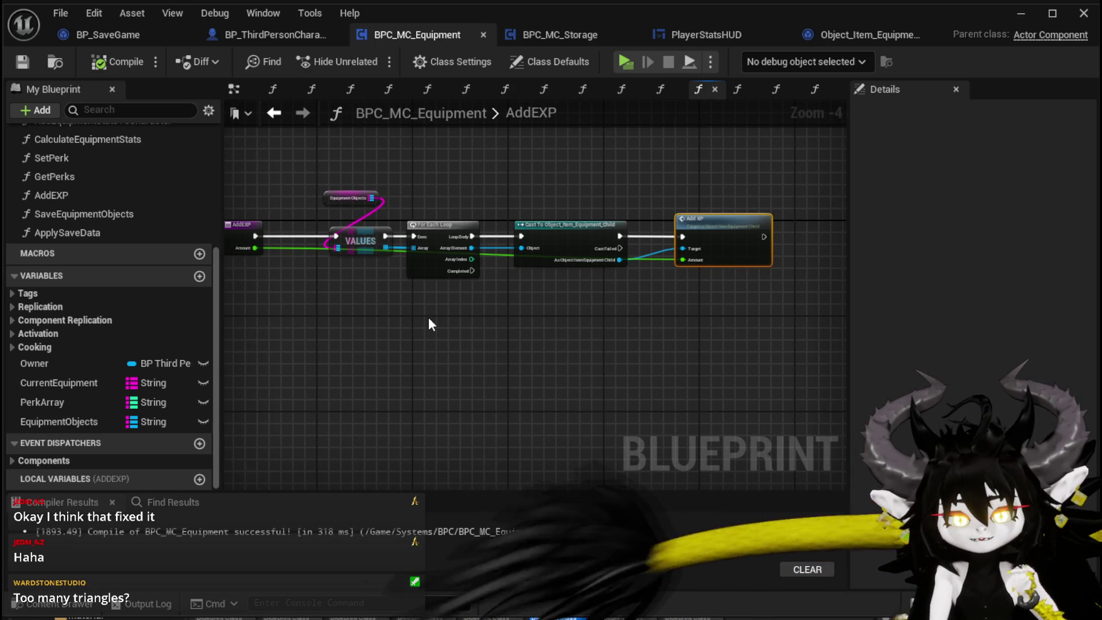
pyautogui.moveTo(429, 318); pyautogui.dragTo(476, 319)
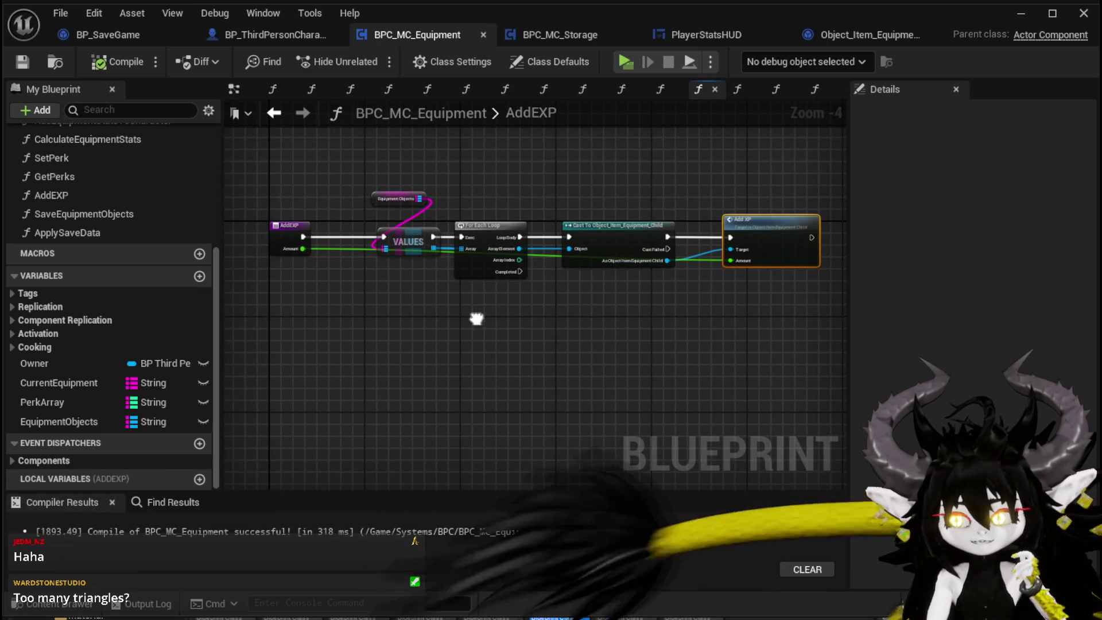
# In SaveEquipmentObjects, nudge the Get Class node and inspect the base item's ConvertDataToString function.
pyautogui.doubleClick(85, 214)
pyautogui.scroll(3, 449, 298)
pyautogui.moveTo(440, 242)
pyautogui.mouseDown()
pyautogui.moveTo(537, 229)
pyautogui.moveTo(557, 285)
pyautogui.moveTo(708, 294)
pyautogui.moveTo(561, 312)
pyautogui.moveTo(349, 314)
pyautogui.moveTo(386, 308)
pyautogui.moveTo(407, 252)
pyautogui.mouseUp()
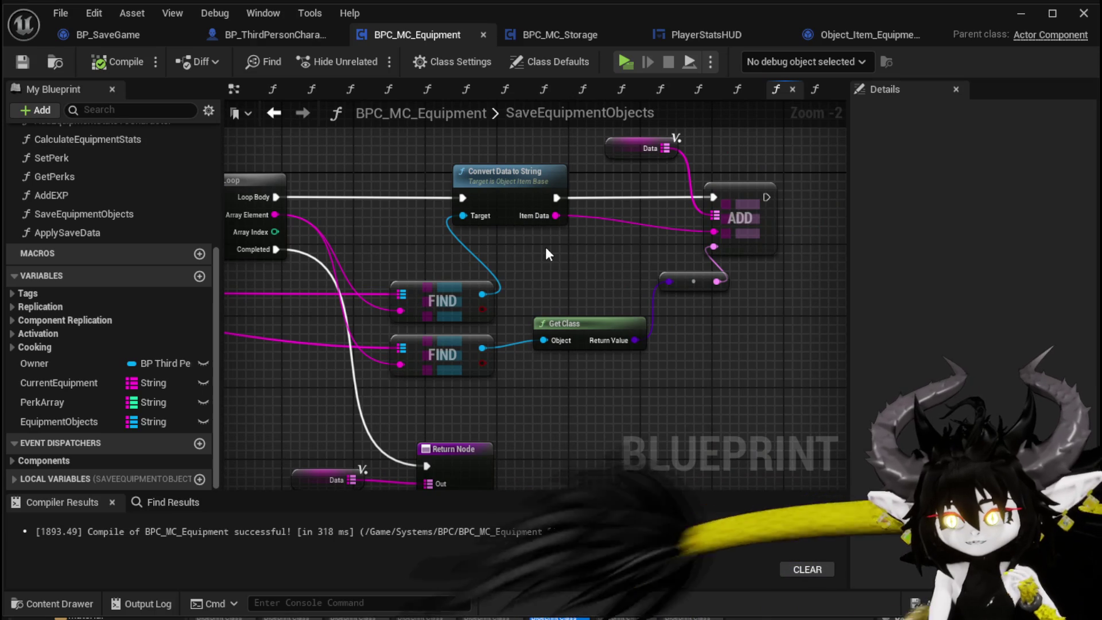
pyautogui.moveTo(546, 249)
pyautogui.mouseDown()
pyautogui.moveTo(583, 253)
pyautogui.moveTo(506, 262)
pyautogui.mouseUp()
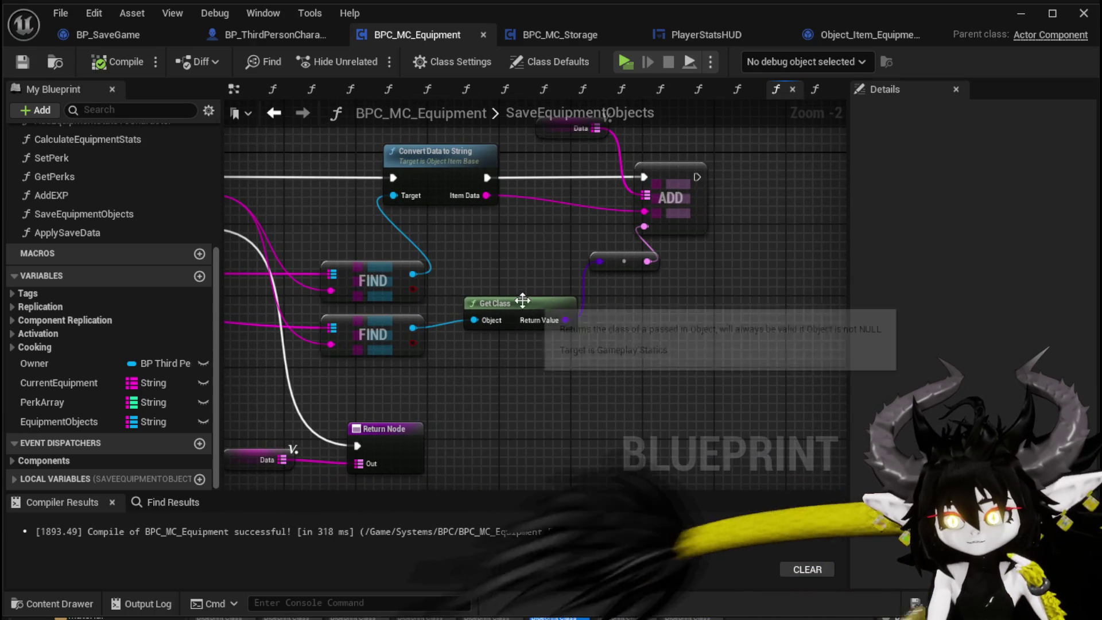
pyautogui.moveTo(494, 304)
pyautogui.mouseDown()
pyautogui.moveTo(497, 321)
pyautogui.moveTo(546, 243)
pyautogui.moveTo(704, 244)
pyautogui.moveTo(492, 249)
pyautogui.moveTo(462, 244)
pyautogui.moveTo(629, 218)
pyautogui.moveTo(461, 214)
pyautogui.moveTo(416, 258)
pyautogui.moveTo(528, 248)
pyautogui.moveTo(517, 244)
pyautogui.moveTo(593, 227)
pyautogui.mouseUp()
pyautogui.doubleClick(629, 169)
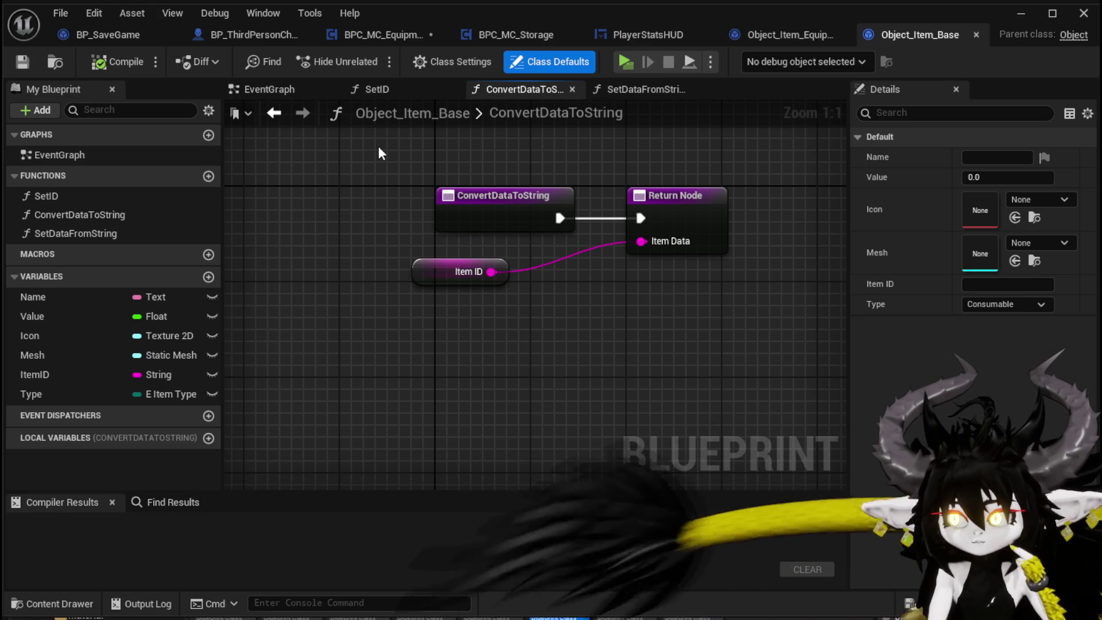
pyautogui.click(377, 32)
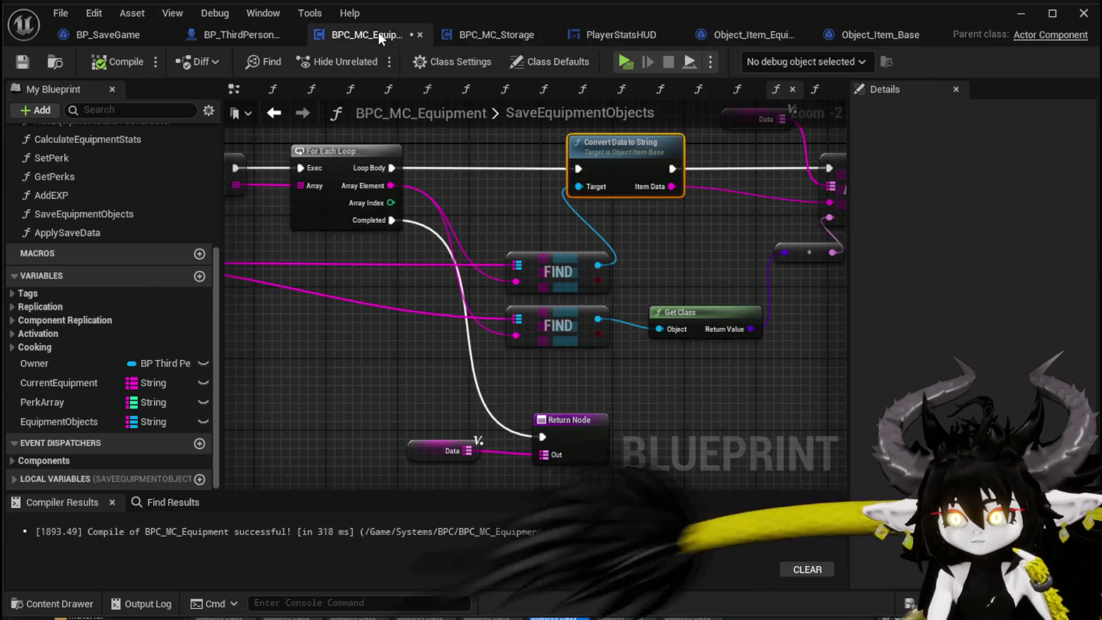
# Move the upper FIND node up-left beside the For Each Loop and save BPC_MC_Equipment.
pyautogui.moveTo(653, 226); pyautogui.dragTo(484, 228)
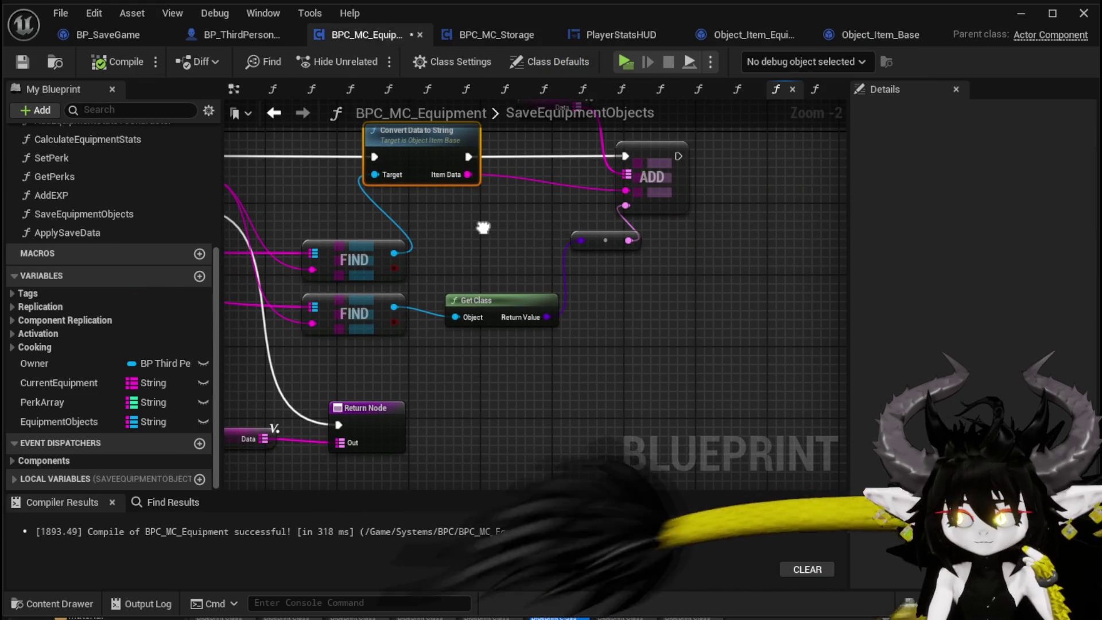
pyautogui.moveTo(484, 228); pyautogui.dragTo(726, 241)
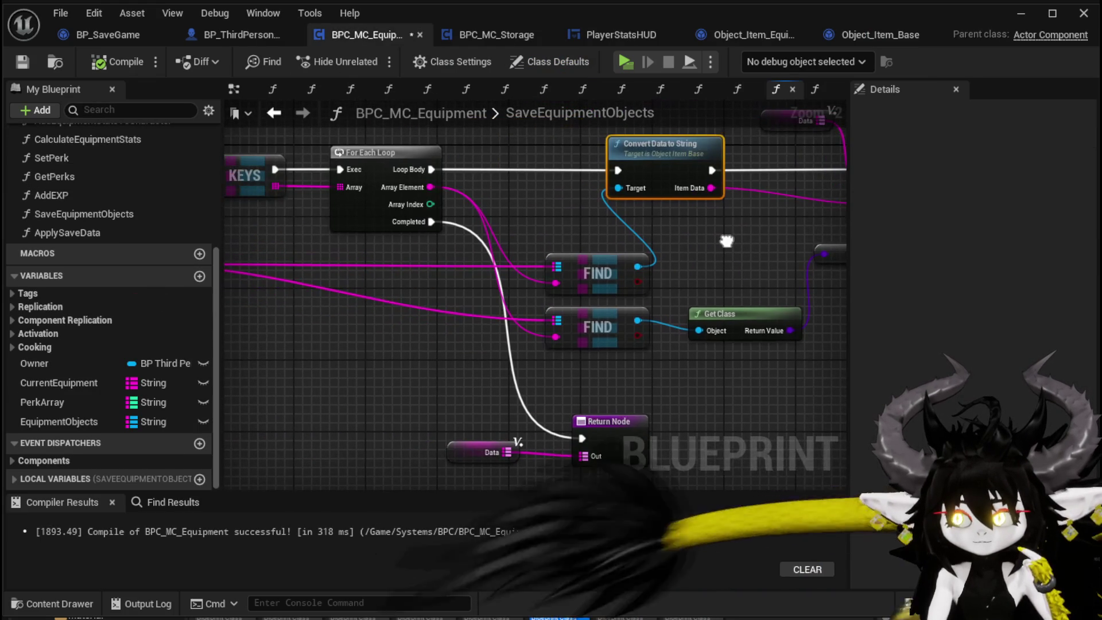
pyautogui.click(604, 325)
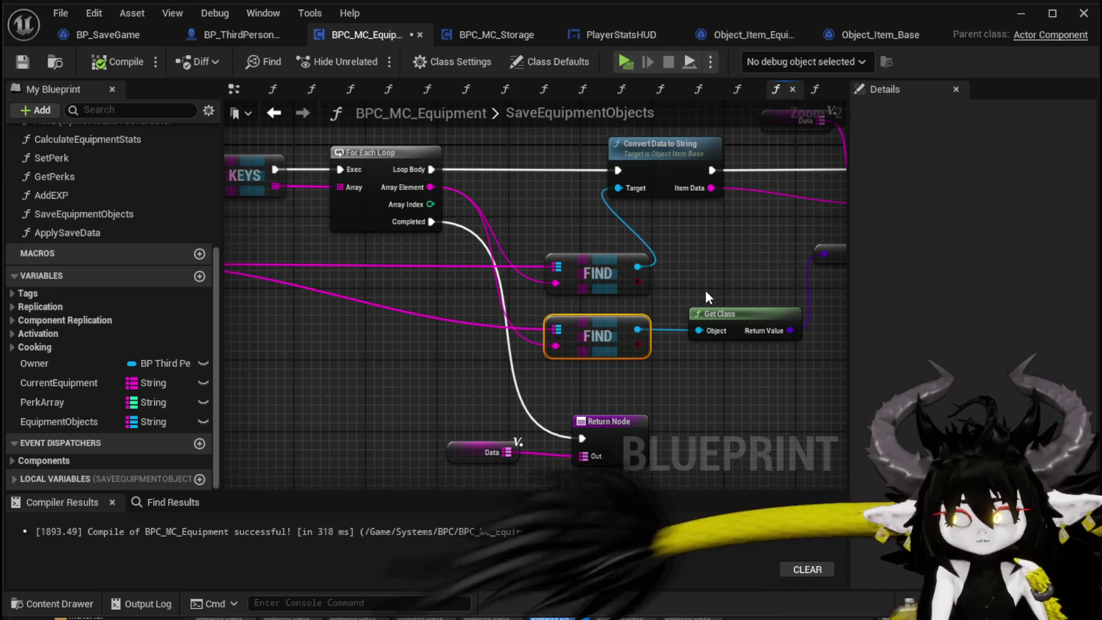
pyautogui.moveTo(705, 291)
pyautogui.mouseDown()
pyautogui.moveTo(450, 322)
pyautogui.moveTo(705, 289)
pyautogui.mouseUp()
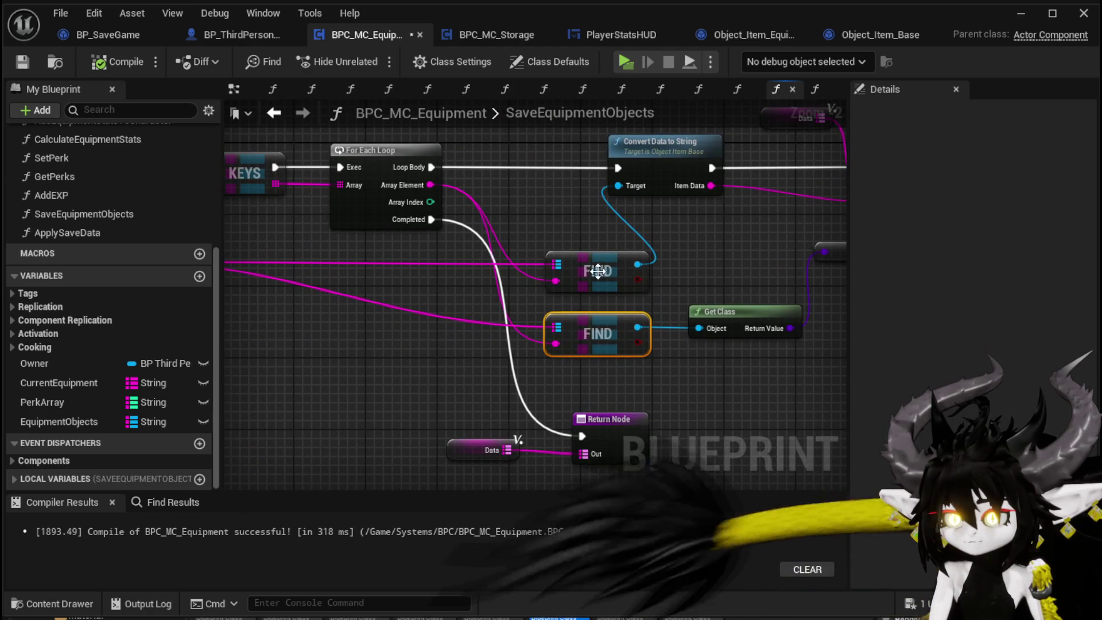
pyautogui.moveTo(608, 259); pyautogui.dragTo(590, 223)
pyautogui.moveTo(687, 247); pyautogui.dragTo(445, 285)
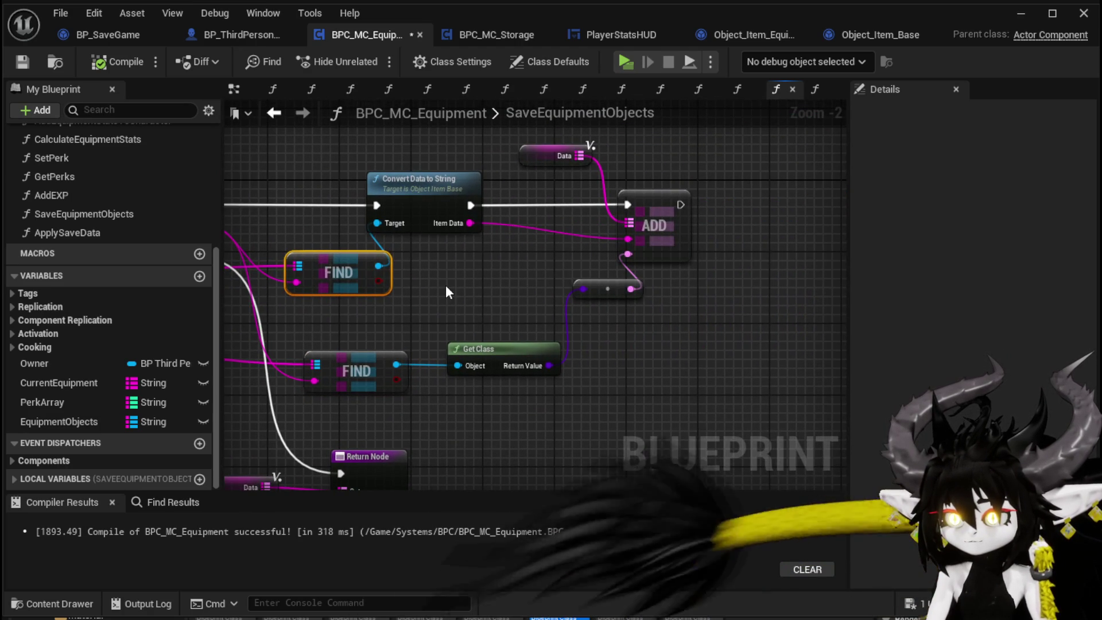
pyautogui.click(446, 284)
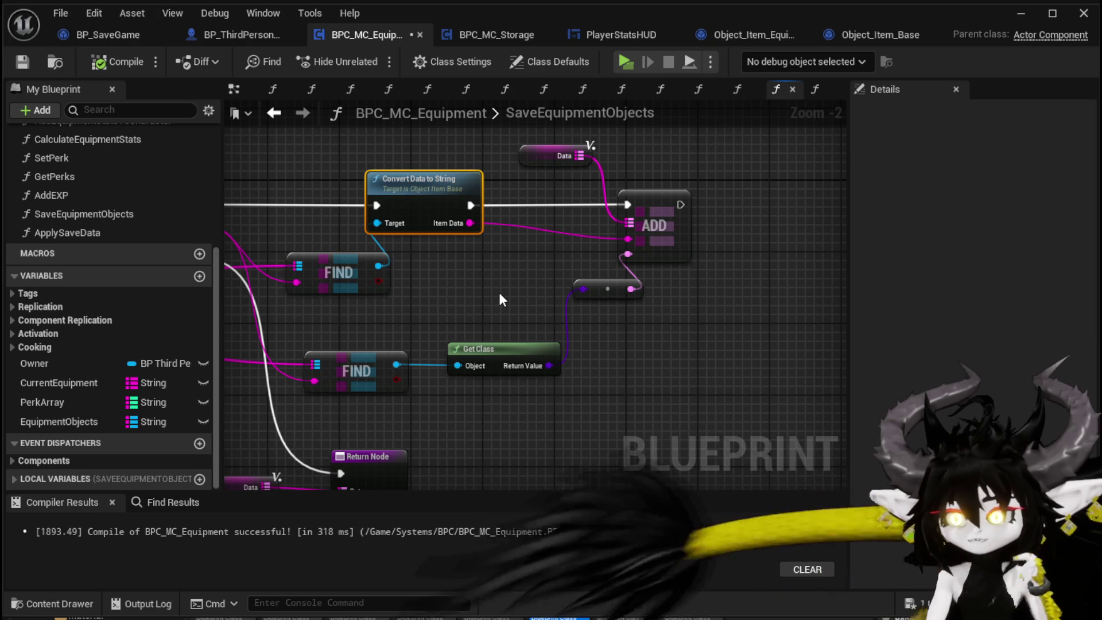
pyautogui.click(21, 62)
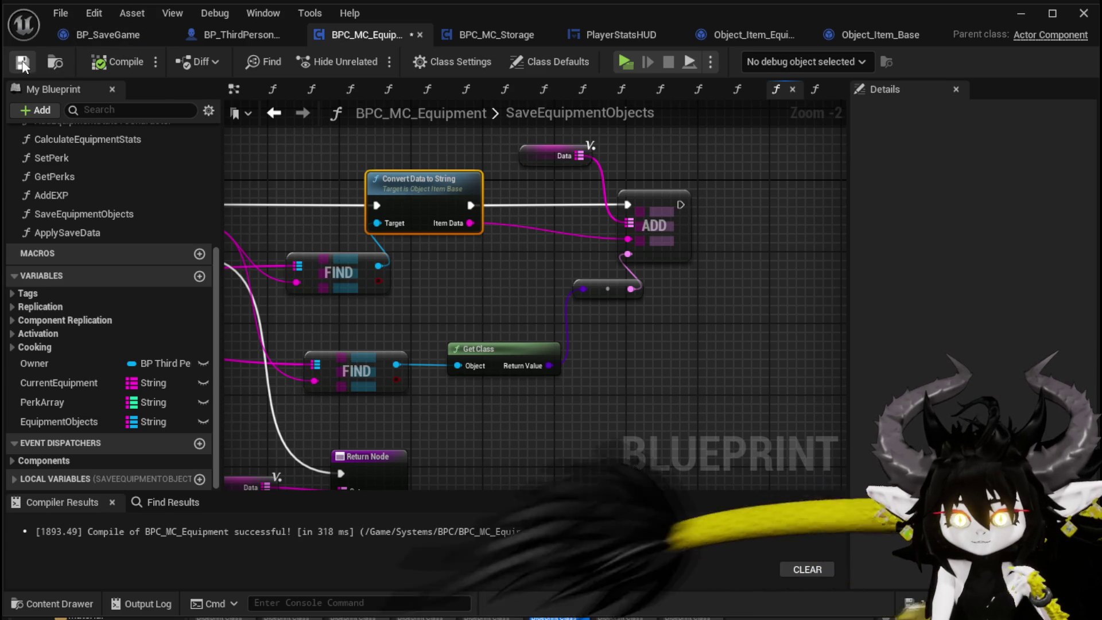
pyautogui.moveTo(65, 225); pyautogui.dragTo(197, 232)
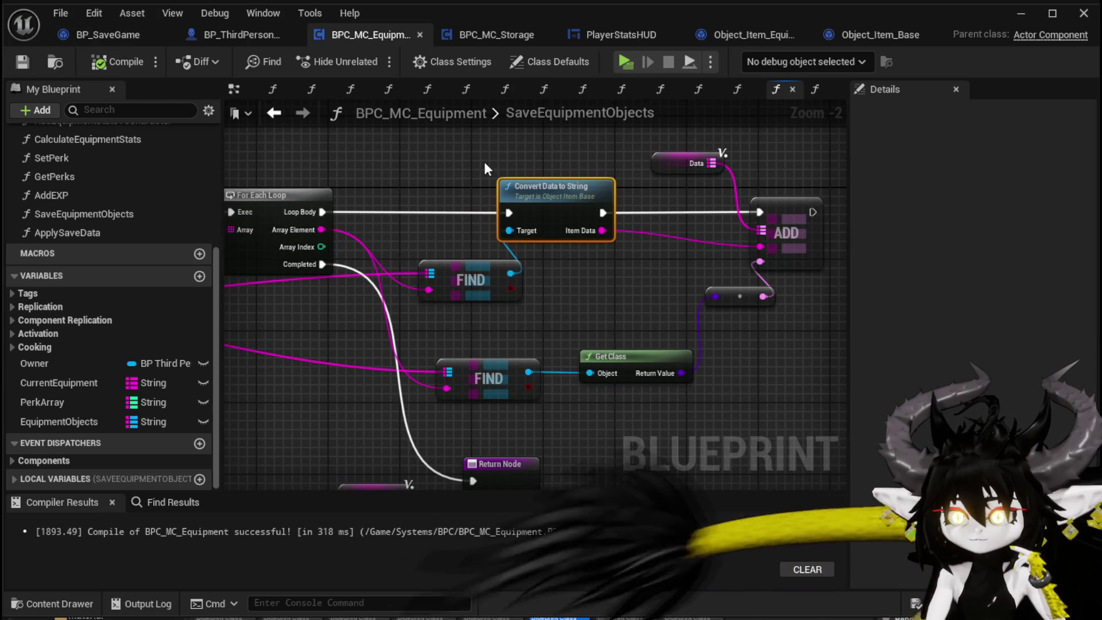
# Open ApplySaveData and pan across its SET, Load Class, Construct Object, Set Data from String and Branch nodes.
pyautogui.doubleClick(87, 231)
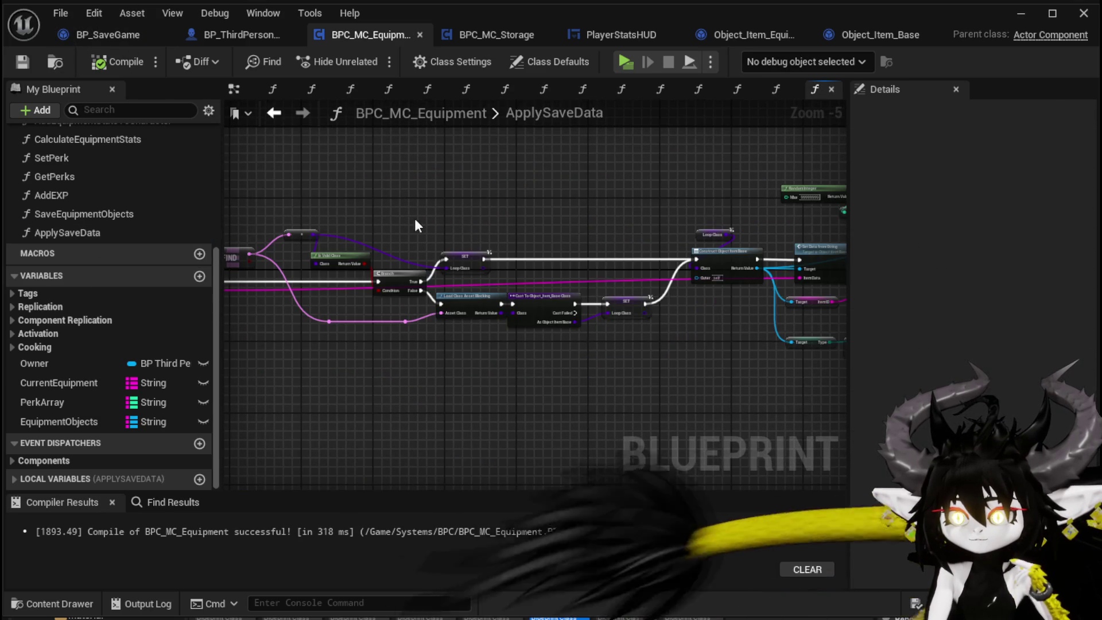
pyautogui.scroll(3, 379, 225)
pyautogui.moveTo(380, 225); pyautogui.dragTo(344, 198)
pyautogui.moveTo(517, 195); pyautogui.dragTo(355, 195)
pyautogui.moveTo(574, 195); pyautogui.dragTo(373, 195)
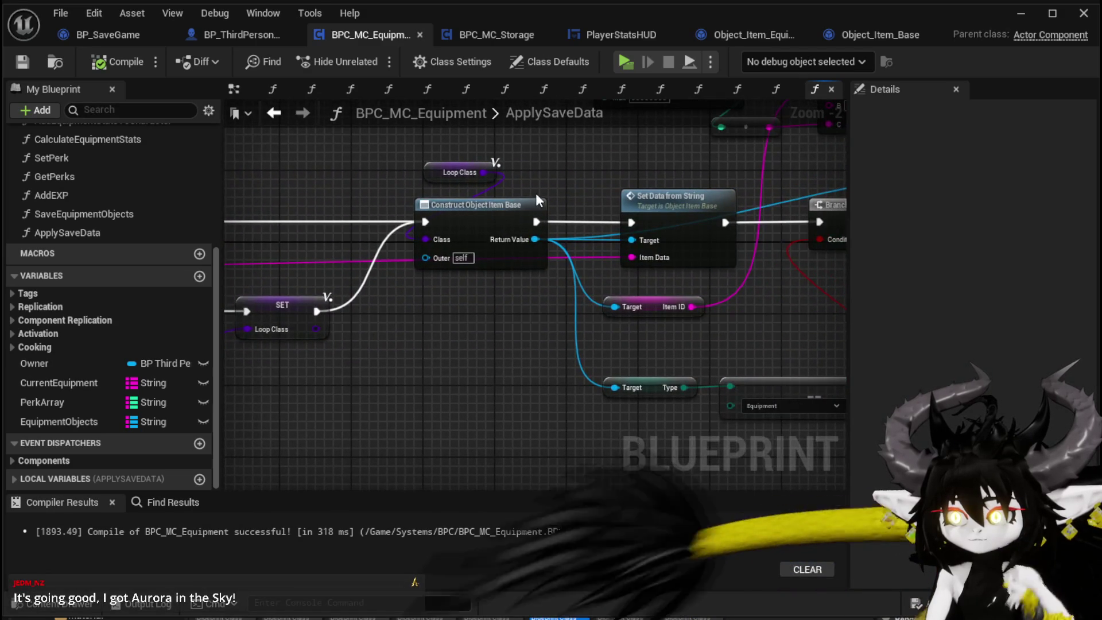
pyautogui.moveTo(607, 192); pyautogui.dragTo(408, 202)
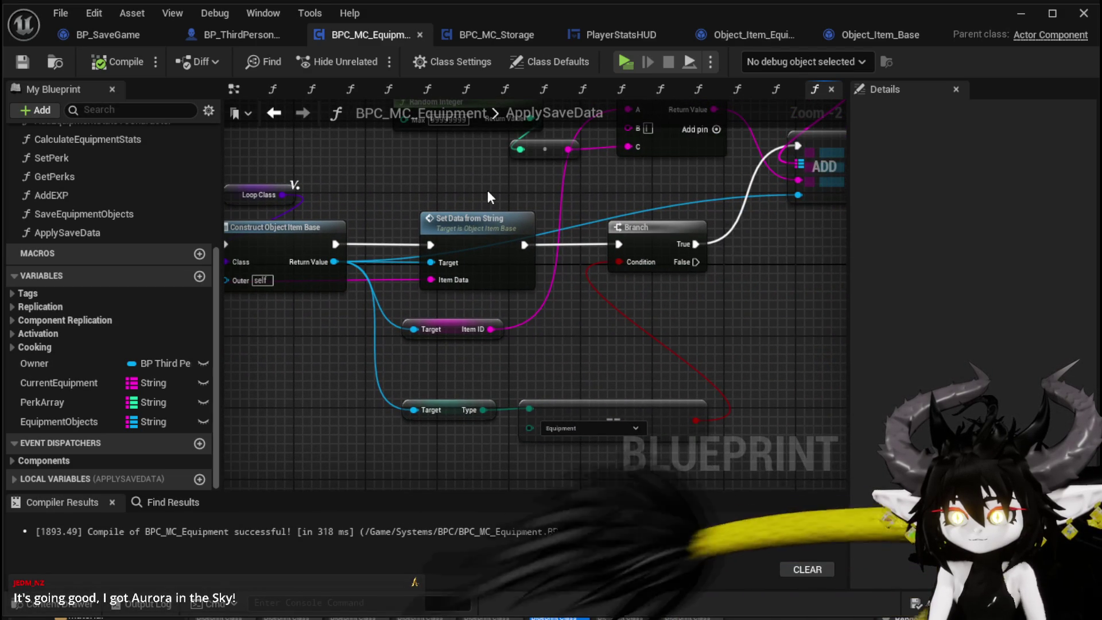
pyautogui.moveTo(493, 190)
pyautogui.mouseDown()
pyautogui.moveTo(223, 214)
pyautogui.moveTo(343, 271)
pyautogui.moveTo(427, 234)
pyautogui.mouseUp()
# Inspect Object_Item_Base's SetDataFromString around Get Data Table Row, then return to BPC_MC_Equipment's ApplySaveData.
pyautogui.doubleClick(412, 269)
pyautogui.moveTo(582, 233); pyautogui.dragTo(314, 170)
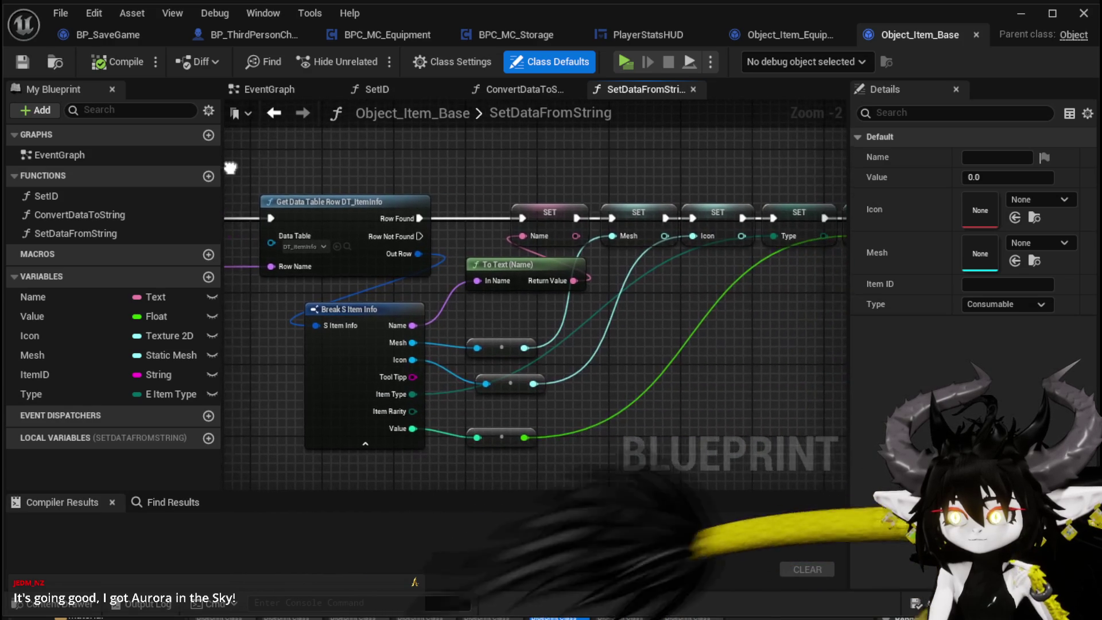
pyautogui.moveTo(477, 167)
pyautogui.mouseDown()
pyautogui.moveTo(371, 167)
pyautogui.moveTo(799, 177)
pyautogui.moveTo(172, 170)
pyautogui.mouseUp()
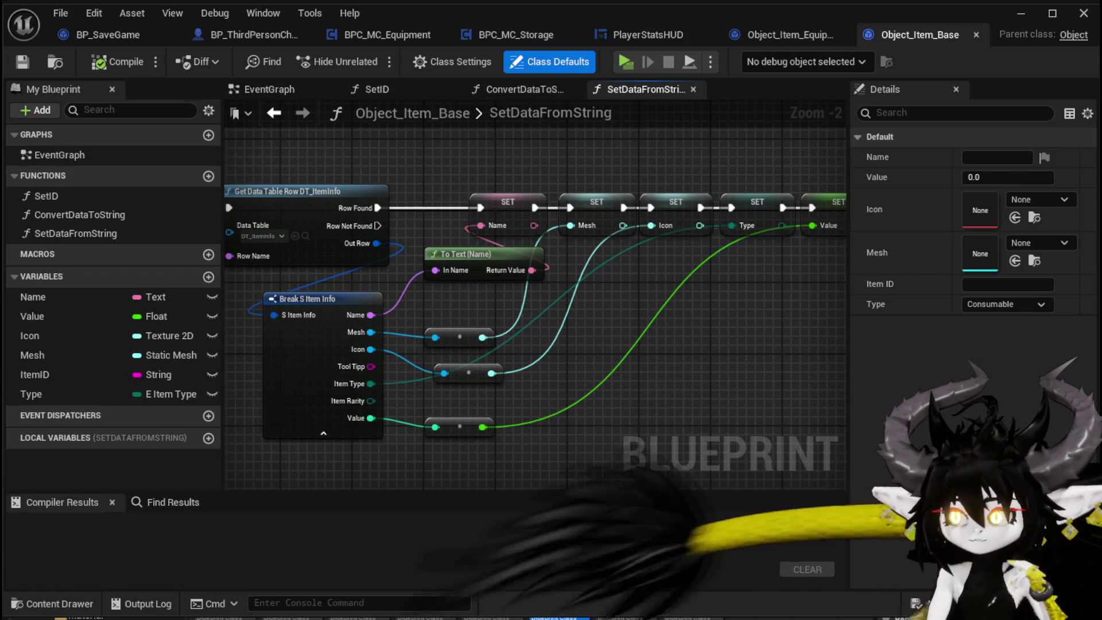
pyautogui.click(391, 33)
pyautogui.scroll(2, 127, 212)
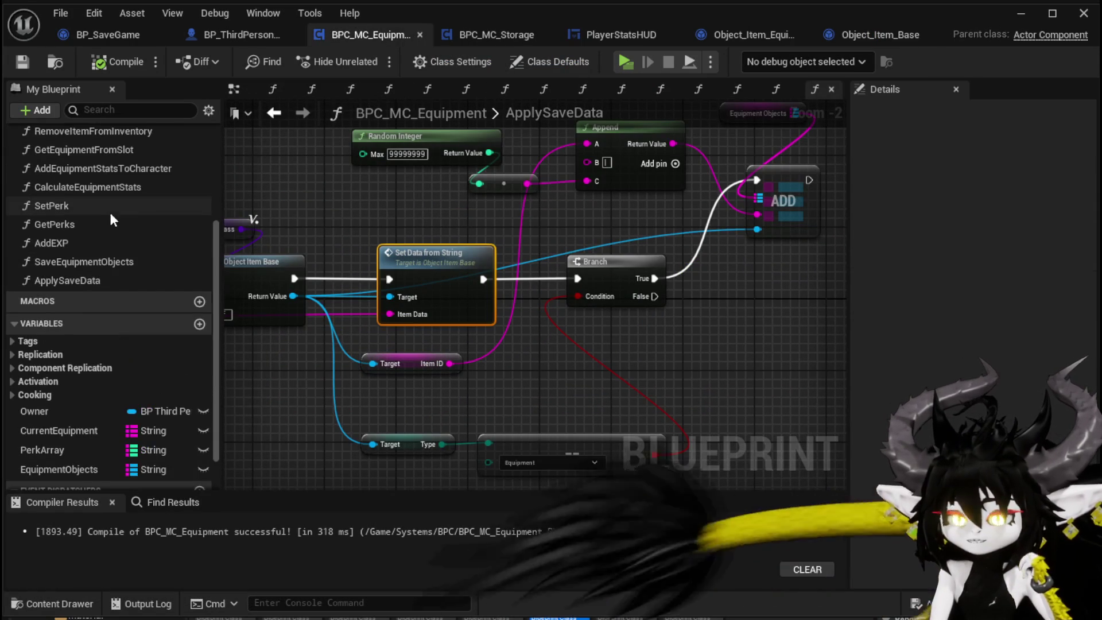
pyautogui.scroll(4, 84, 192)
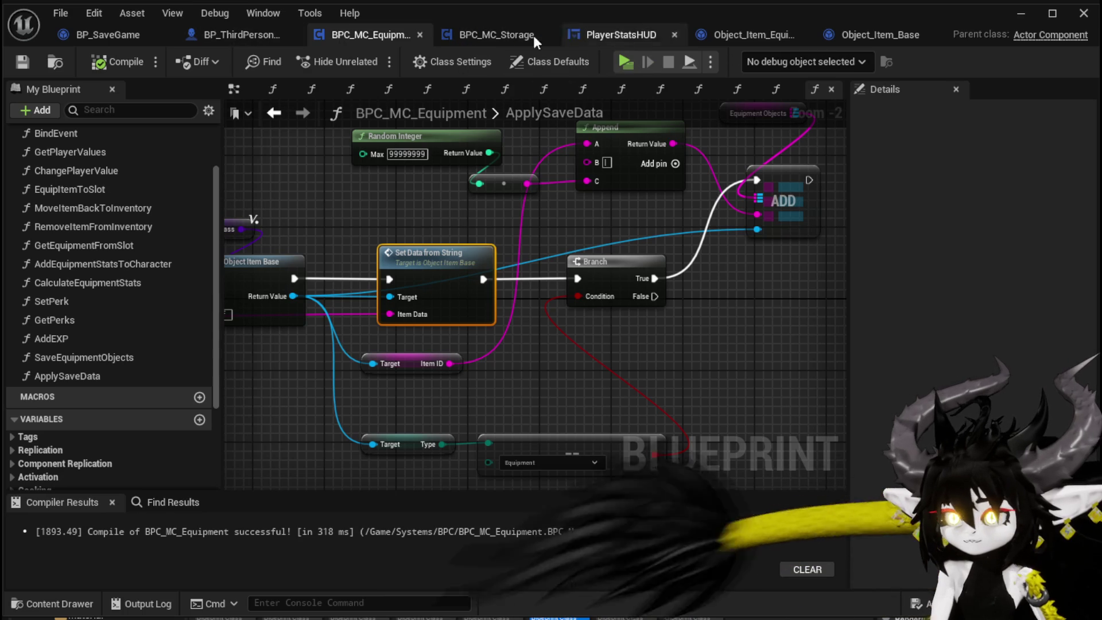
# Open Object_Item_Equipment_Child's SetDataFromString override and move its GET node further left.
pyautogui.click(753, 35)
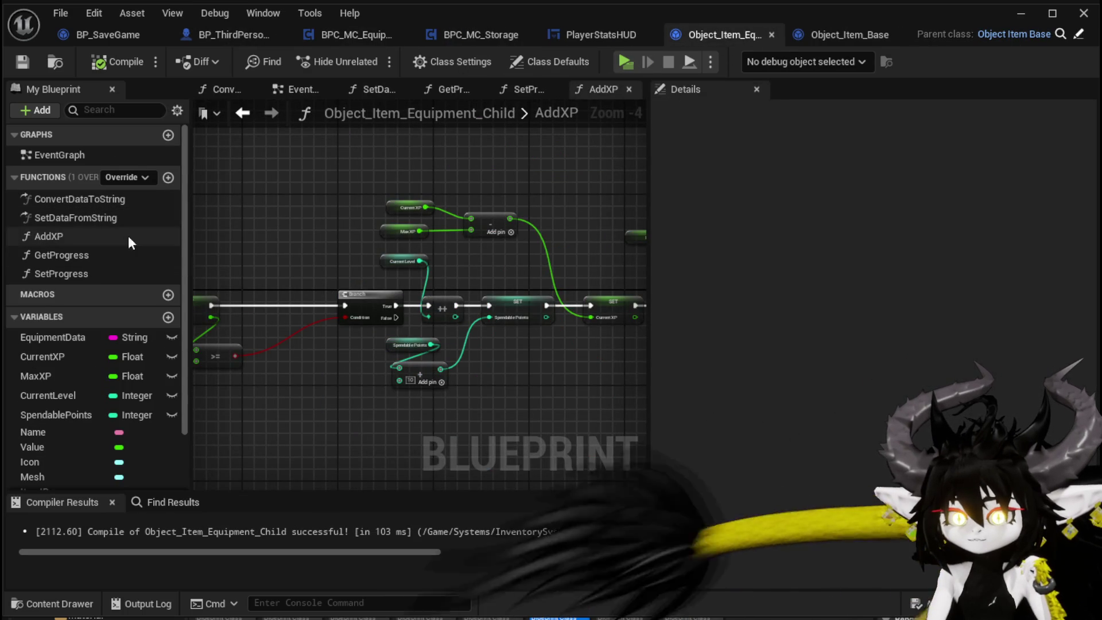
pyautogui.doubleClick(89, 217)
pyautogui.scroll(6, 360, 227)
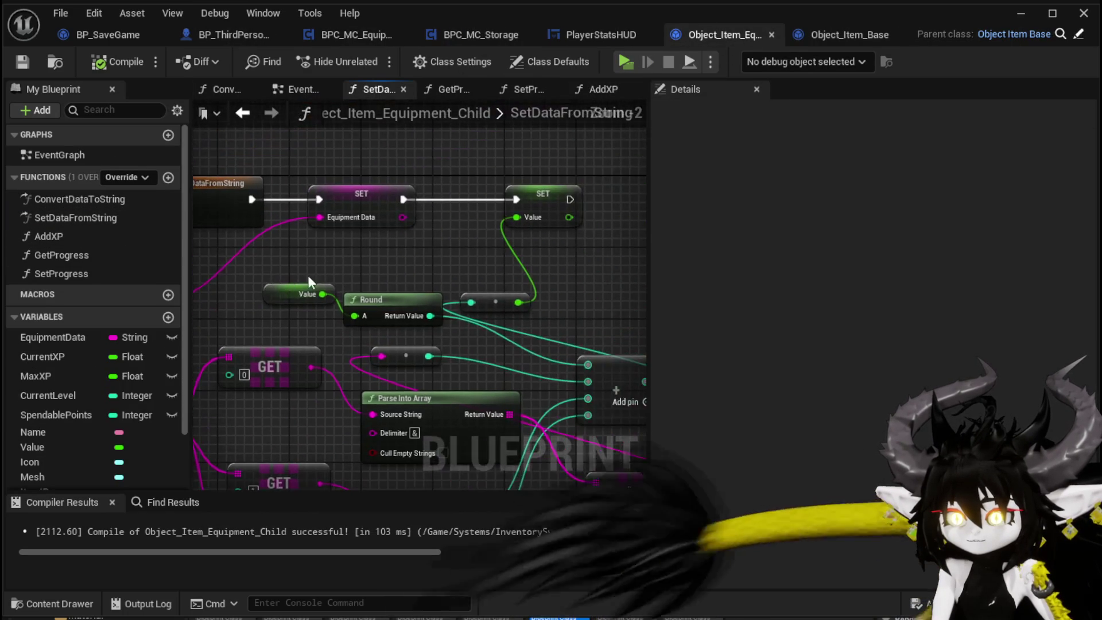
pyautogui.moveTo(307, 274); pyautogui.dragTo(603, 150)
pyautogui.scroll(-3, 428, 262)
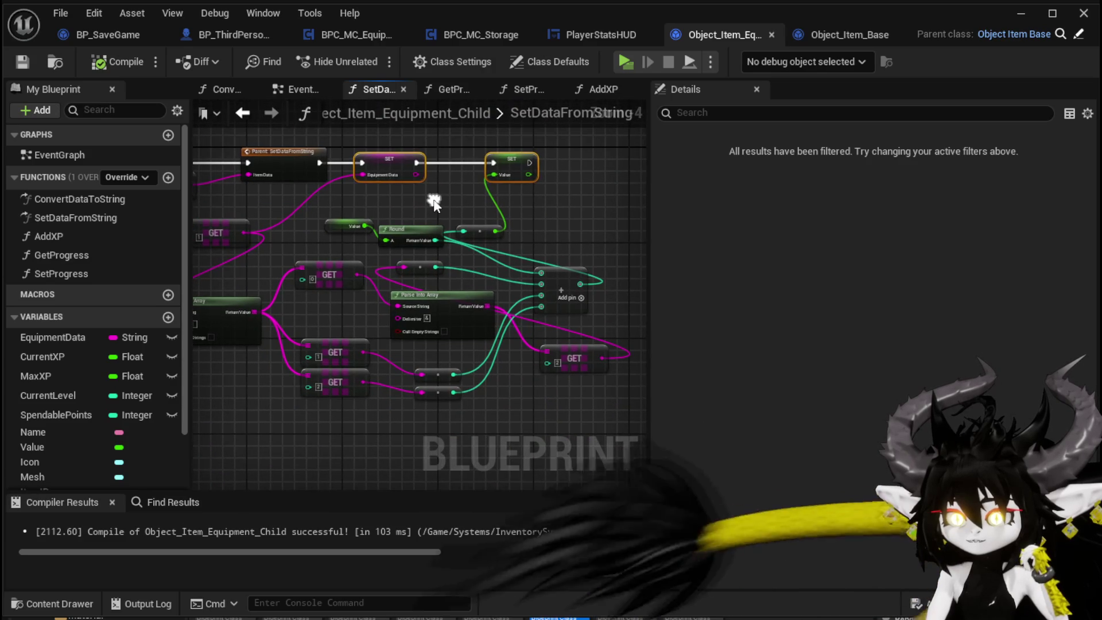
pyautogui.click(433, 199)
pyautogui.moveTo(432, 198)
pyautogui.mouseDown()
pyautogui.moveTo(648, 215)
pyautogui.moveTo(610, 214)
pyautogui.mouseUp()
pyautogui.moveTo(406, 249); pyautogui.dragTo(331, 249)
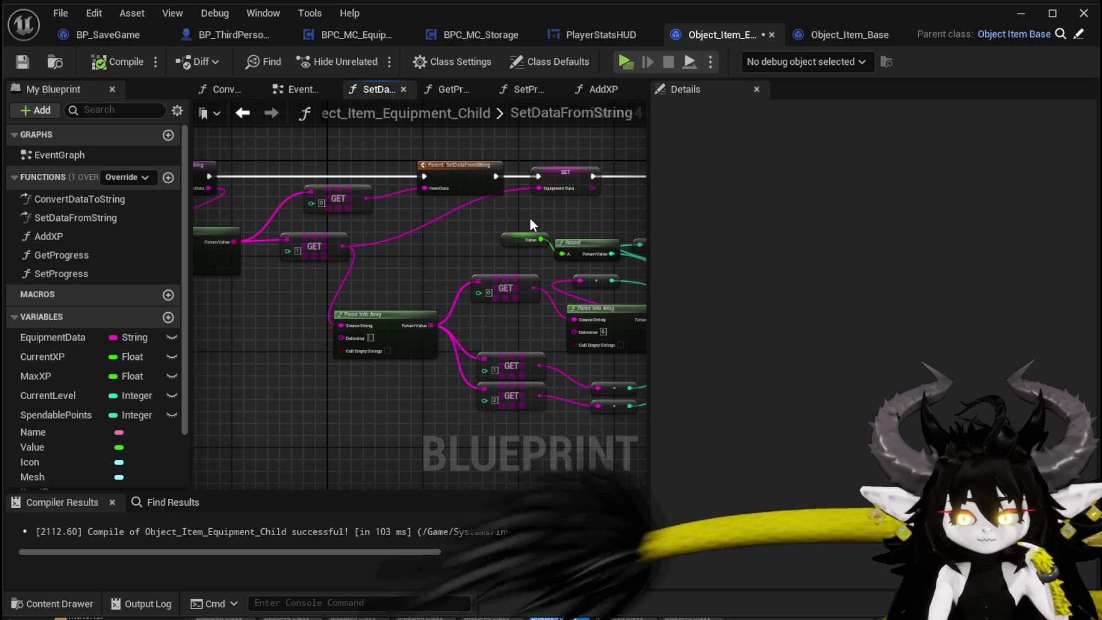
pyautogui.scroll(3, 530, 221)
pyautogui.scroll(-2, 289, 219)
pyautogui.scroll(2, 418, 209)
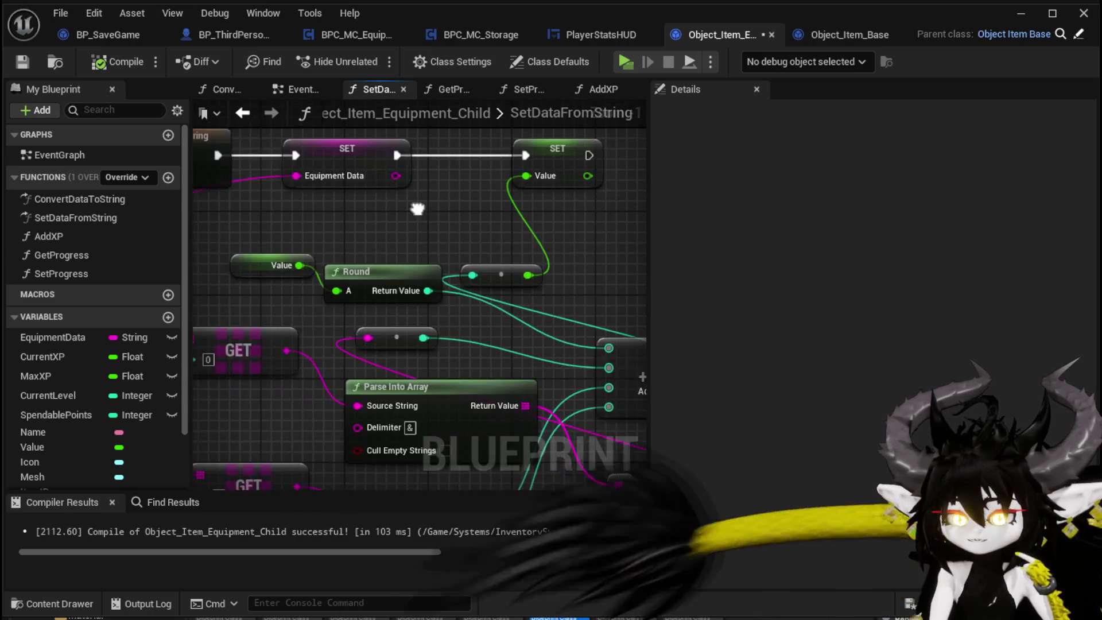
pyautogui.moveTo(438, 210); pyautogui.dragTo(172, 242)
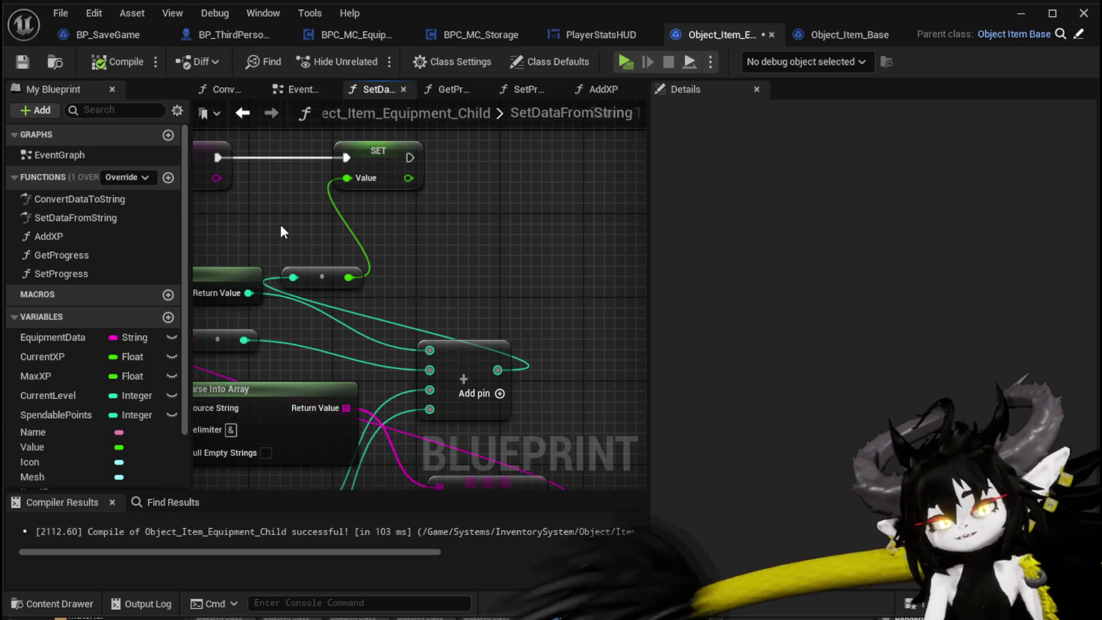
# Reposition the reroute node and shift the SET Value and SET Equipment Data nodes right.
pyautogui.moveTo(281, 217); pyautogui.dragTo(360, 209)
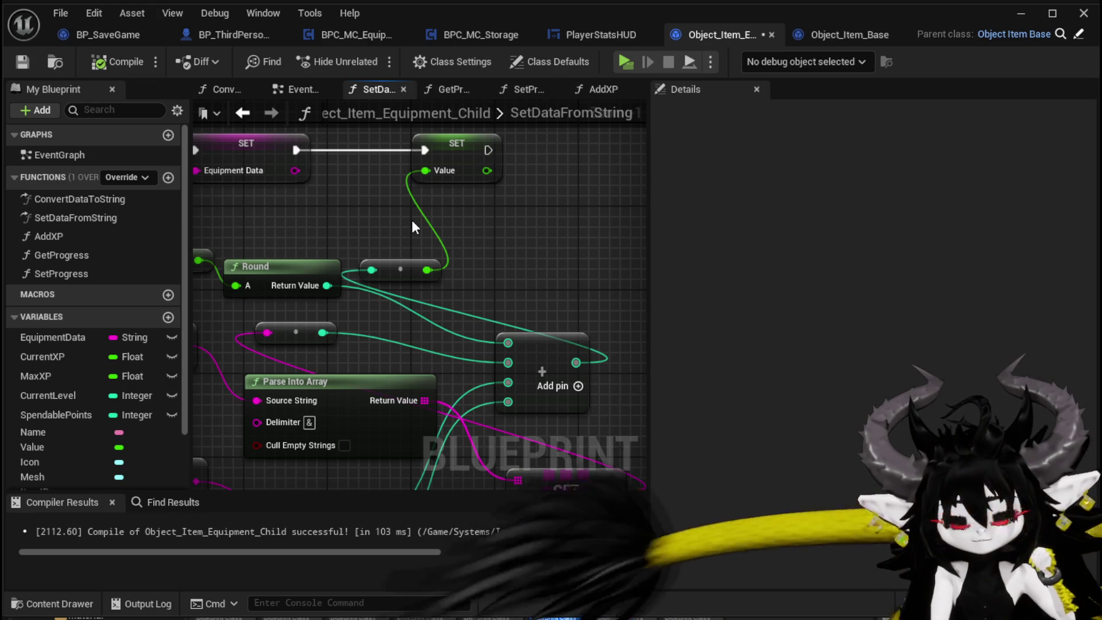
pyautogui.scroll(-3, 411, 219)
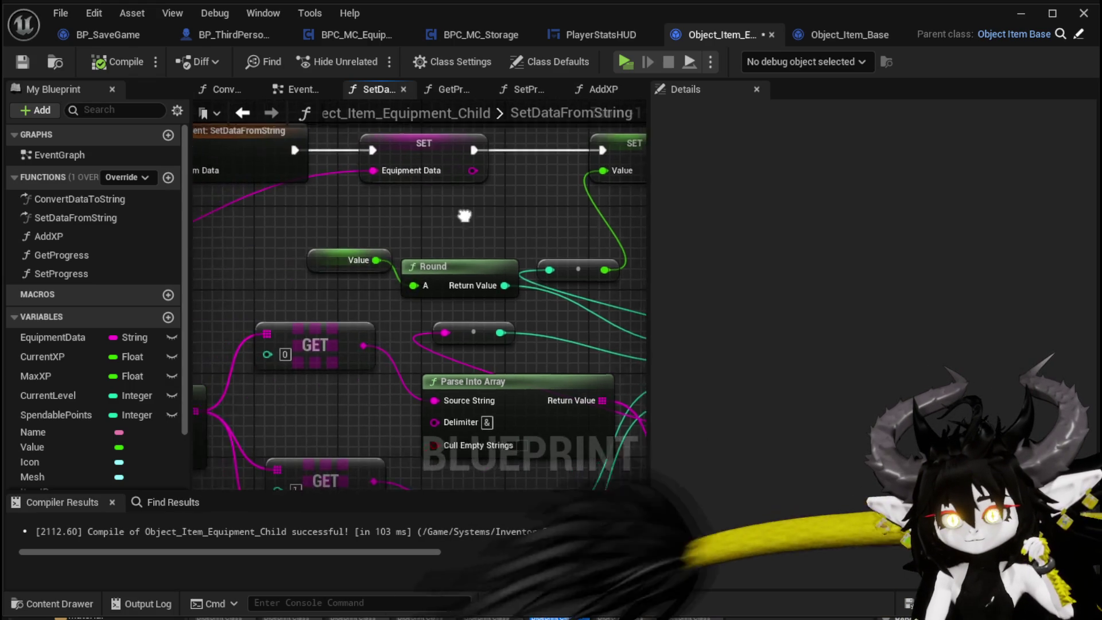
pyautogui.moveTo(423, 242)
pyautogui.mouseDown()
pyautogui.moveTo(371, 320)
pyautogui.moveTo(251, 305)
pyautogui.moveTo(615, 239)
pyautogui.moveTo(425, 256)
pyautogui.moveTo(372, 216)
pyautogui.mouseUp()
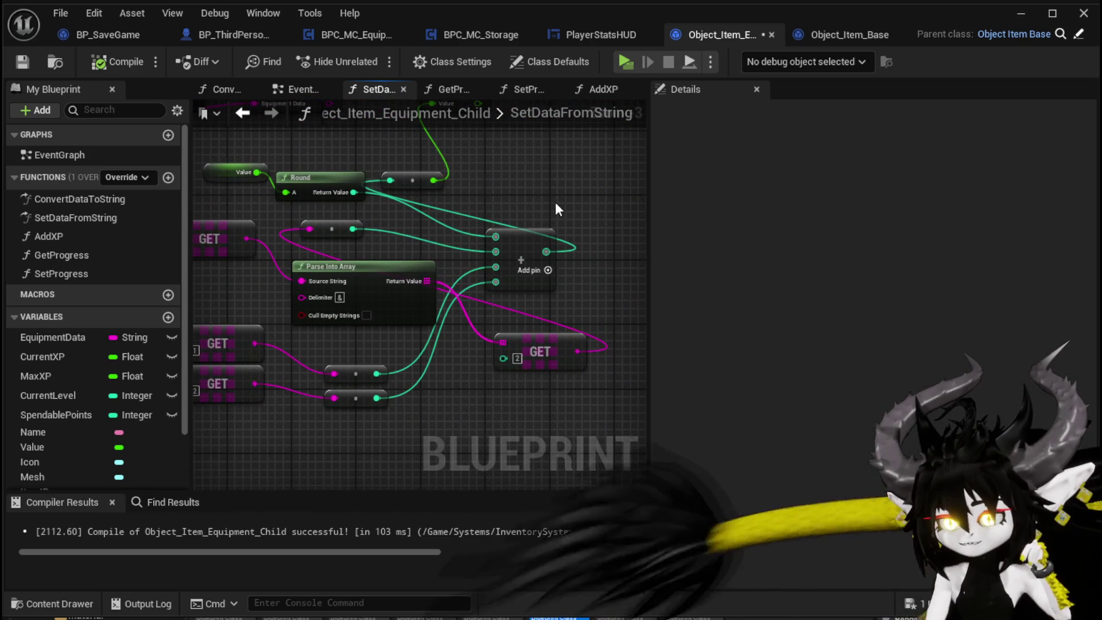
pyautogui.moveTo(555, 198); pyautogui.dragTo(441, 280)
pyautogui.moveTo(317, 260); pyautogui.dragTo(416, 244)
pyautogui.moveTo(357, 168); pyautogui.dragTo(577, 167)
pyautogui.moveTo(413, 258)
pyautogui.mouseDown()
pyautogui.moveTo(586, 270)
pyautogui.moveTo(488, 279)
pyautogui.mouseUp()
pyautogui.click(378, 177)
pyautogui.moveTo(377, 177); pyautogui.dragTo(482, 178)
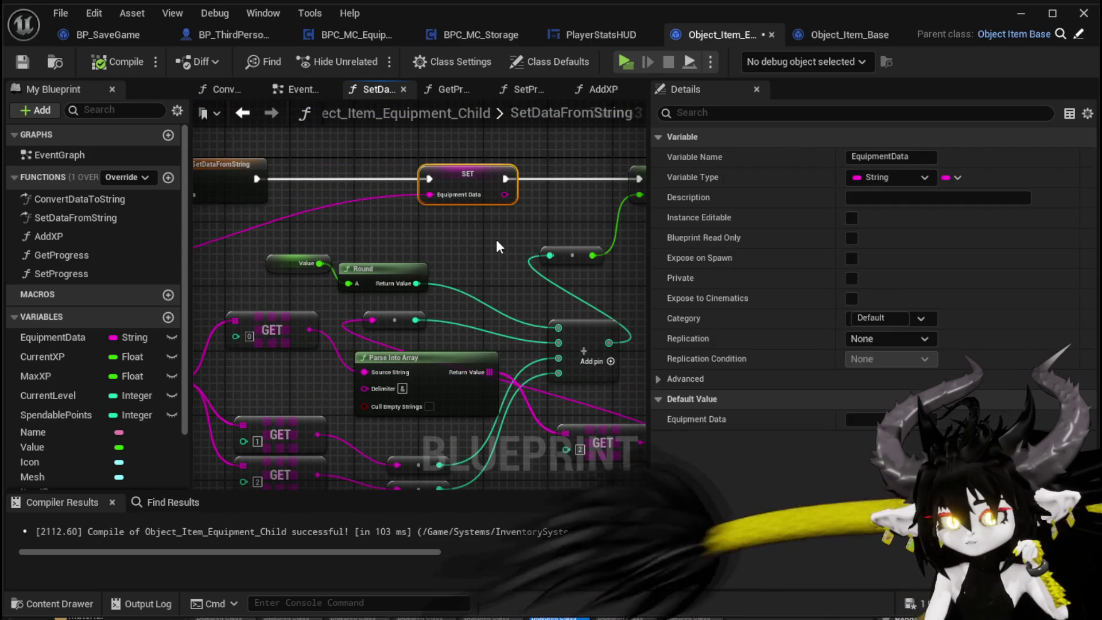
pyautogui.click(497, 247)
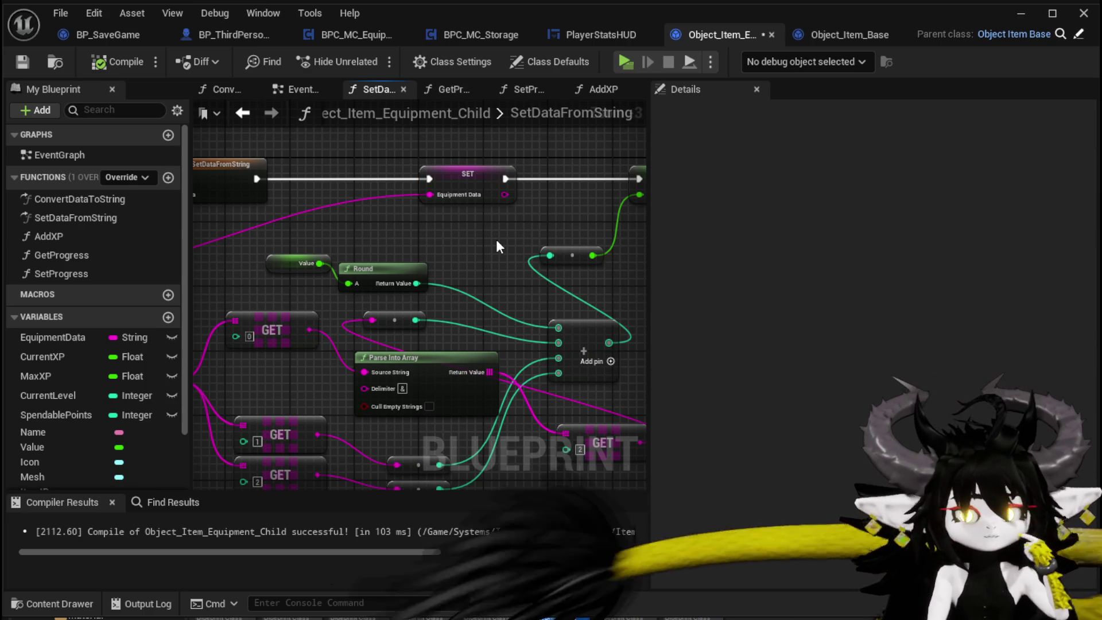
pyautogui.moveTo(495, 239)
pyautogui.mouseDown()
pyautogui.moveTo(292, 233)
pyautogui.moveTo(573, 216)
pyautogui.moveTo(421, 208)
pyautogui.moveTo(547, 230)
pyautogui.moveTo(598, 221)
pyautogui.moveTo(406, 239)
pyautogui.moveTo(507, 239)
pyautogui.moveTo(391, 239)
pyautogui.mouseUp()
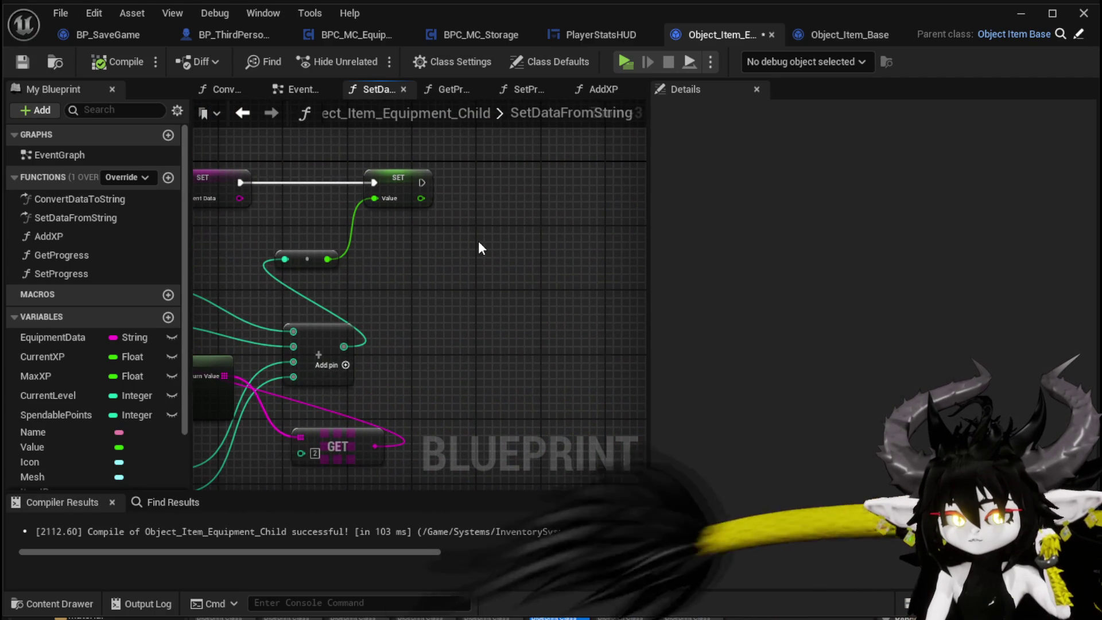
# Delete the unused NewFunction, then compile and save the equipment child blueprint.
pyautogui.click(168, 177)
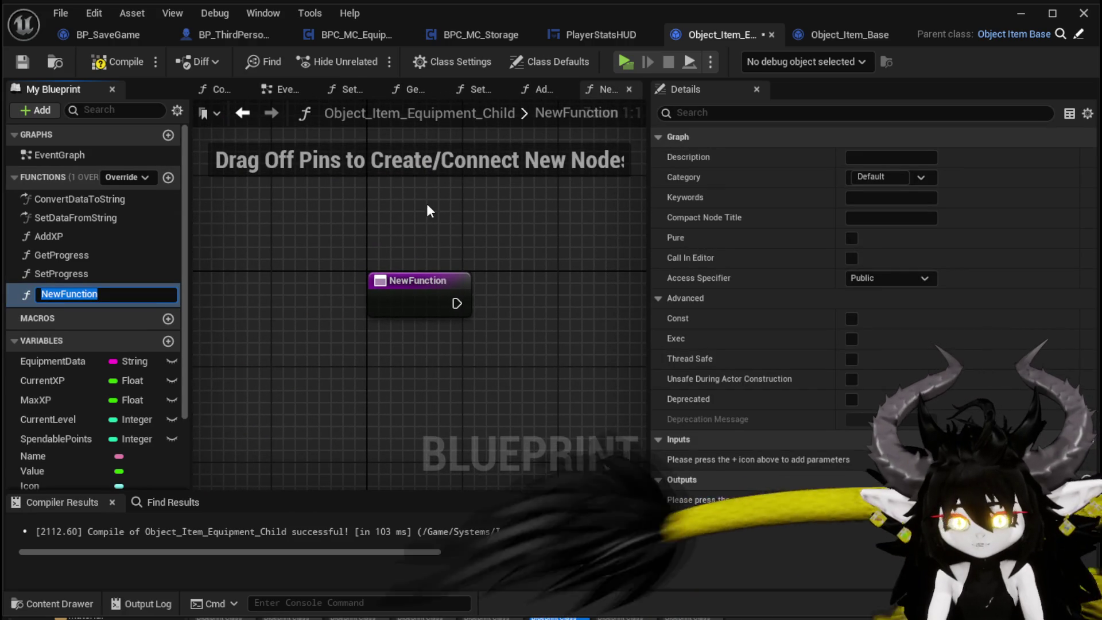
pyautogui.press('Return')
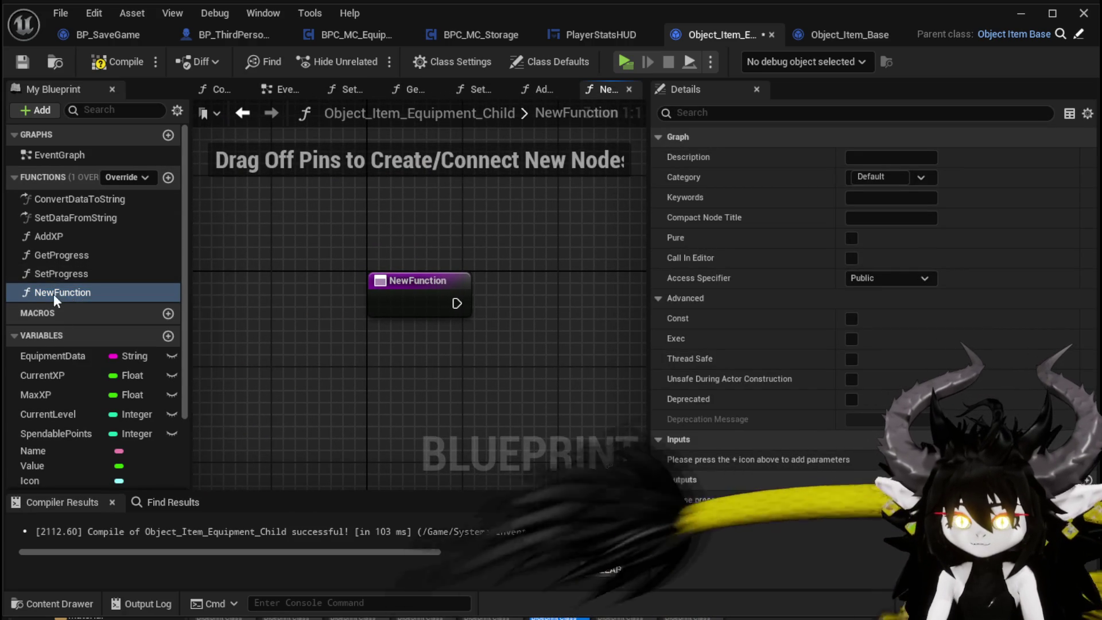
pyautogui.press('Delete')
pyautogui.doubleClick(90, 275)
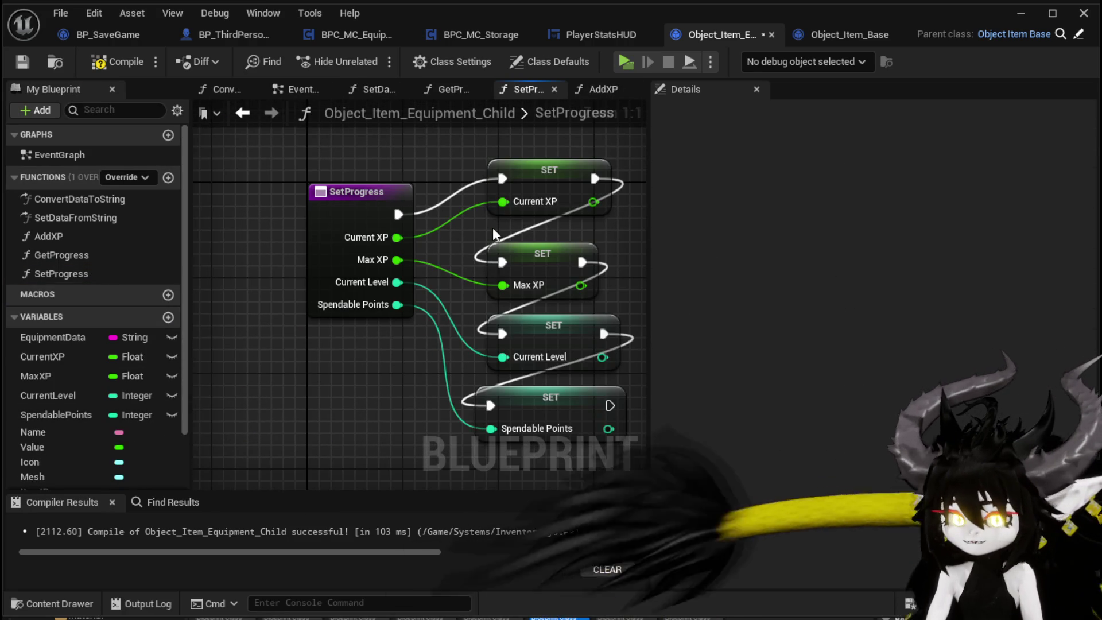
pyautogui.click(108, 64)
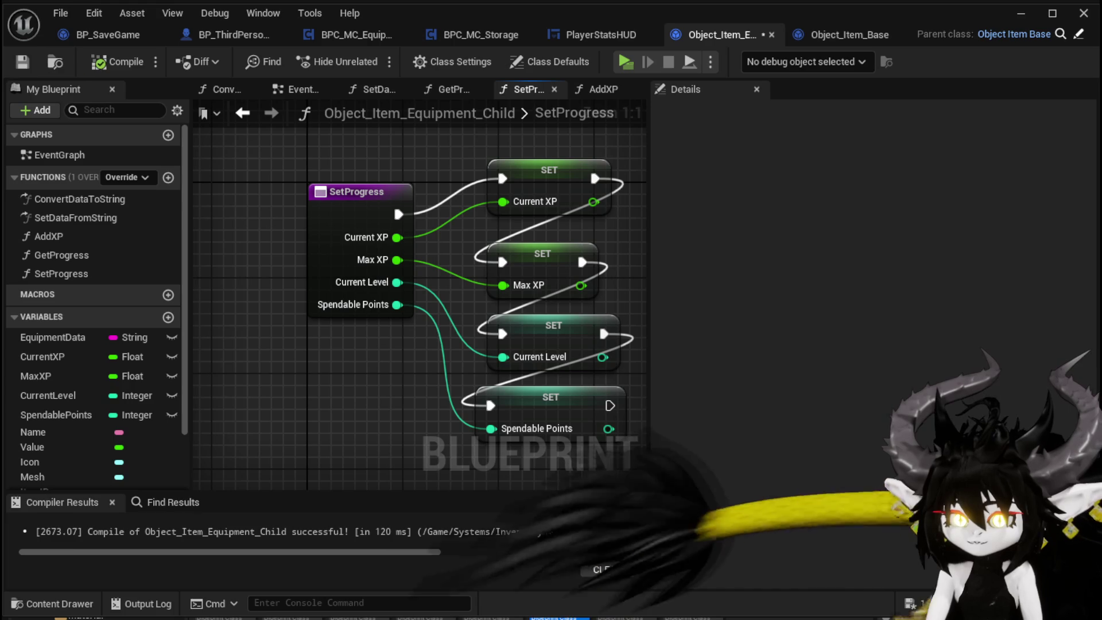
pyautogui.click(18, 62)
# End SetDataFromString with a Set Progress call after the final SET, and compile.
pyautogui.doubleClick(74, 217)
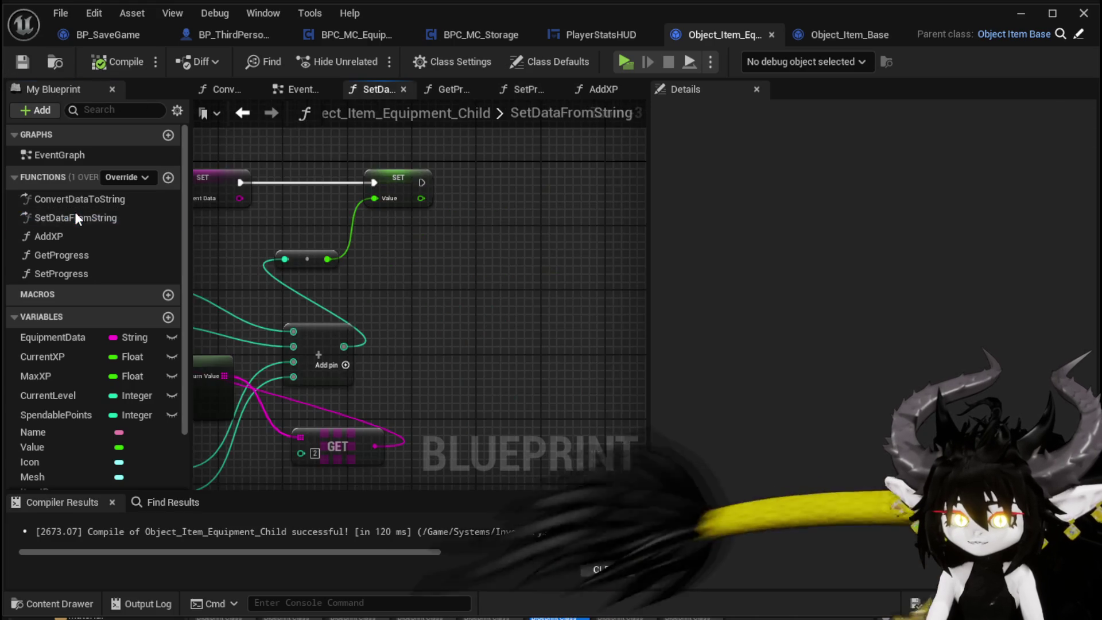
pyautogui.moveTo(71, 274); pyautogui.dragTo(502, 167)
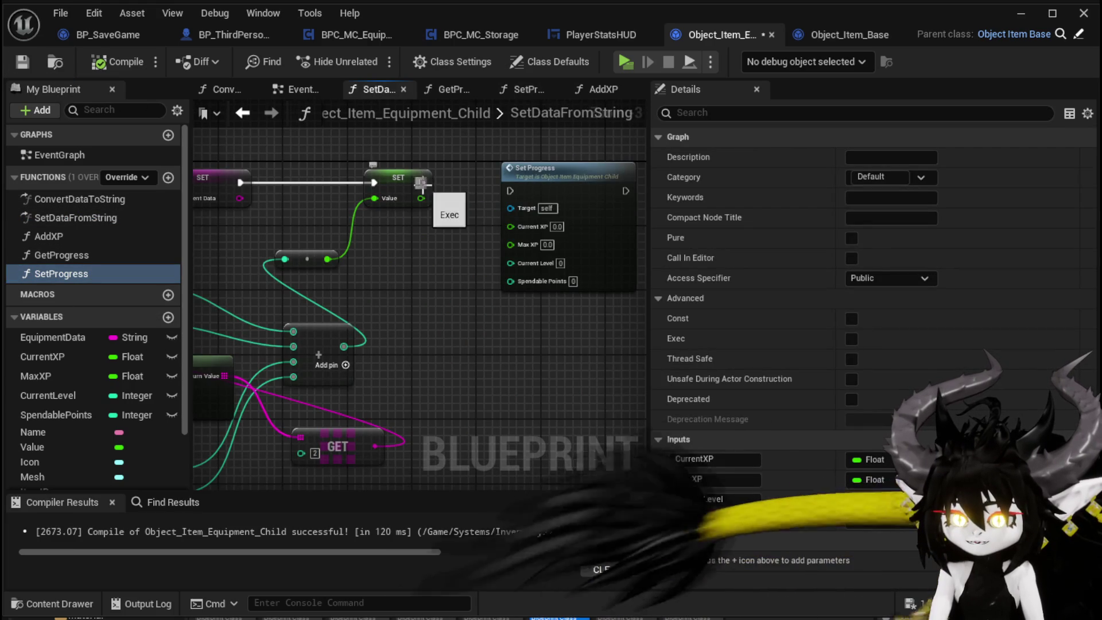
pyautogui.moveTo(421, 182); pyautogui.dragTo(509, 190)
pyautogui.scroll(-3, 517, 221)
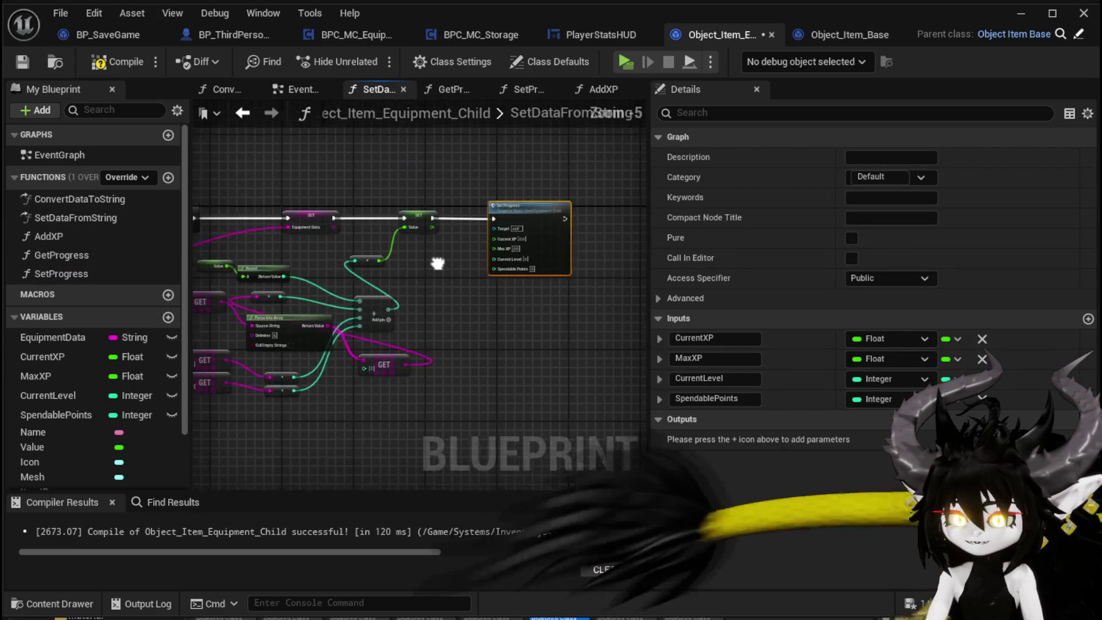
pyautogui.click(115, 61)
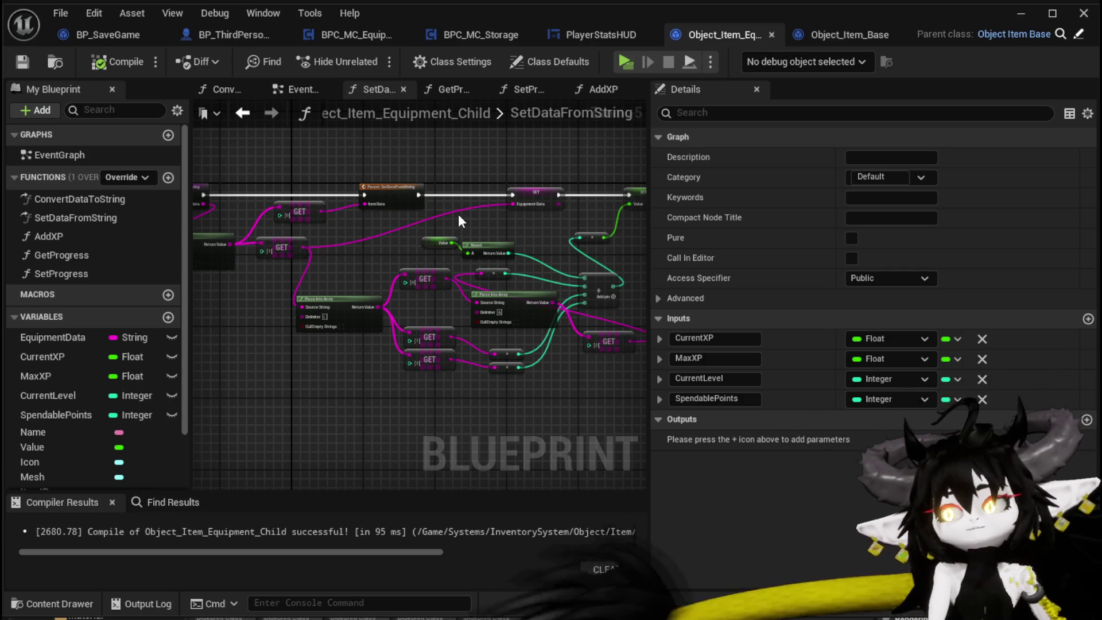
pyautogui.moveTo(451, 218)
pyautogui.mouseDown()
pyautogui.moveTo(536, 216)
pyautogui.moveTo(646, 172)
pyautogui.moveTo(819, 166)
pyautogui.moveTo(648, 167)
pyautogui.moveTo(702, 169)
pyautogui.mouseUp()
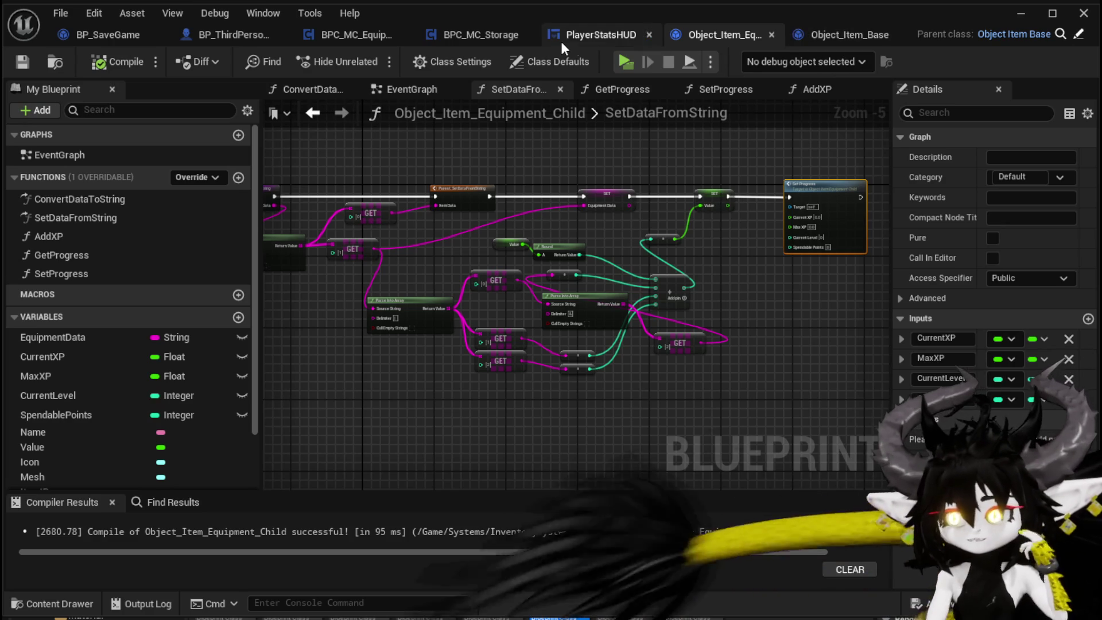
# In BPC_MC_Equipment's ApplySaveData, browse 'get' actions for the constructed item object without adding one.
pyautogui.click(352, 36)
pyautogui.moveTo(436, 166); pyautogui.dragTo(428, 153)
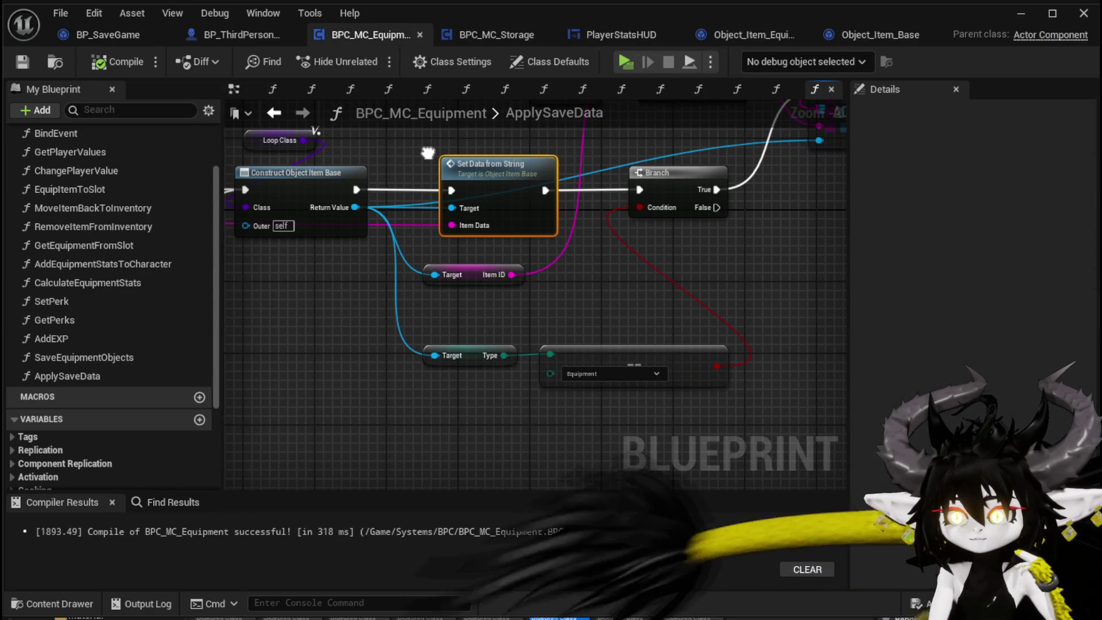
pyautogui.moveTo(427, 153)
pyautogui.mouseDown()
pyautogui.moveTo(429, 260)
pyautogui.moveTo(732, 173)
pyautogui.mouseUp()
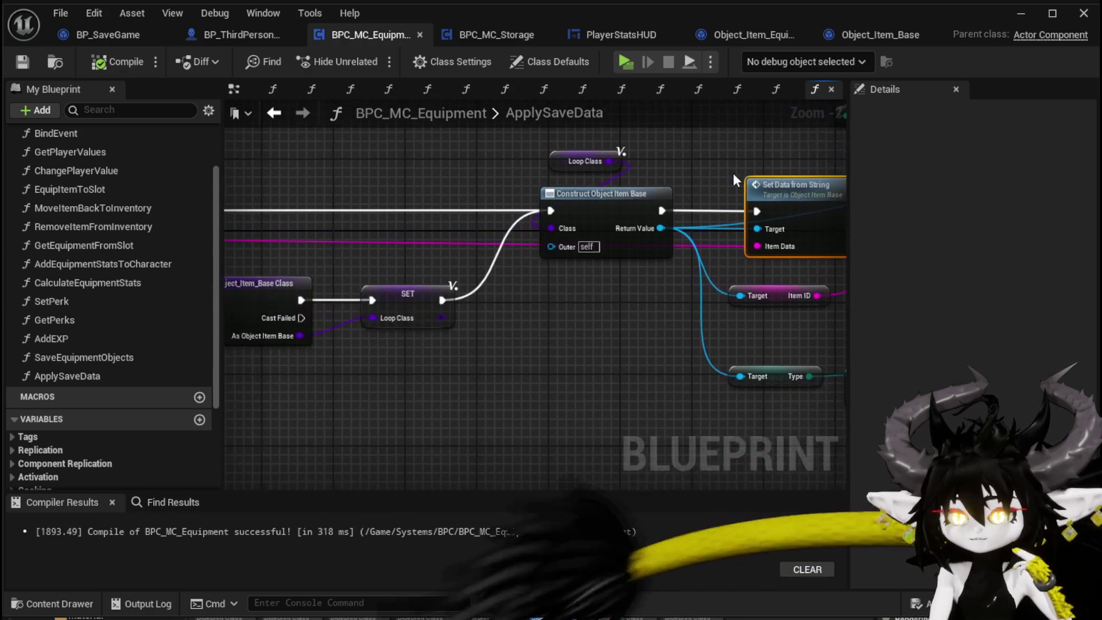
pyautogui.moveTo(518, 314)
pyautogui.mouseDown()
pyautogui.moveTo(757, 303)
pyautogui.moveTo(234, 291)
pyautogui.mouseUp()
pyautogui.moveTo(367, 205); pyautogui.dragTo(334, 312)
pyautogui.write('get')
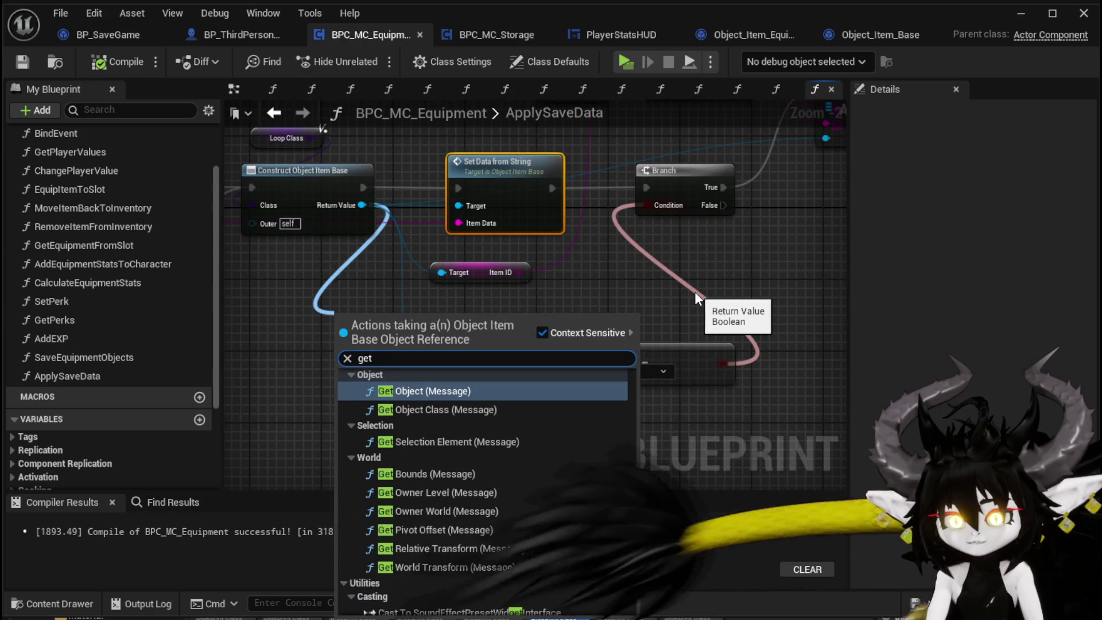
pyautogui.moveTo(695, 292); pyautogui.dragTo(374, 412)
# Move the ADD and Equipment Objects nodes down-right and place the Branch next to Append.
pyautogui.moveTo(519, 356); pyautogui.dragTo(579, 151)
pyautogui.moveTo(540, 228); pyautogui.dragTo(763, 225)
pyautogui.moveTo(635, 283); pyautogui.dragTo(711, 226)
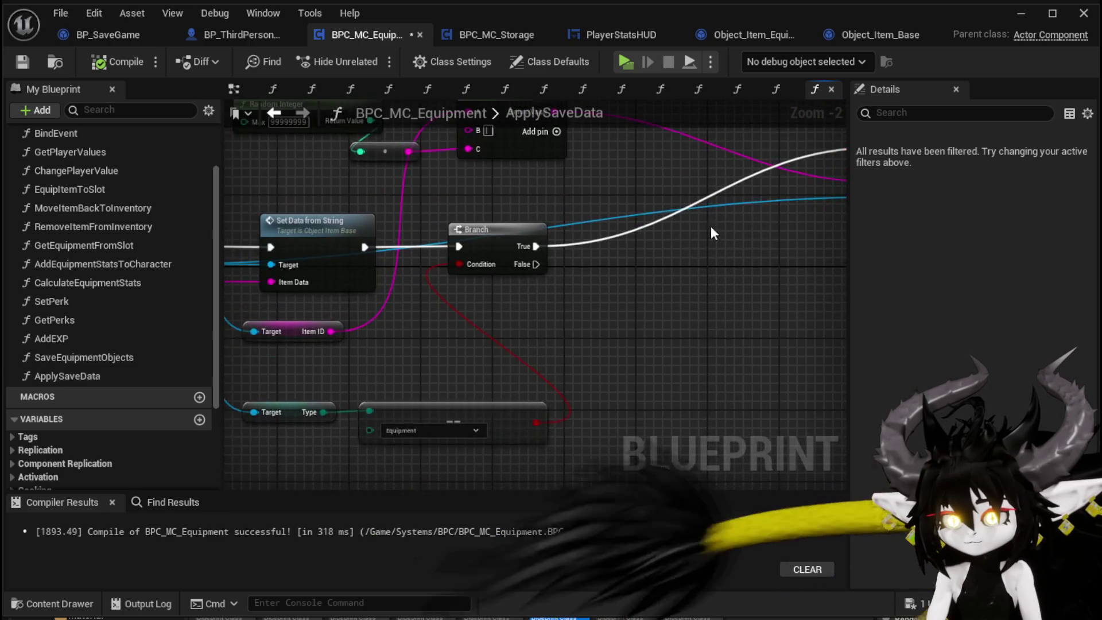
pyautogui.scroll(-2, 711, 226)
pyautogui.scroll(3, 520, 244)
pyautogui.scroll(-1, 499, 286)
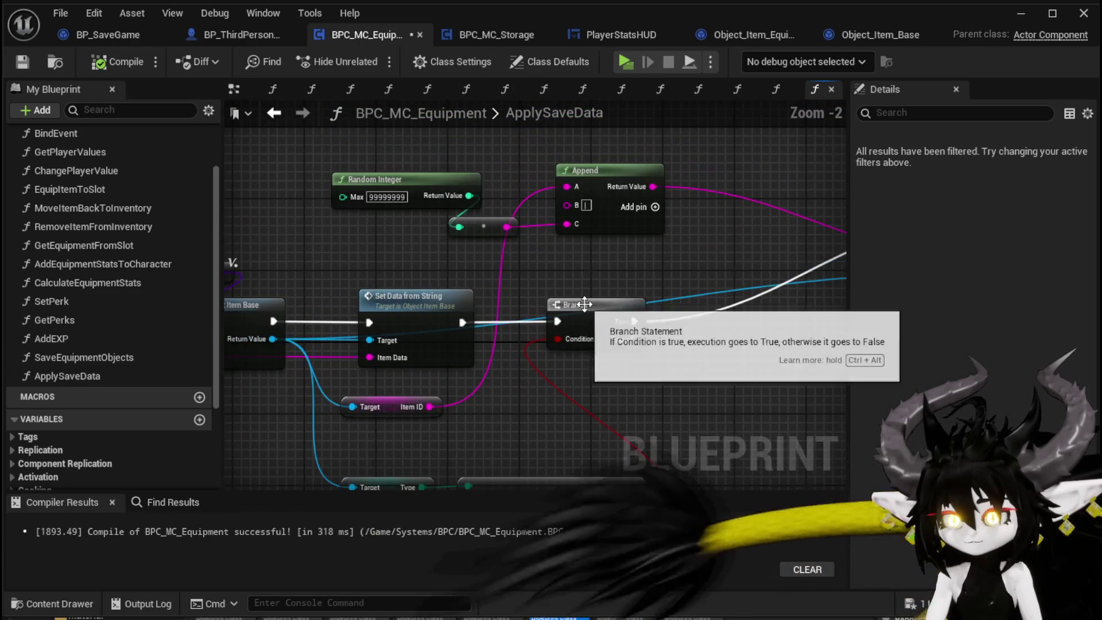
pyautogui.moveTo(580, 310)
pyautogui.mouseDown()
pyautogui.moveTo(560, 264)
pyautogui.moveTo(610, 287)
pyautogui.mouseUp()
pyautogui.moveTo(492, 369)
pyautogui.mouseDown()
pyautogui.moveTo(546, 283)
pyautogui.moveTo(635, 195)
pyautogui.mouseUp()
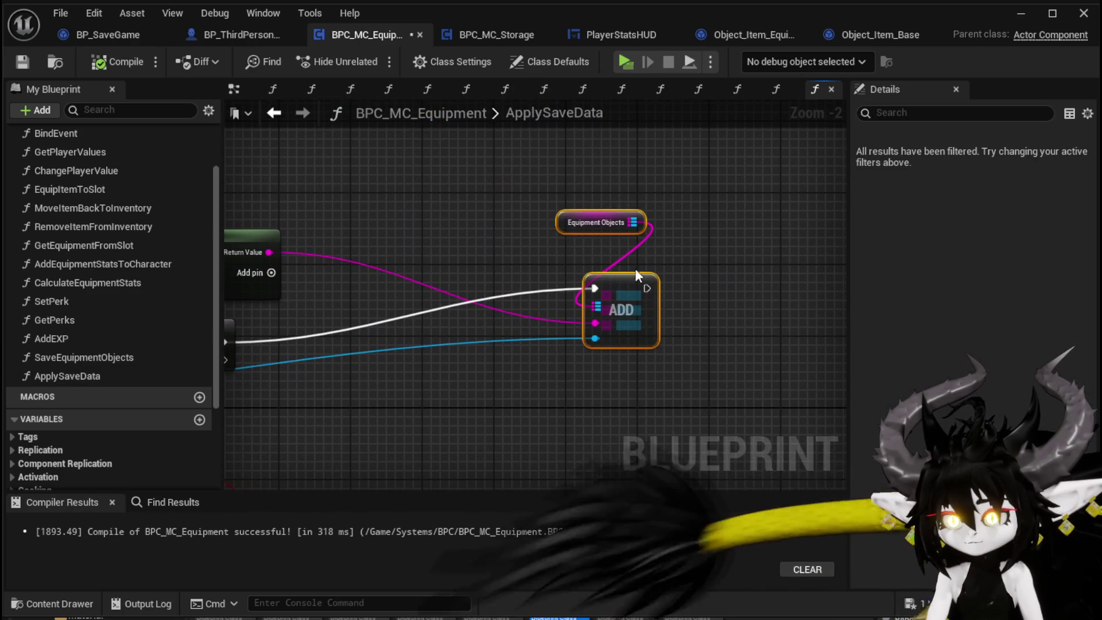
pyautogui.moveTo(625, 310)
pyautogui.mouseDown()
pyautogui.moveTo(745, 352)
pyautogui.moveTo(795, 229)
pyautogui.mouseUp()
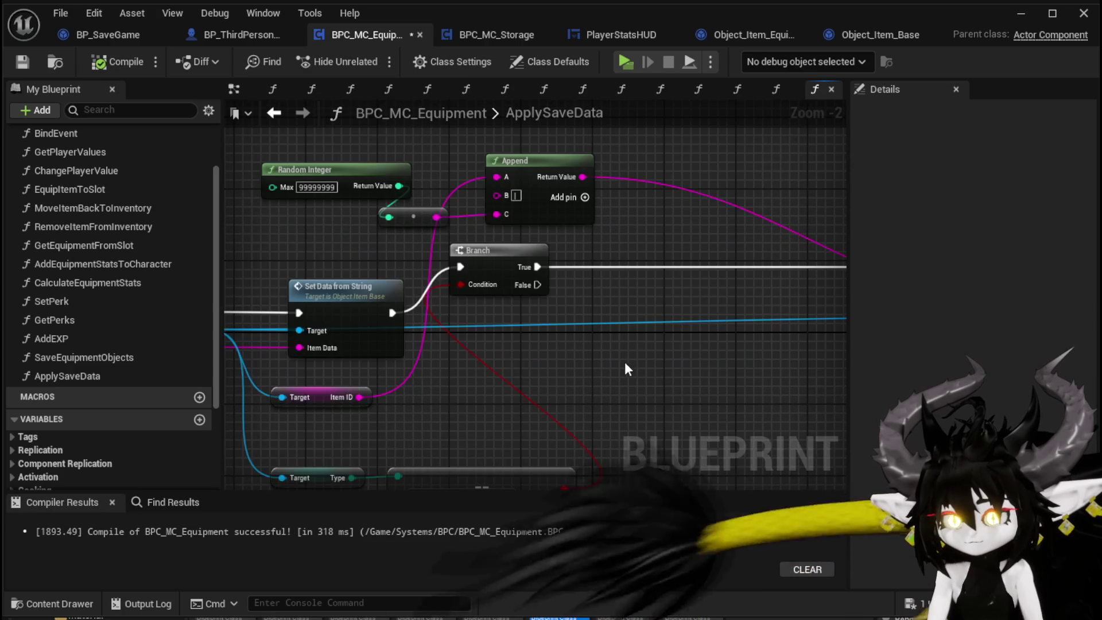
pyautogui.moveTo(625, 362)
pyautogui.mouseDown()
pyautogui.moveTo(608, 329)
pyautogui.moveTo(758, 304)
pyautogui.mouseUp()
pyautogui.moveTo(462, 364)
pyautogui.mouseDown()
pyautogui.moveTo(652, 364)
pyautogui.moveTo(362, 359)
pyautogui.moveTo(660, 344)
pyautogui.mouseUp()
pyautogui.moveTo(365, 300)
pyautogui.mouseDown()
pyautogui.moveTo(431, 289)
pyautogui.moveTo(826, 298)
pyautogui.mouseUp()
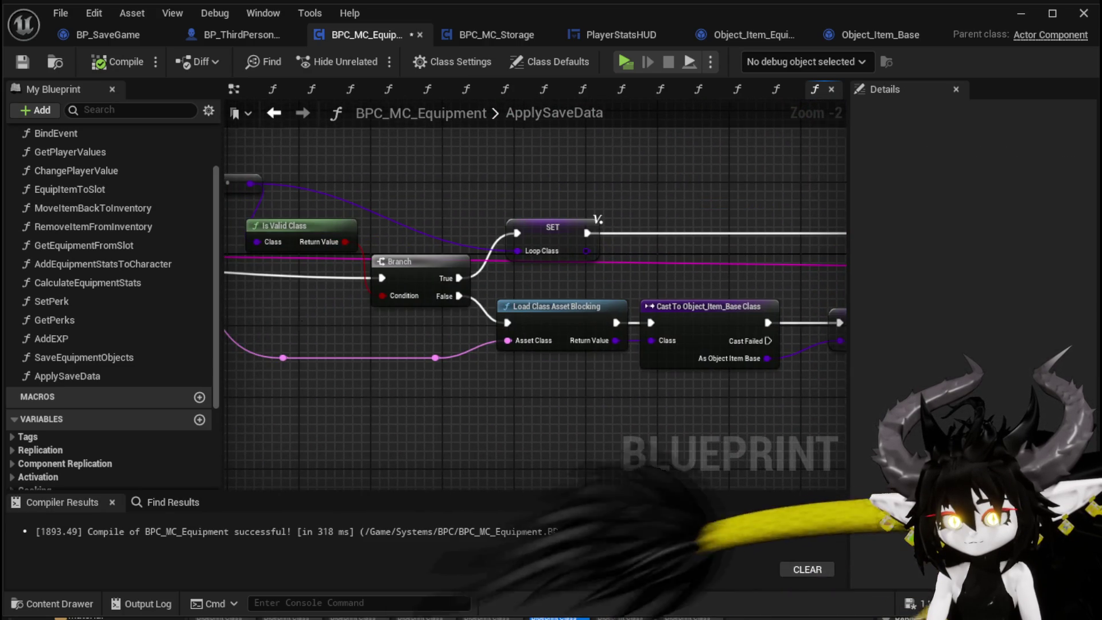
pyautogui.moveTo(448, 318); pyautogui.dragTo(597, 326)
pyautogui.moveTo(367, 299)
pyautogui.mouseDown()
pyautogui.moveTo(535, 297)
pyautogui.moveTo(316, 290)
pyautogui.mouseUp()
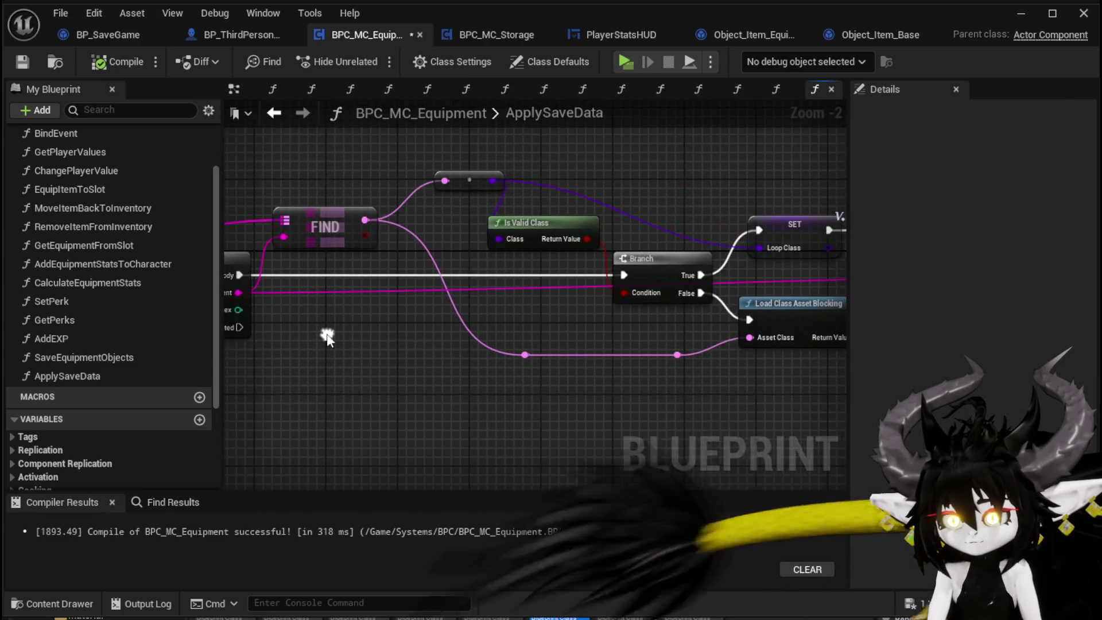
# Browse 'get' actions from FIND's output, closing the list without adding a node.
pyautogui.moveTo(365, 219); pyautogui.dragTo(372, 393)
pyautogui.write('get')
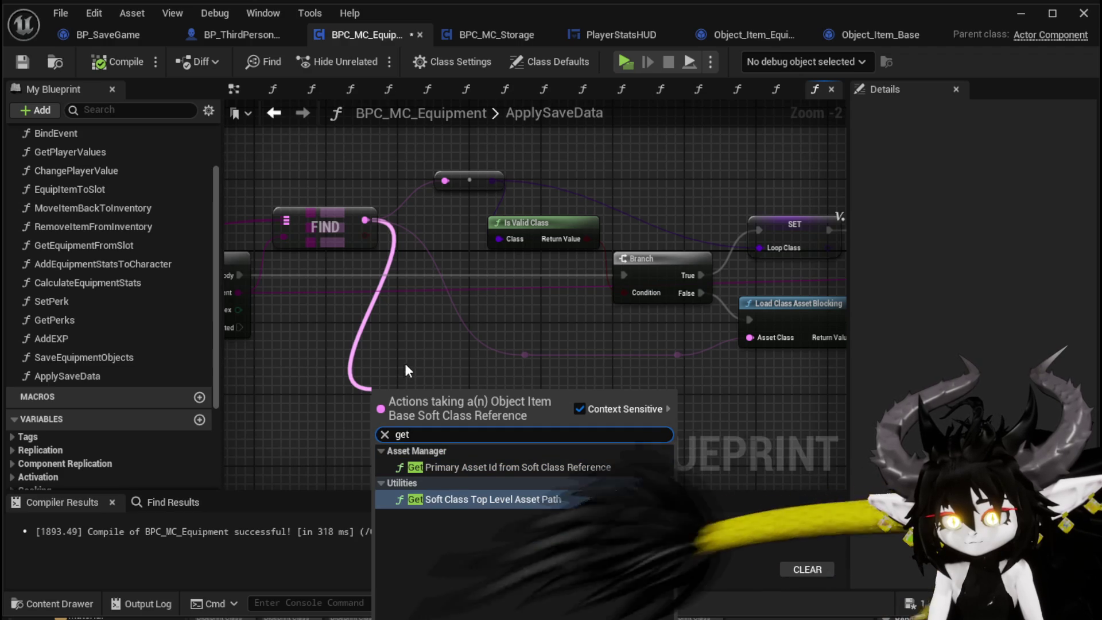
pyautogui.scroll(-1, 428, 362)
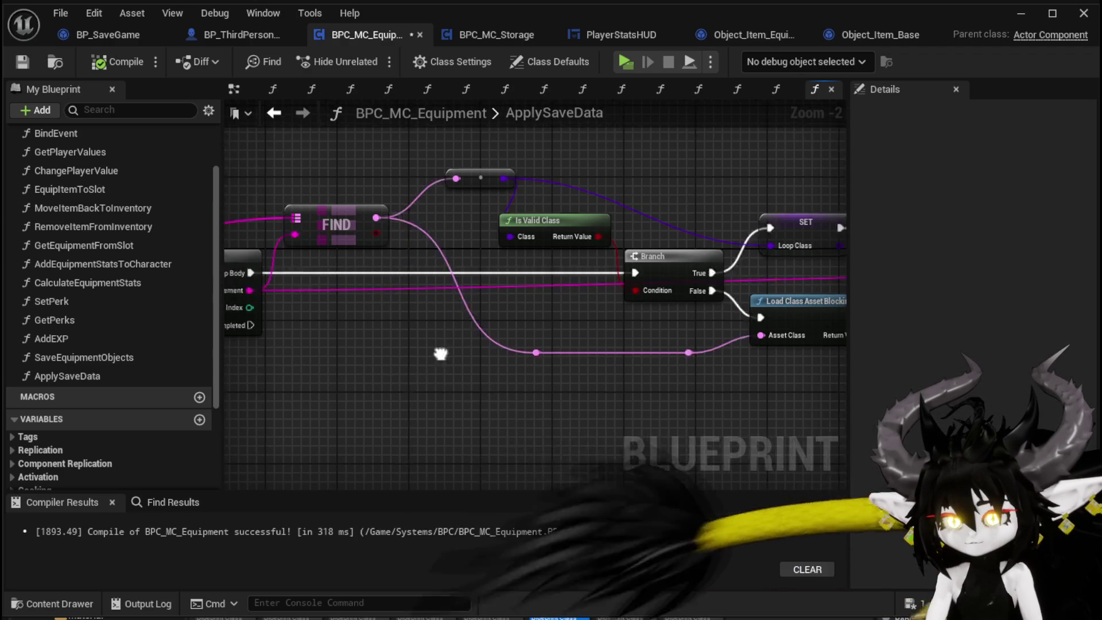
pyautogui.moveTo(427, 362); pyautogui.dragTo(309, 332)
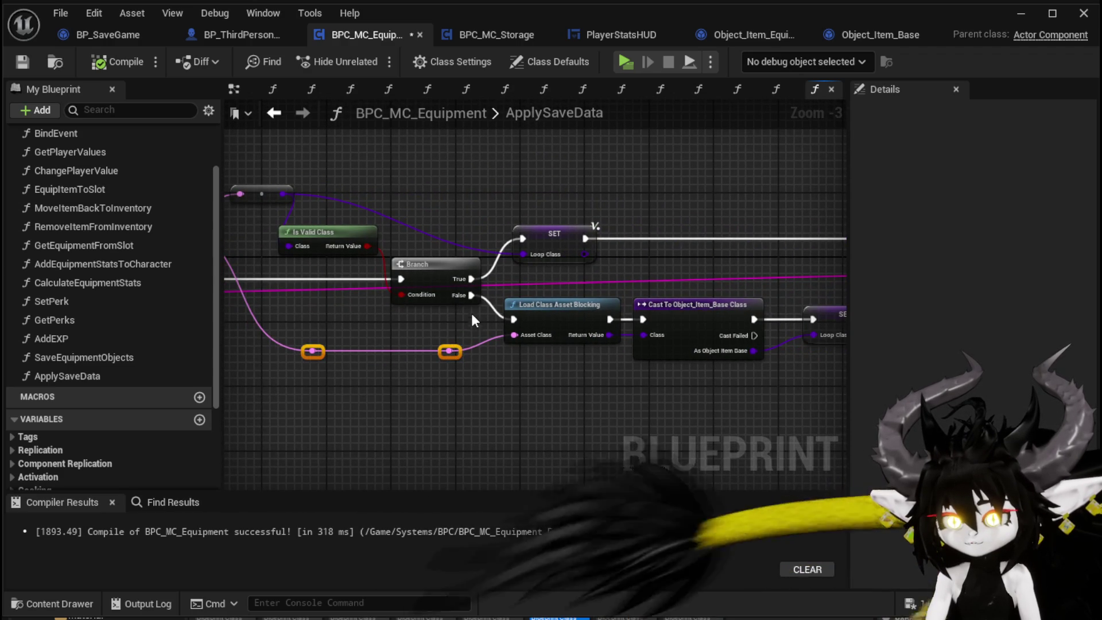
pyautogui.moveTo(407, 322)
pyautogui.mouseDown()
pyautogui.moveTo(230, 332)
pyautogui.moveTo(622, 340)
pyautogui.mouseUp()
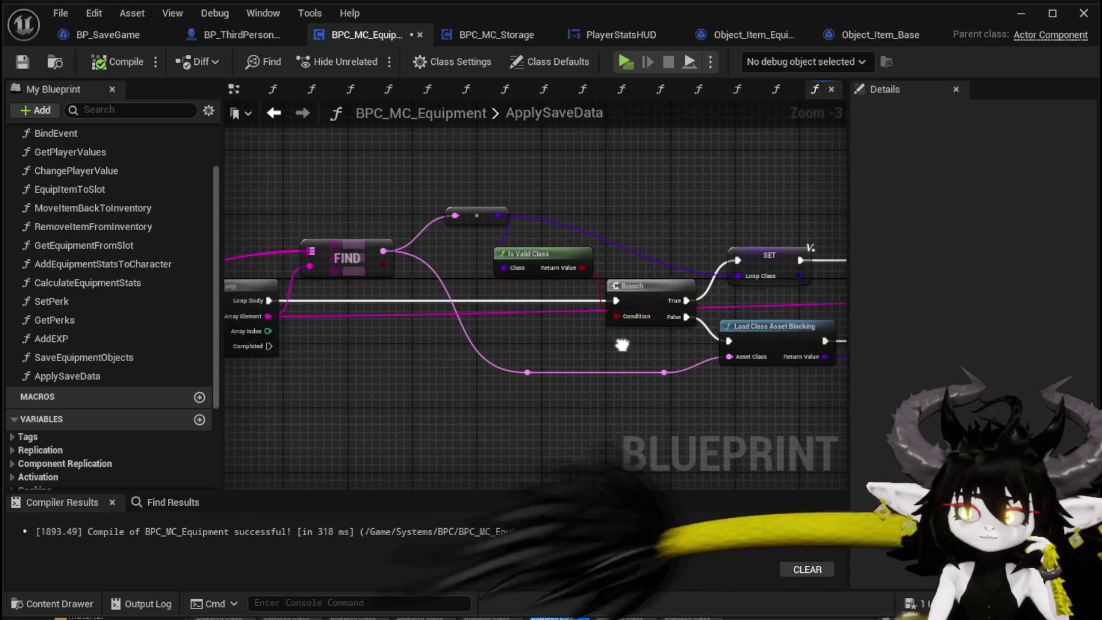
pyautogui.moveTo(443, 360); pyautogui.dragTo(598, 347)
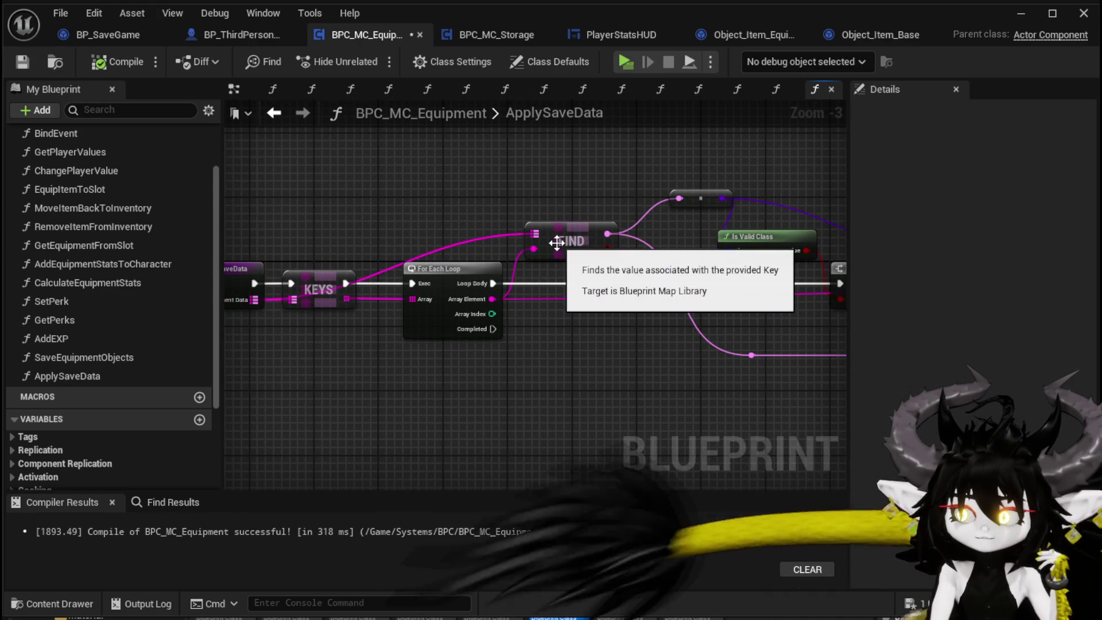
# Move the Loop Class getter up-left, and check Construct's Return Value actions without adding anything.
pyautogui.moveTo(371, 224); pyautogui.dragTo(389, 212)
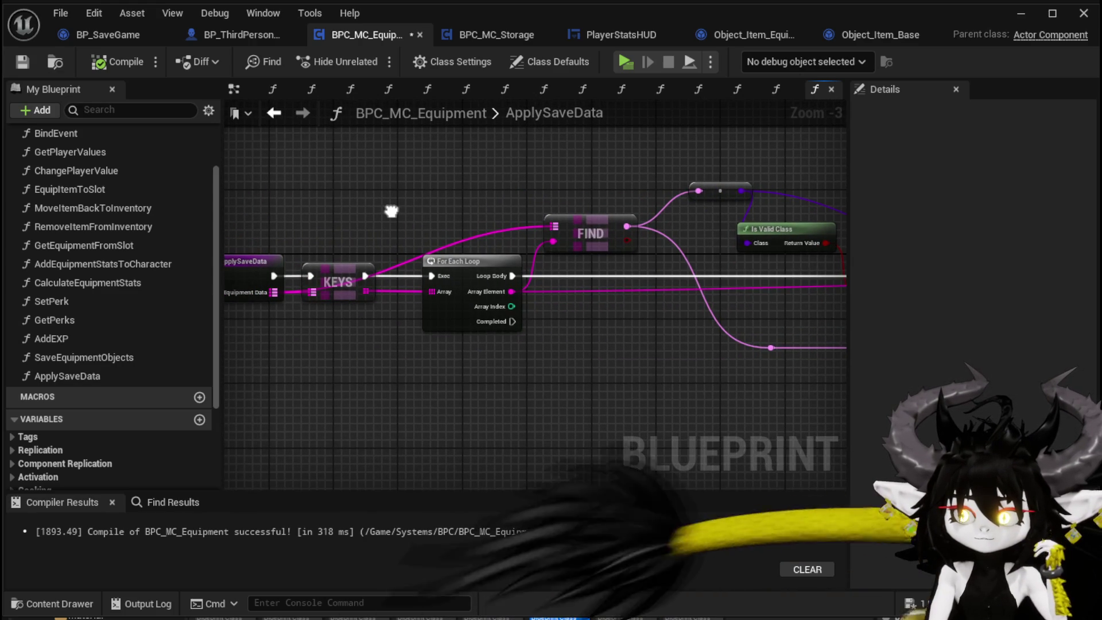
pyautogui.moveTo(662, 208); pyautogui.dragTo(455, 226)
pyautogui.moveTo(761, 195); pyautogui.dragTo(400, 211)
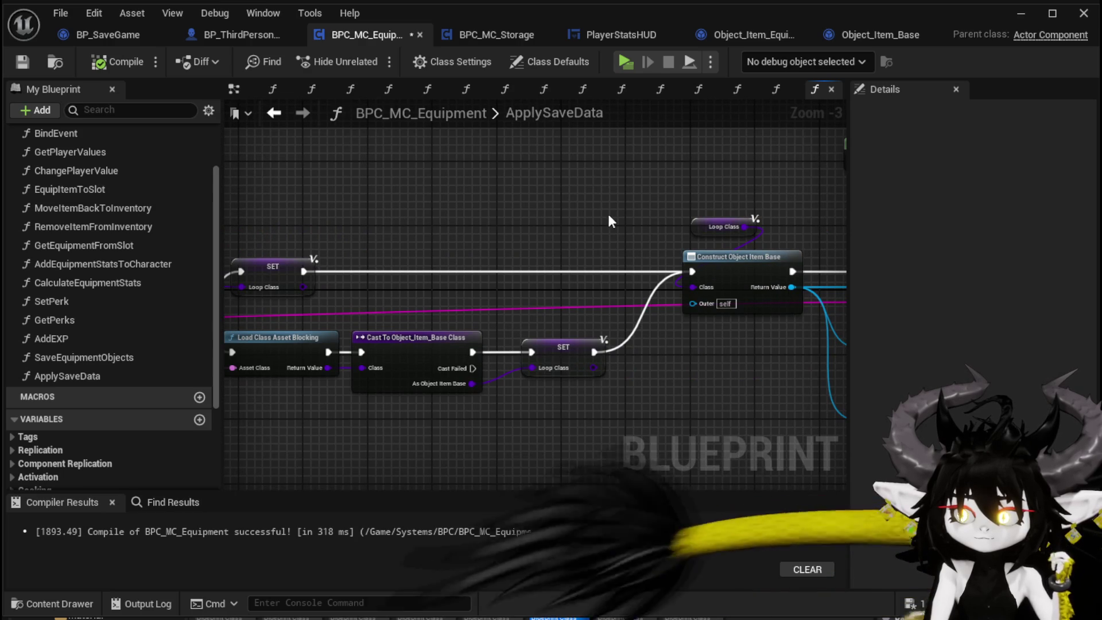
pyautogui.moveTo(607, 214); pyautogui.dragTo(423, 195)
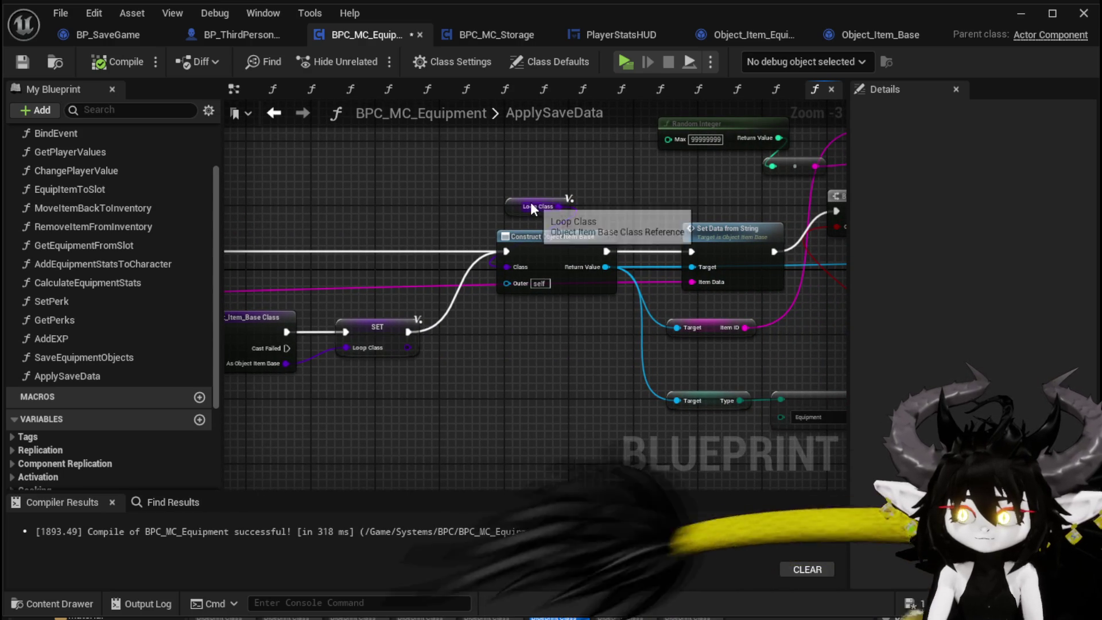
pyautogui.moveTo(531, 202); pyautogui.dragTo(449, 170)
pyautogui.click(607, 204)
pyautogui.moveTo(607, 203); pyautogui.dragTo(427, 194)
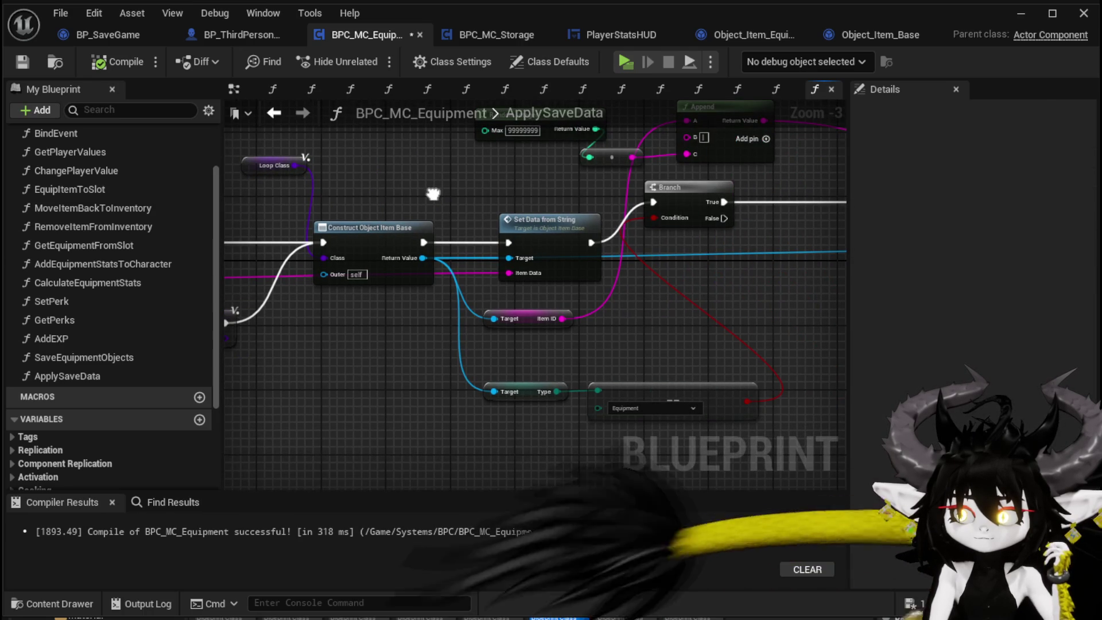
pyautogui.moveTo(421, 258); pyautogui.dragTo(335, 423)
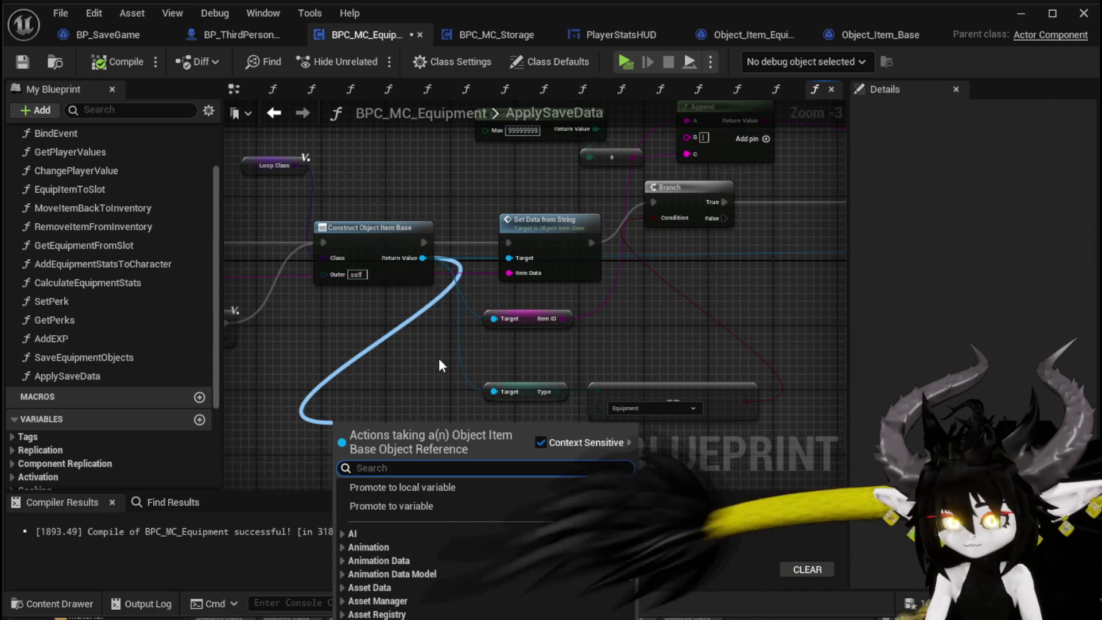
pyautogui.press('Escape')
# Open Object_Item_Base's SetDataFromString to view Get Data Table Row and Break S Item Info.
pyautogui.doubleClick(552, 246)
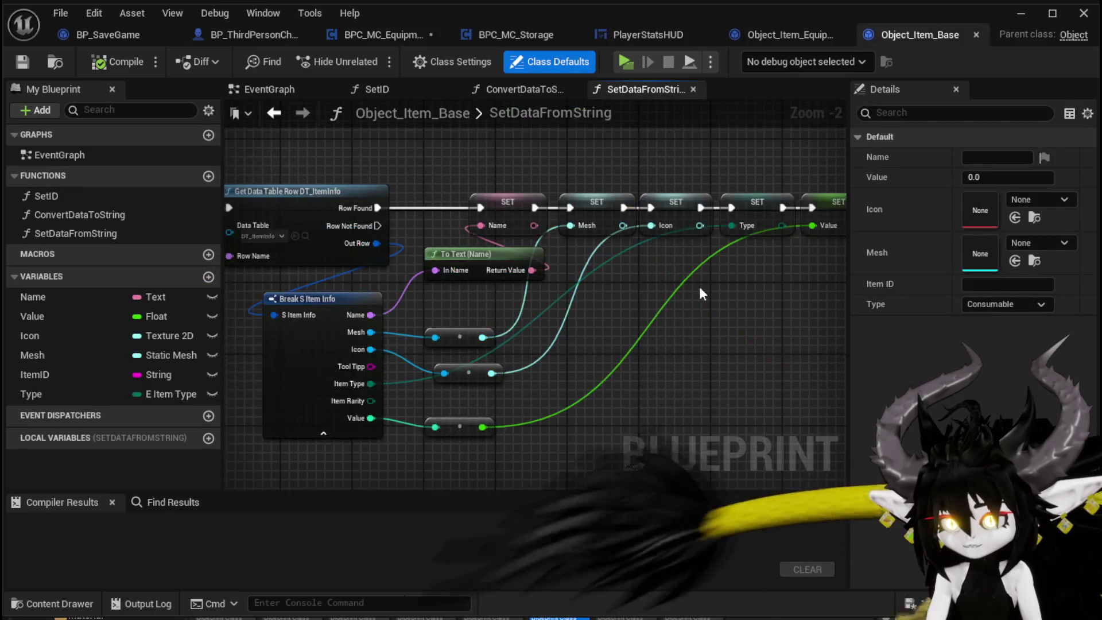
pyautogui.scroll(-1, 583, 354)
pyautogui.moveTo(584, 354); pyautogui.dragTo(684, 330)
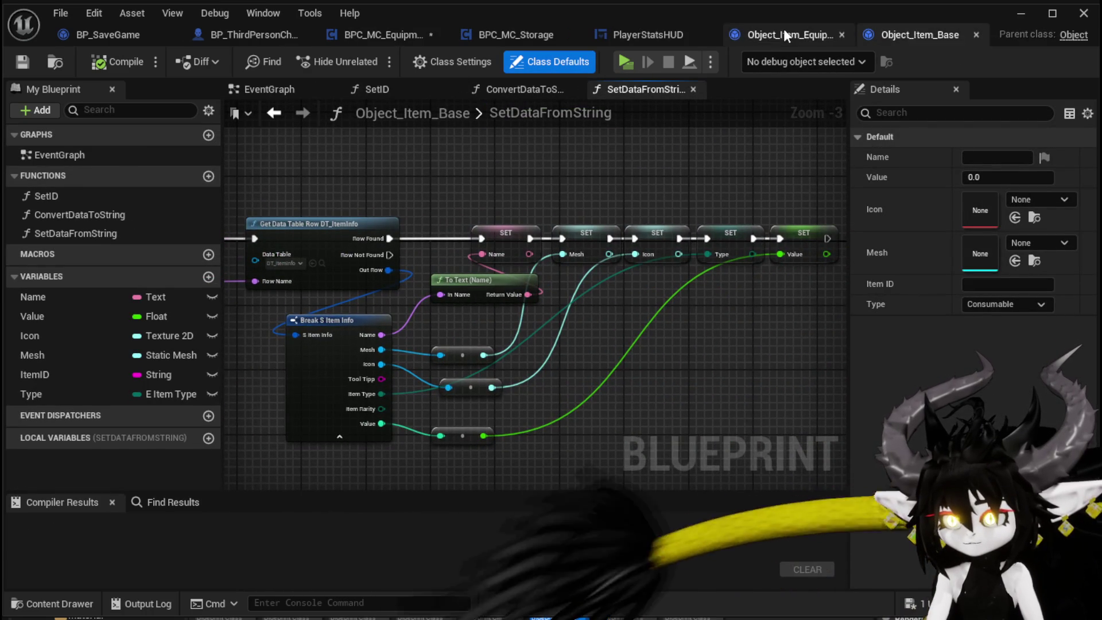
# Back in the equipment child's SetDataFromString, check the first Parse Into Array's '/' delimiter.
pyautogui.click(783, 33)
pyautogui.moveTo(780, 291)
pyautogui.mouseDown()
pyautogui.moveTo(525, 267)
pyautogui.moveTo(401, 197)
pyautogui.mouseUp()
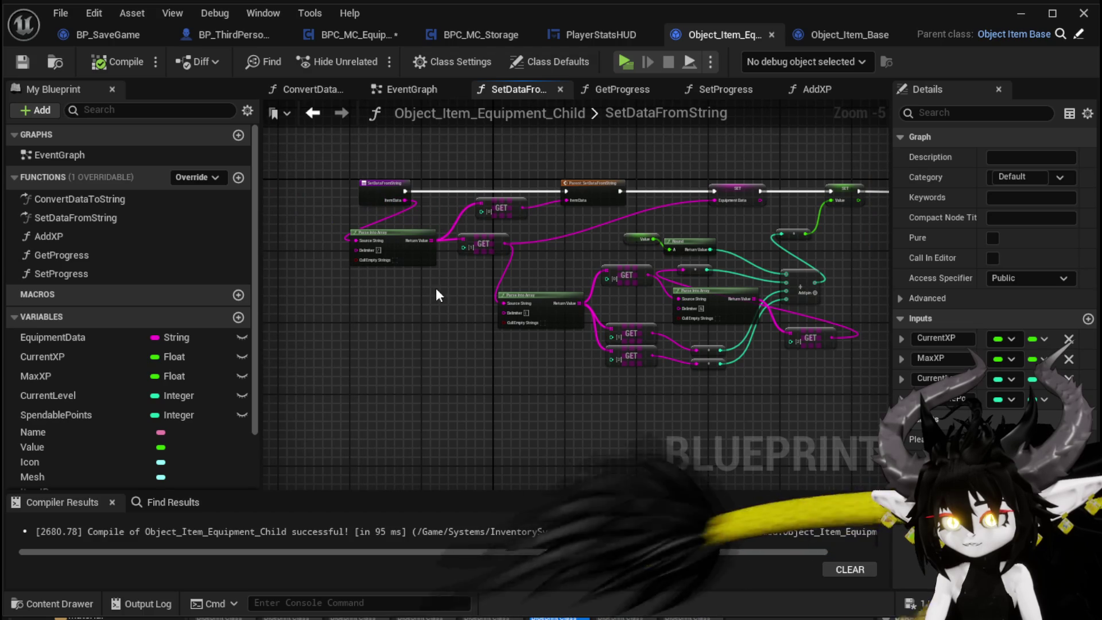
pyautogui.scroll(3, 439, 285)
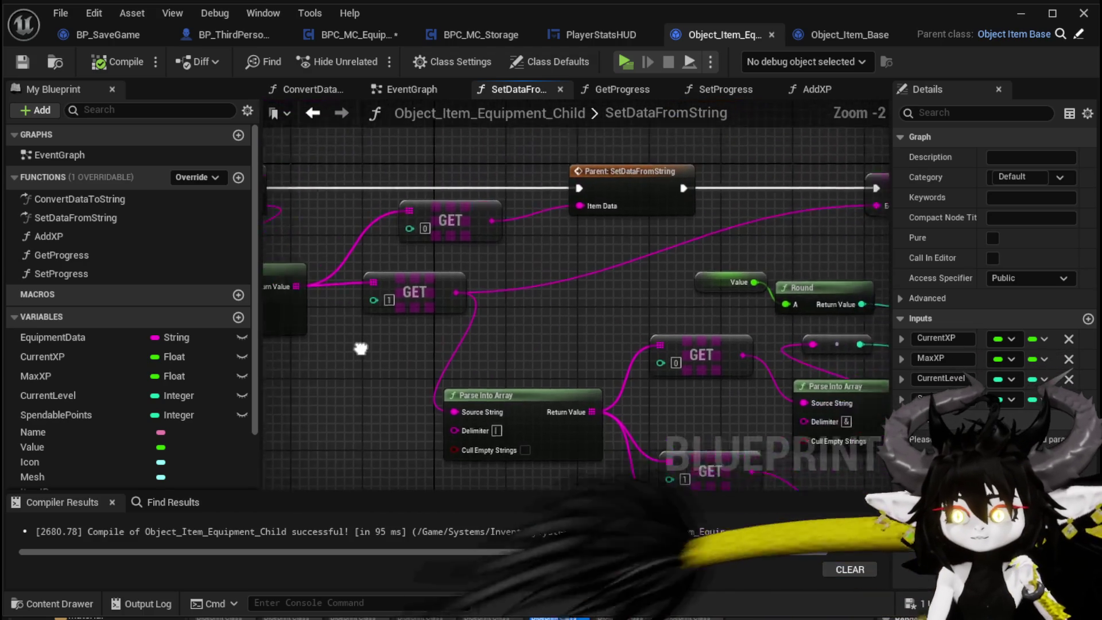
pyautogui.moveTo(460, 267)
pyautogui.mouseDown()
pyautogui.moveTo(423, 328)
pyautogui.moveTo(518, 325)
pyautogui.mouseUp()
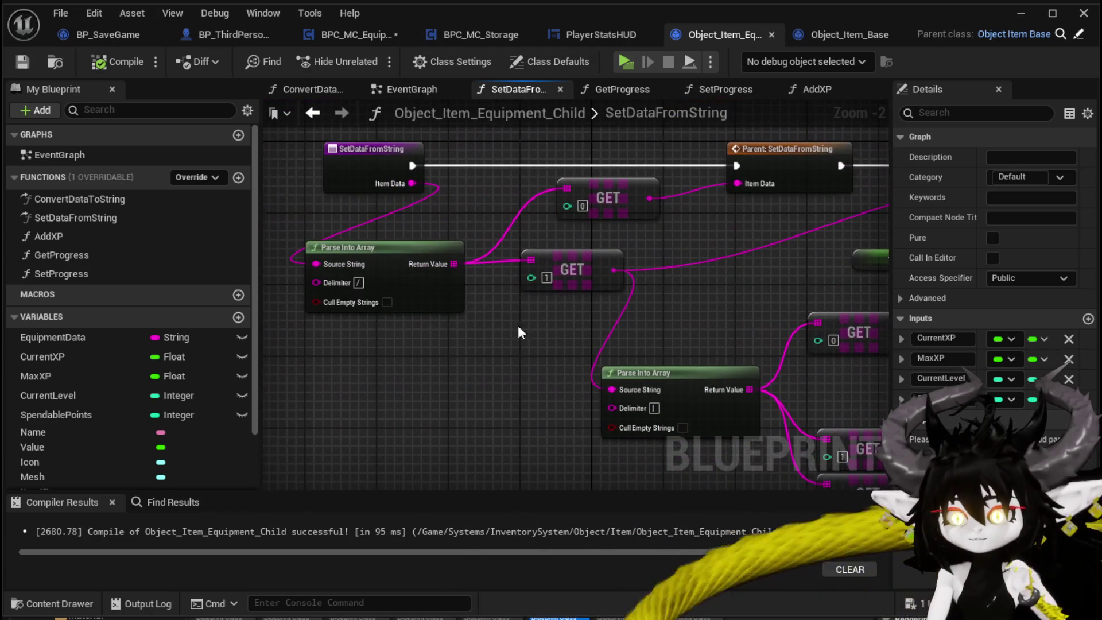
pyautogui.click(357, 283)
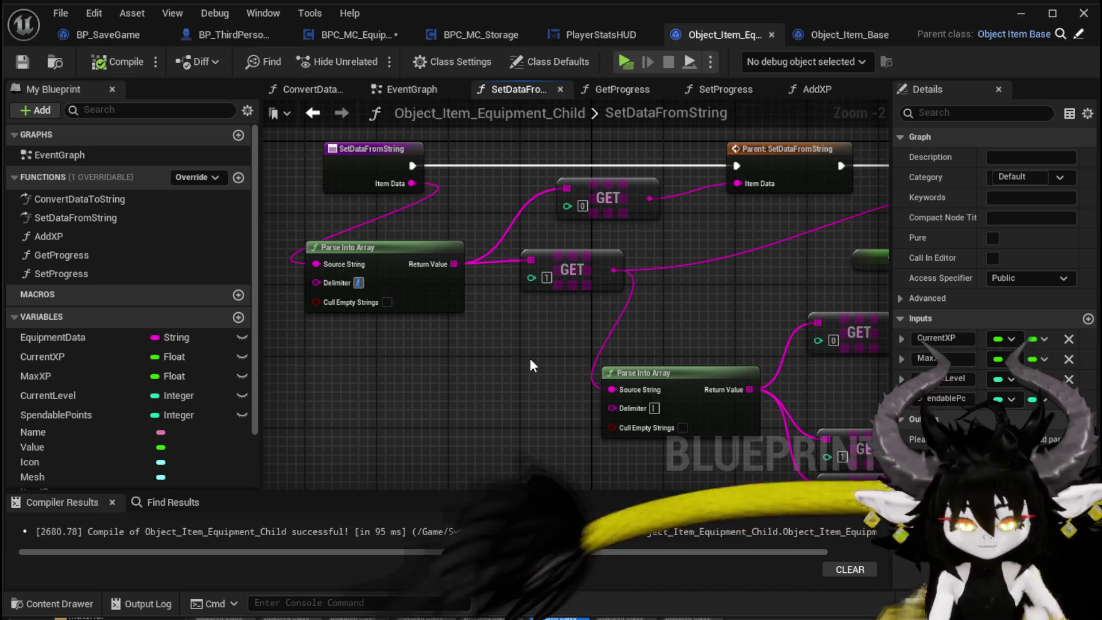
# Add D and E inputs to ConvertDataToString's Append and place a Get Progress node.
pyautogui.doubleClick(57, 198)
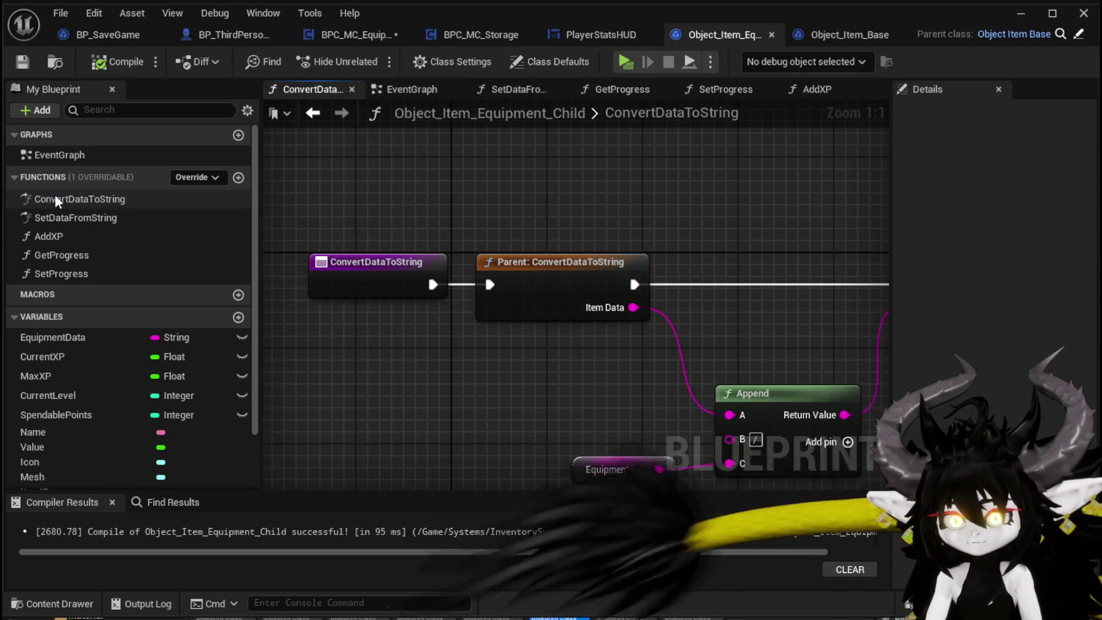
pyautogui.moveTo(561, 378); pyautogui.dragTo(388, 245)
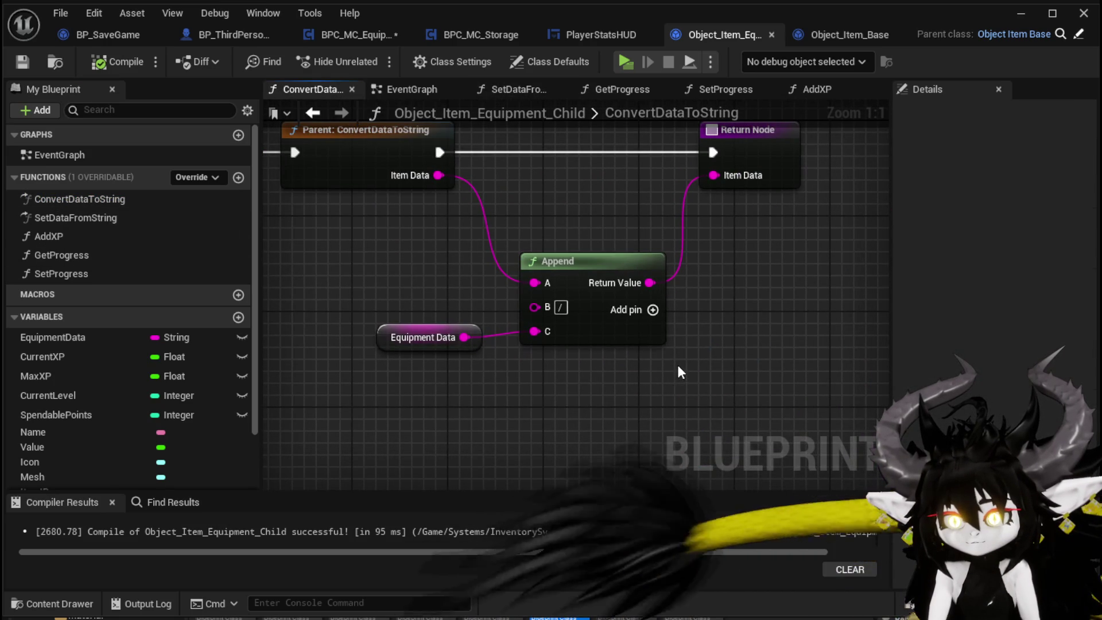
pyautogui.click(653, 309)
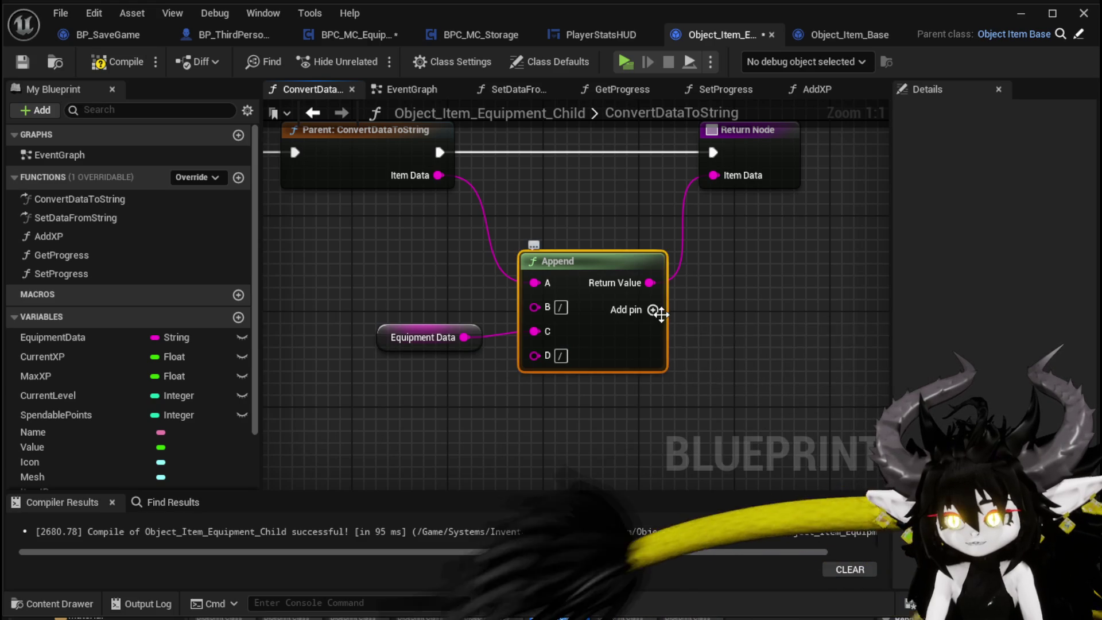
pyautogui.click(653, 310)
pyautogui.moveTo(715, 363); pyautogui.dragTo(749, 281)
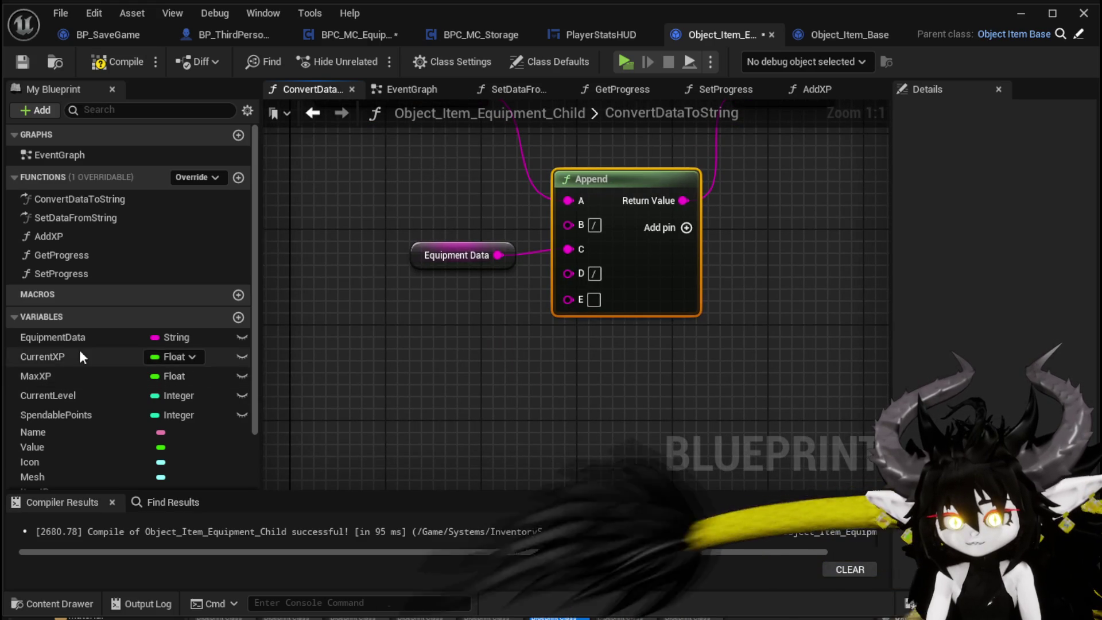
pyautogui.moveTo(81, 255); pyautogui.dragTo(369, 330)
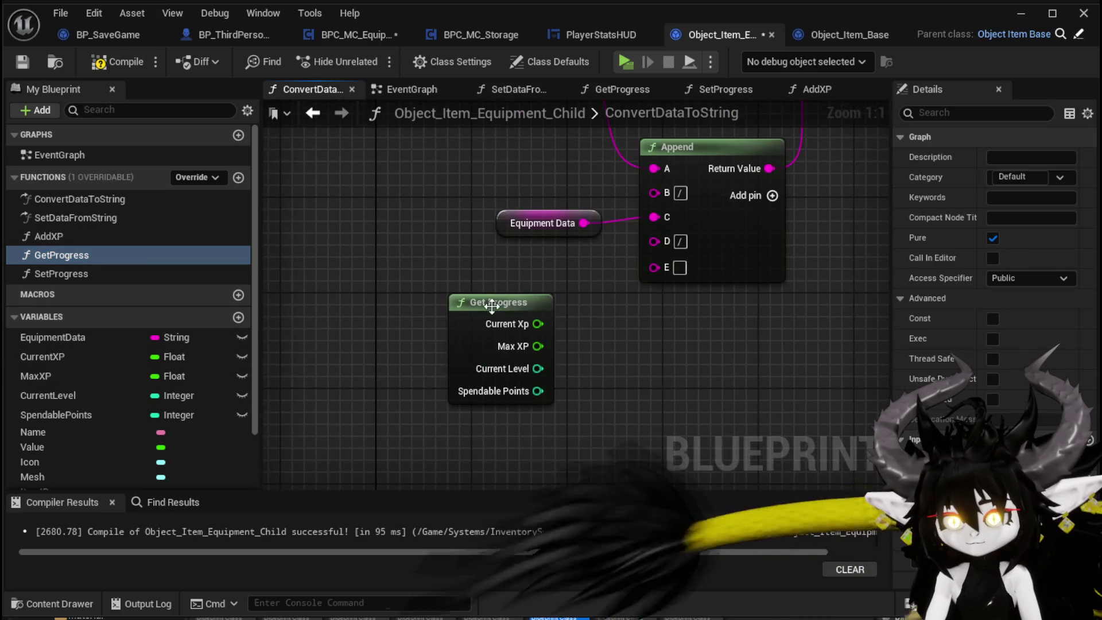
pyautogui.moveTo(453, 352); pyautogui.dragTo(501, 344)
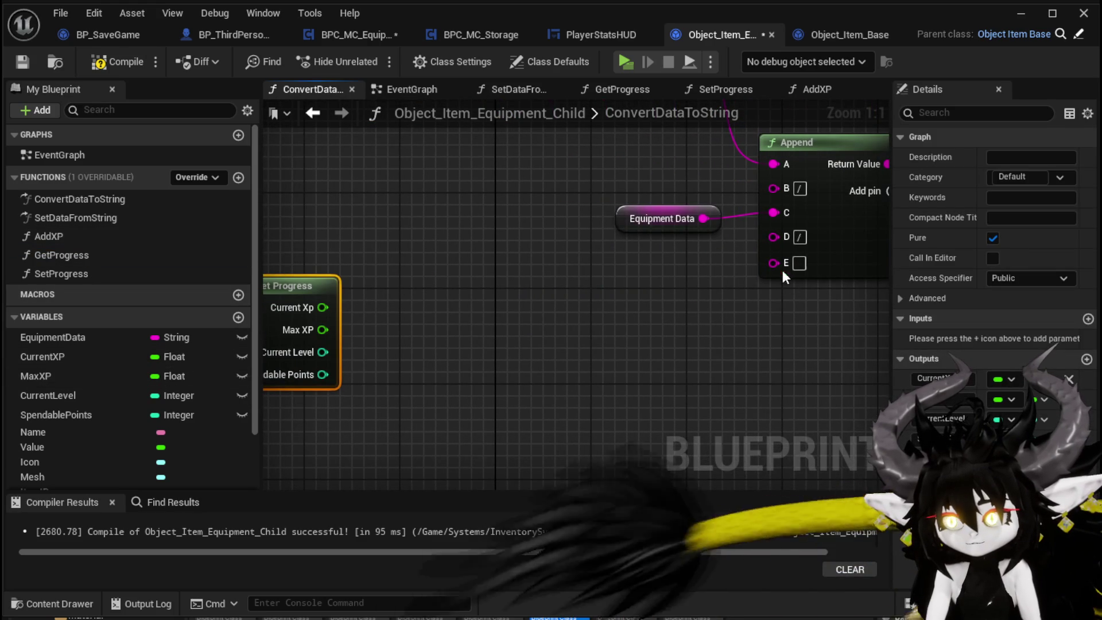
# Chain a second Append into input E, feeding Current Xp into A and Max XP into C.
pyautogui.moveTo(773, 263); pyautogui.dragTo(594, 341)
pyautogui.write('Append')
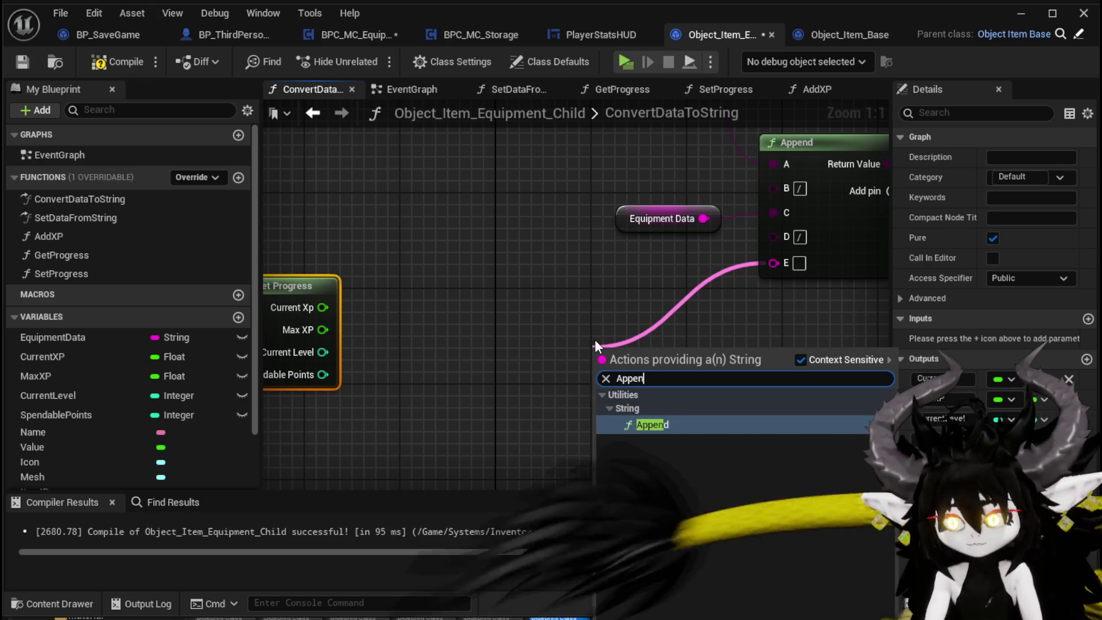
pyautogui.press('Return')
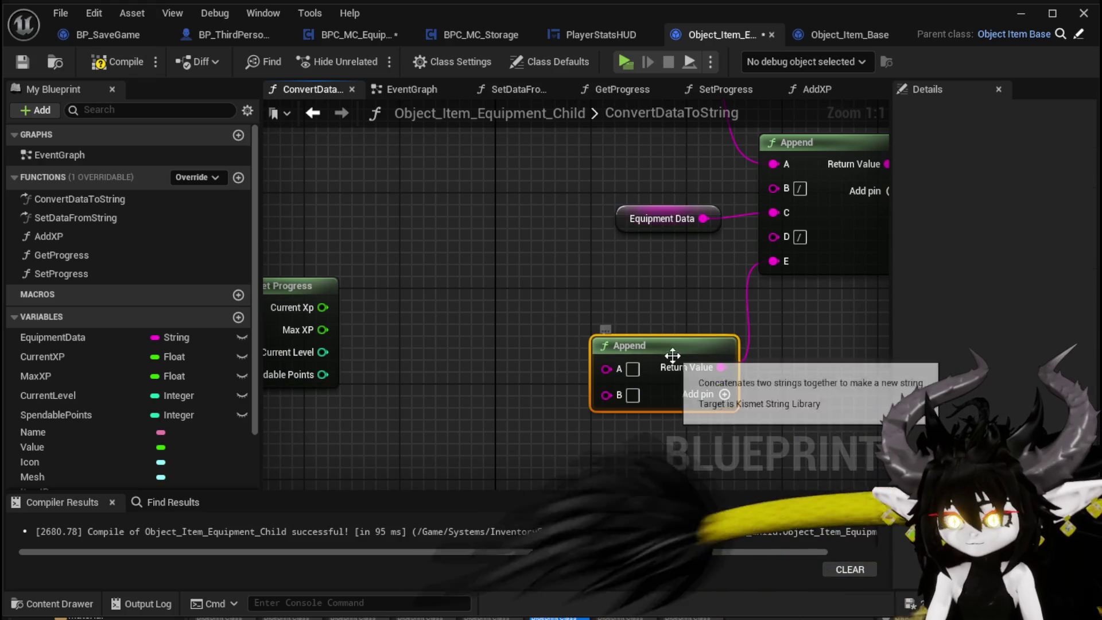
pyautogui.moveTo(603, 359); pyautogui.dragTo(602, 312)
pyautogui.moveTo(322, 308); pyautogui.dragTo(606, 320)
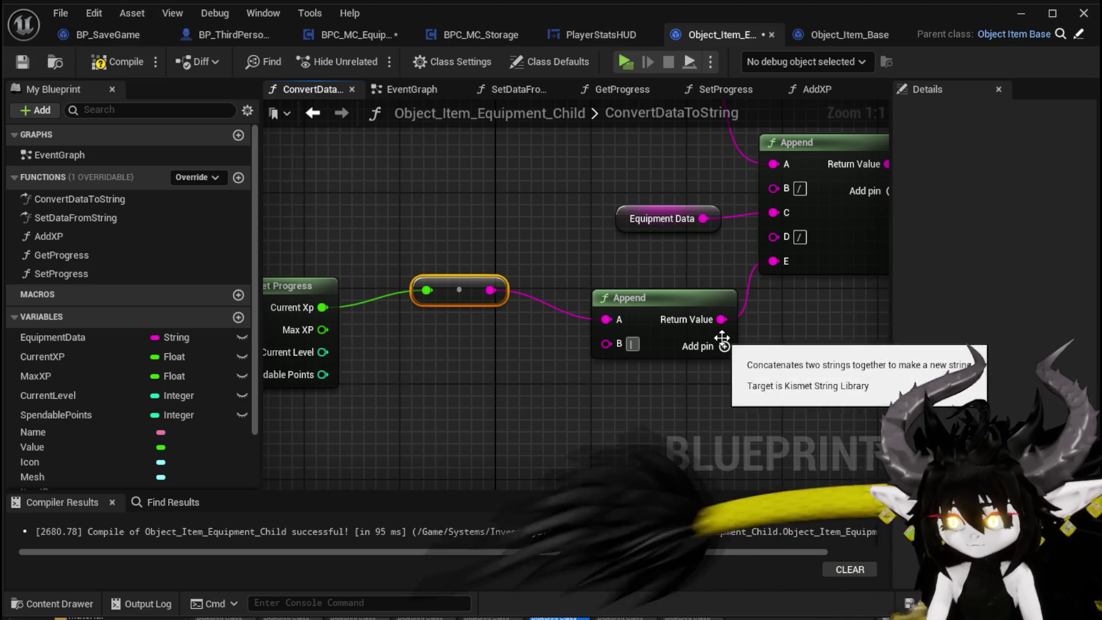
pyautogui.click(590, 345)
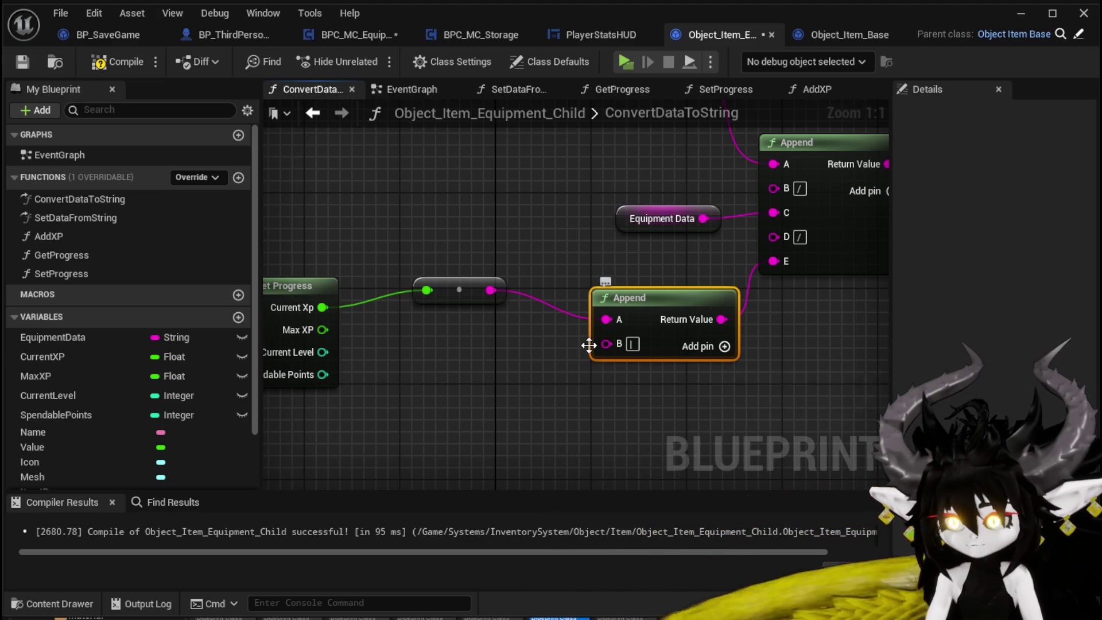
pyautogui.click(725, 346)
pyautogui.moveTo(326, 325)
pyautogui.mouseDown()
pyautogui.moveTo(587, 381)
pyautogui.moveTo(606, 370)
pyautogui.mouseUp()
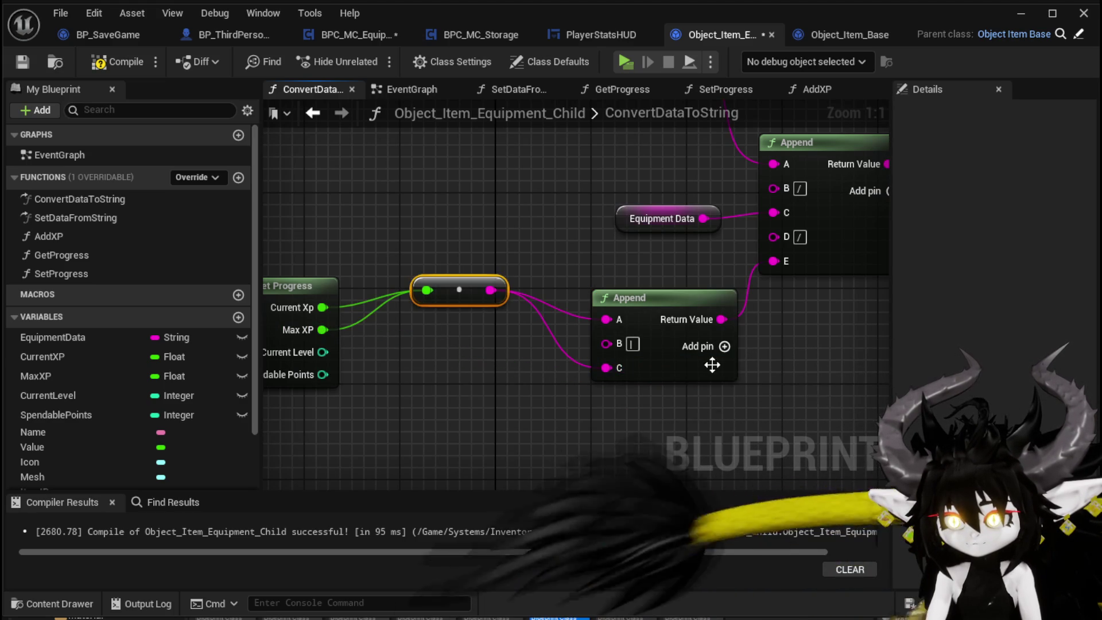
# Add D, E and F inputs to the lower Append, with '|' separators and Current Level into E.
pyautogui.click(749, 296)
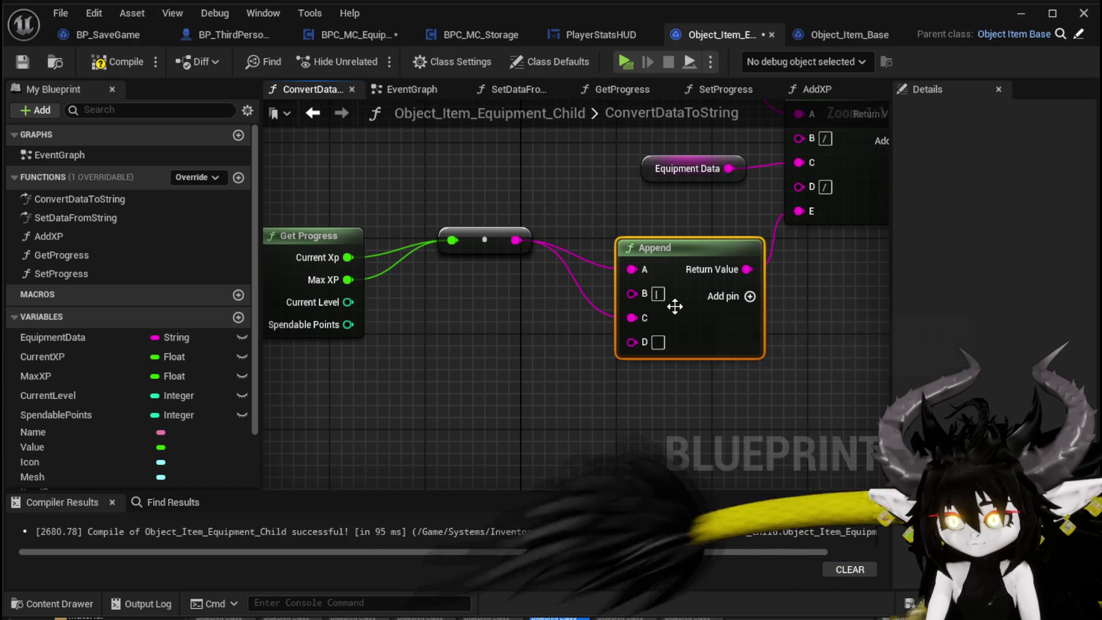
pyautogui.moveTo(477, 244); pyautogui.dragTo(477, 268)
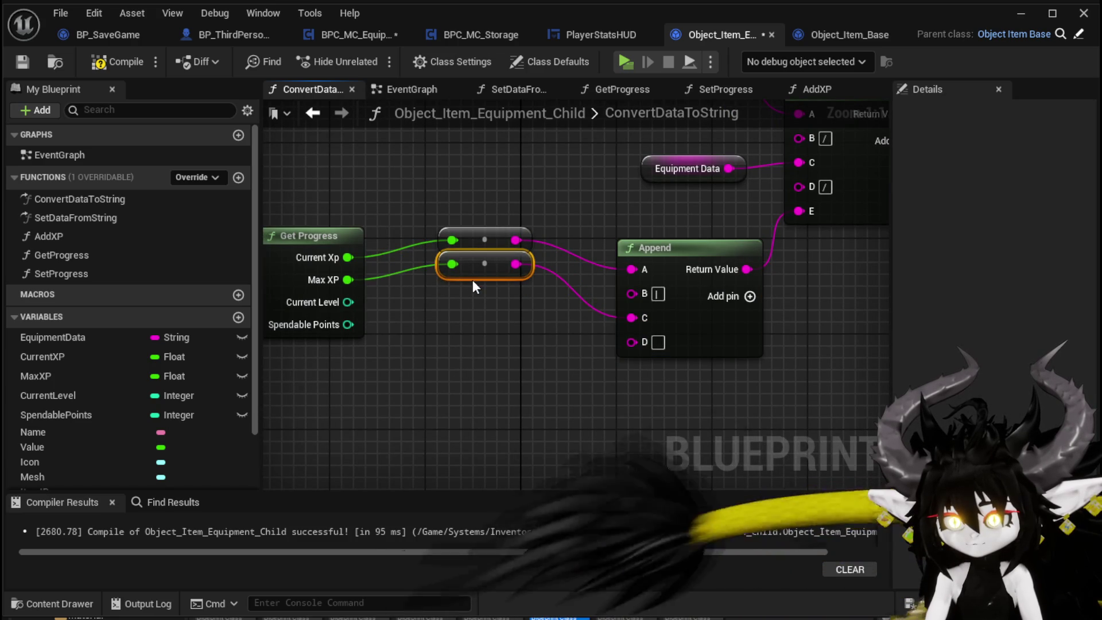
pyautogui.click(657, 342)
pyautogui.write('|')
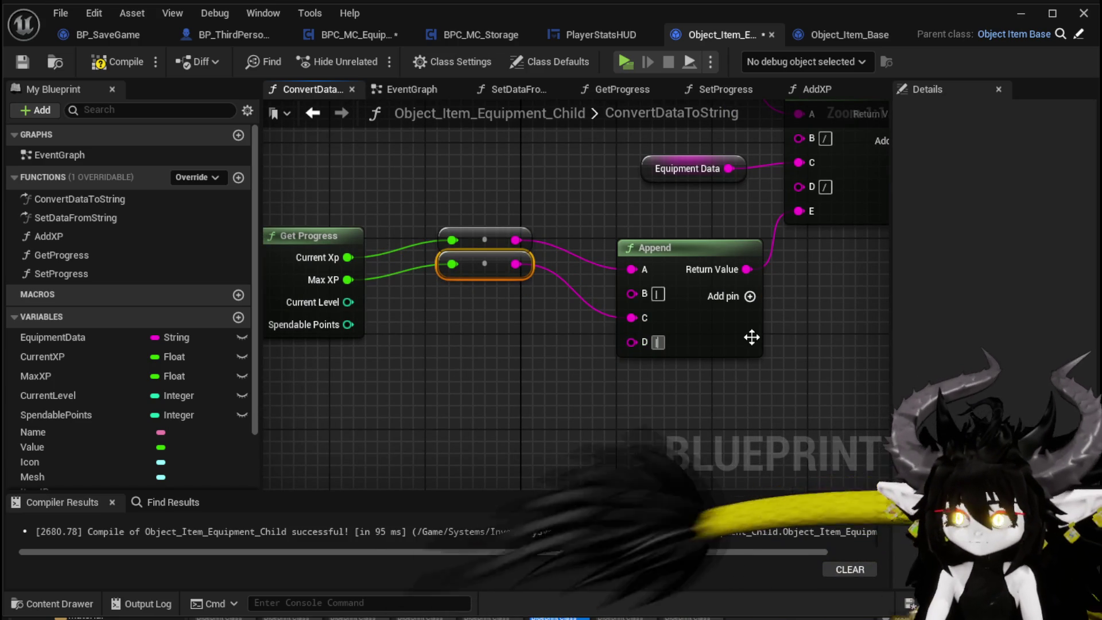
pyautogui.click(749, 296)
pyautogui.moveTo(336, 307); pyautogui.dragTo(631, 367)
pyautogui.click(749, 296)
pyautogui.click(658, 391)
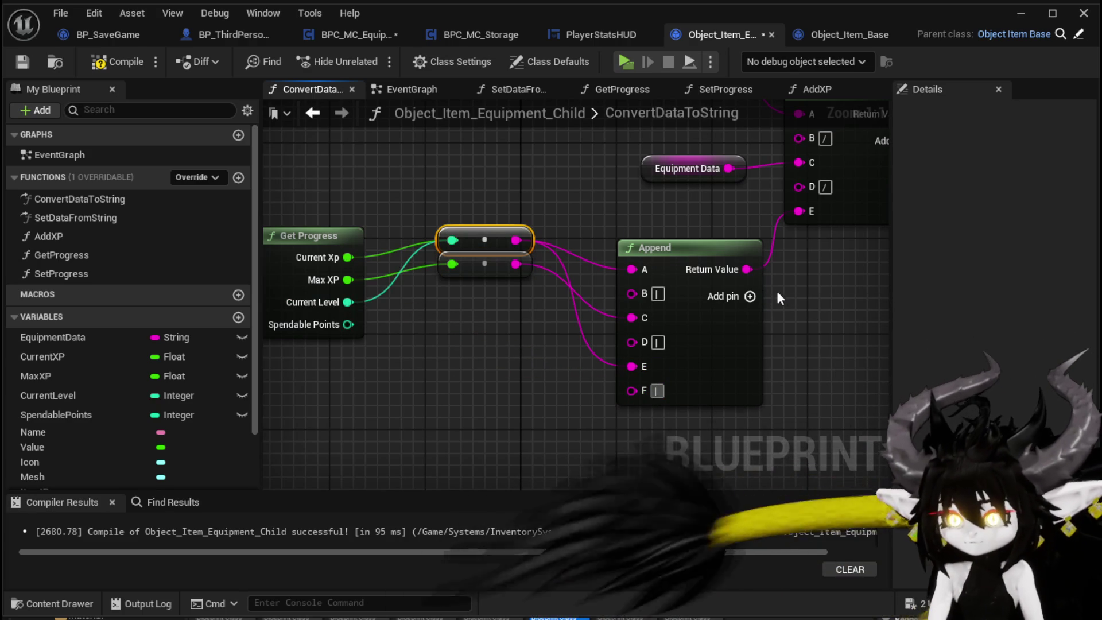
# Wire Spendable Points into a new G input, spread the conversion nodes, and compile.
pyautogui.click(749, 296)
pyautogui.moveTo(345, 325)
pyautogui.mouseDown()
pyautogui.moveTo(656, 428)
pyautogui.moveTo(628, 424)
pyautogui.mouseUp()
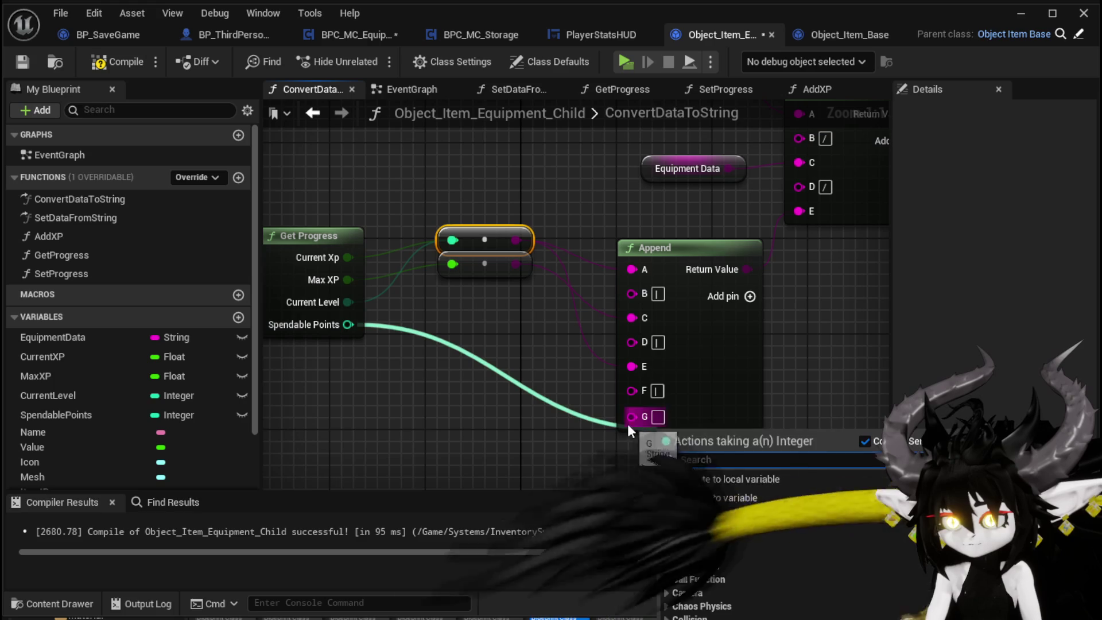
pyautogui.moveTo(344, 325); pyautogui.dragTo(631, 406)
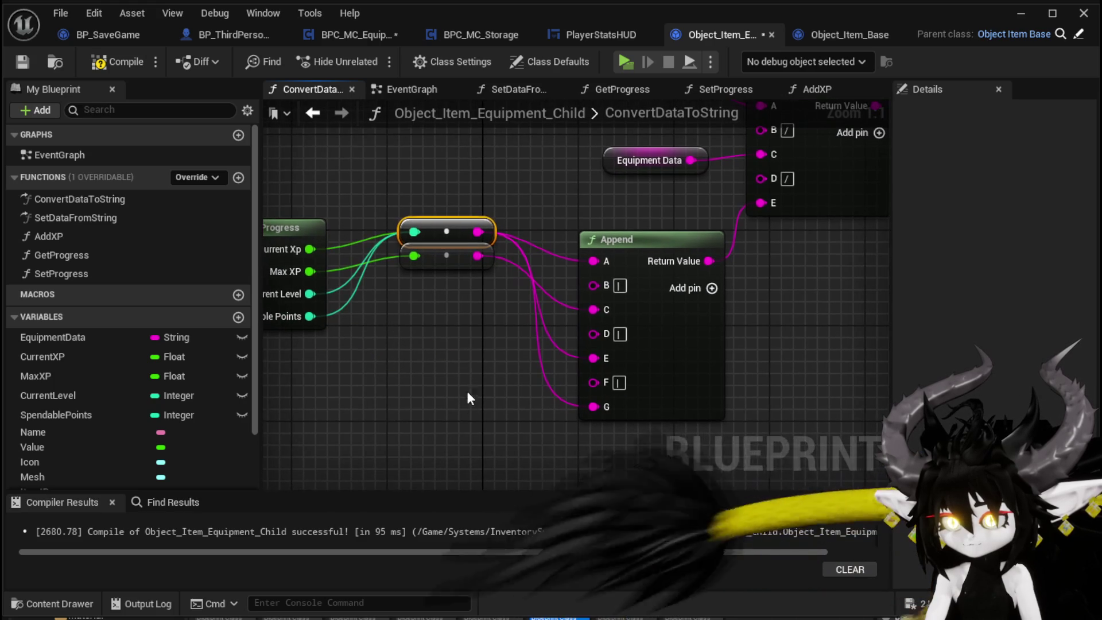
pyautogui.moveTo(451, 235)
pyautogui.mouseDown()
pyautogui.moveTo(451, 352)
pyautogui.moveTo(453, 325)
pyautogui.mouseUp()
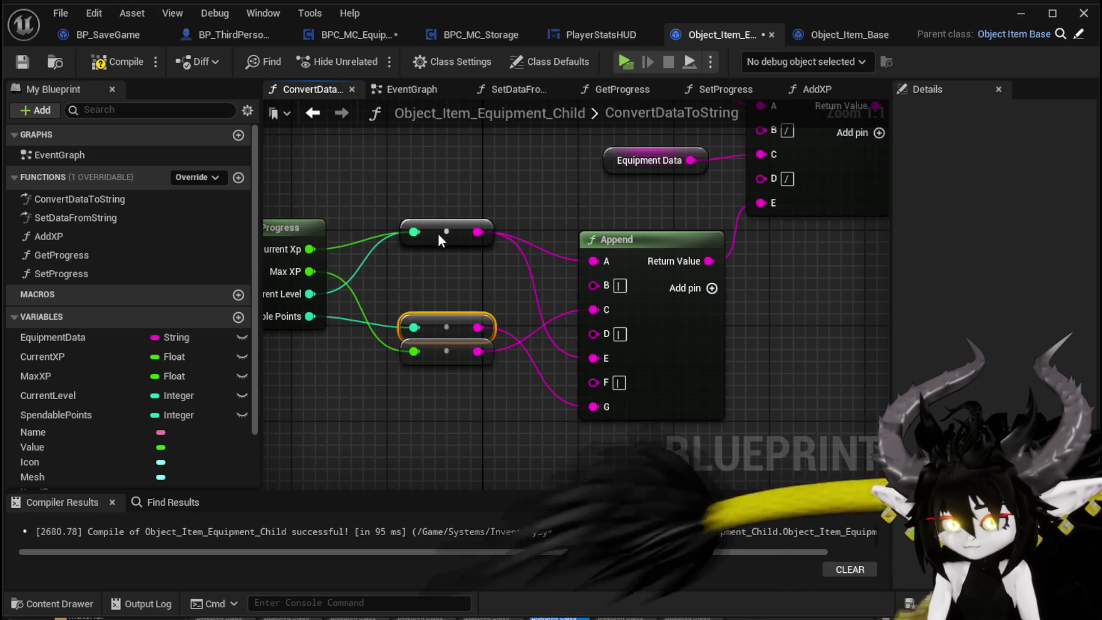
pyautogui.moveTo(438, 233)
pyautogui.mouseDown()
pyautogui.moveTo(444, 292)
pyautogui.moveTo(438, 252)
pyautogui.mouseUp()
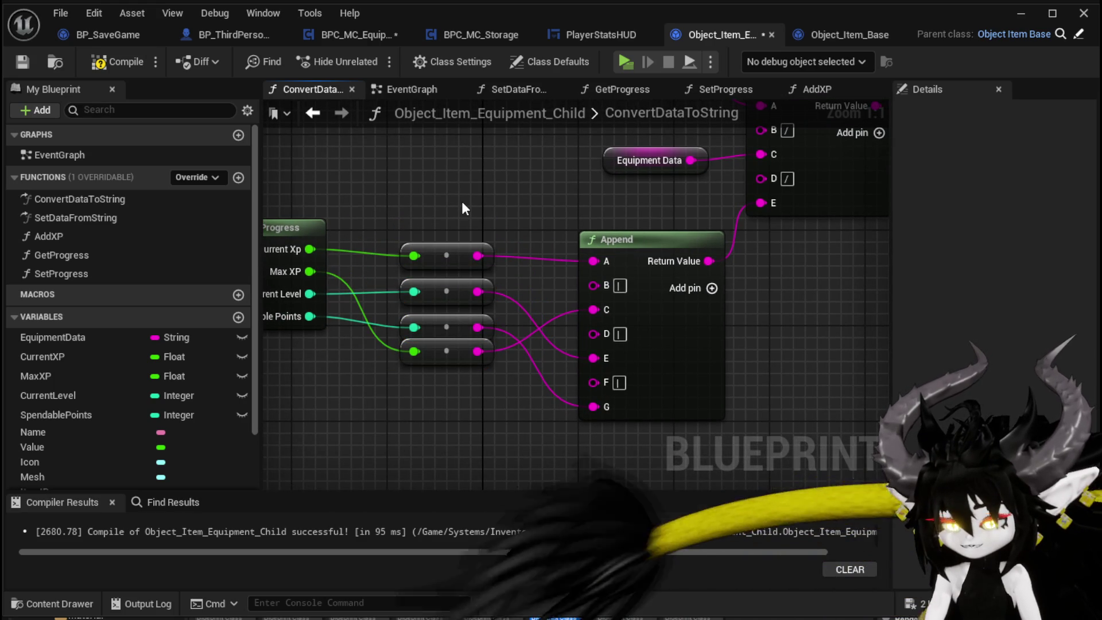
pyautogui.scroll(-2, 466, 246)
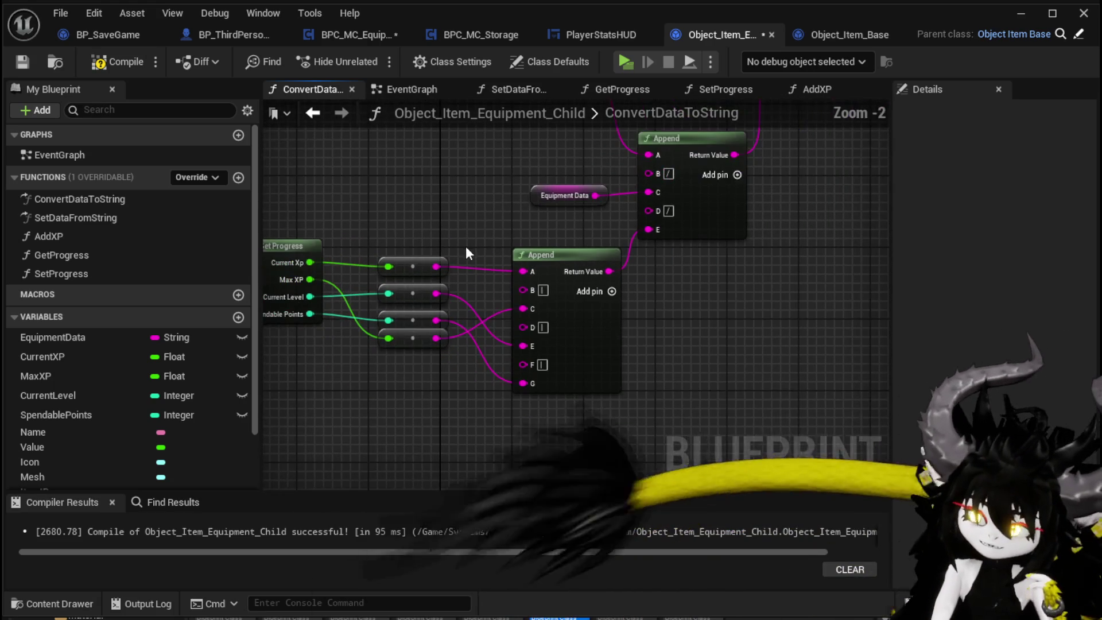
pyautogui.click(114, 59)
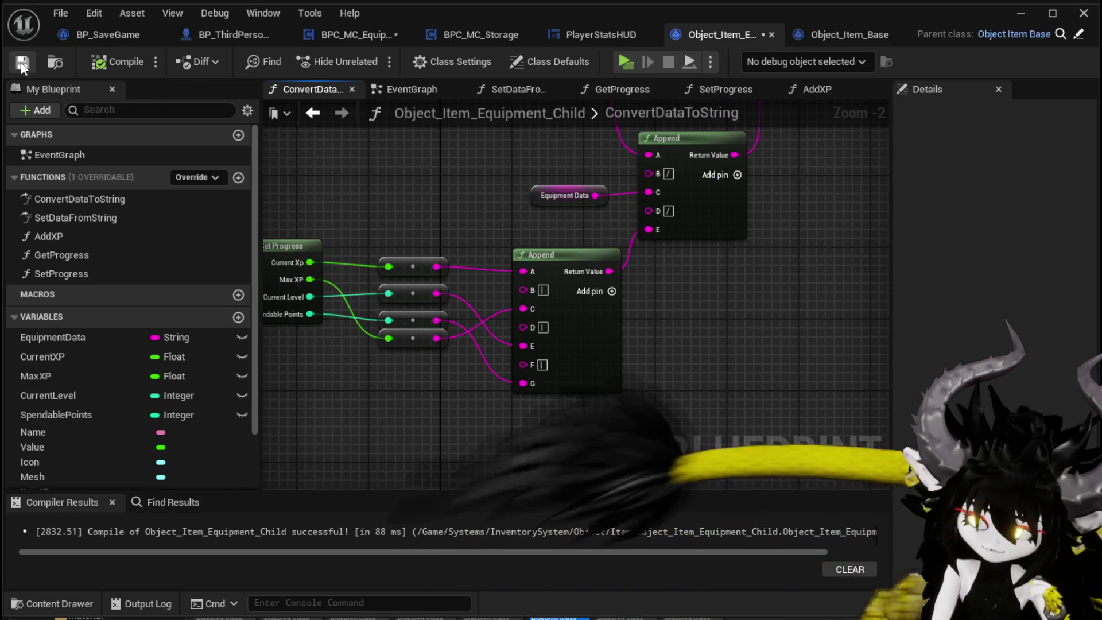
# Align the integer and Max XP conversion nodes in a column level with Append's inputs.
pyautogui.moveTo(411, 185)
pyautogui.mouseDown()
pyautogui.moveTo(468, 298)
pyautogui.moveTo(497, 243)
pyautogui.moveTo(487, 196)
pyautogui.mouseUp()
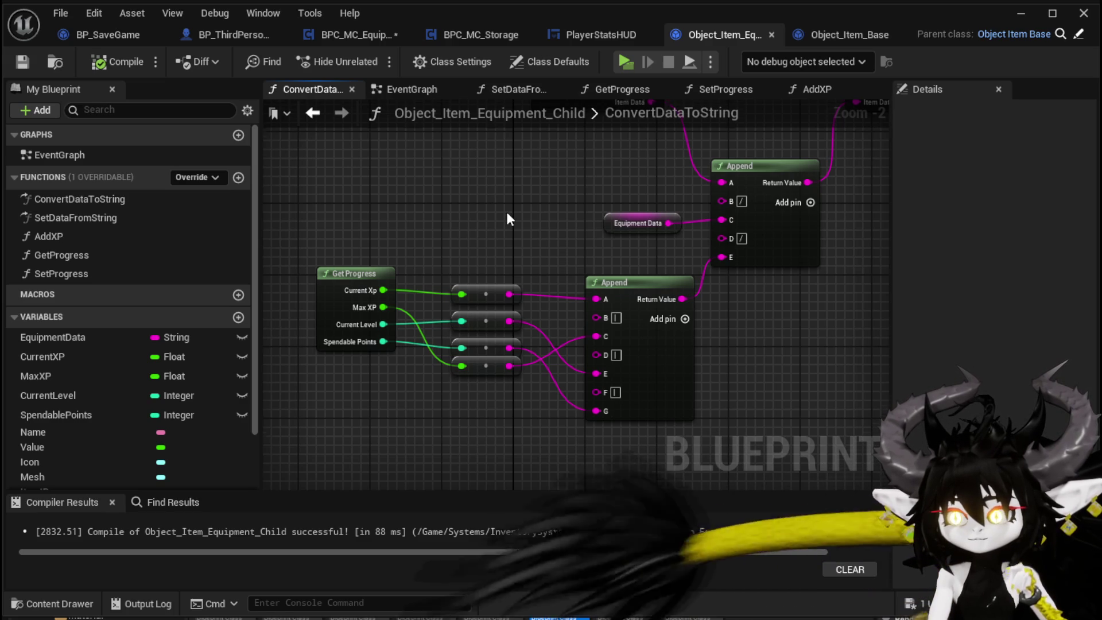
pyautogui.moveTo(505, 209); pyautogui.dragTo(505, 189)
pyautogui.moveTo(540, 297)
pyautogui.mouseDown()
pyautogui.moveTo(502, 319)
pyautogui.moveTo(488, 387)
pyautogui.mouseUp()
pyautogui.moveTo(495, 342); pyautogui.dragTo(490, 309)
pyautogui.moveTo(487, 381)
pyautogui.mouseDown()
pyautogui.moveTo(486, 333)
pyautogui.moveTo(489, 345)
pyautogui.mouseUp()
pyautogui.click(494, 236)
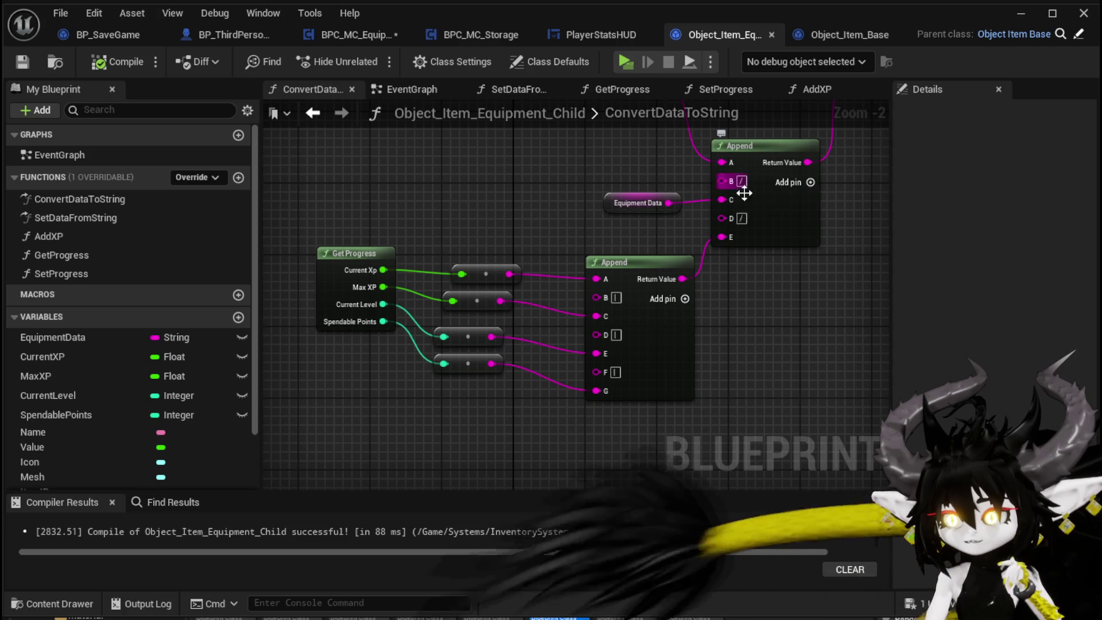
pyautogui.click(52, 195)
# In SetDataFromString, add a GET (a copy) node with index 2 and stack it under GET [0] and GET [1].
pyautogui.doubleClick(87, 219)
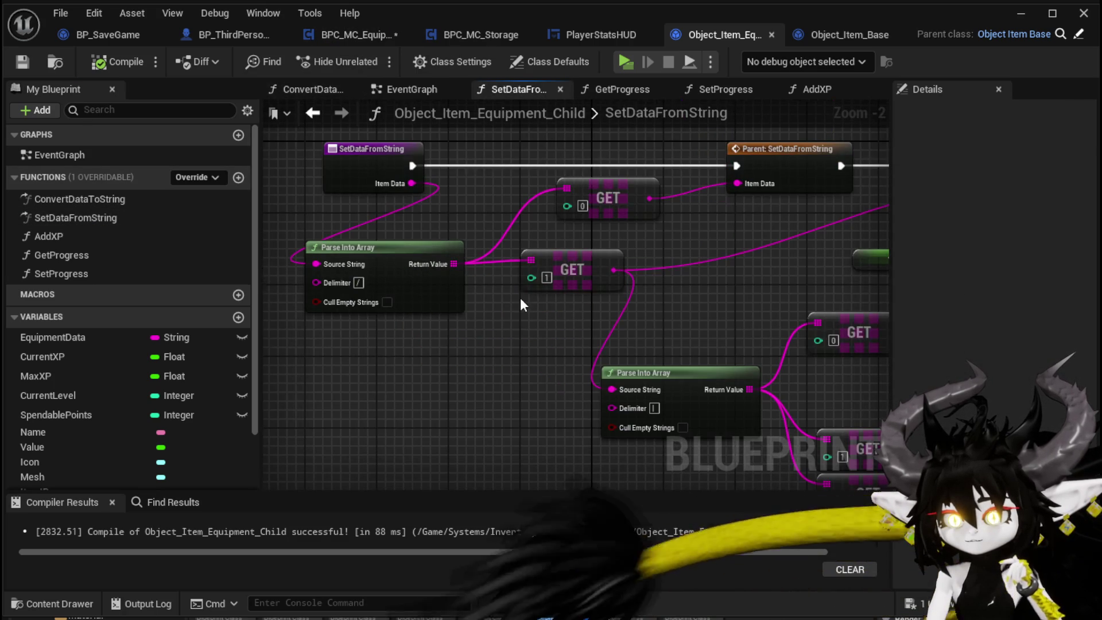
pyautogui.moveTo(520, 297)
pyautogui.mouseDown()
pyautogui.moveTo(471, 226)
pyautogui.moveTo(483, 253)
pyautogui.mouseUp()
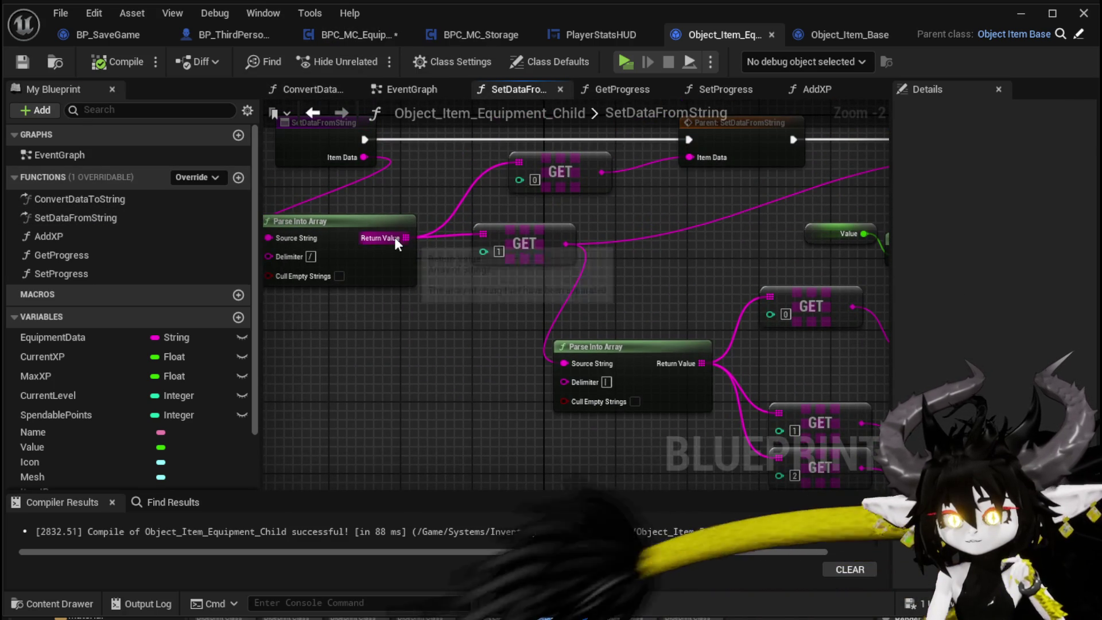
pyautogui.moveTo(394, 236); pyautogui.dragTo(452, 309)
pyautogui.write('get')
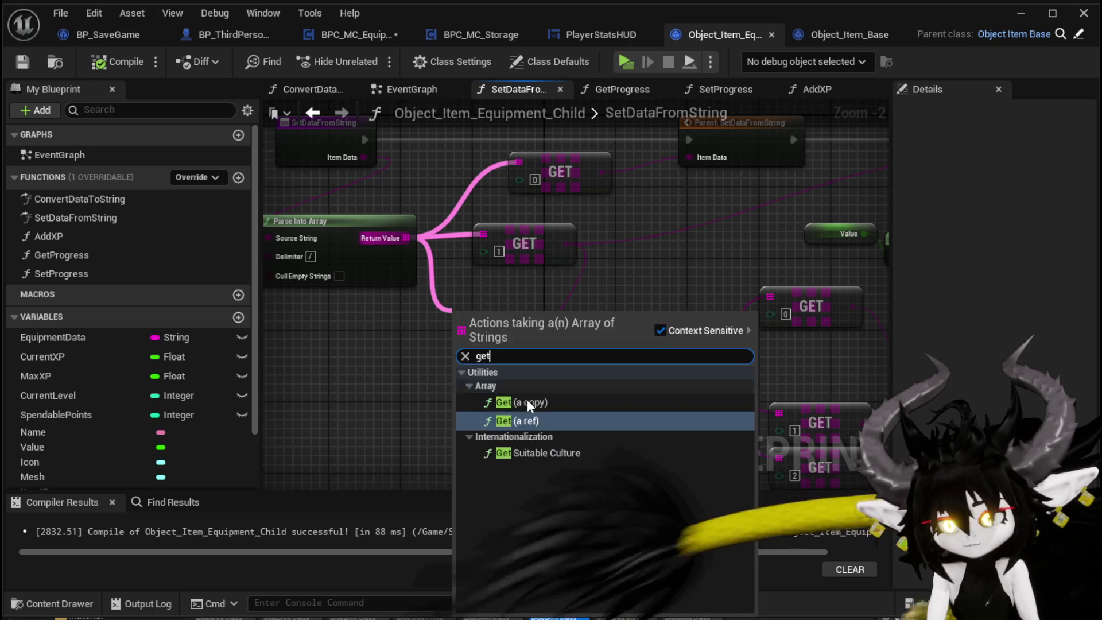
pyautogui.click(527, 398)
pyautogui.click(471, 332)
pyautogui.write('2')
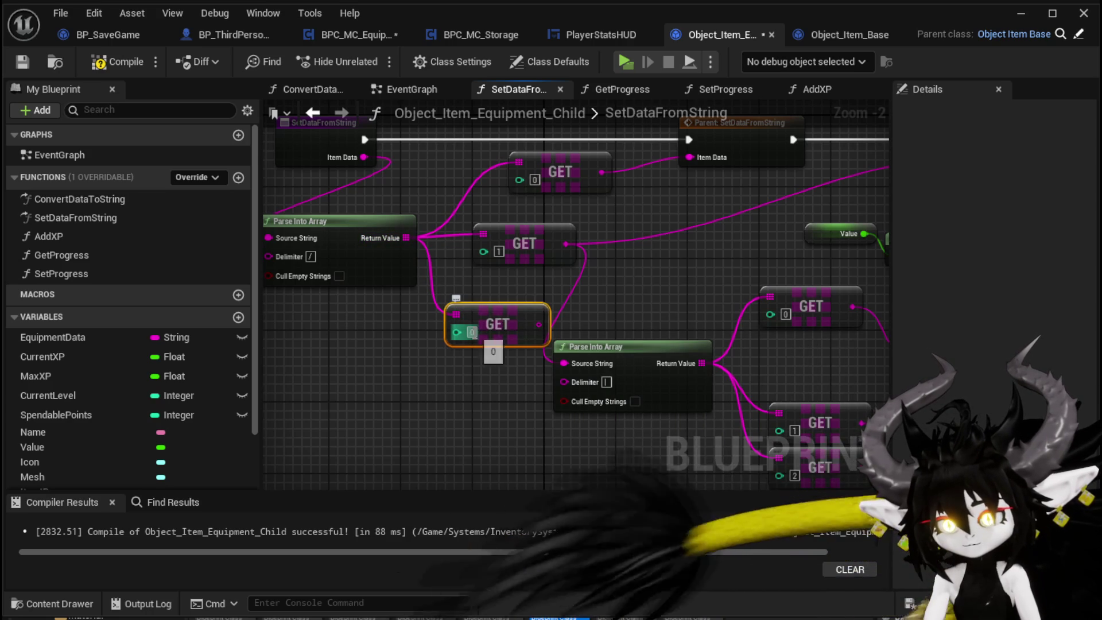
pyautogui.moveTo(478, 412)
pyautogui.mouseDown()
pyautogui.moveTo(344, 285)
pyautogui.moveTo(214, 326)
pyautogui.moveTo(427, 298)
pyautogui.moveTo(462, 233)
pyautogui.mouseUp()
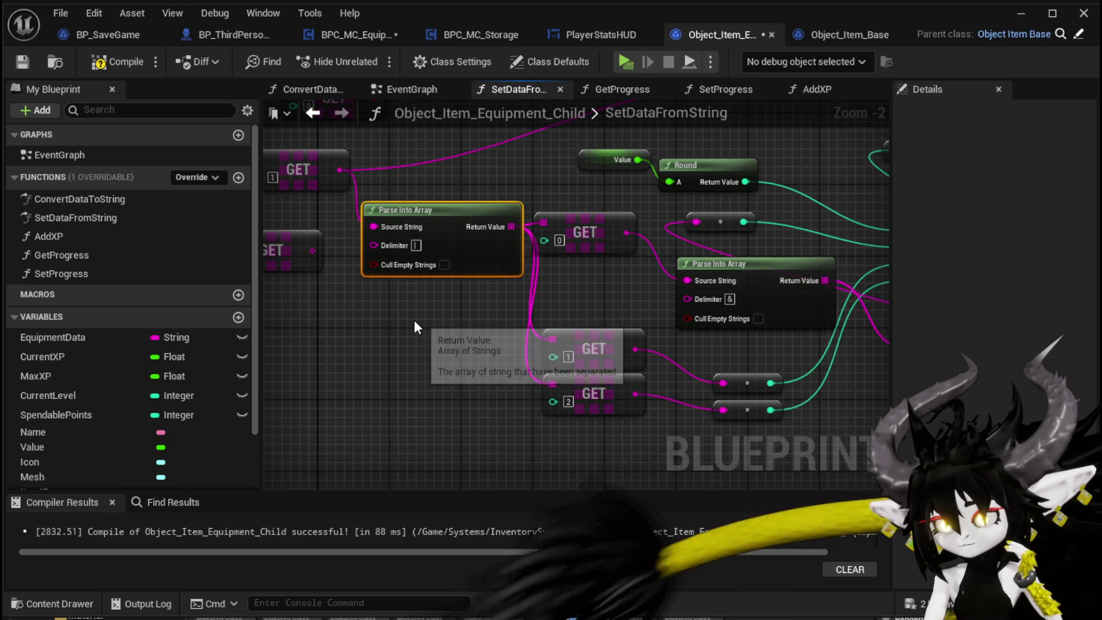
pyautogui.moveTo(414, 326)
pyautogui.mouseDown()
pyautogui.moveTo(472, 319)
pyautogui.moveTo(283, 296)
pyautogui.mouseUp()
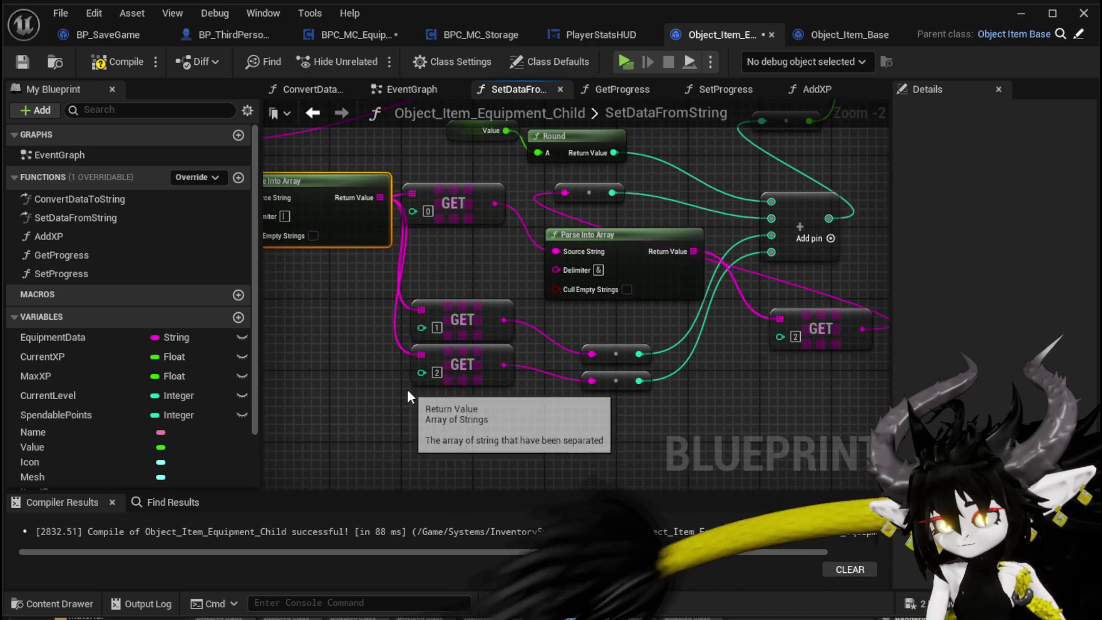
pyautogui.moveTo(408, 389)
pyautogui.mouseDown()
pyautogui.moveTo(526, 303)
pyautogui.moveTo(485, 243)
pyautogui.moveTo(408, 292)
pyautogui.moveTo(398, 309)
pyautogui.moveTo(424, 350)
pyautogui.mouseUp()
pyautogui.keyDown('shift'); pyautogui.click(474, 189); pyautogui.keyUp('shift')
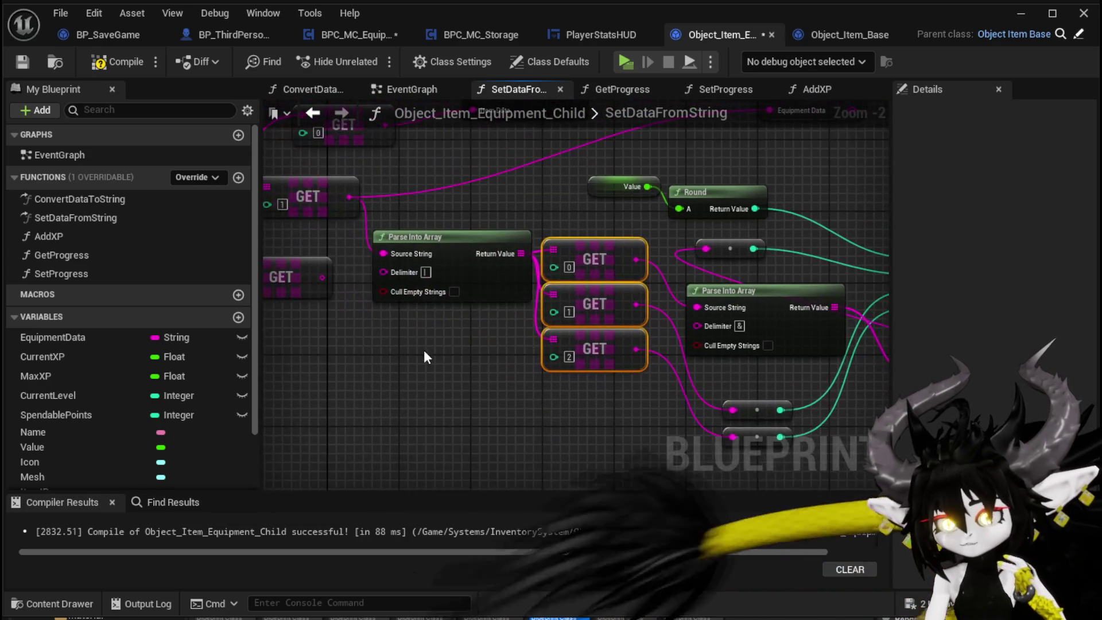
# Tidy the Parse Into Array and GET [0]–[2] nodes into a neat column.
pyautogui.moveTo(492, 366); pyautogui.dragTo(217, 344)
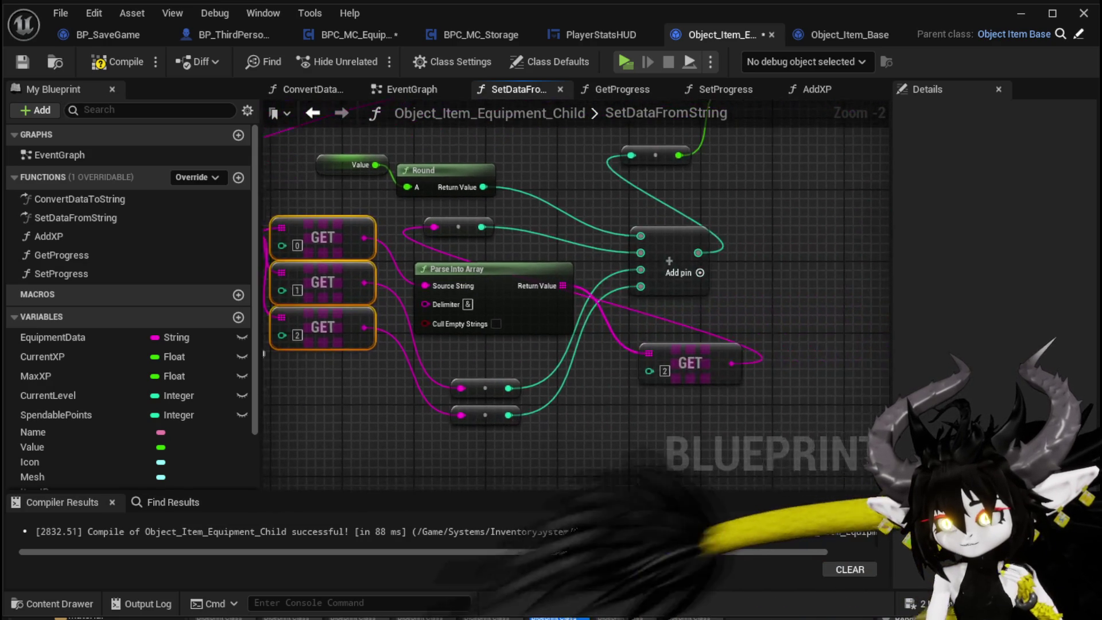
pyautogui.moveTo(539, 263); pyautogui.dragTo(528, 272)
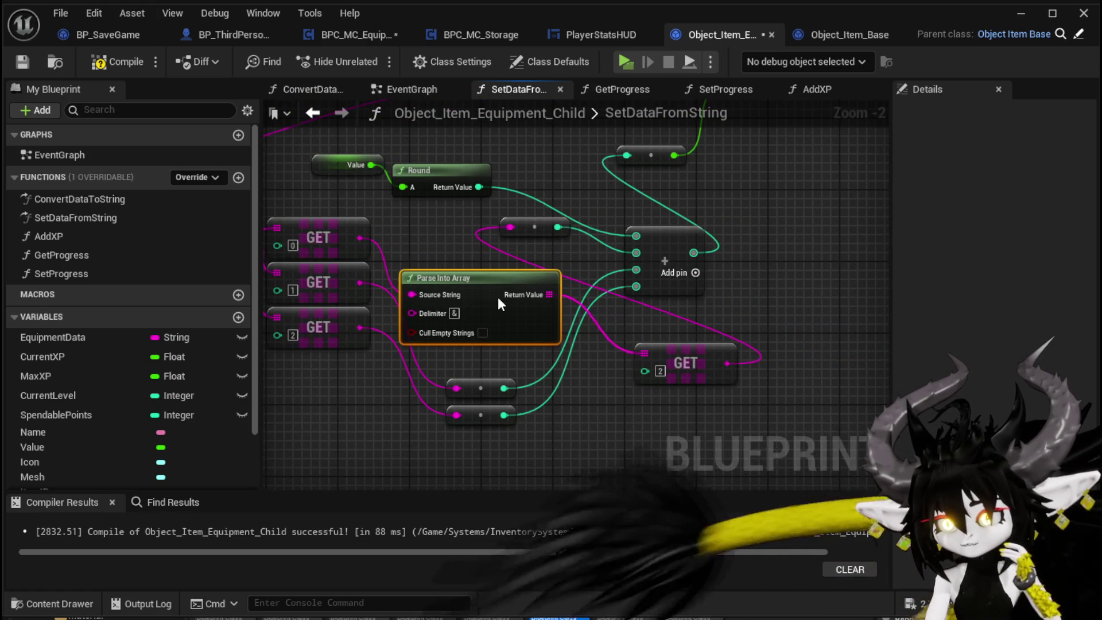
pyautogui.moveTo(701, 361)
pyautogui.mouseDown()
pyautogui.moveTo(677, 327)
pyautogui.moveTo(774, 281)
pyautogui.mouseUp()
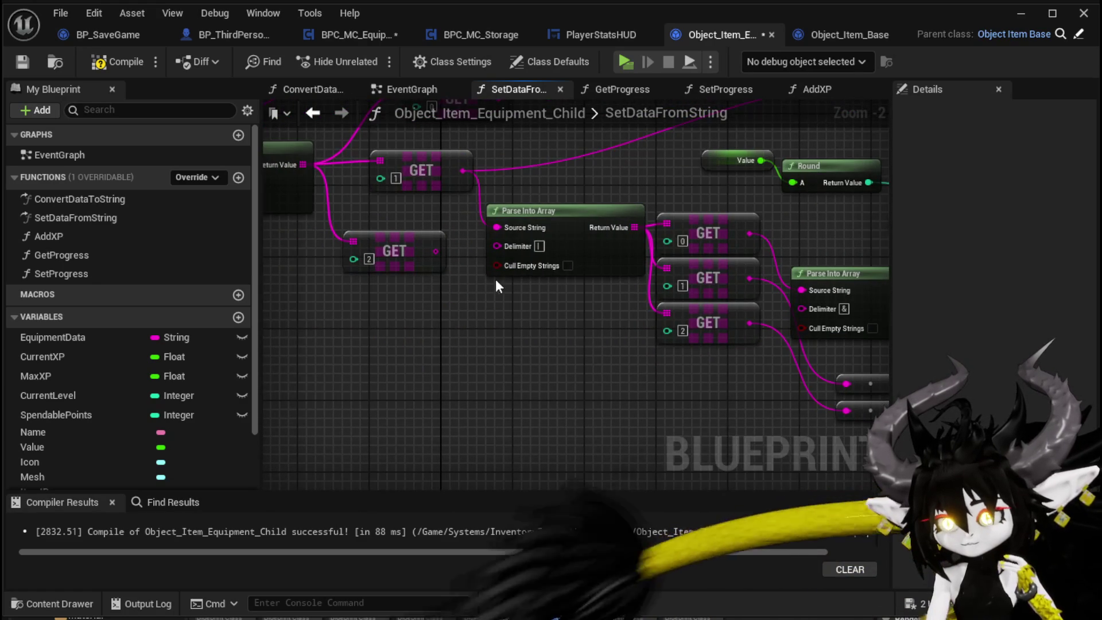
pyautogui.moveTo(408, 138)
pyautogui.mouseDown()
pyautogui.moveTo(419, 211)
pyautogui.moveTo(337, 278)
pyautogui.moveTo(474, 287)
pyautogui.mouseUp()
pyautogui.scroll(-1, 425, 213)
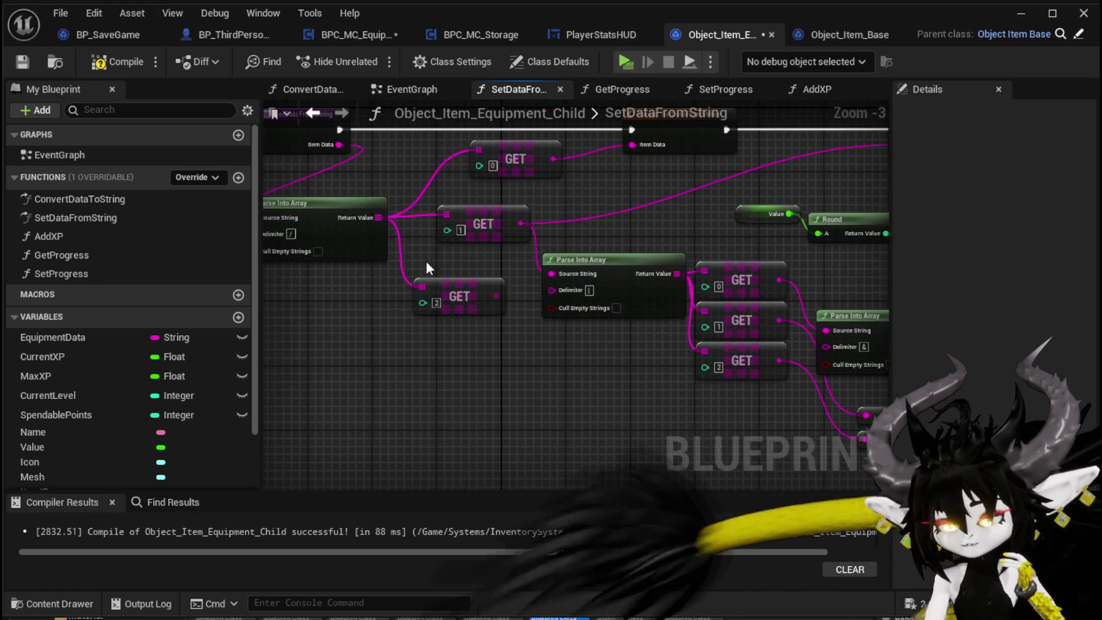
pyautogui.moveTo(290, 238); pyautogui.dragTo(374, 235)
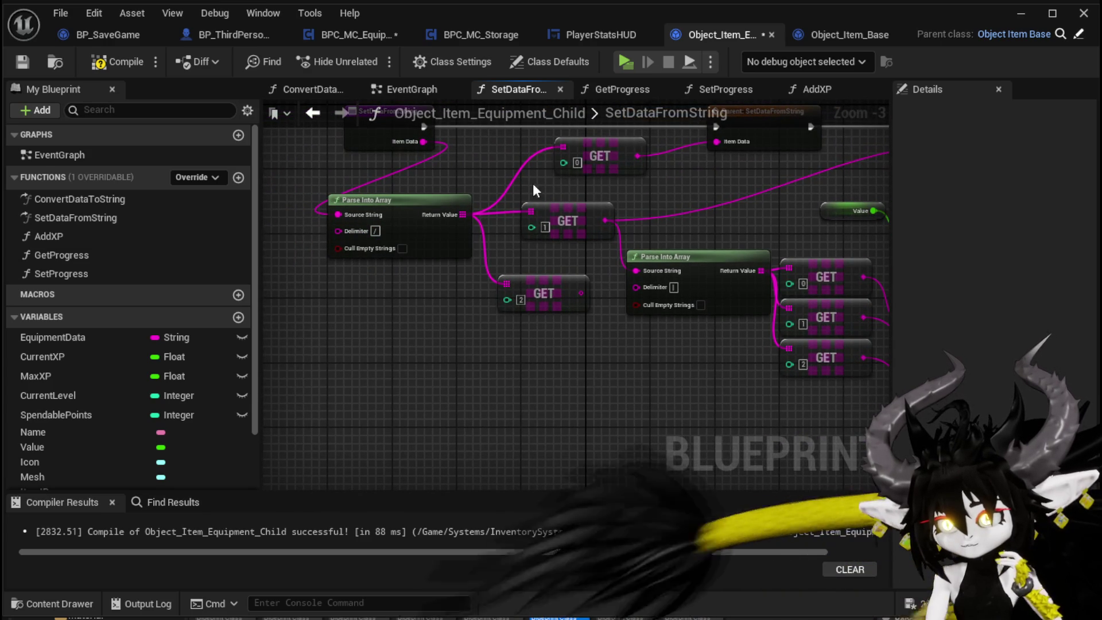
pyautogui.click(574, 227)
pyautogui.moveTo(580, 231); pyautogui.dragTo(424, 240)
pyautogui.moveTo(388, 277)
pyautogui.mouseDown()
pyautogui.moveTo(624, 252)
pyautogui.moveTo(608, 304)
pyautogui.moveTo(589, 321)
pyautogui.moveTo(610, 271)
pyautogui.moveTo(334, 287)
pyautogui.moveTo(627, 285)
pyautogui.mouseUp()
pyautogui.write('g')
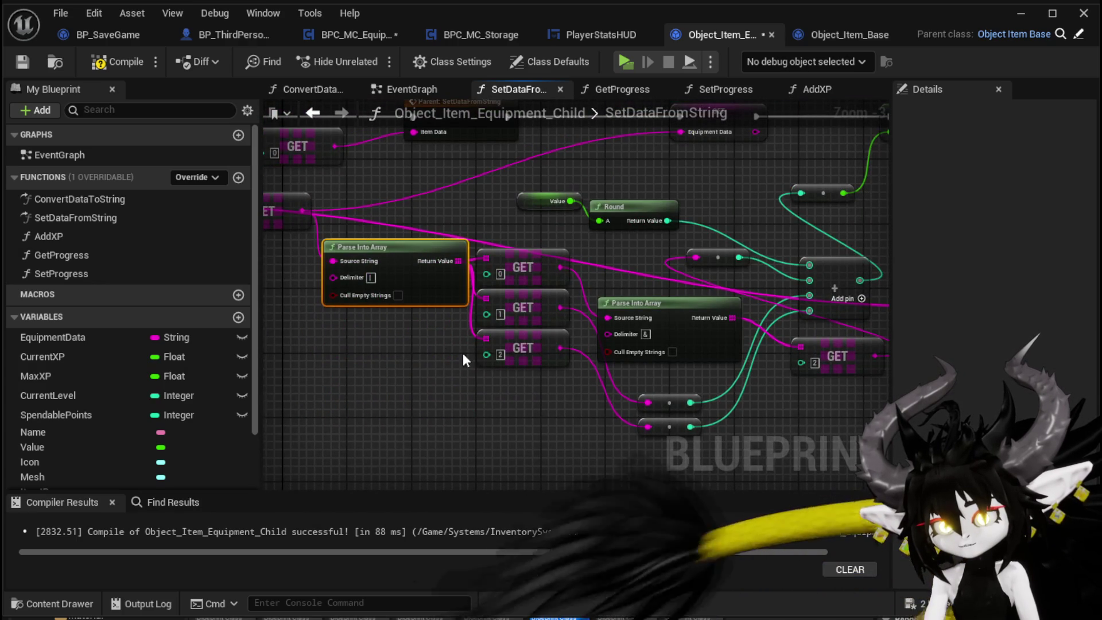
pyautogui.moveTo(462, 353); pyautogui.dragTo(114, 328)
# Paste a second Parse Into Array and build a column of four GET nodes reading its array.
pyautogui.hotkey('ctrl', 'v')
pyautogui.moveTo(664, 290); pyautogui.dragTo(839, 299)
pyautogui.moveTo(569, 208); pyautogui.dragTo(569, 208)
pyautogui.write('get')
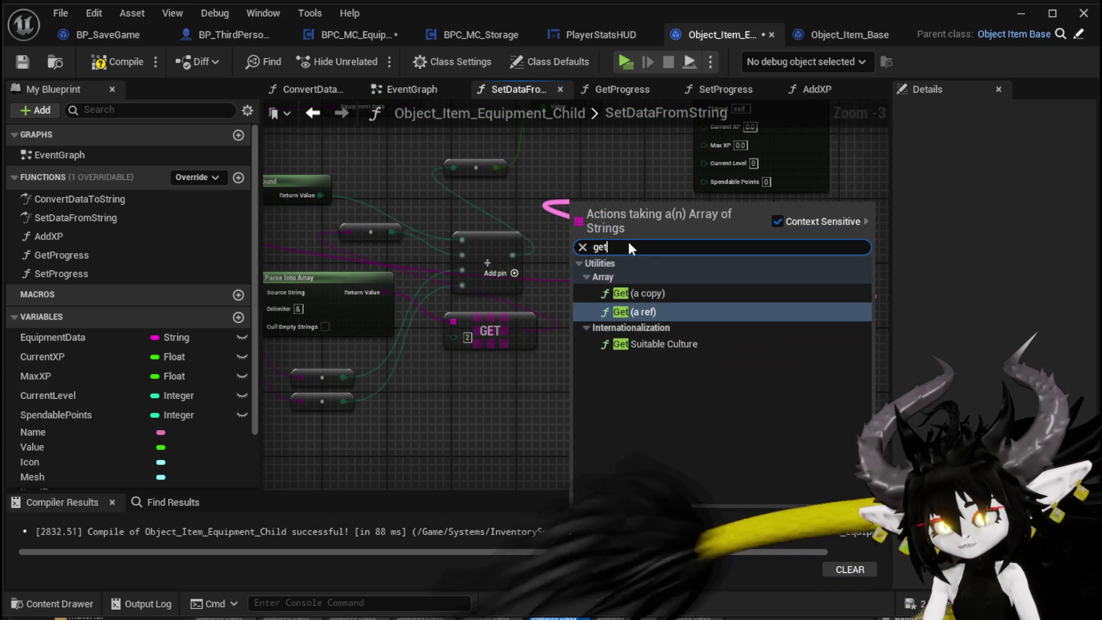
pyautogui.click(650, 301)
pyautogui.moveTo(646, 214)
pyautogui.mouseDown()
pyautogui.moveTo(510, 257)
pyautogui.moveTo(493, 169)
pyautogui.mouseUp()
pyautogui.hotkey('ctrl', 'c')
pyautogui.hotkey('ctrl', 'v')
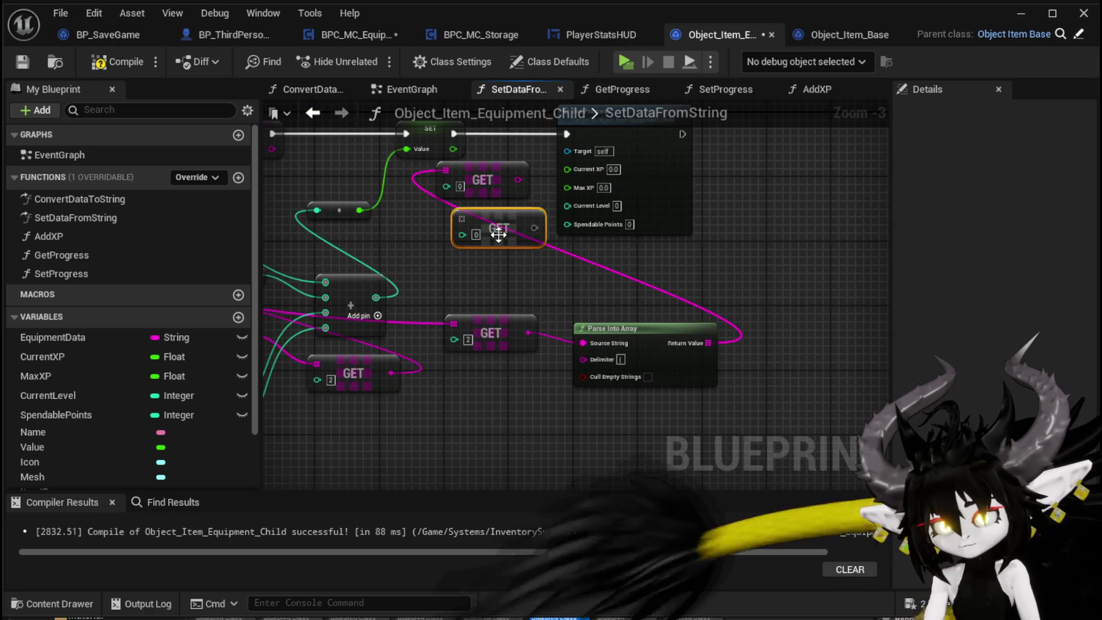
pyautogui.moveTo(508, 230); pyautogui.dragTo(493, 224)
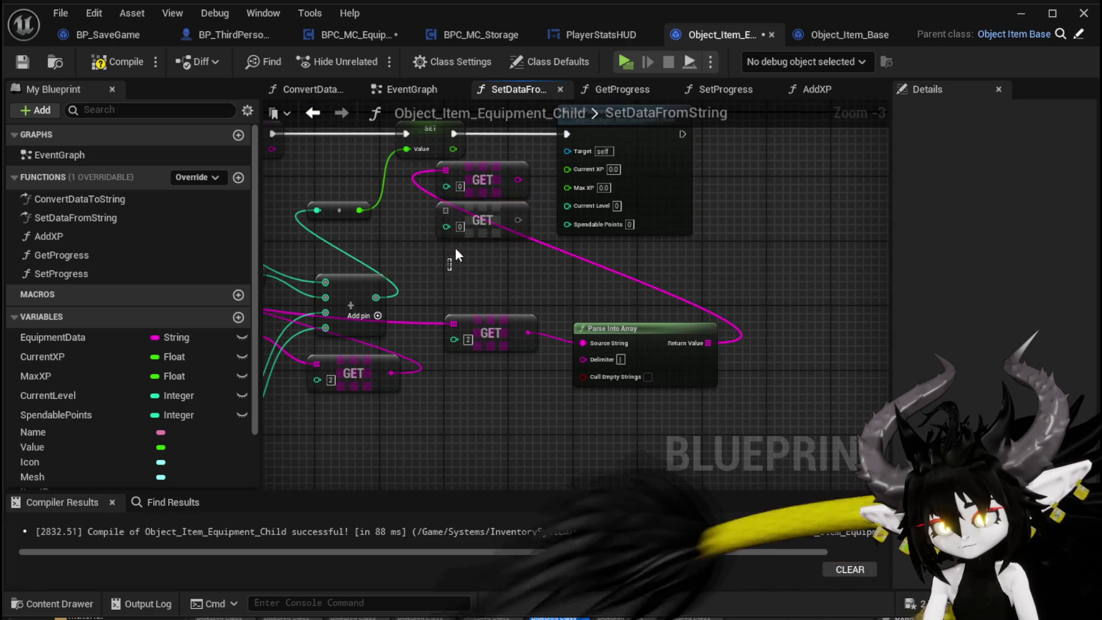
pyautogui.keyDown('ctrl'); pyautogui.click(496, 198); pyautogui.keyUp('ctrl')
pyautogui.hotkey('ctrl', 'c')
pyautogui.hotkey('ctrl', 'v')
pyautogui.moveTo(529, 259); pyautogui.dragTo(491, 253)
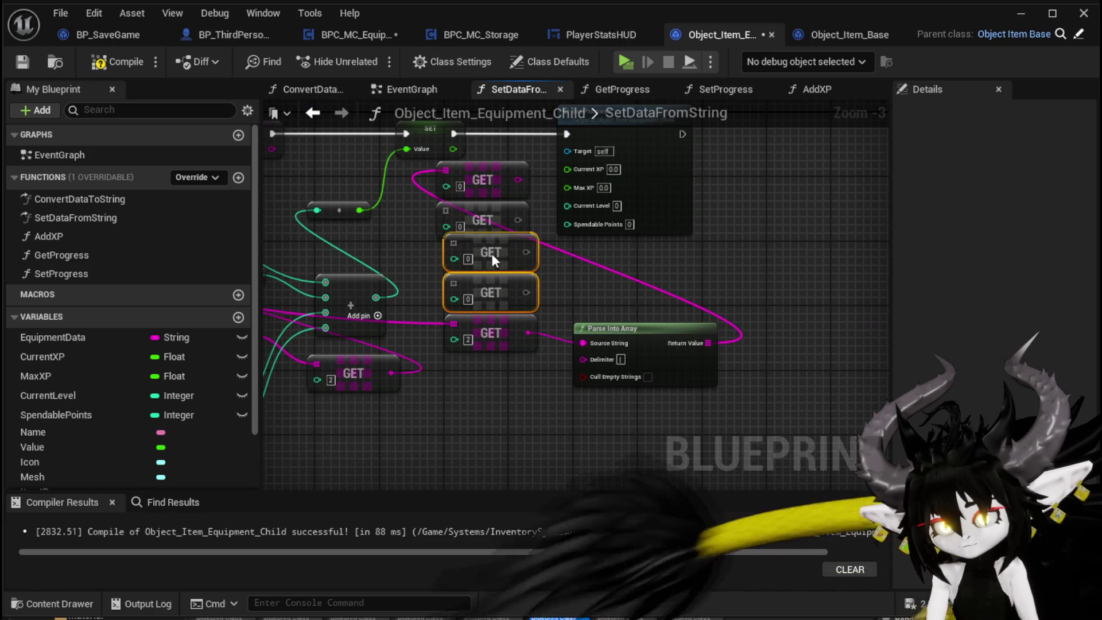
# Feed the split array into the GET nodes, set index 2, and wire GET [0] to Current XP.
pyautogui.moveTo(491, 317); pyautogui.dragTo(450, 414)
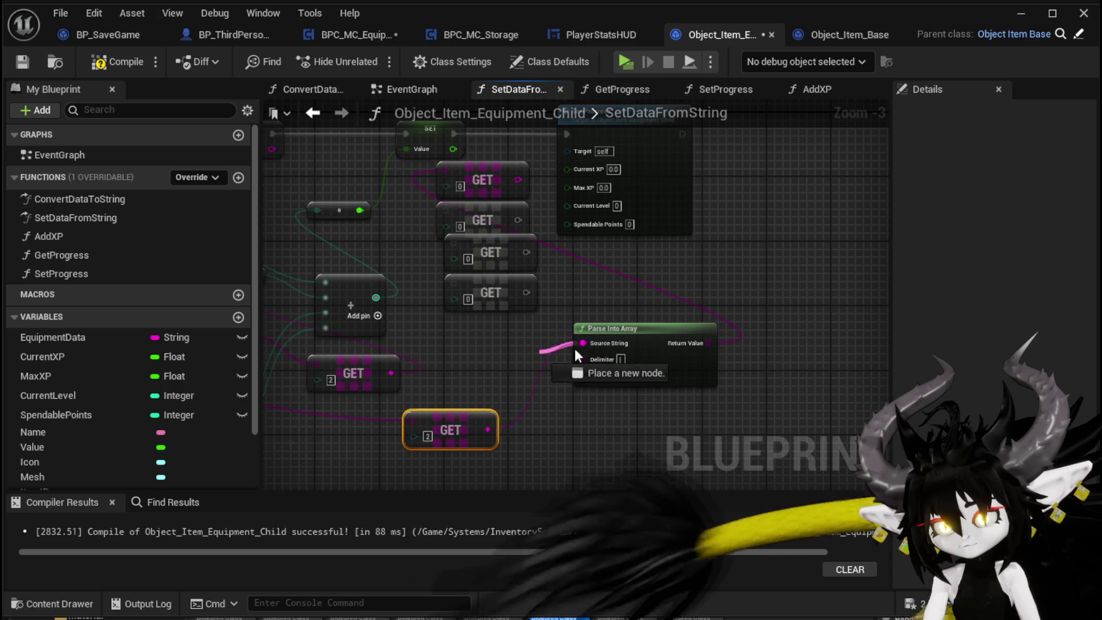
pyautogui.moveTo(648, 329); pyautogui.dragTo(534, 336)
pyautogui.moveTo(596, 351); pyautogui.dragTo(446, 210)
pyautogui.moveTo(594, 351)
pyautogui.mouseDown()
pyautogui.moveTo(441, 249)
pyautogui.moveTo(457, 243)
pyautogui.moveTo(447, 287)
pyautogui.mouseUp()
pyautogui.scroll(2, 451, 171)
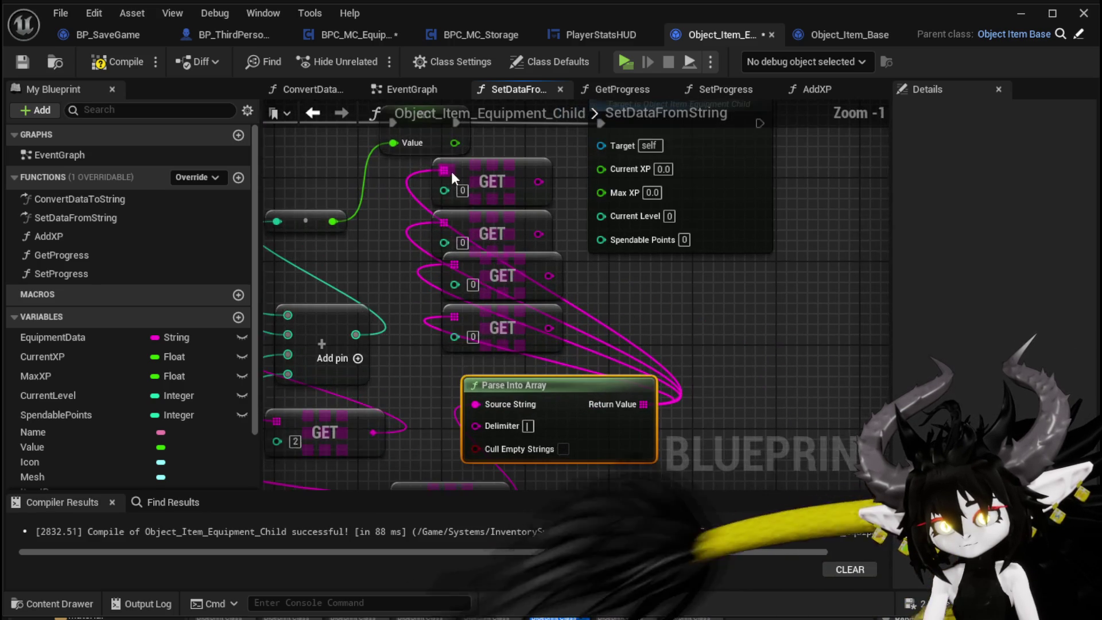
pyautogui.write('1')
pyautogui.click(474, 284)
pyautogui.write('2')
pyautogui.press('Return')
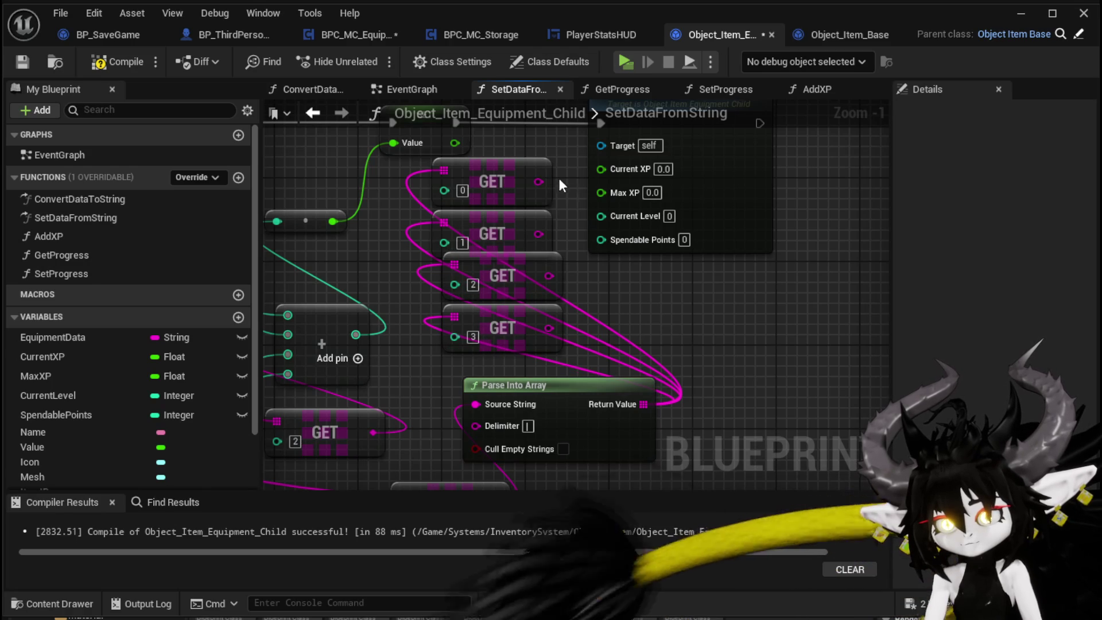
pyautogui.moveTo(660, 169)
pyautogui.mouseDown()
pyautogui.moveTo(590, 224)
pyautogui.moveTo(766, 232)
pyautogui.moveTo(778, 222)
pyautogui.mouseUp()
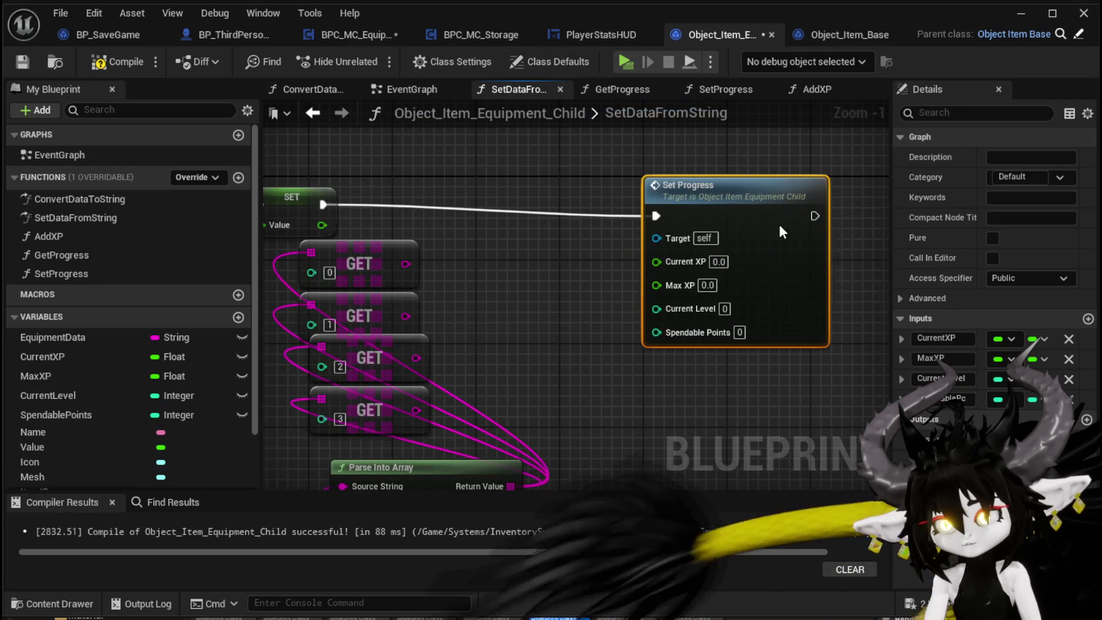
pyautogui.moveTo(430, 237); pyautogui.dragTo(690, 227)
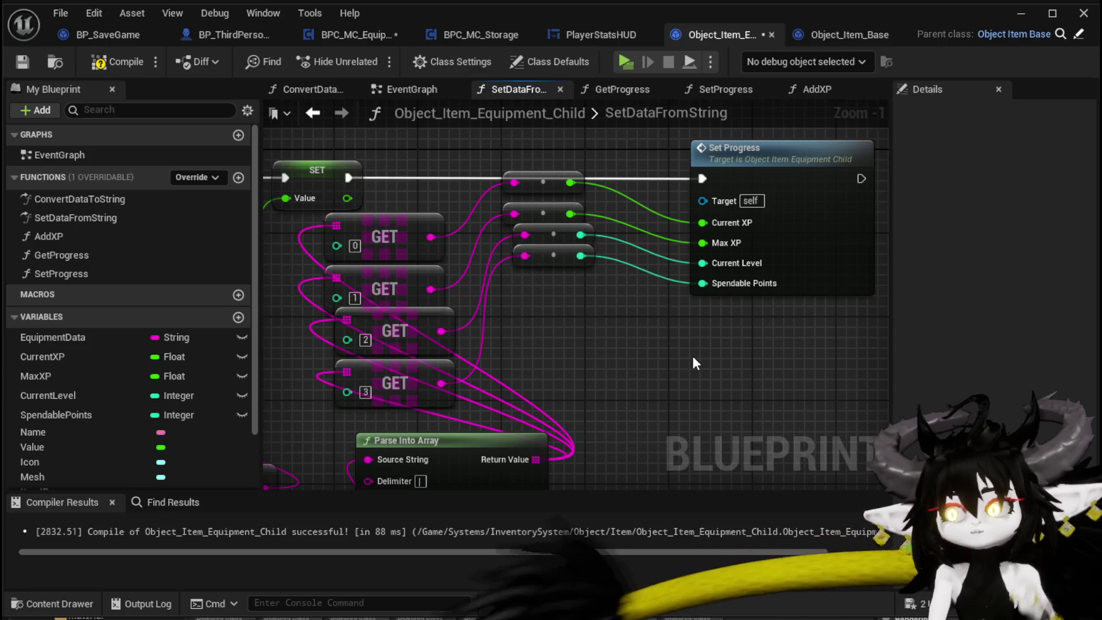
pyautogui.scroll(-2, 705, 239)
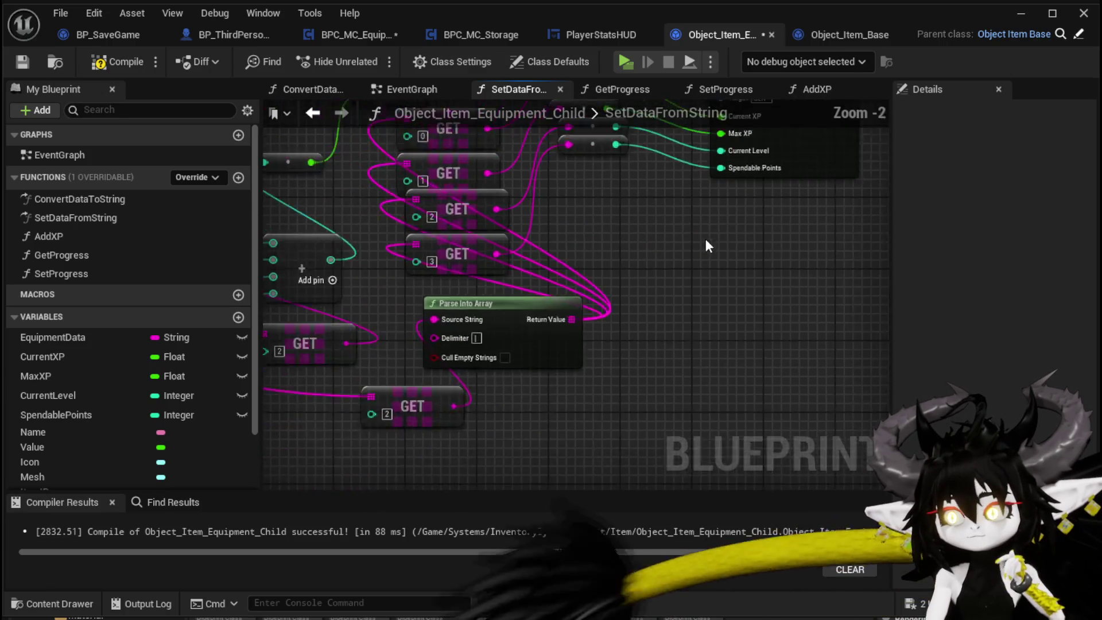
pyautogui.scroll(-2, 425, 219)
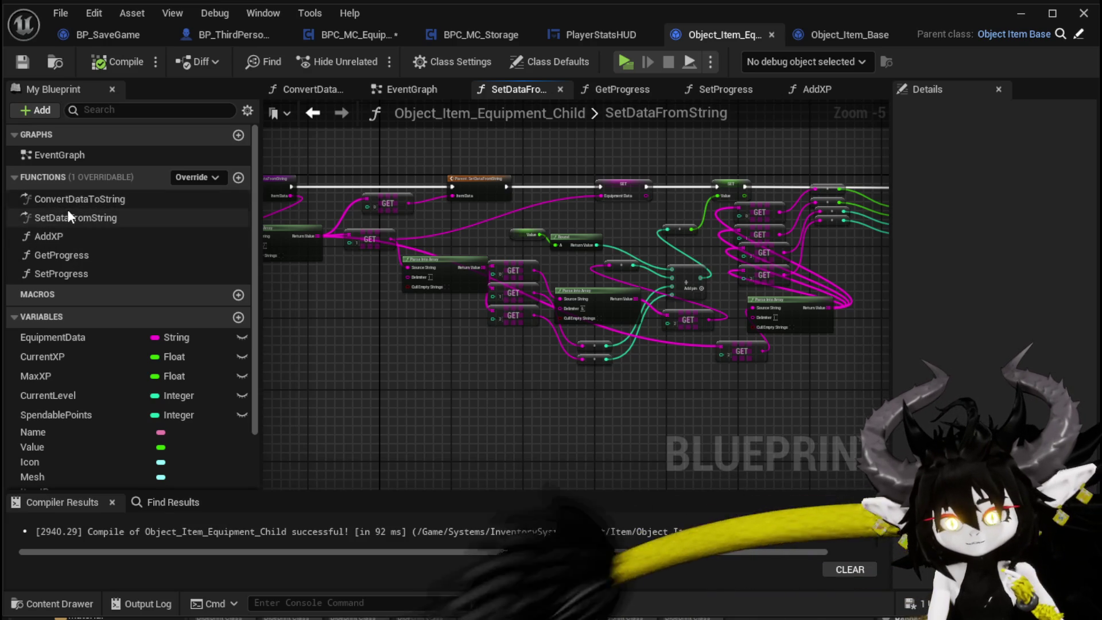
# Review the Get Progress and Append chain in the ConvertDataToString graph.
pyautogui.doubleClick(64, 201)
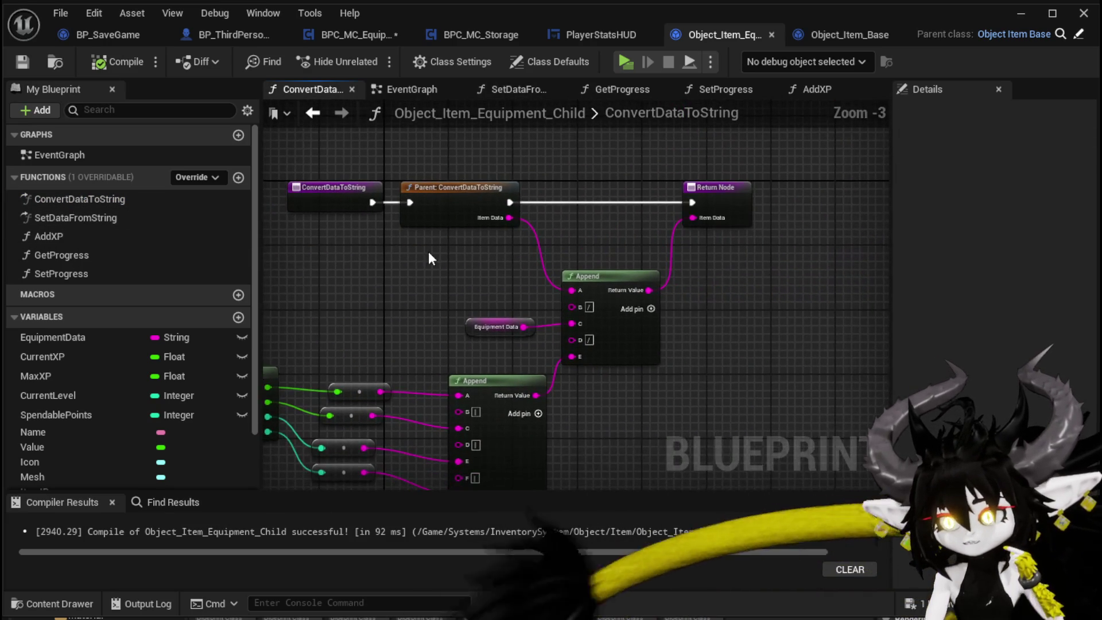
pyautogui.click(494, 209)
pyautogui.moveTo(388, 311)
pyautogui.mouseDown()
pyautogui.moveTo(478, 233)
pyautogui.moveTo(462, 323)
pyautogui.mouseUp()
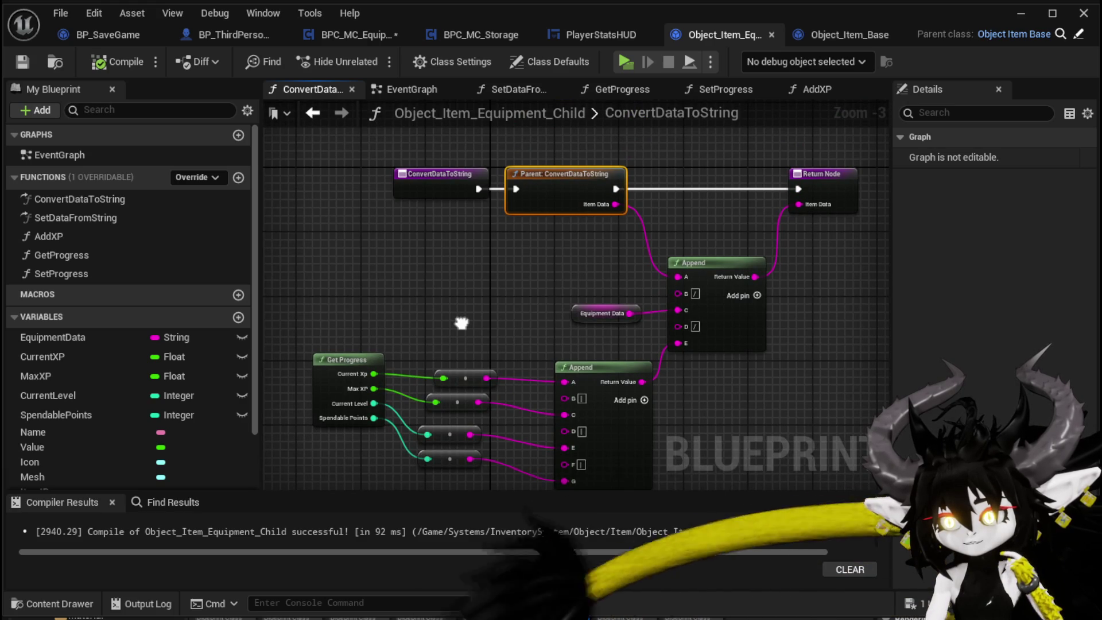
pyautogui.click(462, 323)
pyautogui.moveTo(462, 323); pyautogui.dragTo(468, 284)
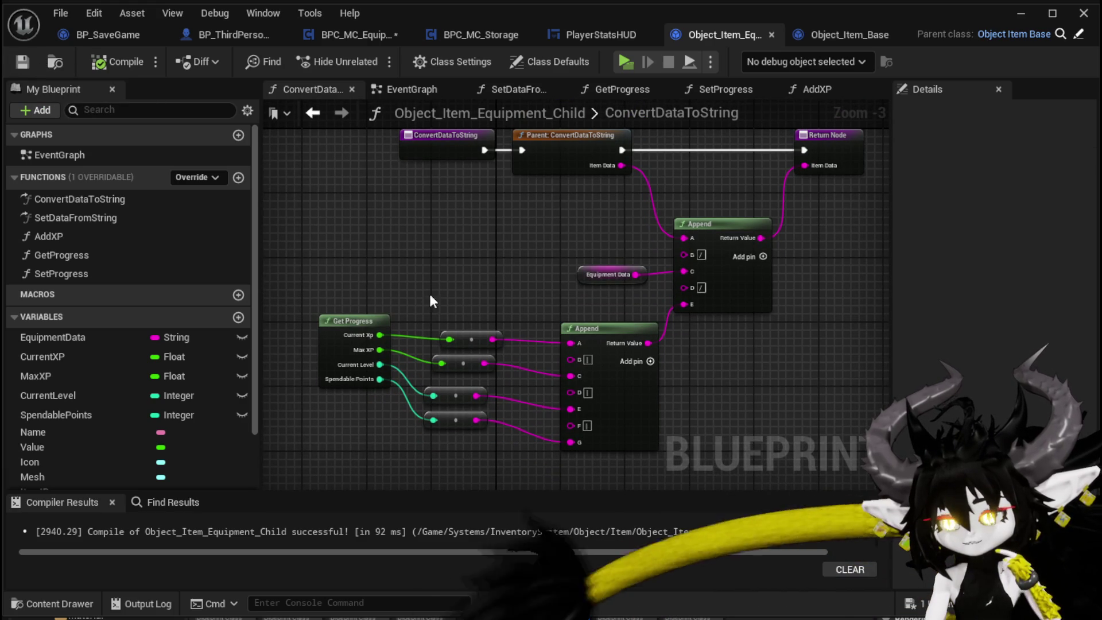
pyautogui.moveTo(489, 318); pyautogui.dragTo(393, 297)
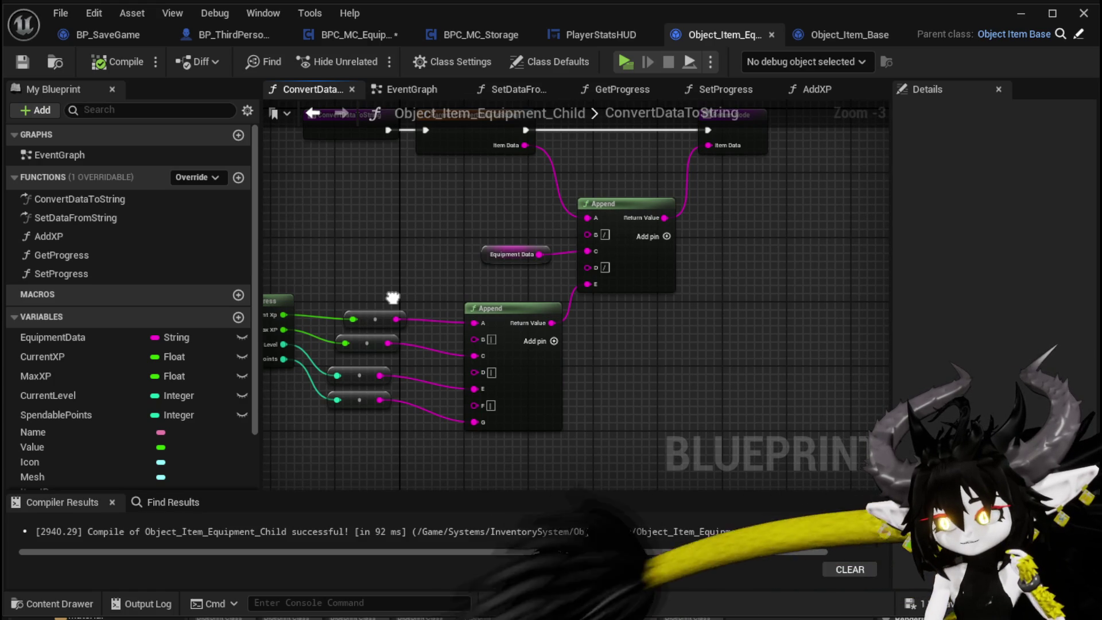
# Save BPC_MC_Equipment via Save Selected and return to the level editor.
pyautogui.hotkey('ctrl', 'shift', 's')
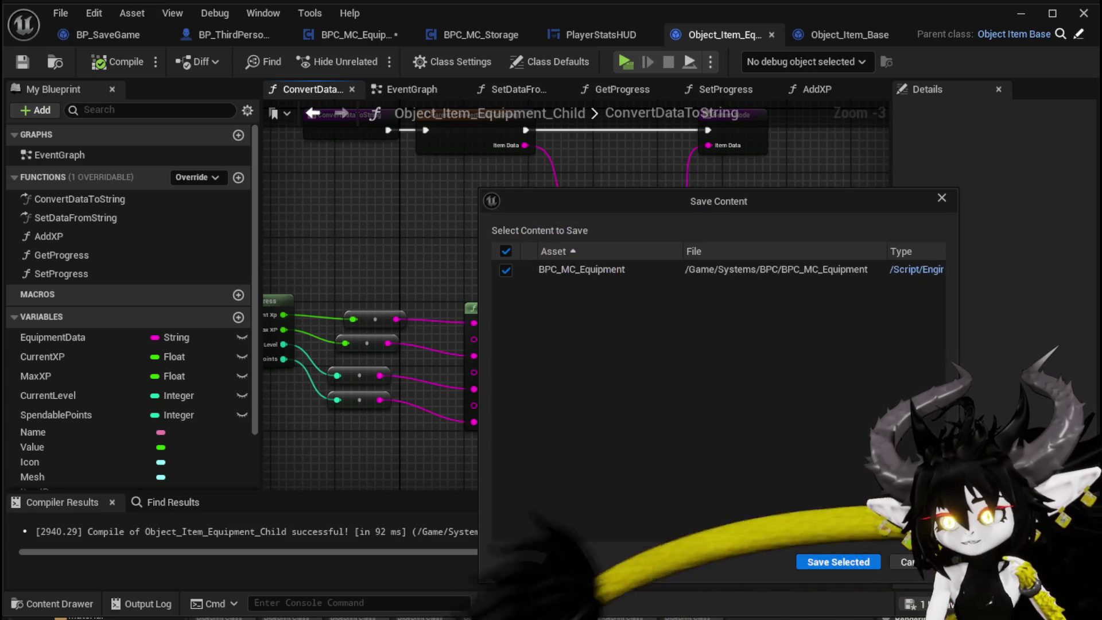
pyautogui.click(836, 560)
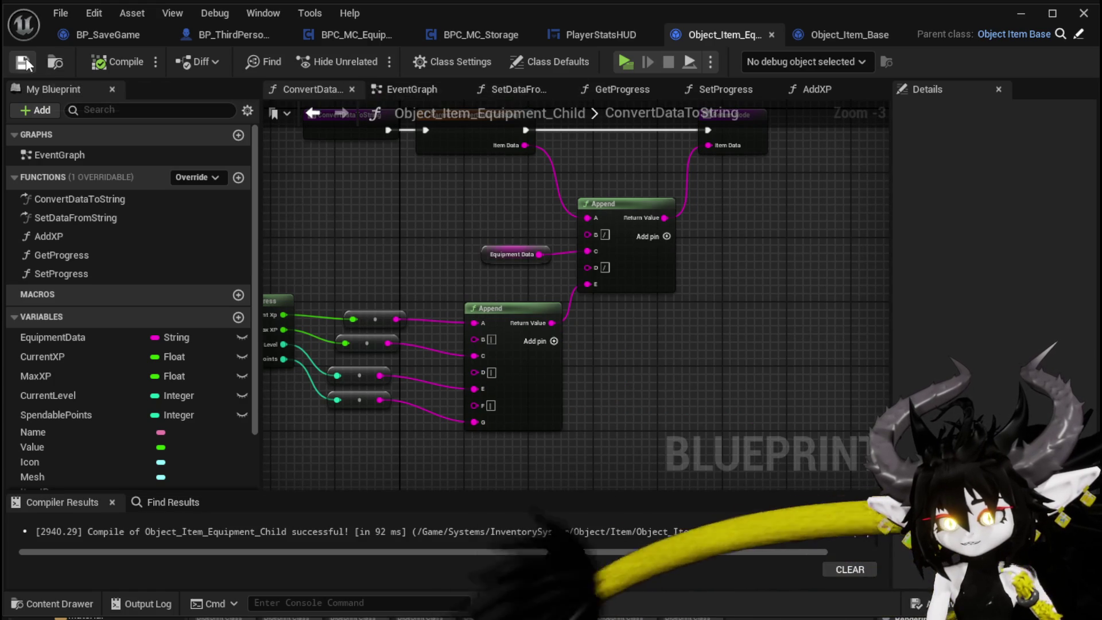
pyautogui.click(1021, 13)
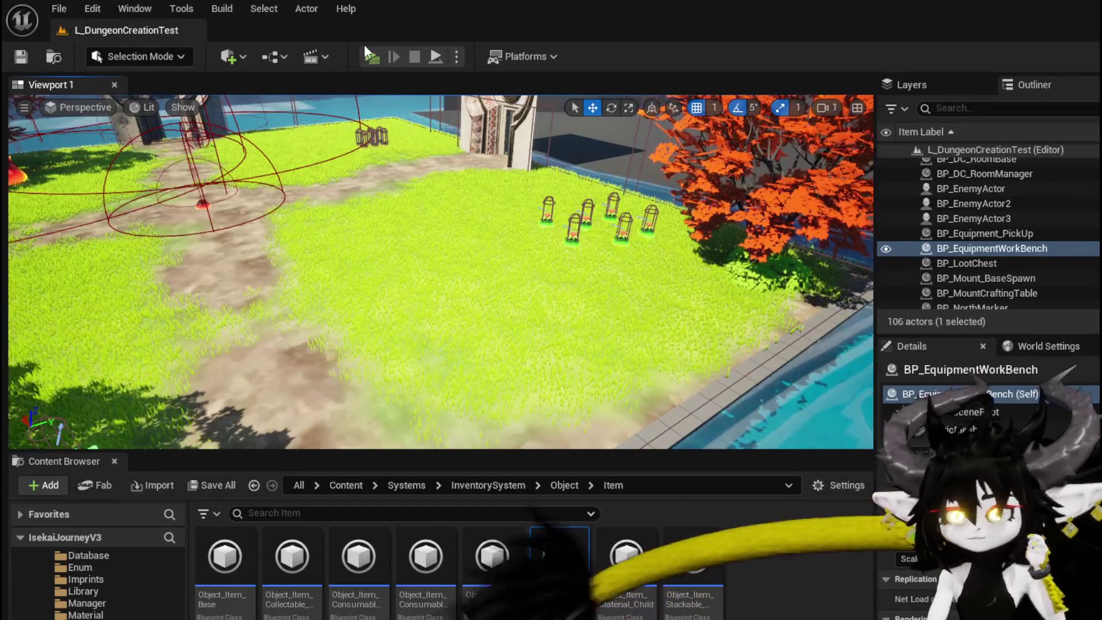
# Launch the standalone game and open the inventory to view the head items.
pyautogui.click(367, 53)
pyautogui.press('i')
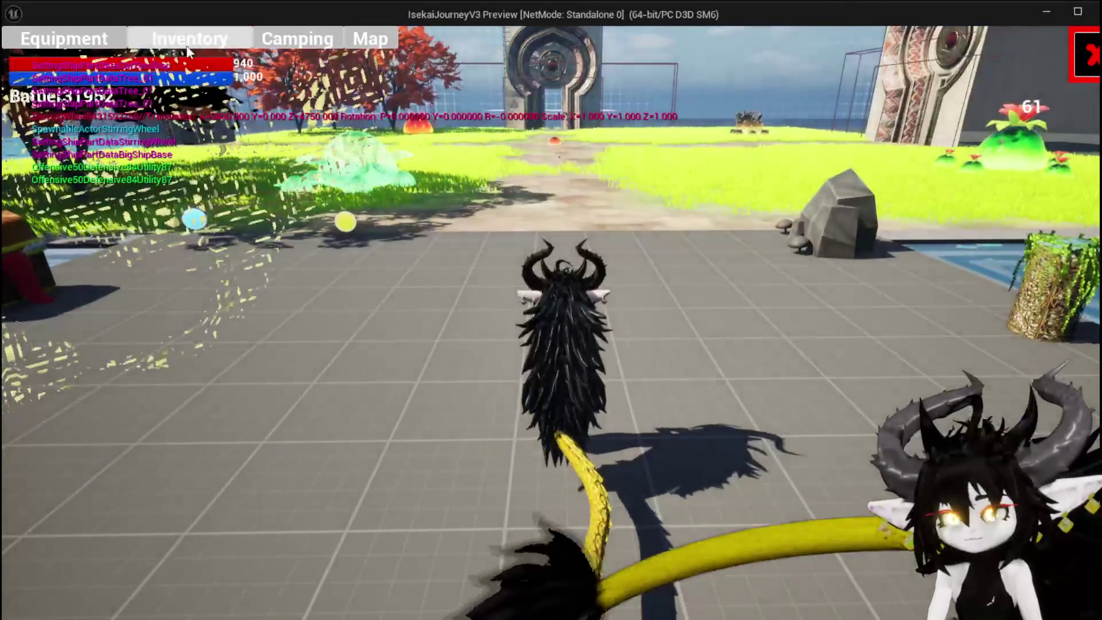
pyautogui.click(727, 204)
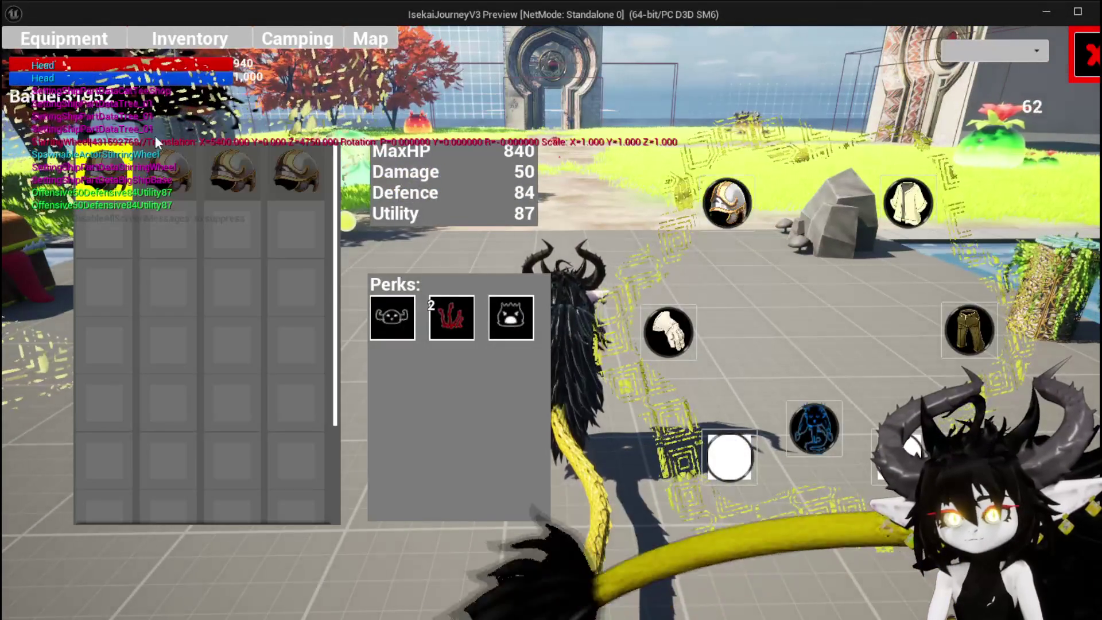
pyautogui.moveTo(136, 177)
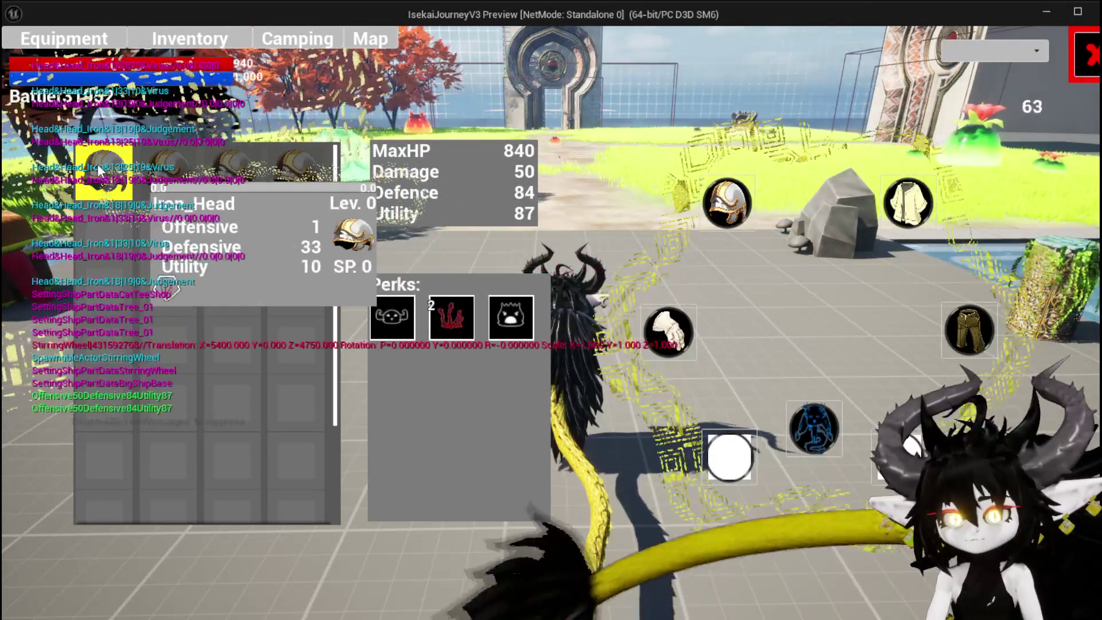
pyautogui.press('i')
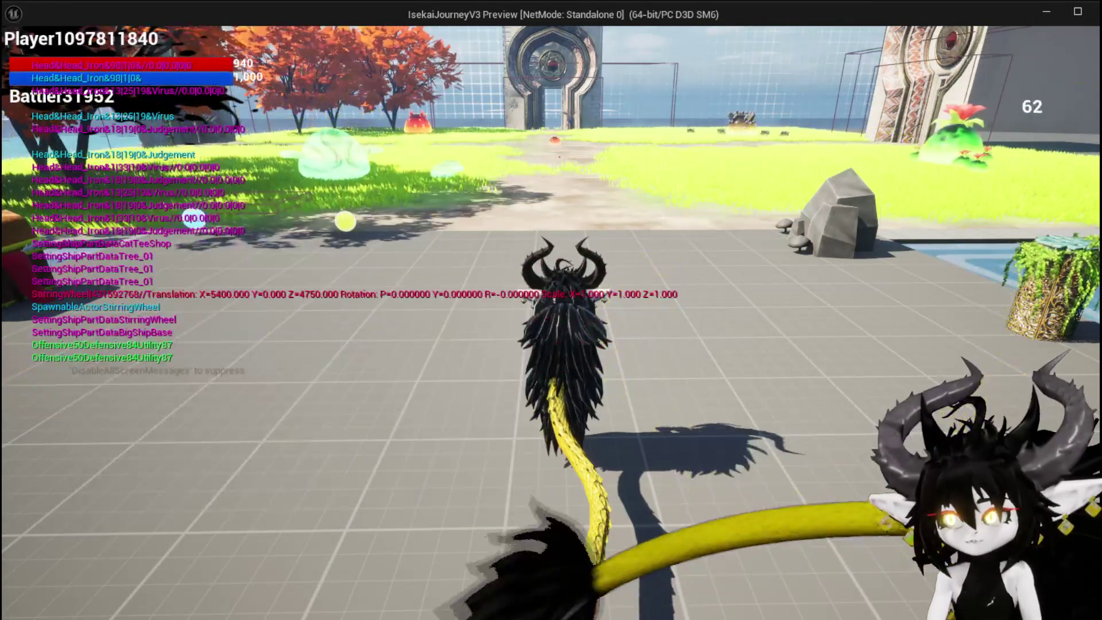
pyautogui.press('i')
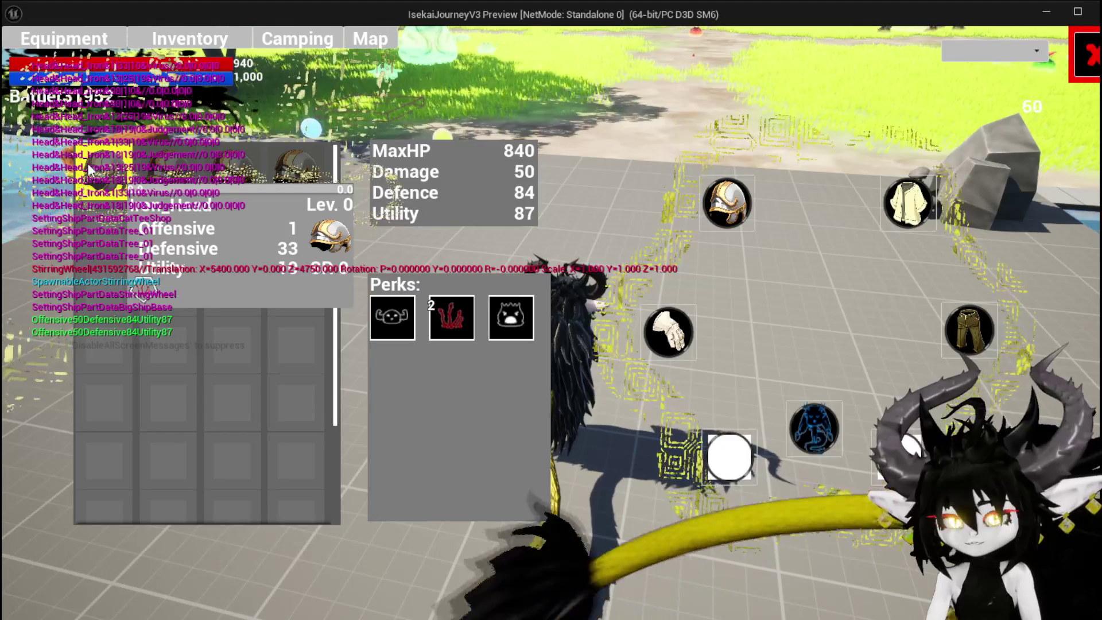
# Inspect the Iron Chest items' stats, then close the overlay and stop play.
pyautogui.click(88, 163)
pyautogui.click(100, 170)
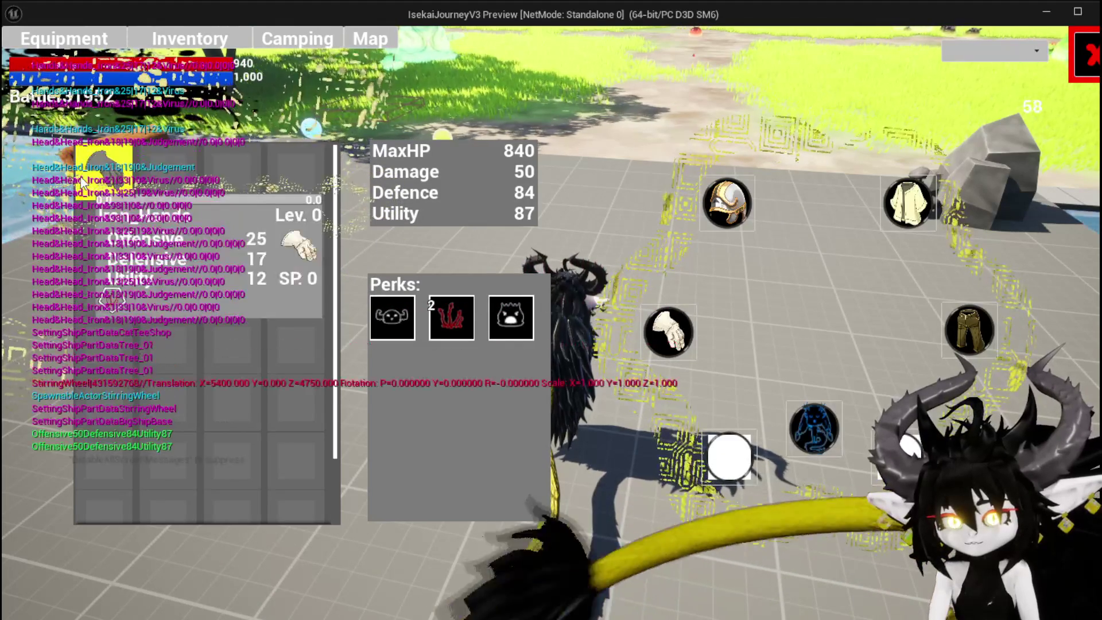
pyautogui.click(103, 172)
pyautogui.click(125, 179)
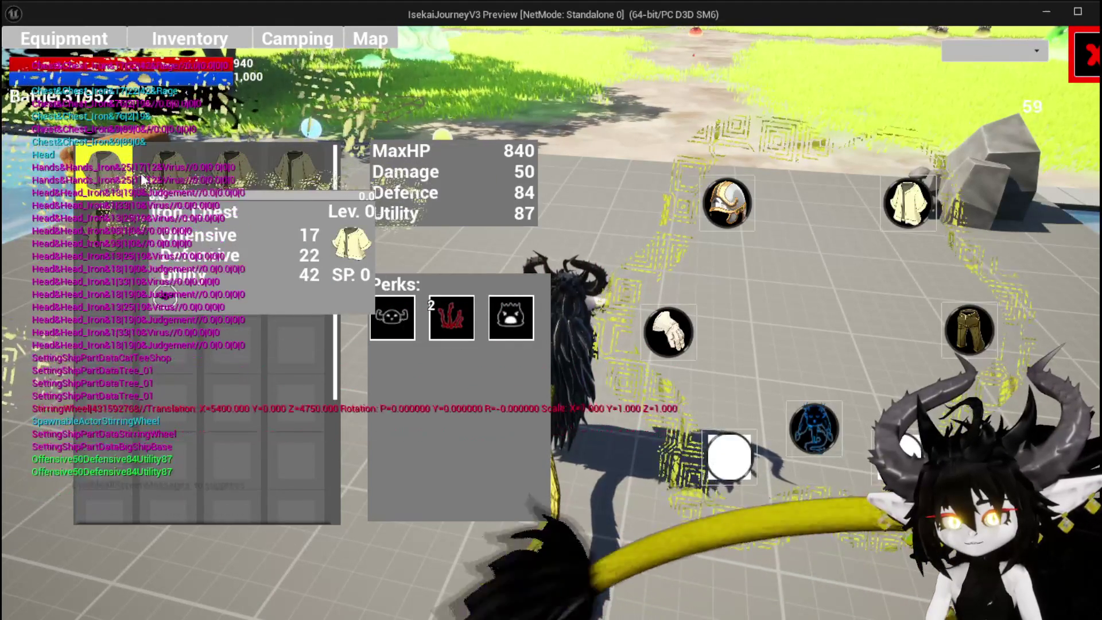
pyautogui.click(185, 206)
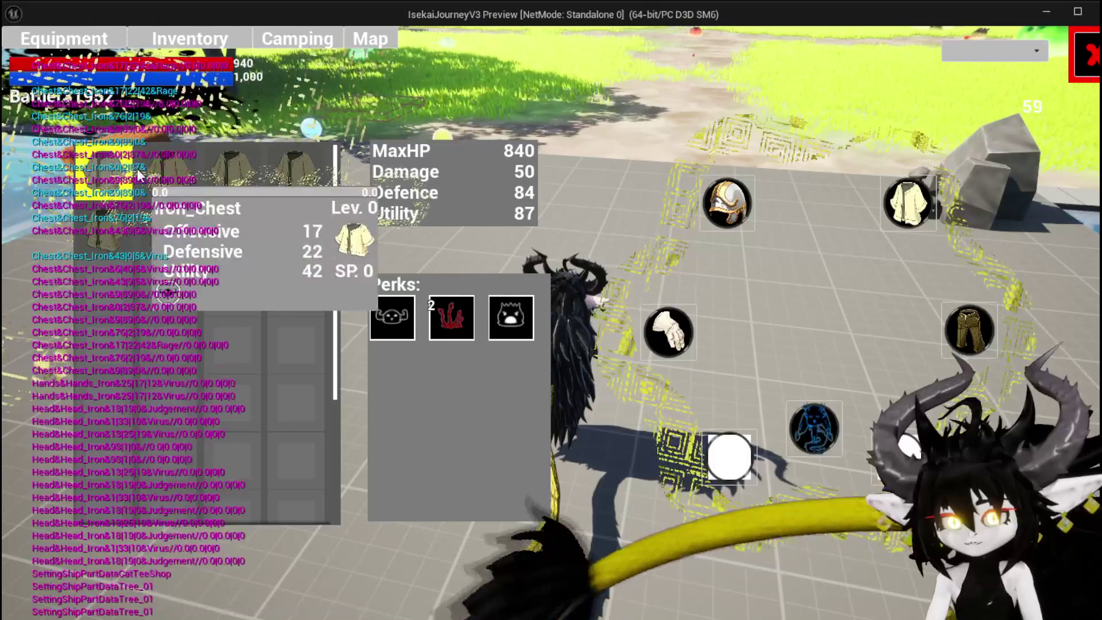
pyautogui.press('Tab')
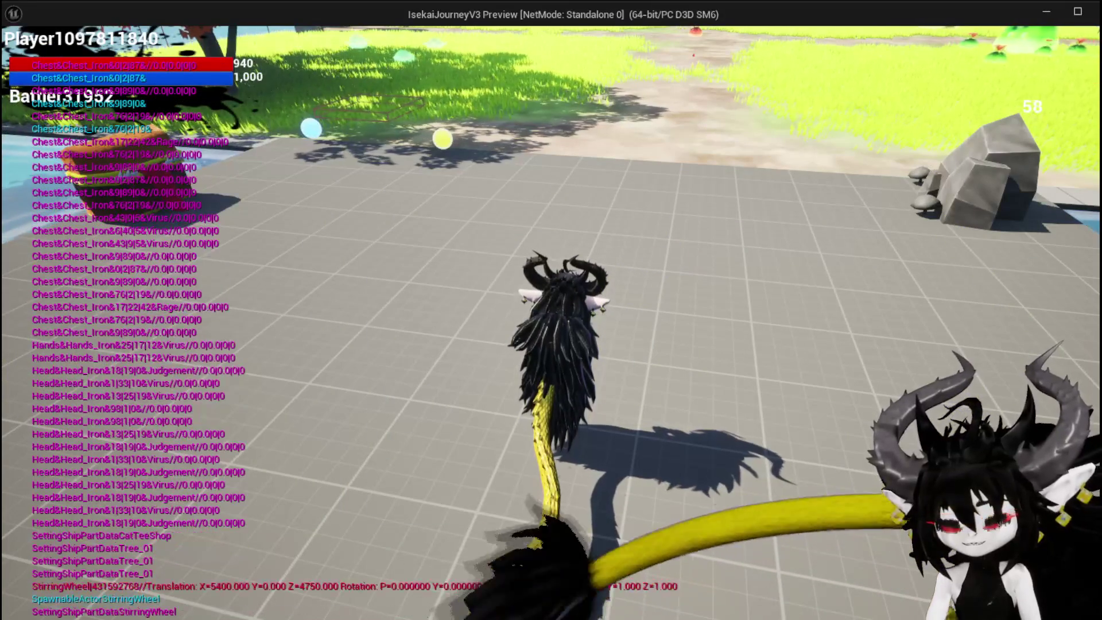
pyautogui.press('Escape')
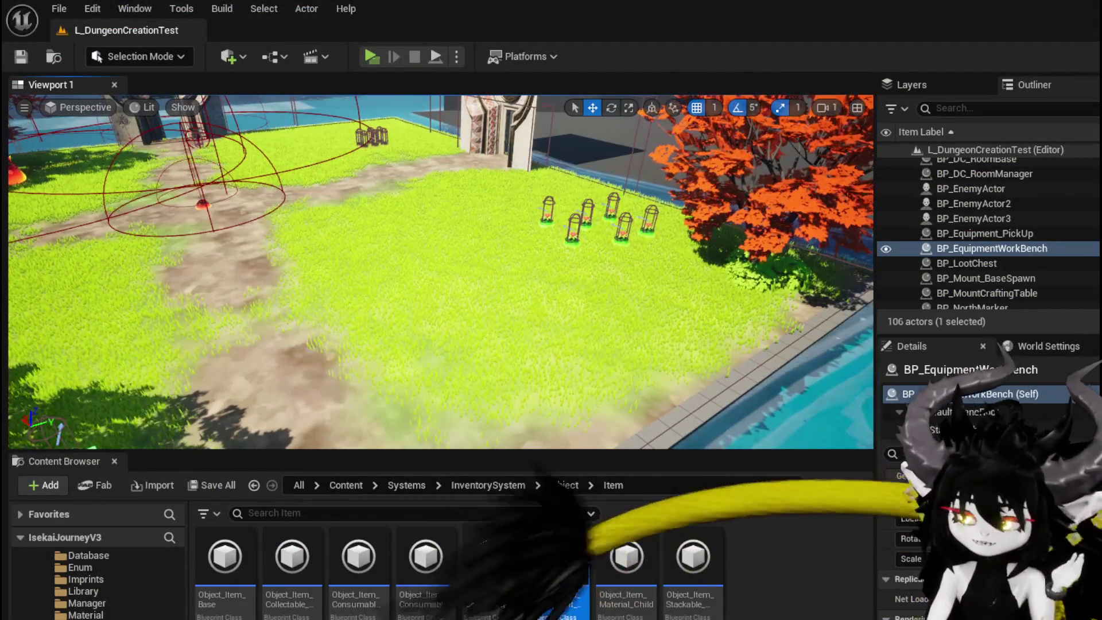
# Back in Object_Item_Equipment_Child's ConvertDataToString, inspect MaxXP's properties and center the Get Progress wiring.
pyautogui.hotkey('alt', 'Tab')
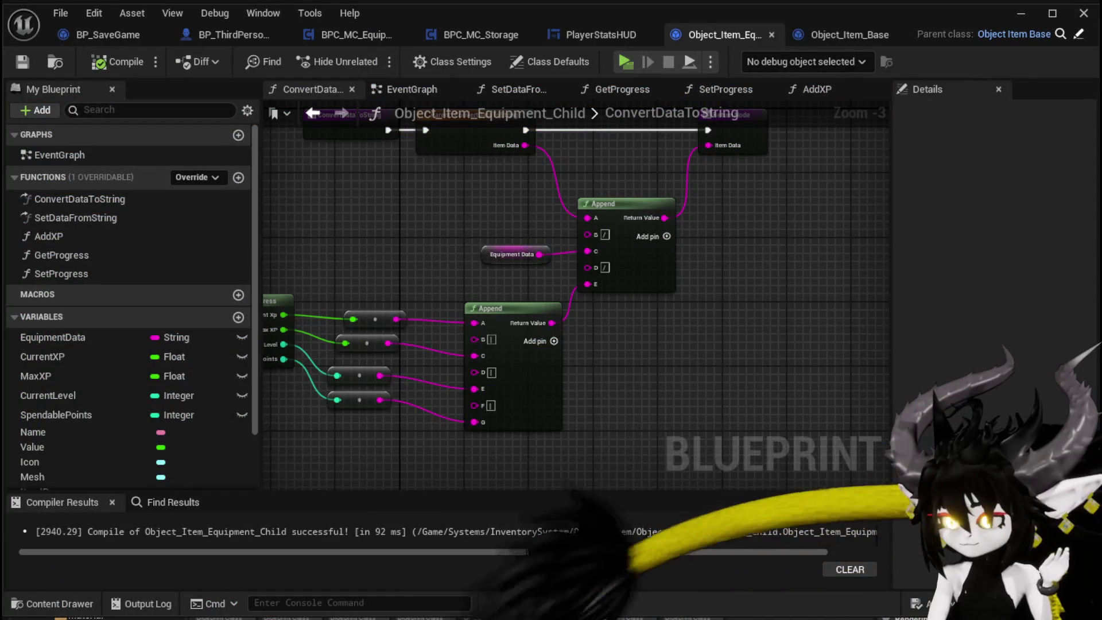
pyautogui.moveTo(728, 394); pyautogui.dragTo(776, 401)
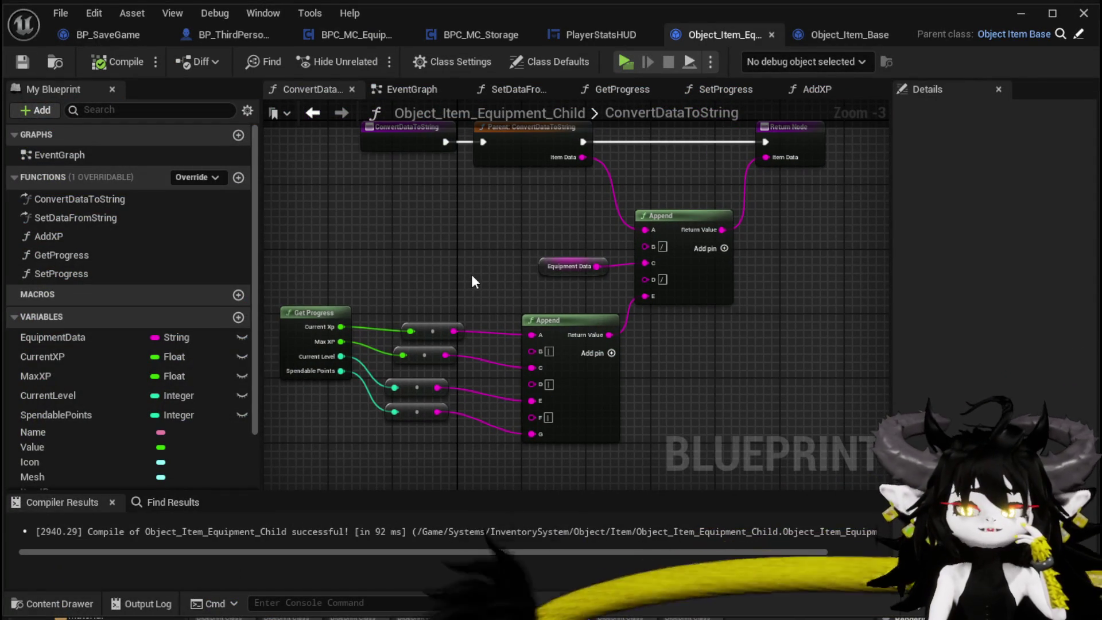
pyautogui.click(59, 378)
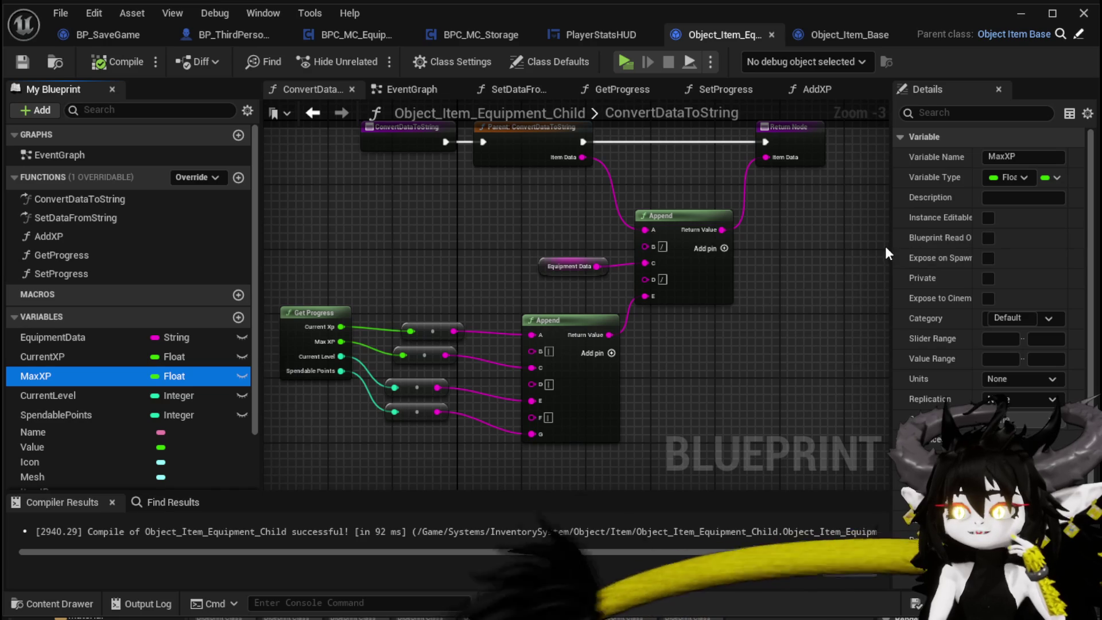
pyautogui.moveTo(890, 246); pyautogui.dragTo(769, 247)
pyautogui.scroll(-2, 936, 276)
pyautogui.scroll(-3, 933, 270)
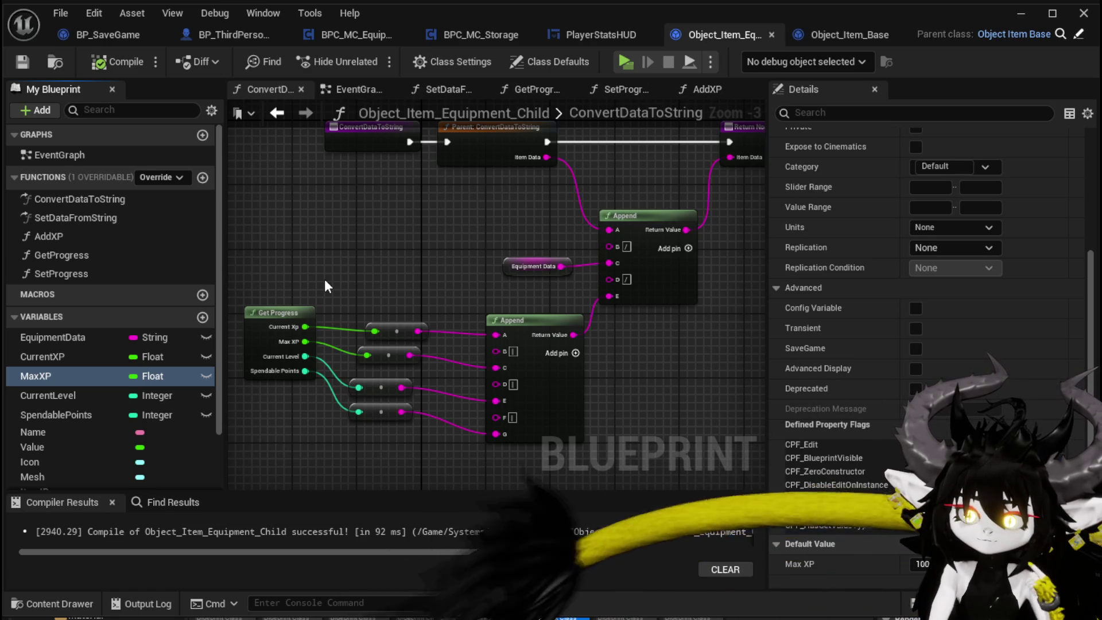
pyautogui.moveTo(325, 281); pyautogui.dragTo(324, 239)
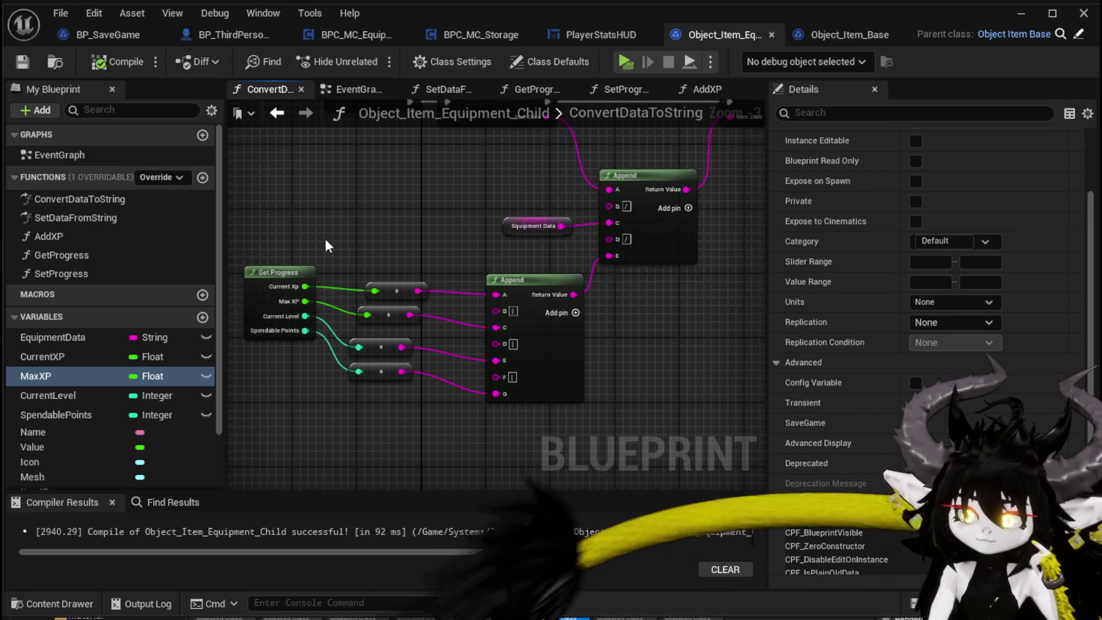
pyautogui.moveTo(376, 276); pyautogui.dragTo(411, 248)
pyautogui.scroll(3, 411, 247)
# Unlink all four Get Progress outputs and give the conversions fixed values, including Max XP 100 and level 1.
pyautogui.keyDown('alt'); pyautogui.click(409, 292); pyautogui.keyUp('alt')
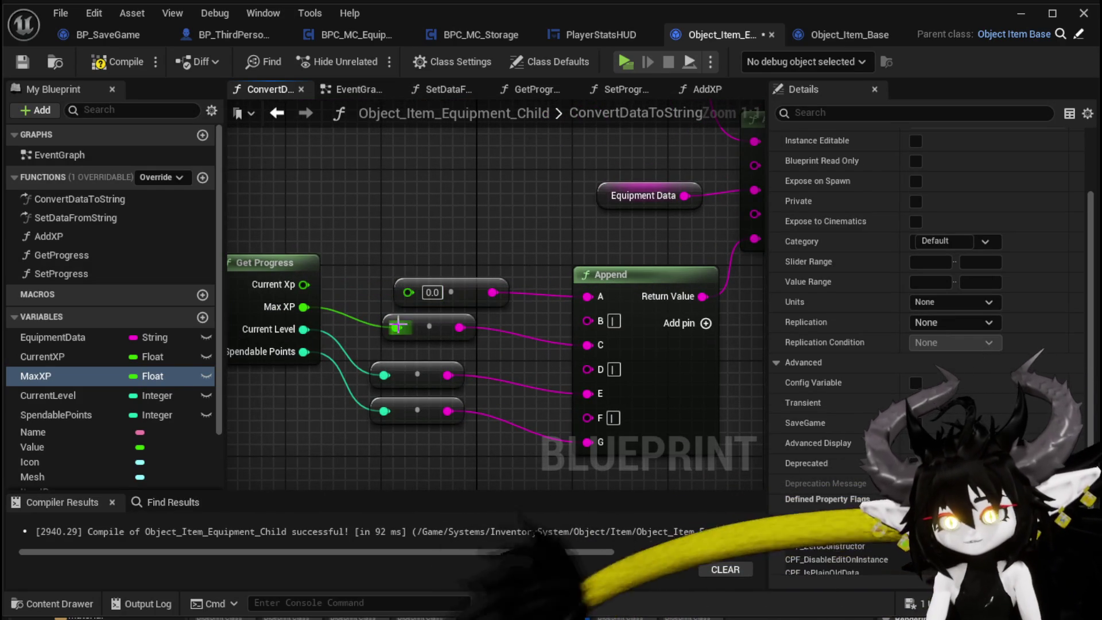
pyautogui.keyDown('alt'); pyautogui.click(396, 328); pyautogui.keyUp('alt')
pyautogui.keyDown('alt'); pyautogui.click(385, 376); pyautogui.keyUp('alt')
pyautogui.keyDown('alt'); pyautogui.click(384, 410); pyautogui.keyUp('alt')
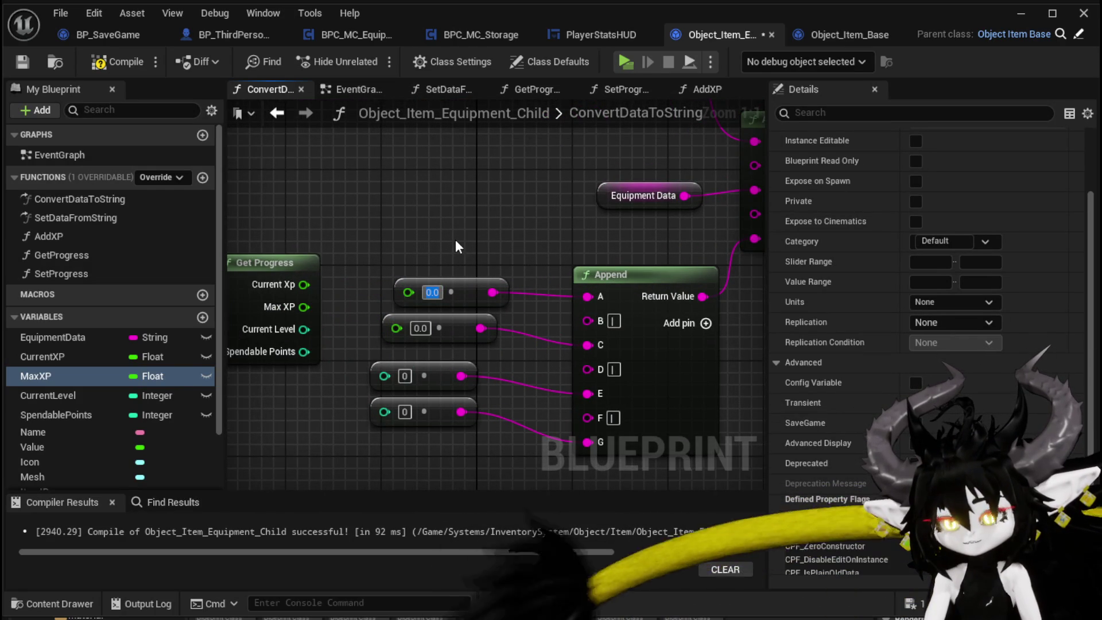
pyautogui.write('1')
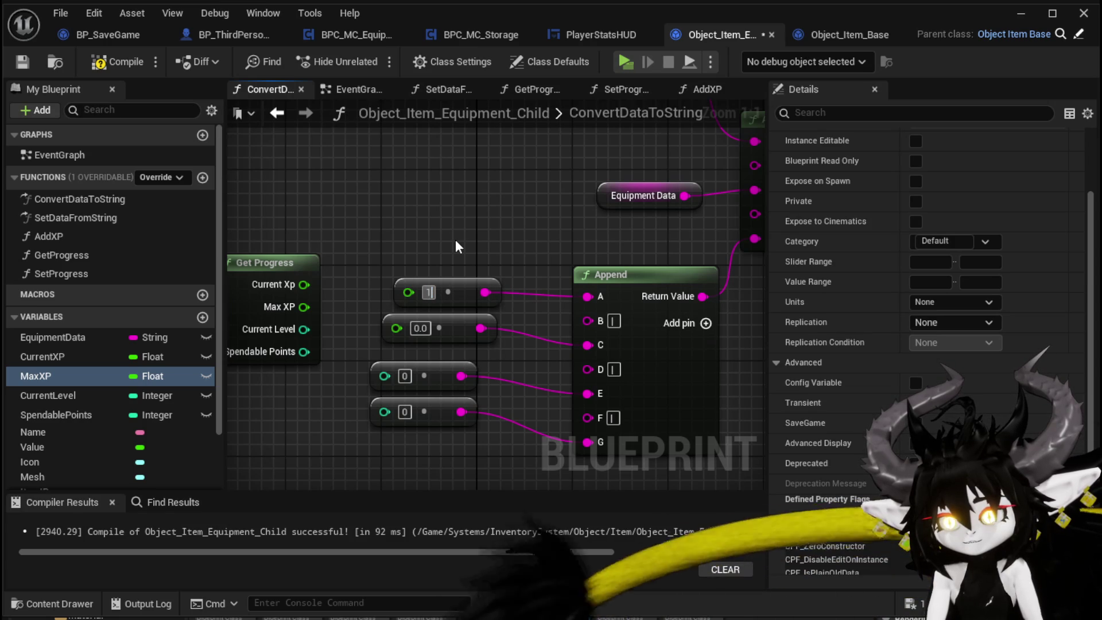
pyautogui.press('Tab')
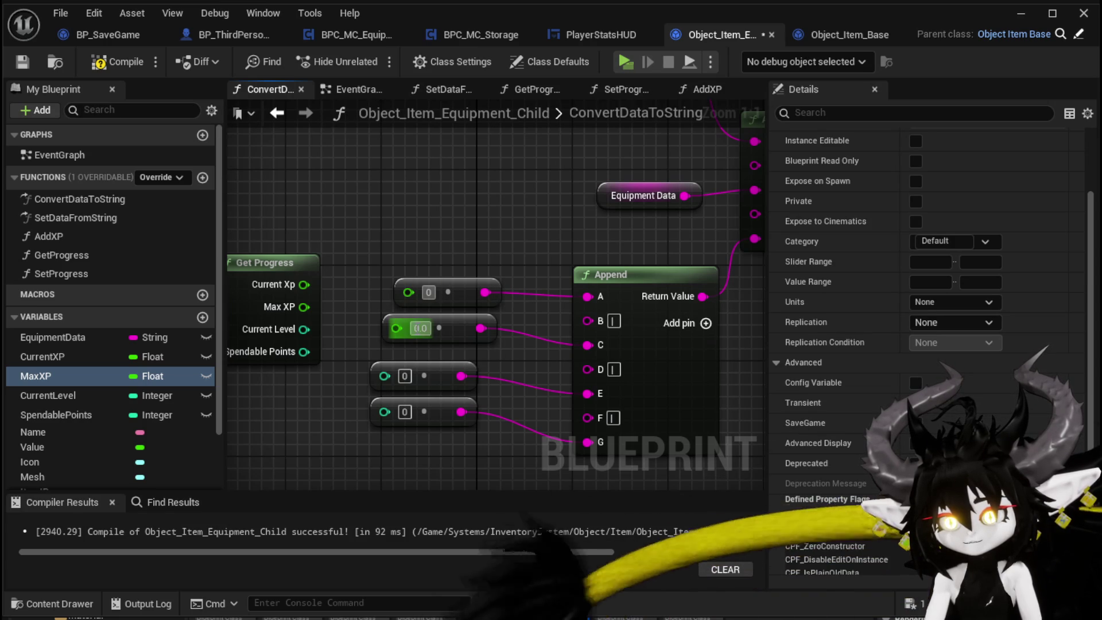
pyautogui.write('100')
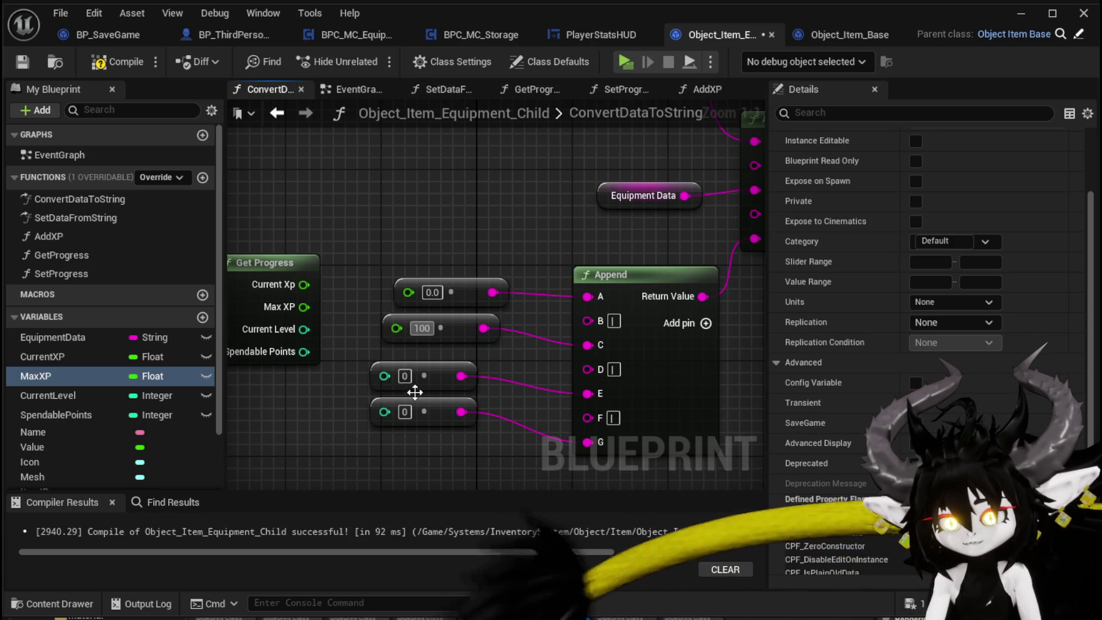
pyautogui.click(405, 376)
pyautogui.write('1')
pyautogui.press('Return')
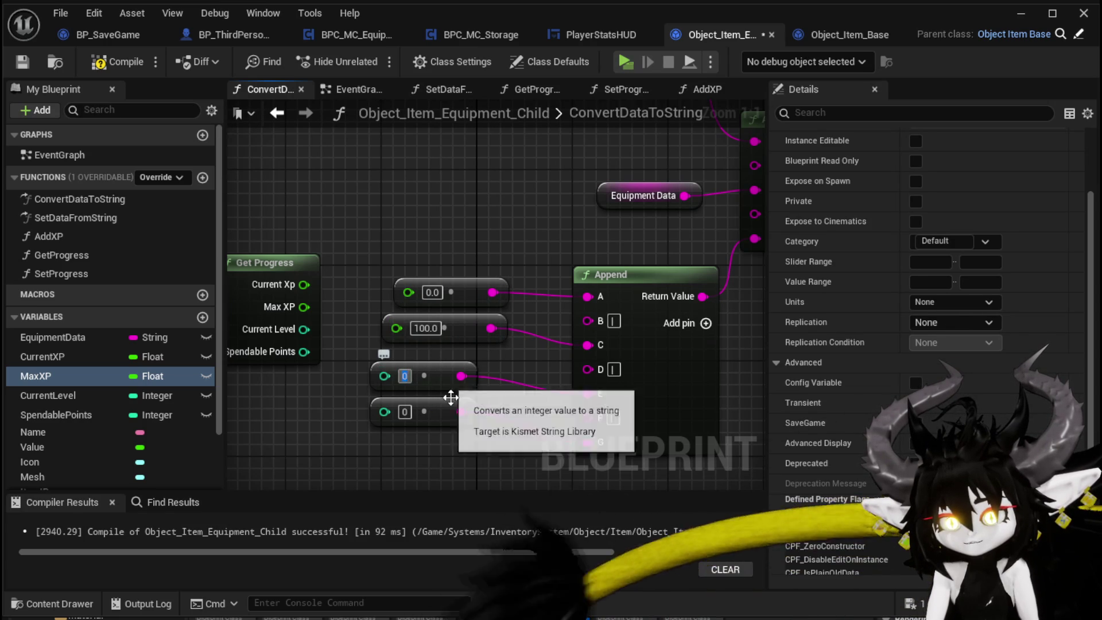
# Compile and save the equipment child blueprint, then return to the level editor.
pyautogui.scroll(-1, 328, 407)
pyautogui.moveTo(329, 406); pyautogui.dragTo(351, 388)
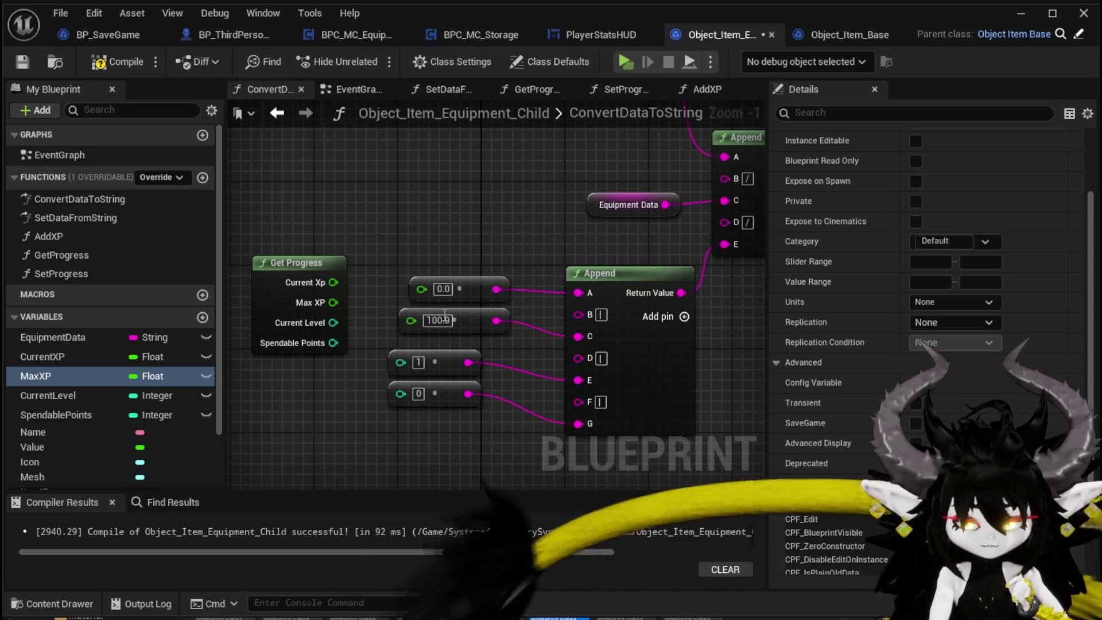
pyautogui.click(112, 62)
pyautogui.click(23, 62)
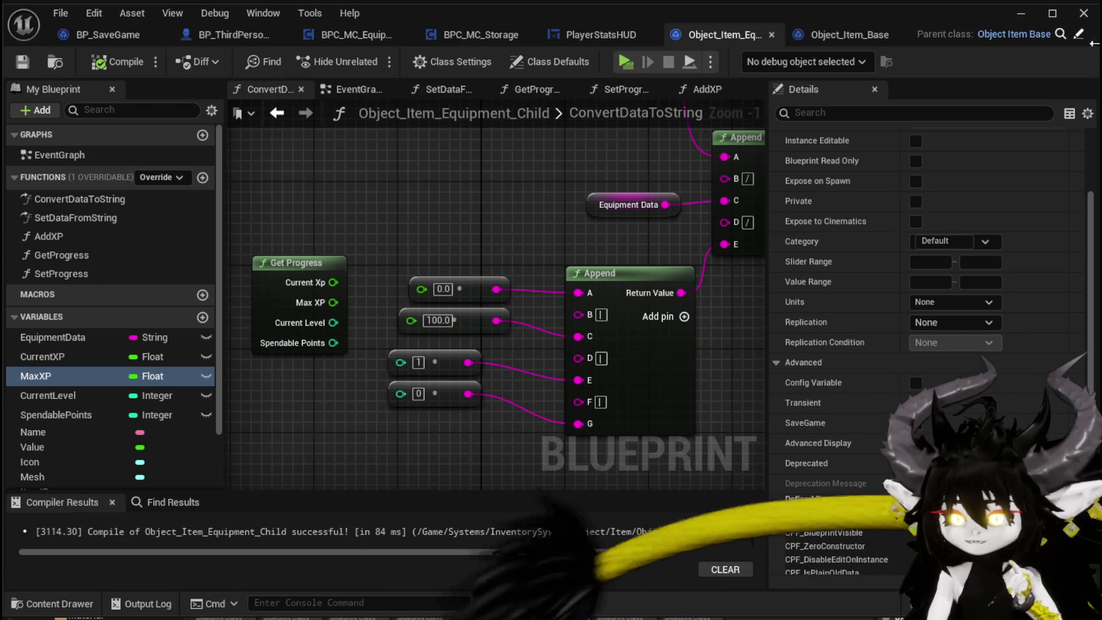
pyautogui.click(1022, 13)
# Play the level and check the helmets' stats (Iron_Head at Lev. 0, SP. 0), then stop play.
pyautogui.click(369, 56)
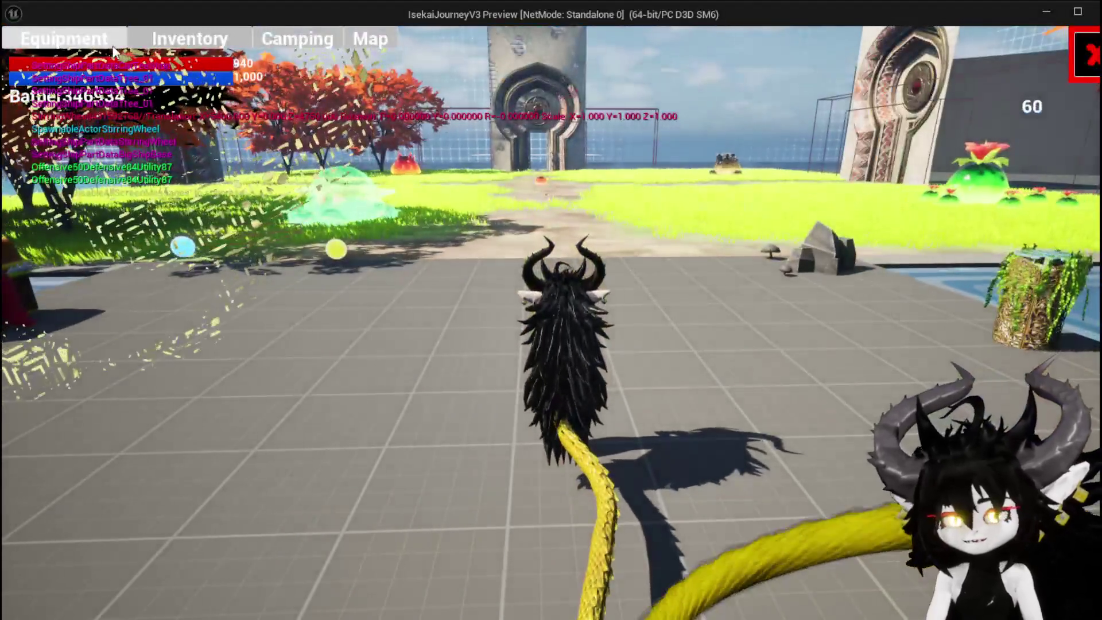
pyautogui.click(113, 46)
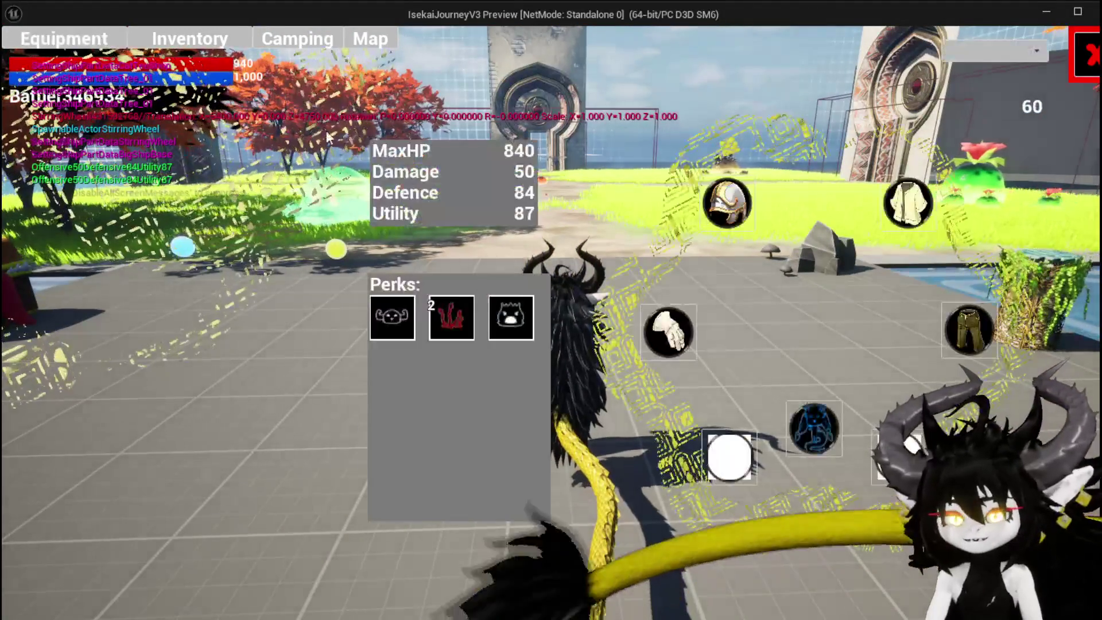
pyautogui.moveTo(109, 162)
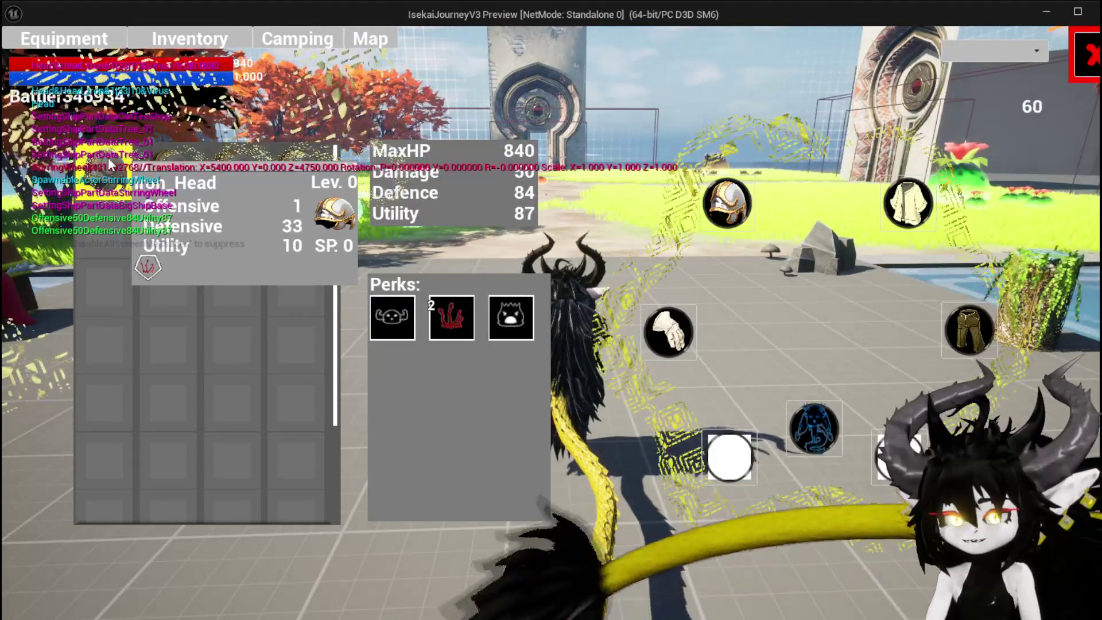
pyautogui.moveTo(226, 178)
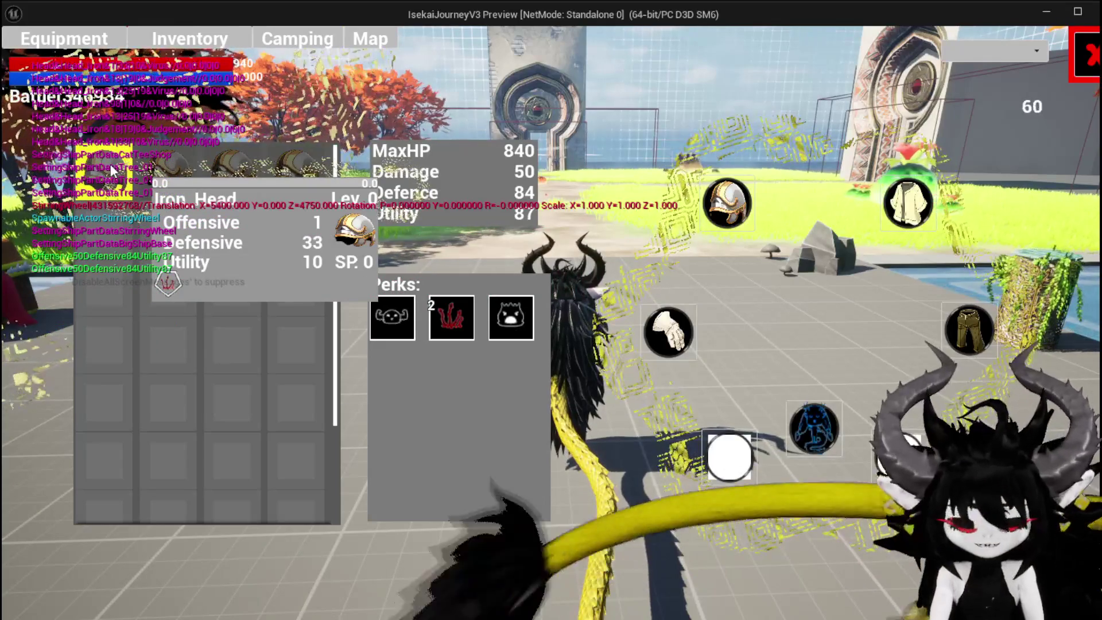
pyautogui.press('Escape')
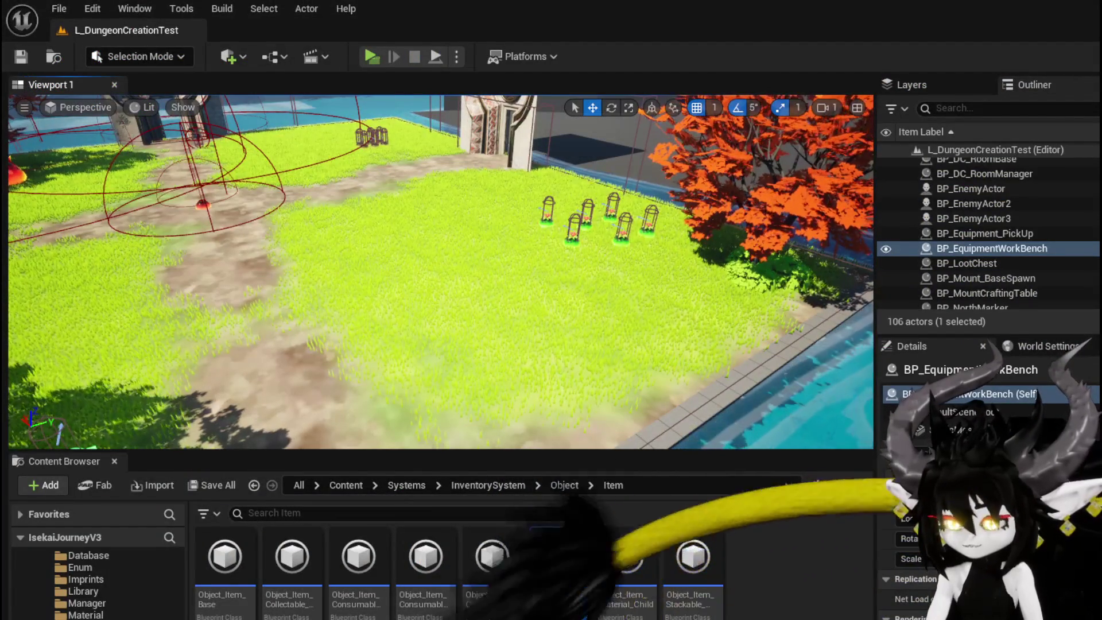
# Rewire Current Xp, Max XP, Current Level and Spendable Points to their conversion nodes and compile.
pyautogui.hotkey('alt', 'Tab')
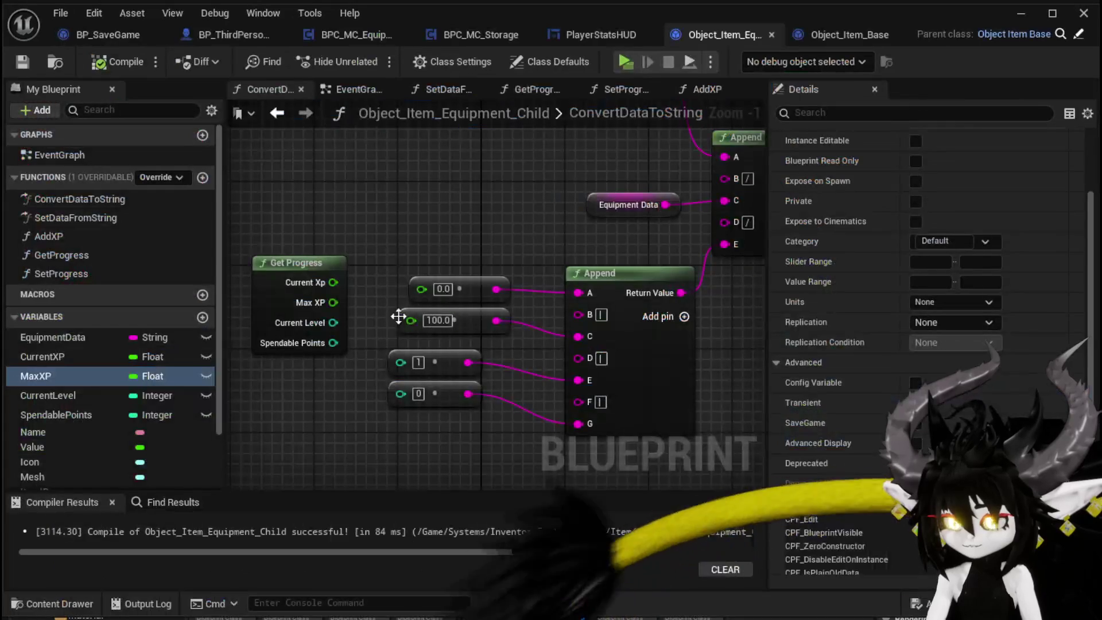
pyautogui.moveTo(333, 283); pyautogui.dragTo(421, 287)
pyautogui.moveTo(333, 302); pyautogui.dragTo(419, 316)
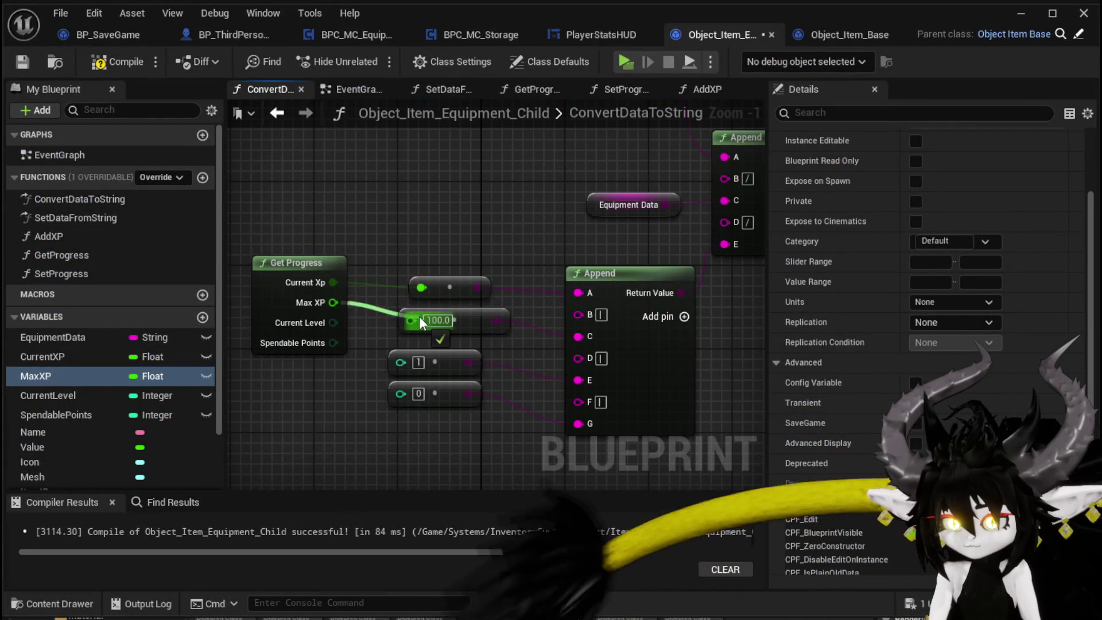
pyautogui.moveTo(332, 322); pyautogui.dragTo(419, 367)
pyautogui.moveTo(333, 342); pyautogui.dragTo(412, 402)
pyautogui.scroll(-4, 349, 271)
pyautogui.scroll(2, 349, 271)
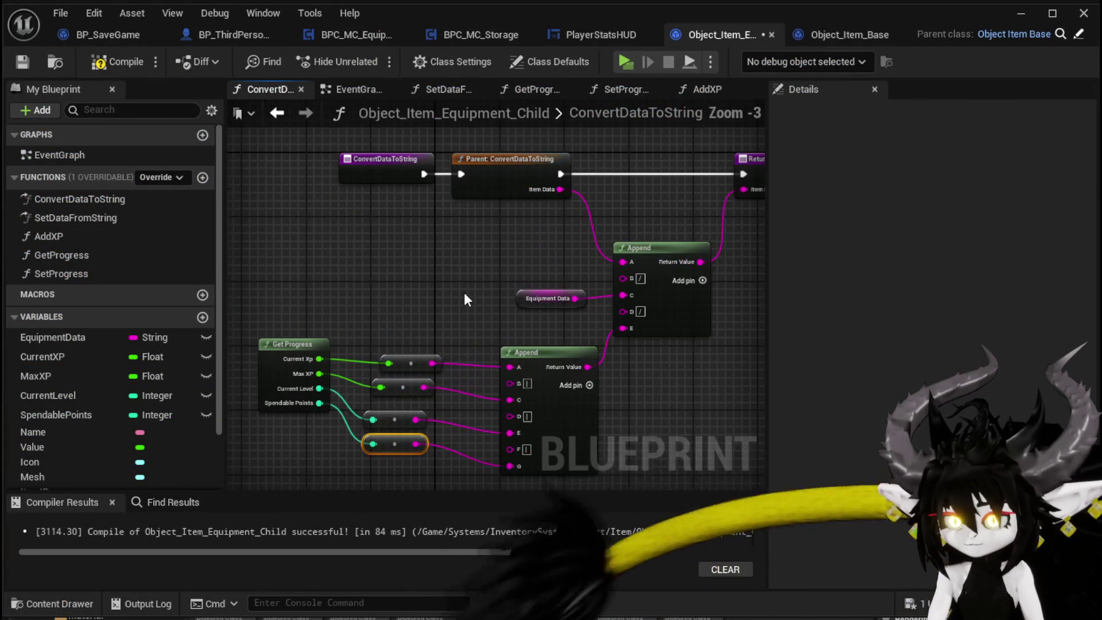
pyautogui.click(116, 60)
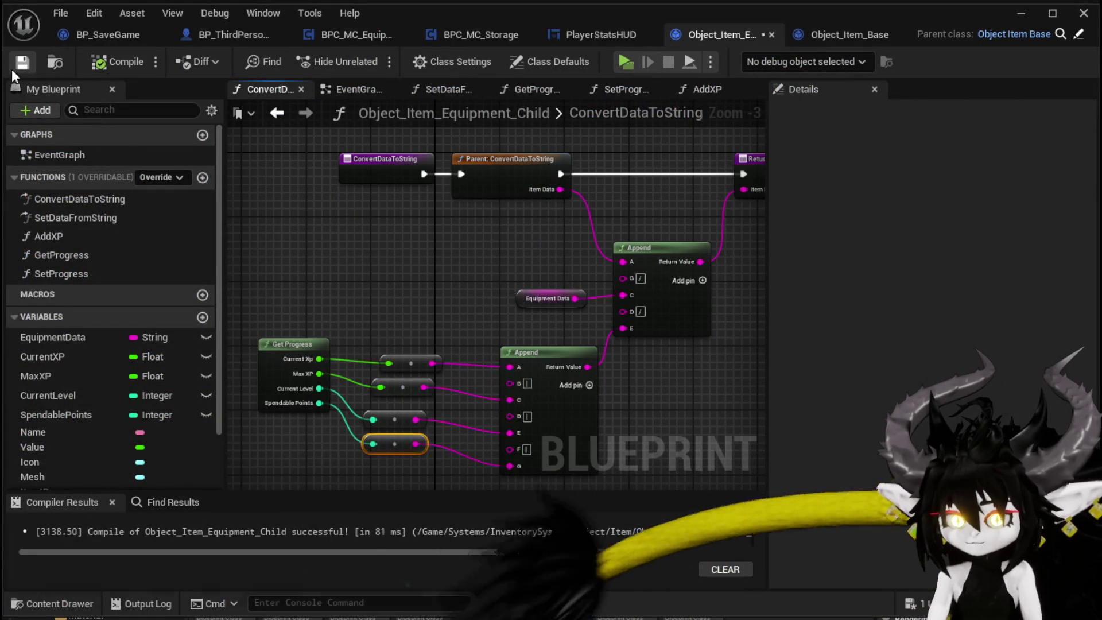
# In SetDataFromString, unlink Set Progress's four inputs and set its Current Level default to 1.
pyautogui.doubleClick(78, 218)
pyautogui.scroll(4, 444, 245)
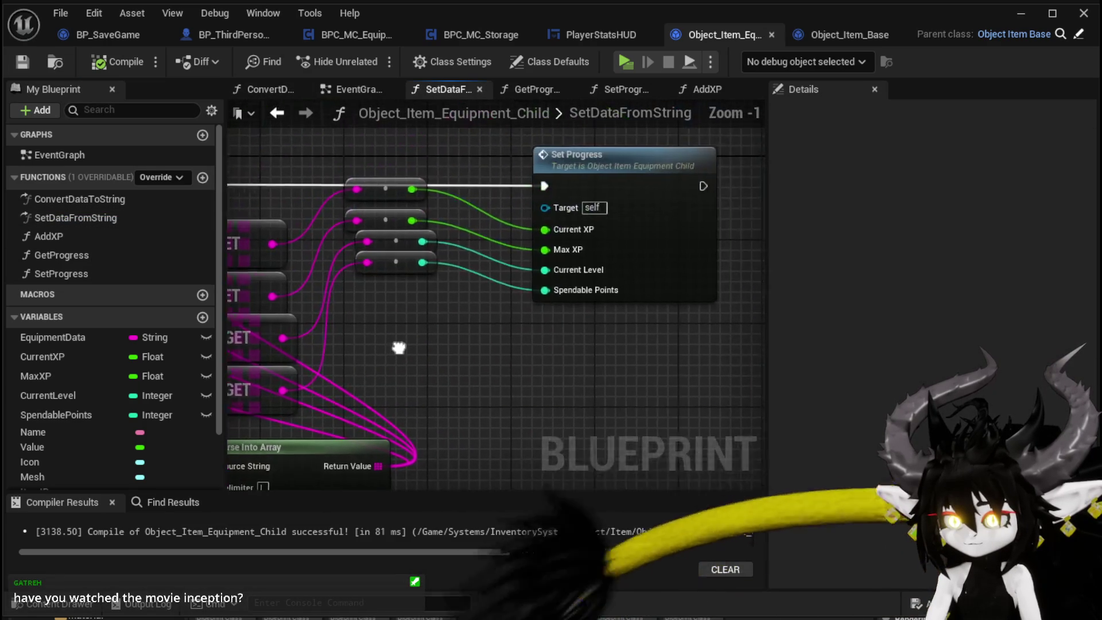
pyautogui.moveTo(376, 329)
pyautogui.mouseDown()
pyautogui.moveTo(405, 201)
pyautogui.moveTo(425, 231)
pyautogui.mouseUp()
pyautogui.scroll(1, 406, 235)
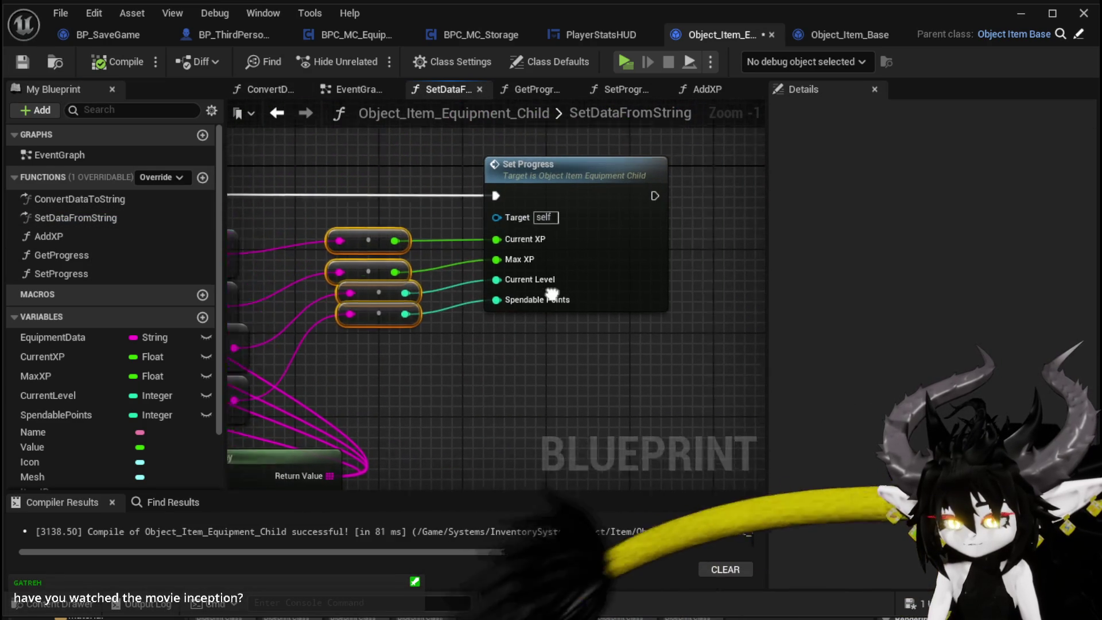
pyautogui.keyDown('alt'); pyautogui.click(405, 235); pyautogui.keyUp('alt')
pyautogui.keyDown('alt'); pyautogui.click(406, 260); pyautogui.keyUp('alt')
pyautogui.keyDown('alt'); pyautogui.click(405, 289); pyautogui.keyUp('alt')
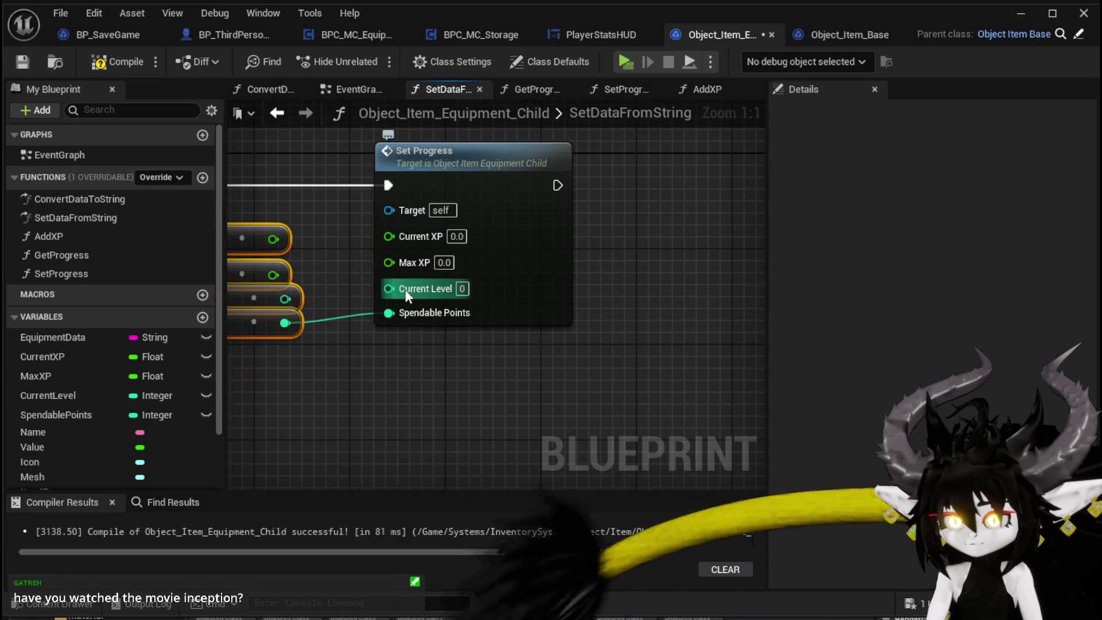
pyautogui.keyDown('alt'); pyautogui.click(401, 310); pyautogui.keyUp('alt')
pyautogui.click(443, 263)
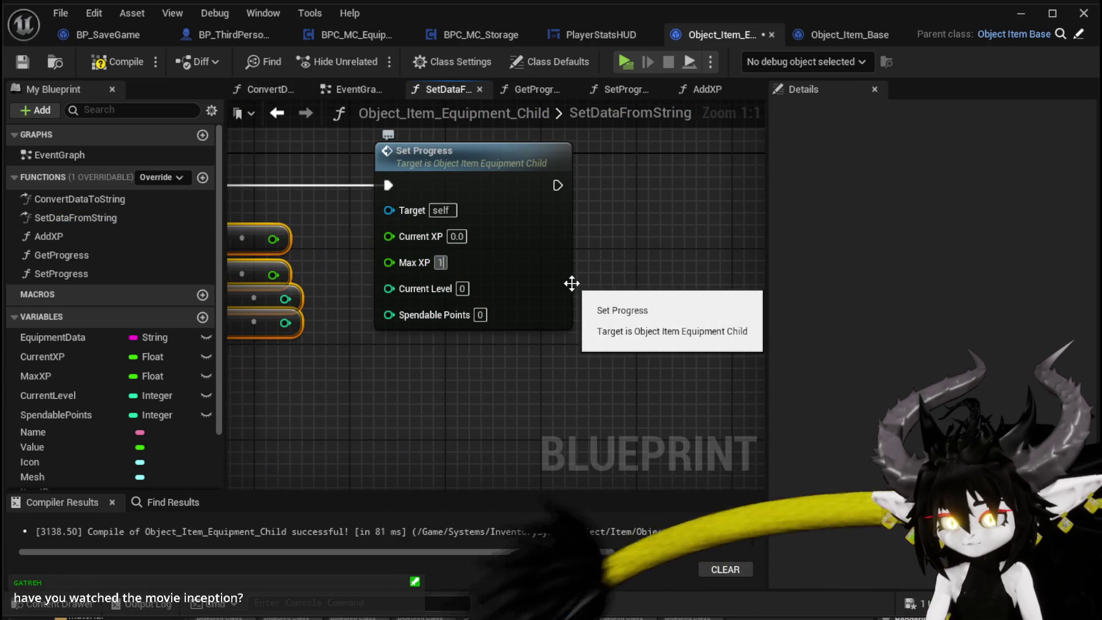
pyautogui.write('1001')
pyautogui.press('Return')
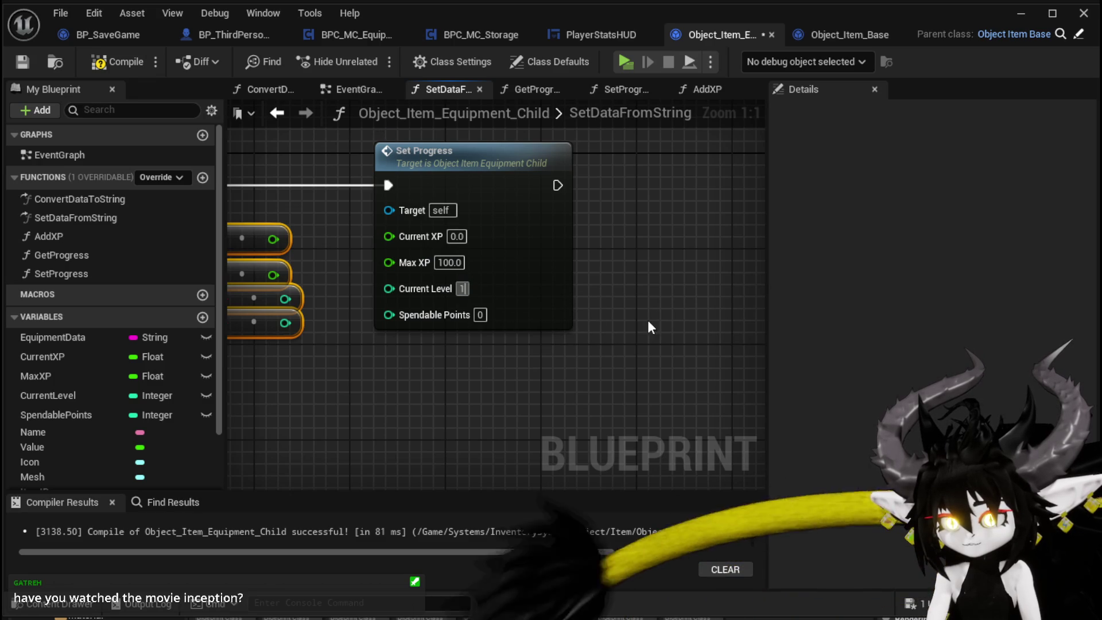
# Recompile the blueprint and start a play preview of the level.
pyautogui.click(112, 64)
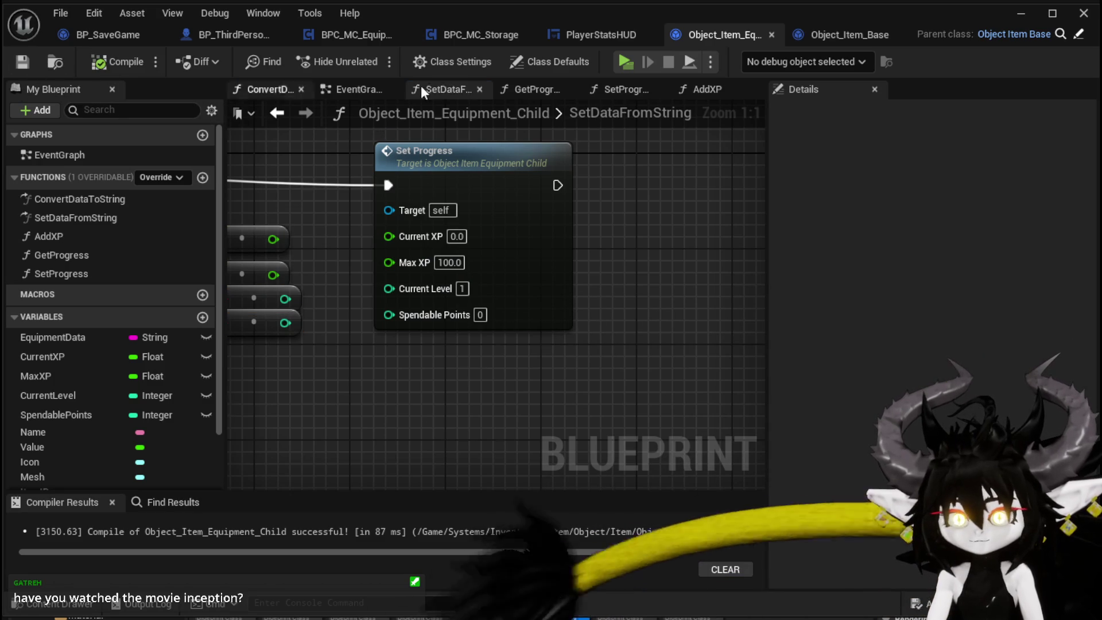
pyautogui.click(1021, 13)
pyautogui.click(371, 56)
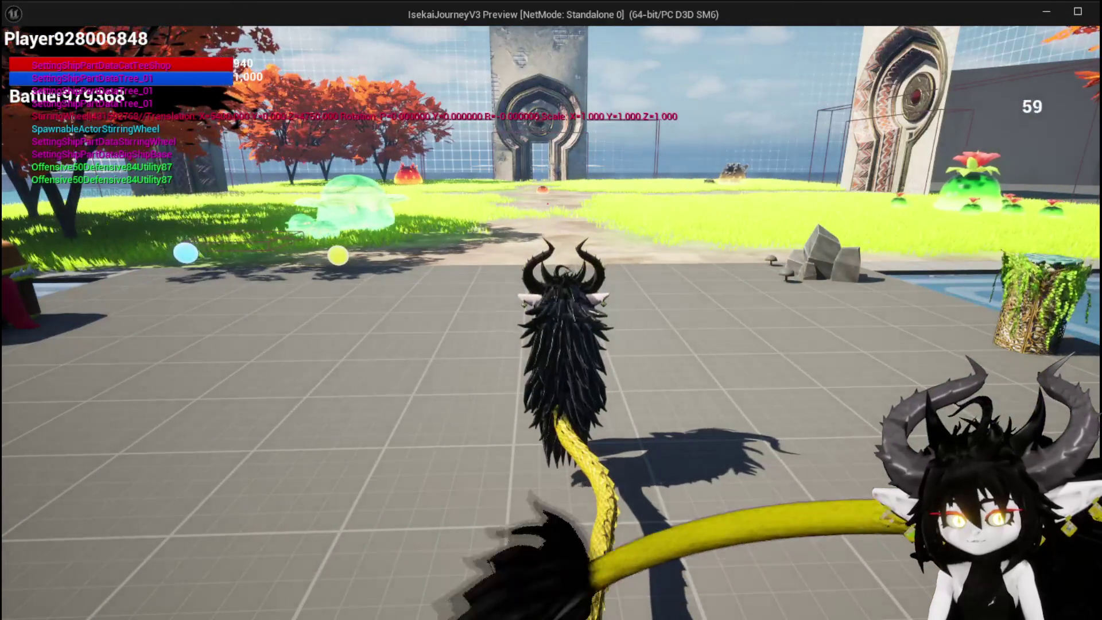
# In the Equipment menu, equip an Iron_Head helmet to reach MaxHP 760, then end the play test.
pyautogui.press('Tab')
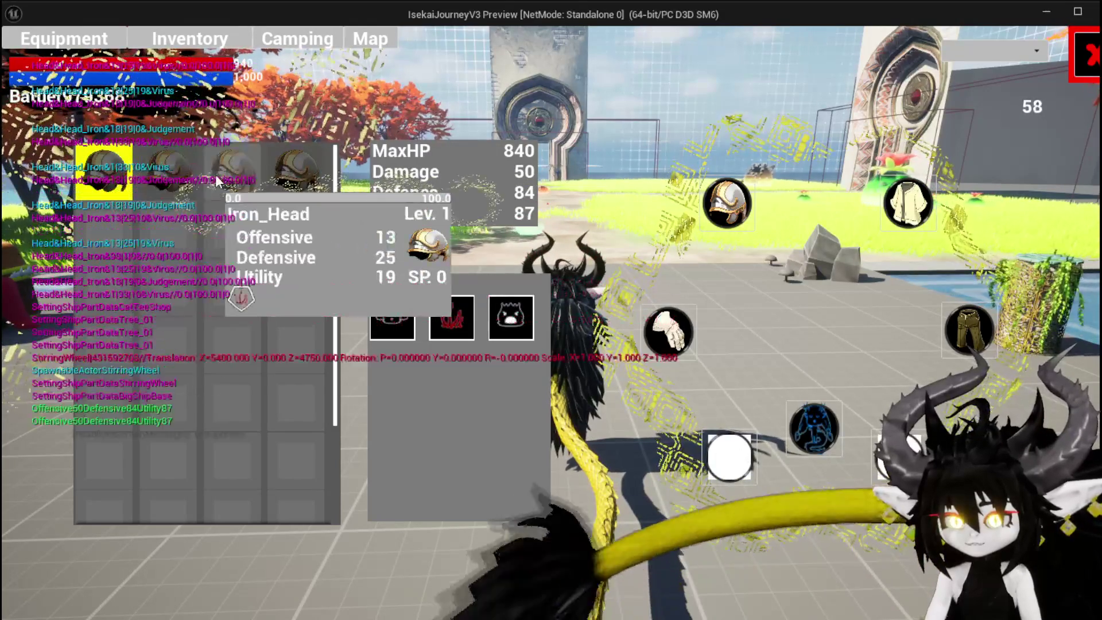
pyautogui.click(132, 175)
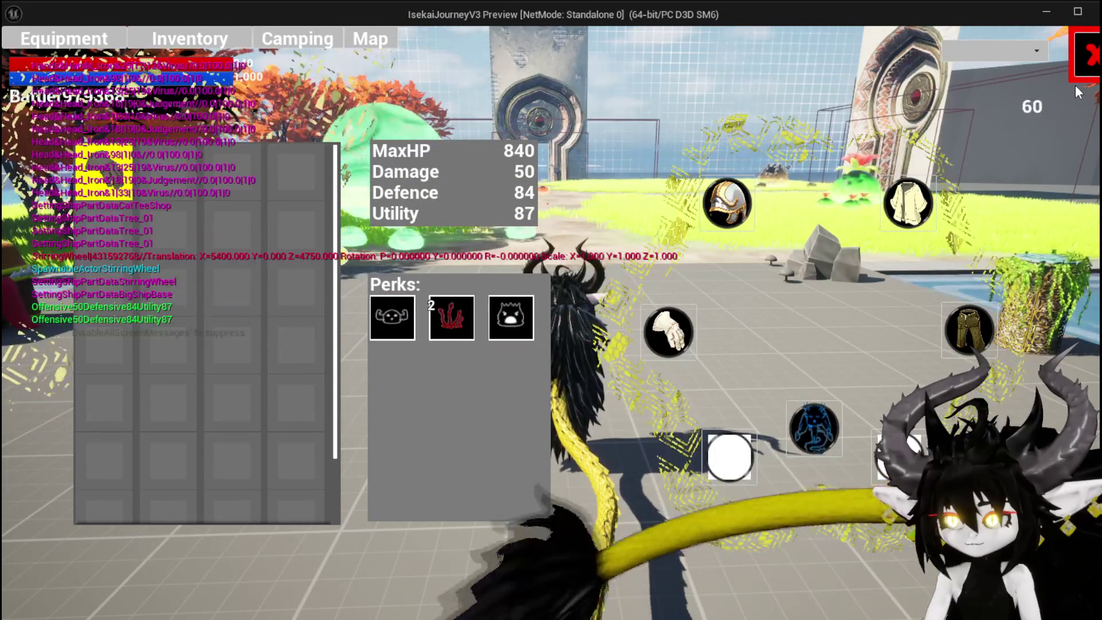
pyautogui.click(1087, 56)
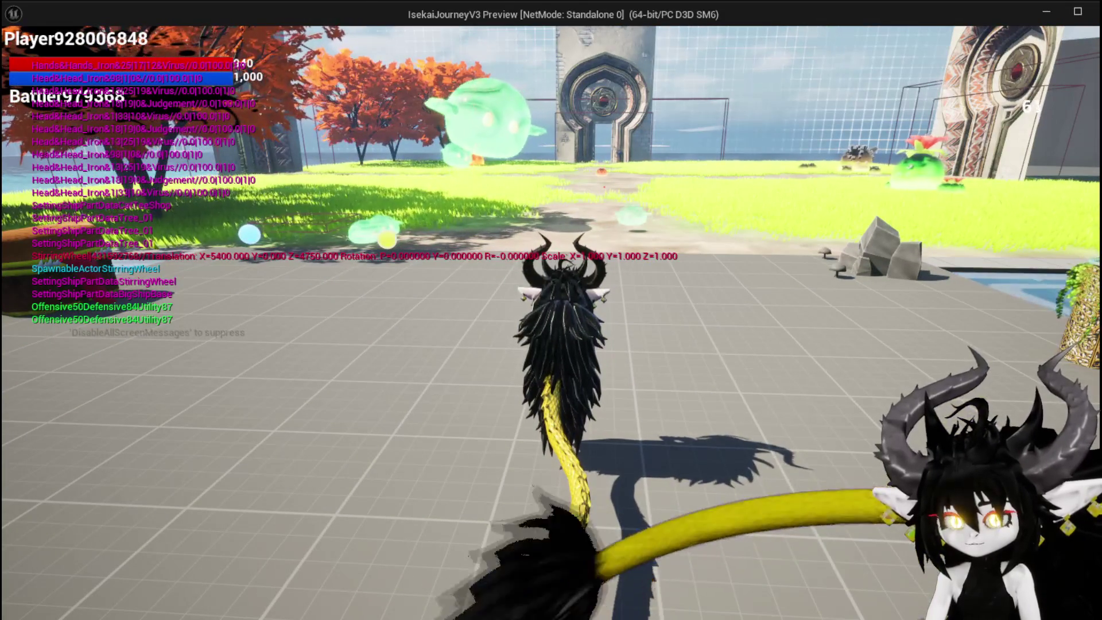
pyautogui.press('Tab')
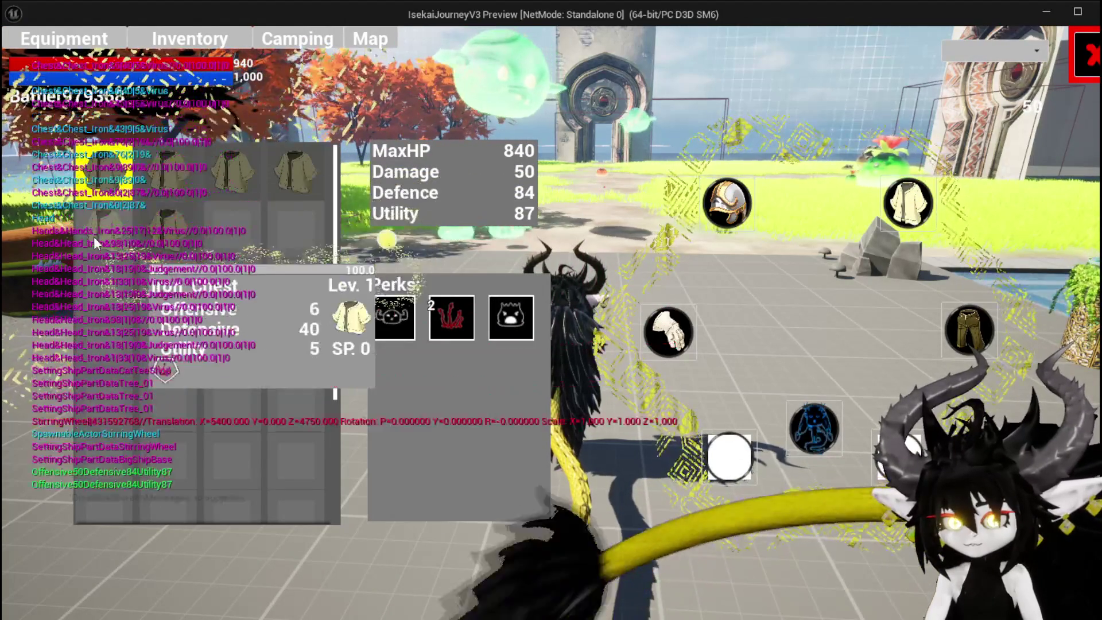
pyautogui.moveTo(274, 168)
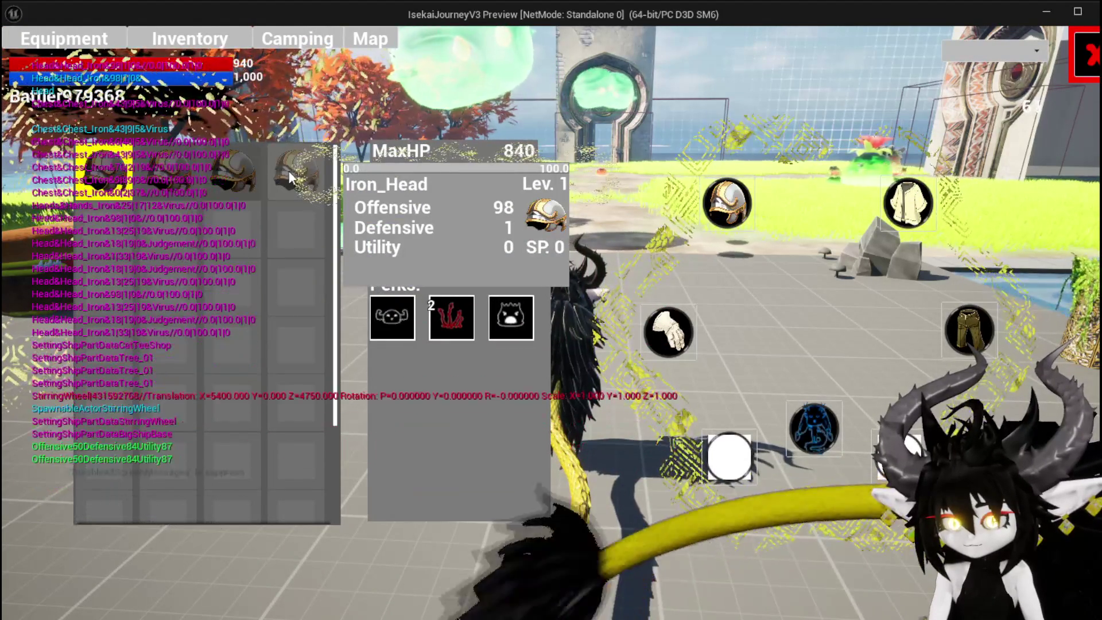
pyautogui.moveTo(109, 174)
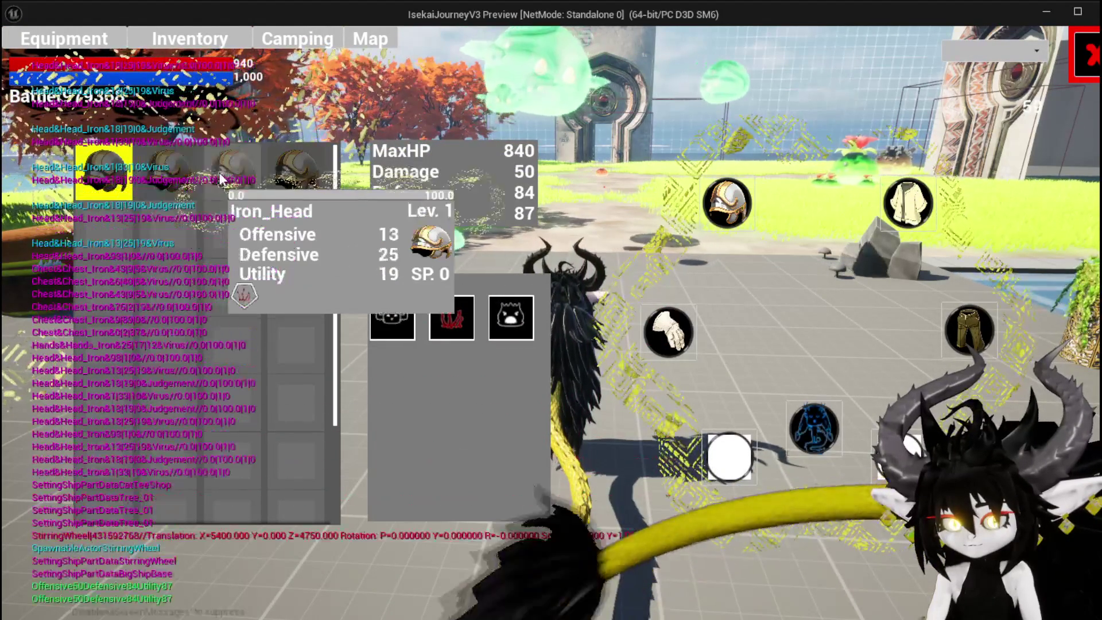
pyautogui.moveTo(249, 181)
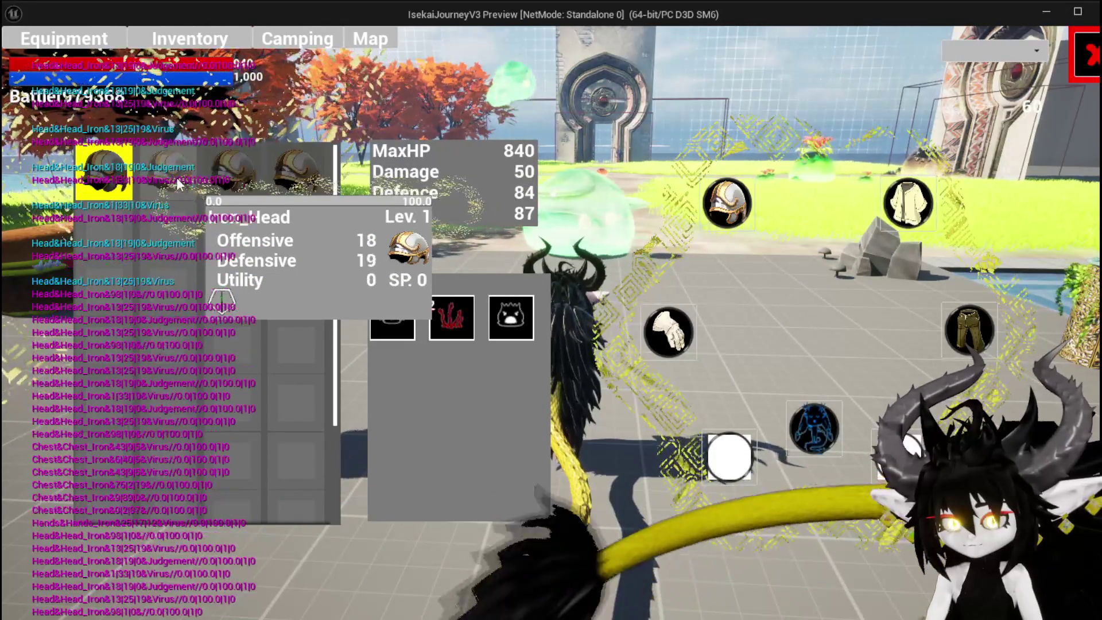
pyautogui.click(208, 178)
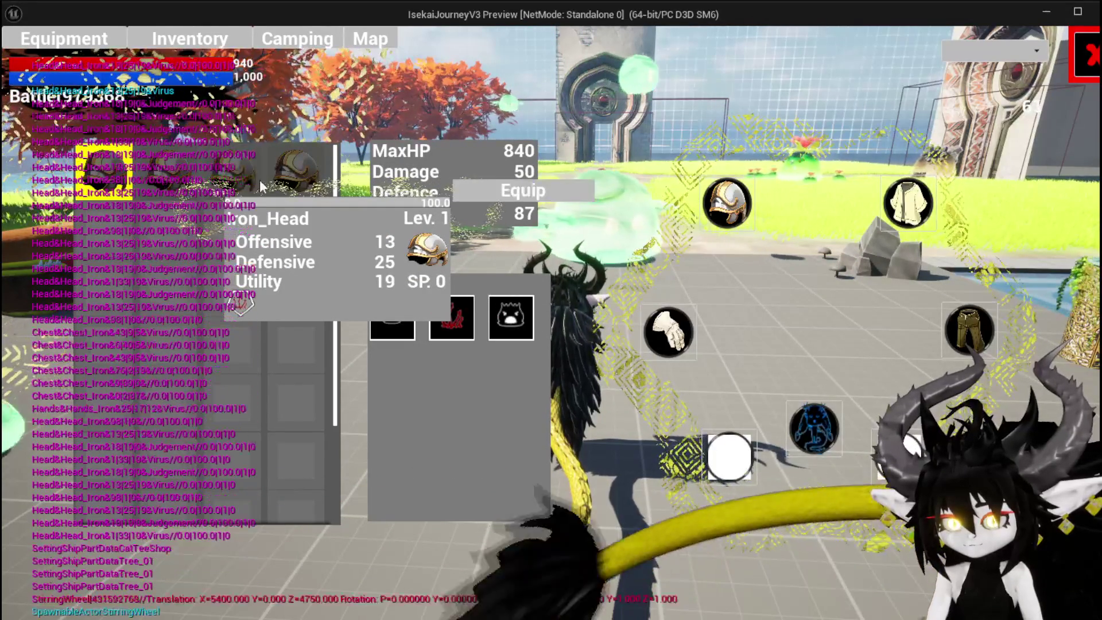
pyautogui.click(516, 190)
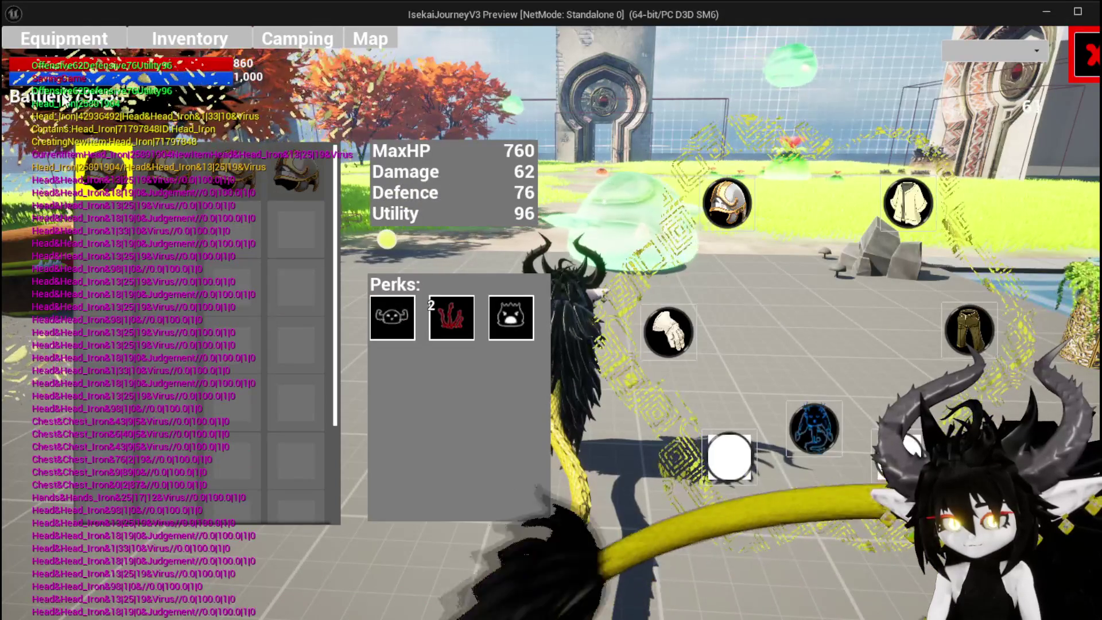
pyautogui.click(1084, 54)
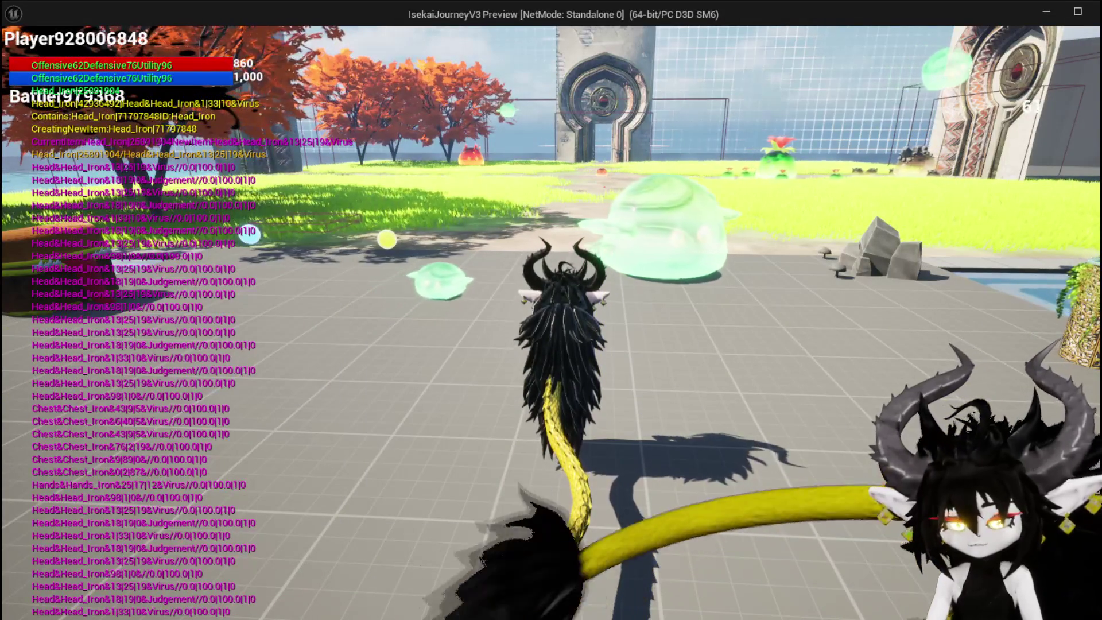
pyautogui.press('Escape')
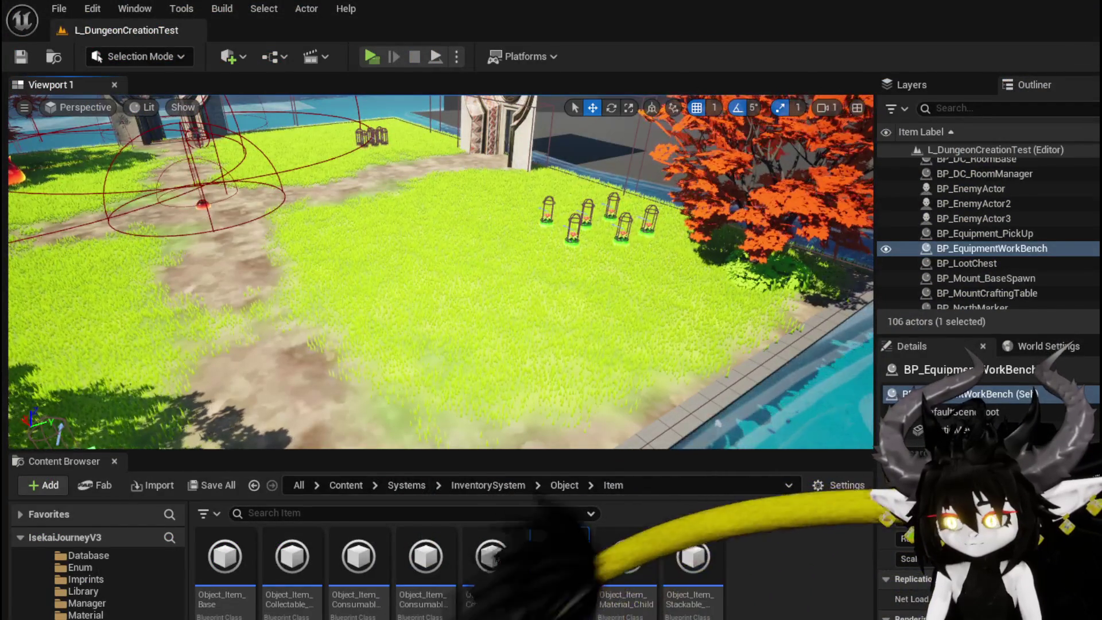
# Wire the parsed values into Set Progress's Current XP, Max XP and Current Level, then compile.
pyautogui.hotkey('alt', 'Tab')
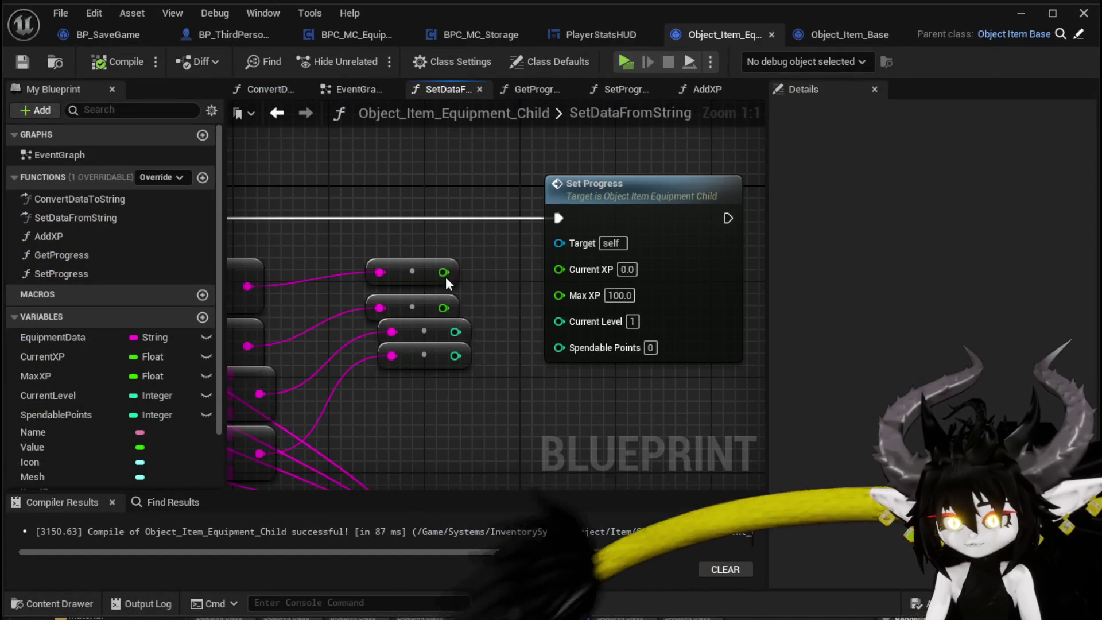
pyautogui.moveTo(442, 272); pyautogui.dragTo(558, 267)
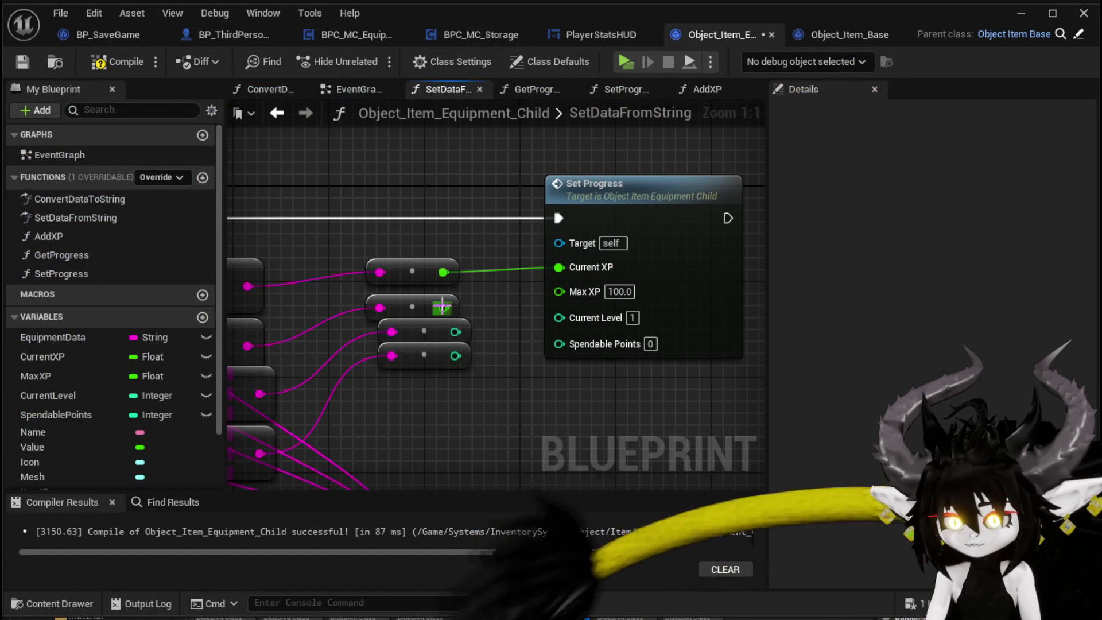
pyautogui.moveTo(442, 307); pyautogui.dragTo(582, 293)
pyautogui.moveTo(485, 335); pyautogui.dragTo(558, 314)
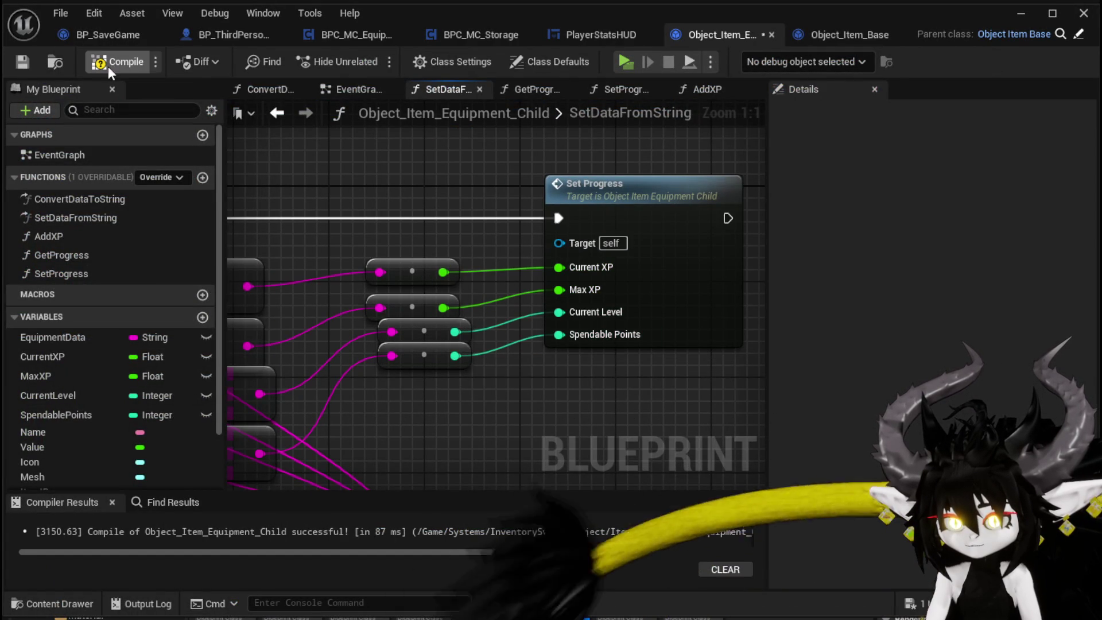
pyautogui.click(1020, 13)
# Relaunch the preview, verify the equipped helmet's stats and stored Iron_Head helmets, then stop play.
pyautogui.hotkey('alt', 'p')
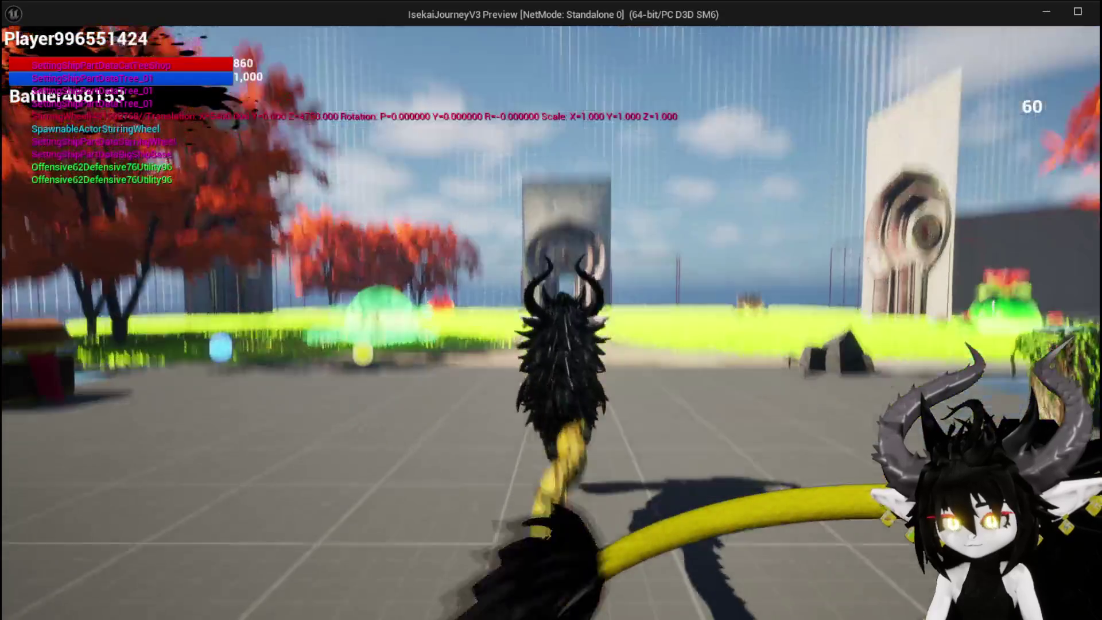
pyautogui.press('Tab')
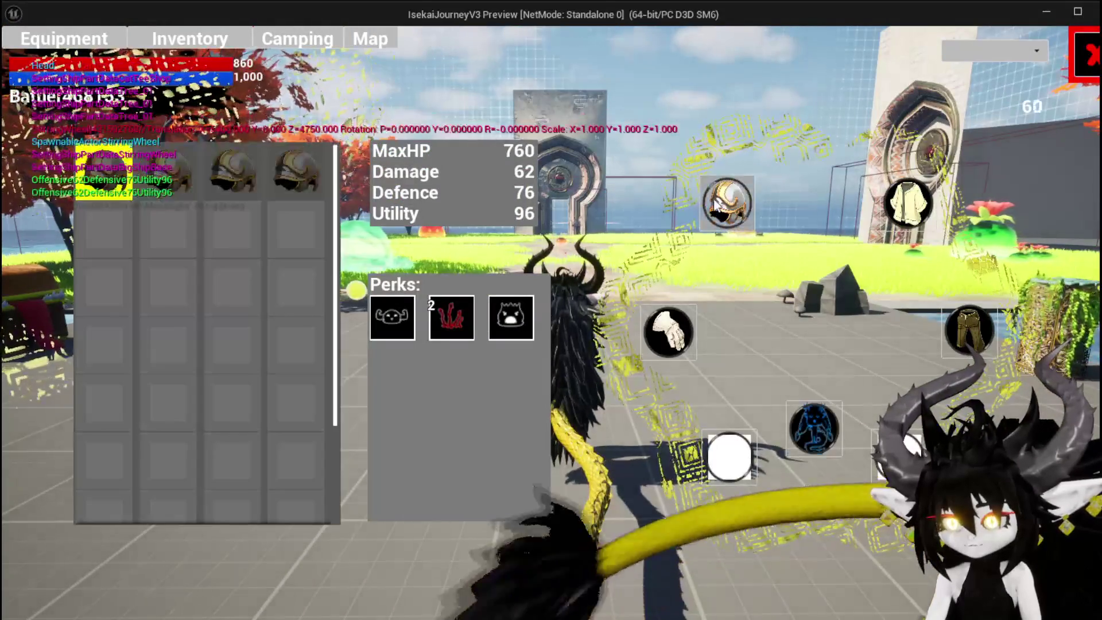
pyautogui.click(309, 160)
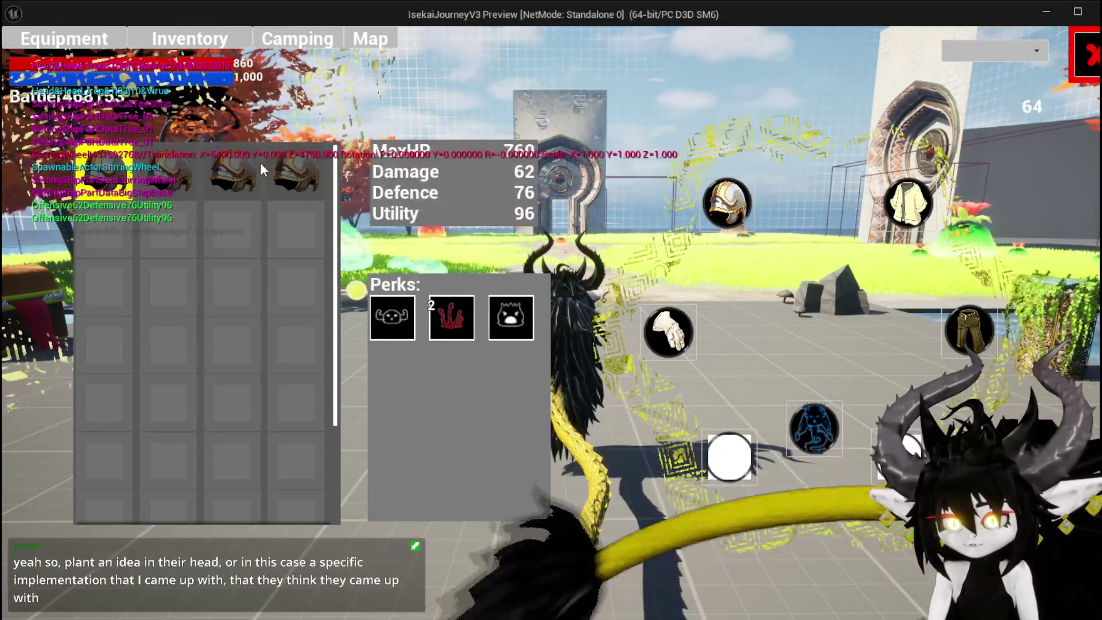
pyautogui.moveTo(118, 172)
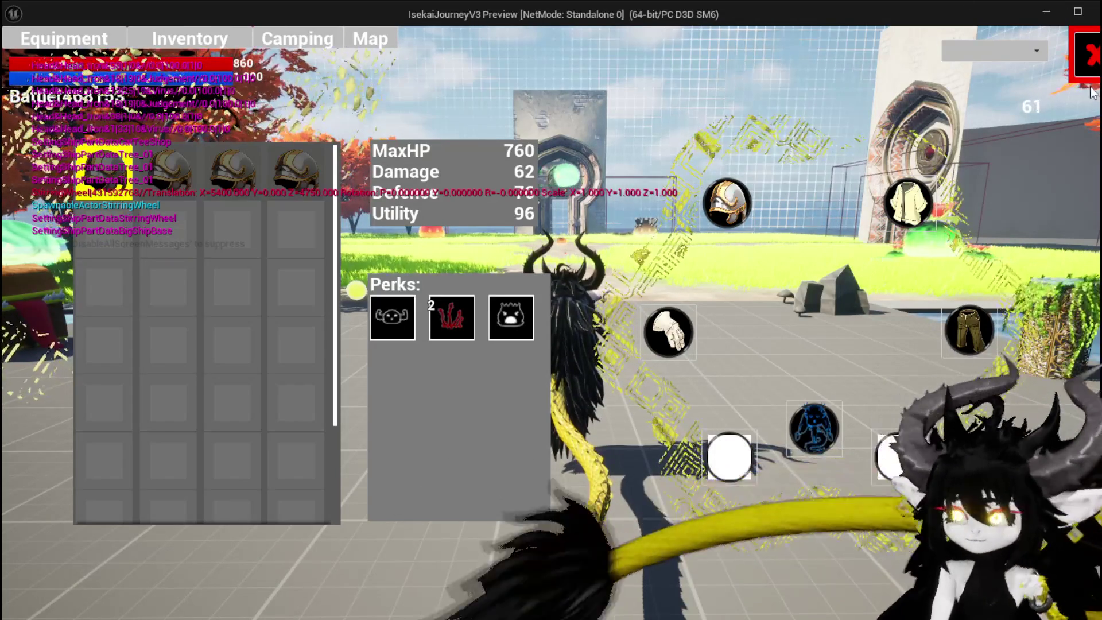
pyautogui.click(1088, 63)
pyautogui.press('Escape')
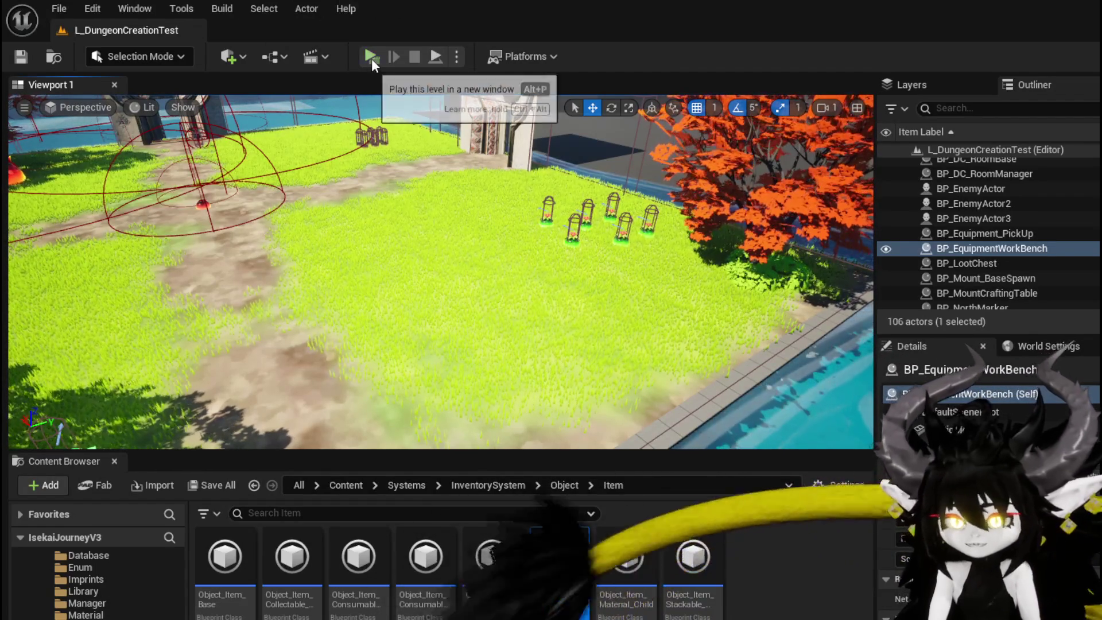
# Start the level, run and jump up the path to the fire slimes, and start combat.
pyautogui.click(371, 57)
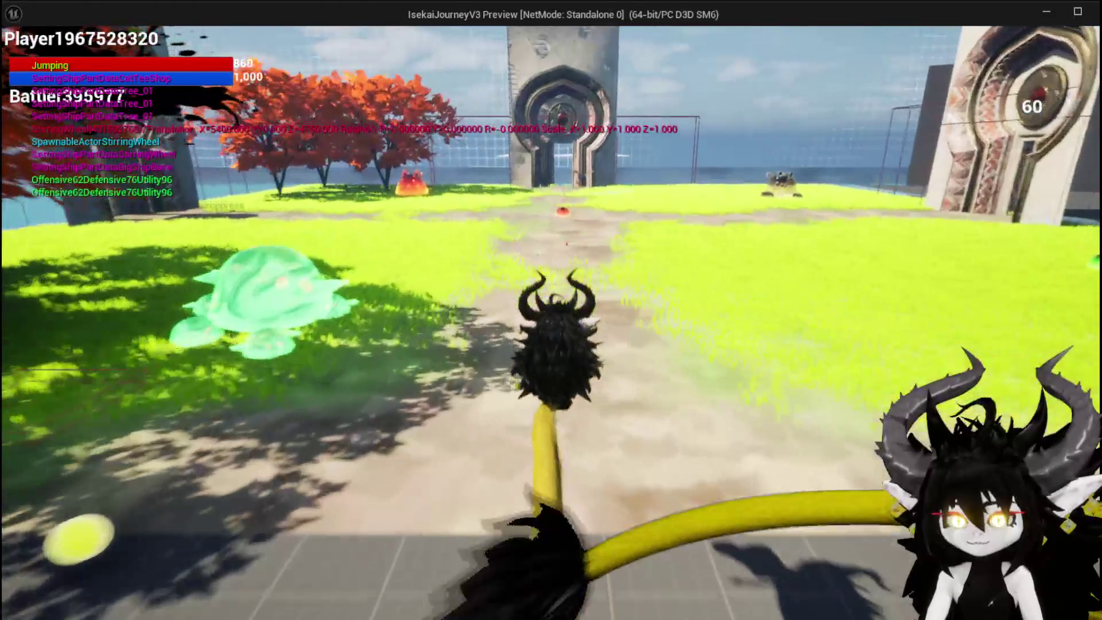
pyautogui.press('w')
pyautogui.press('space')
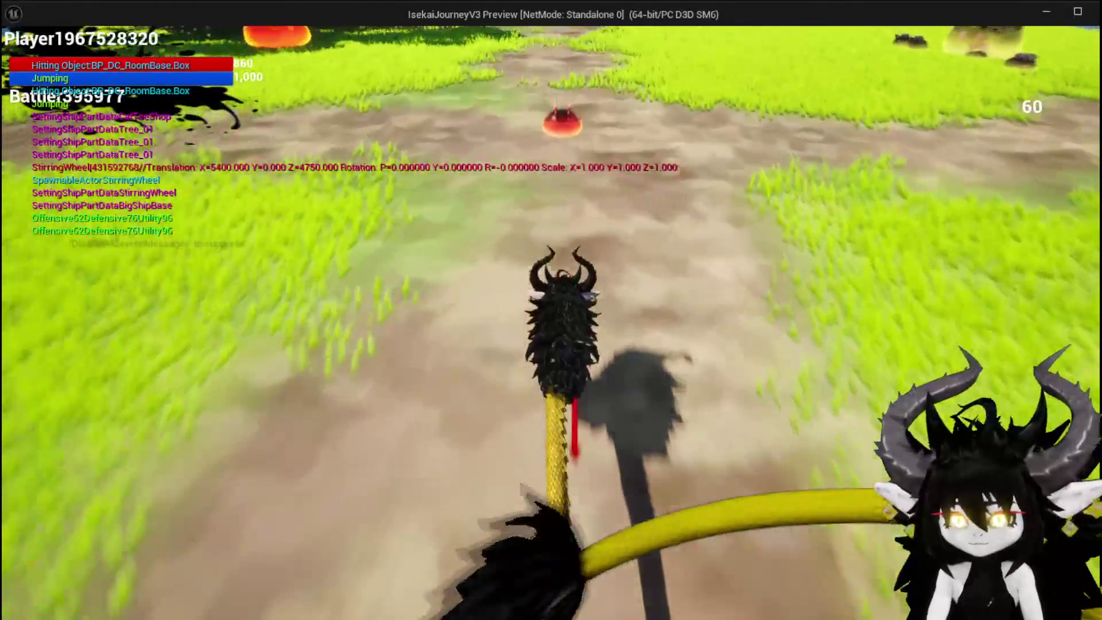
pyautogui.press('w')
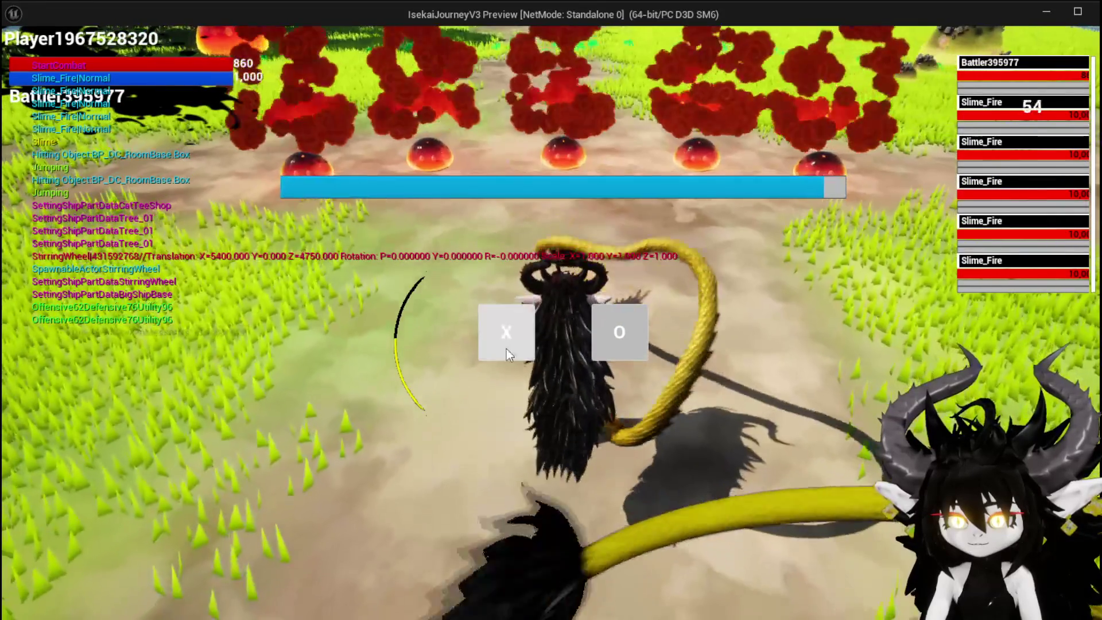
pyautogui.click(506, 349)
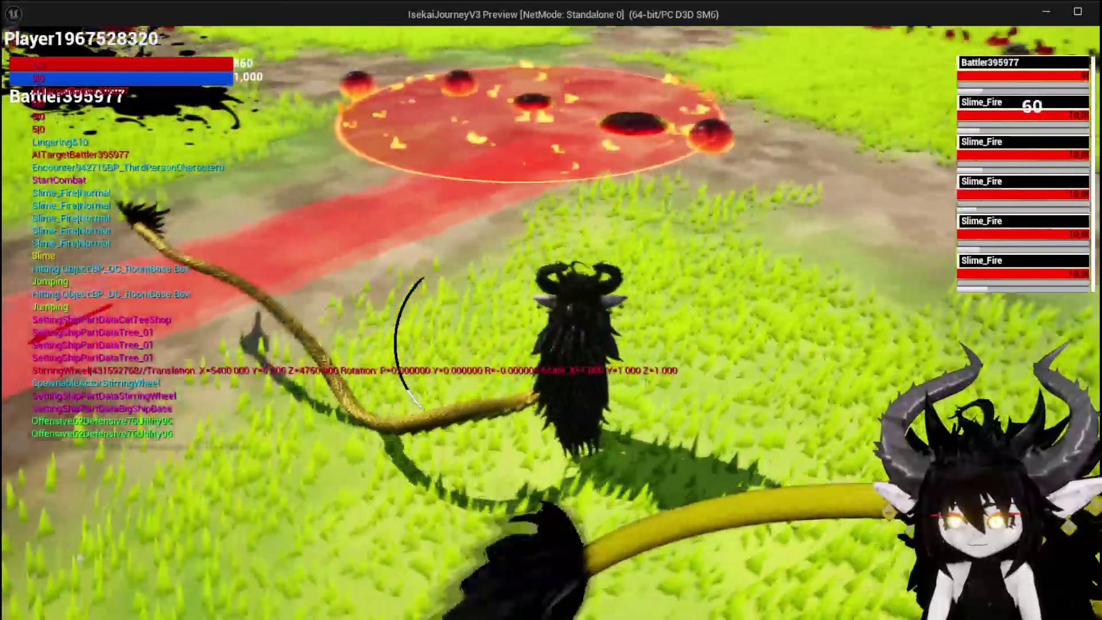
# Dodge the spreading fire and cast the Ability001 card at a Slime_Fire.
pyautogui.press('space')
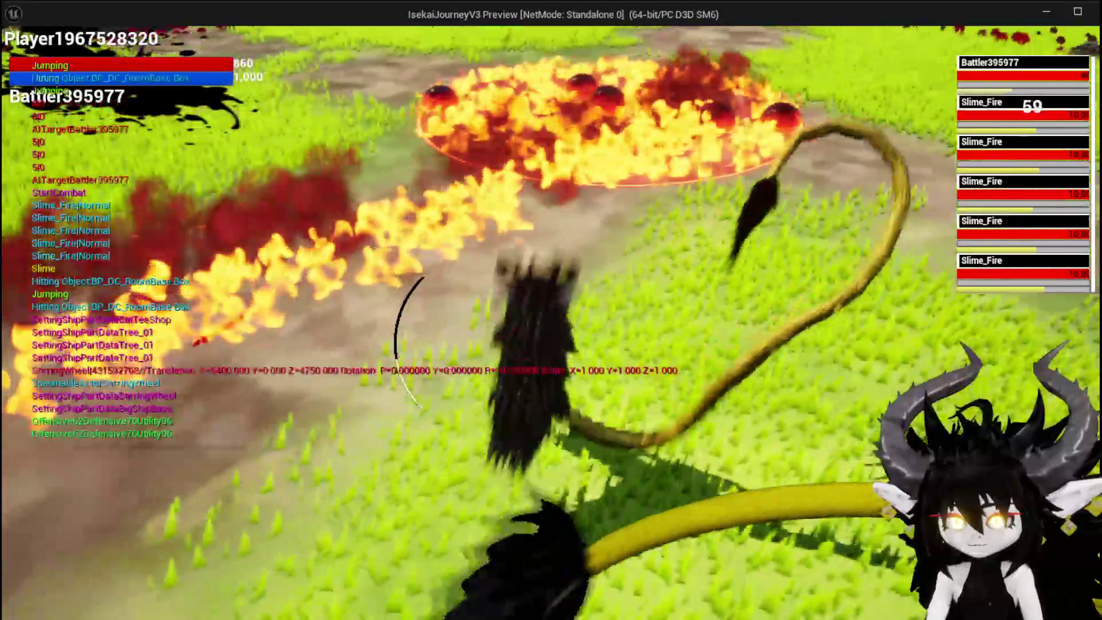
pyautogui.press('space')
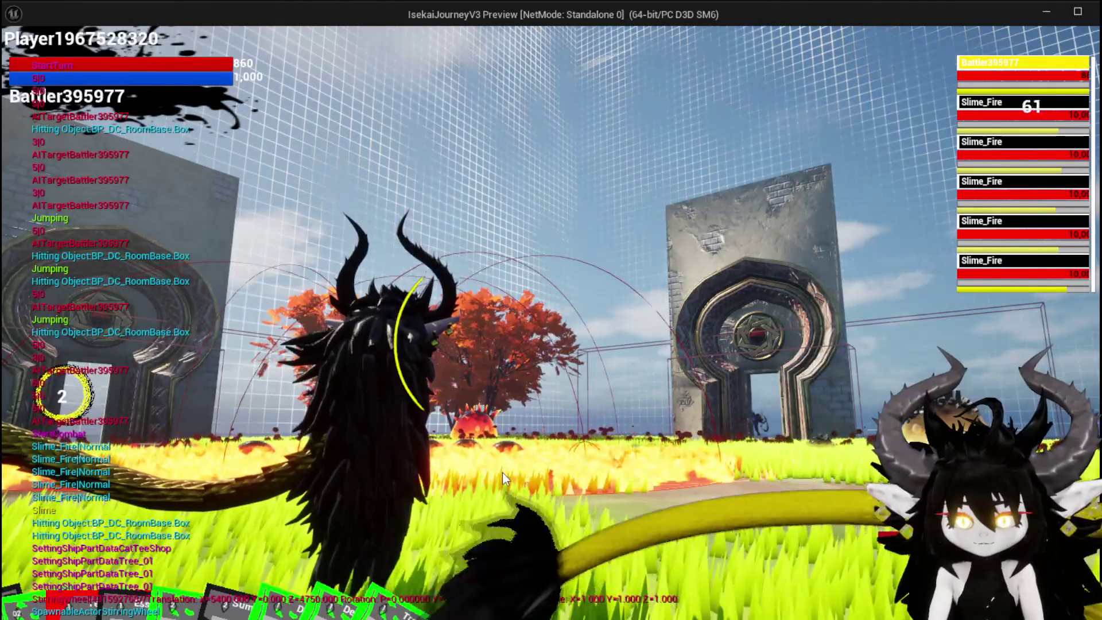
pyautogui.moveTo(151, 580)
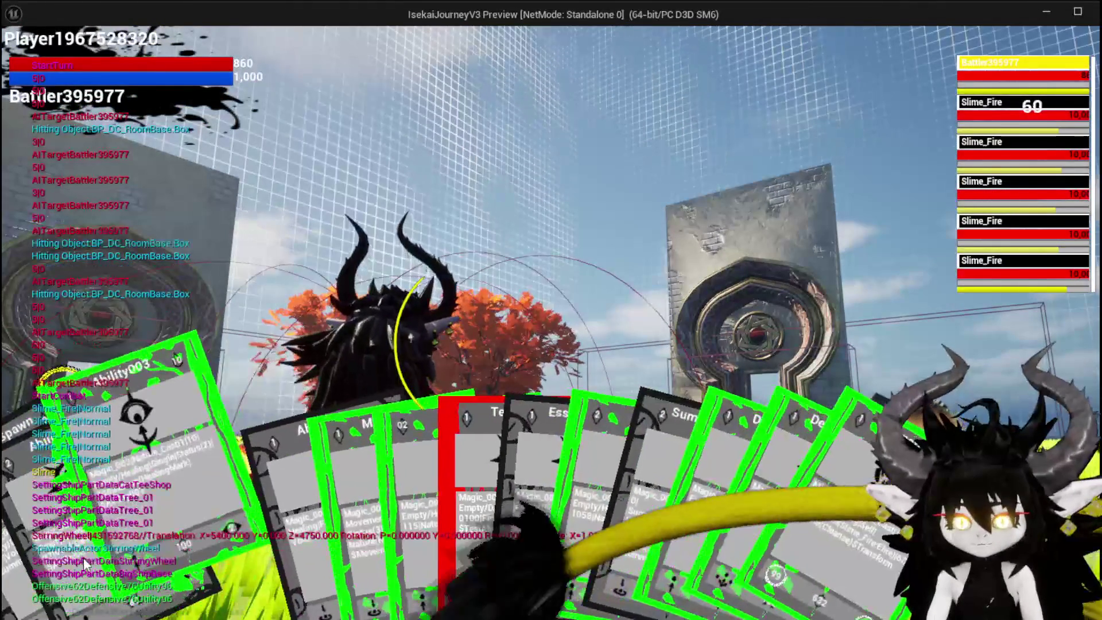
pyautogui.click(85, 563)
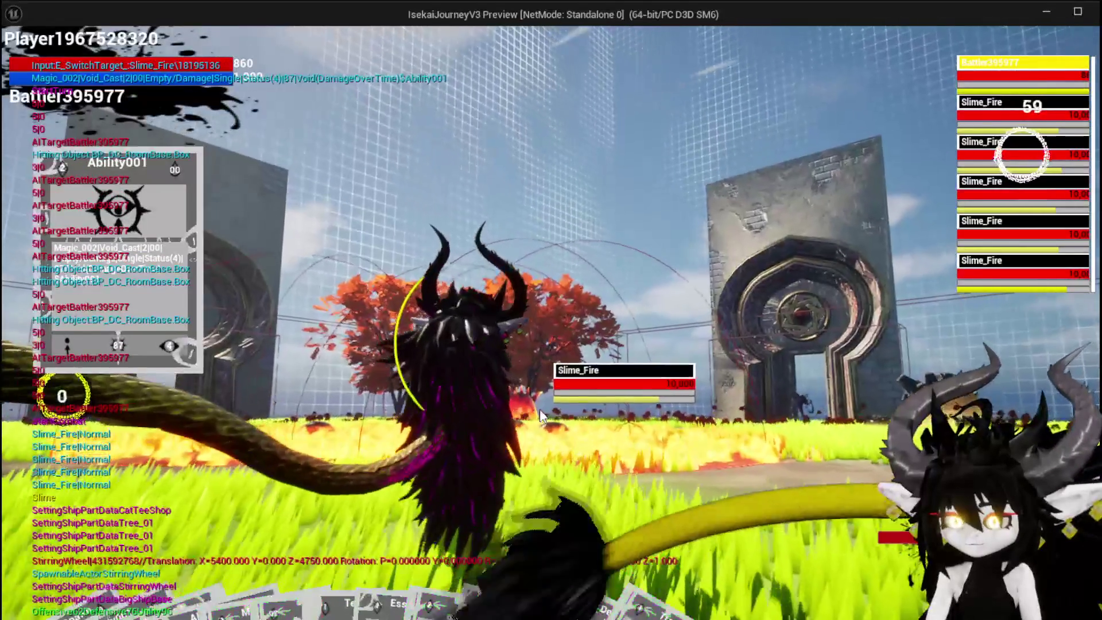
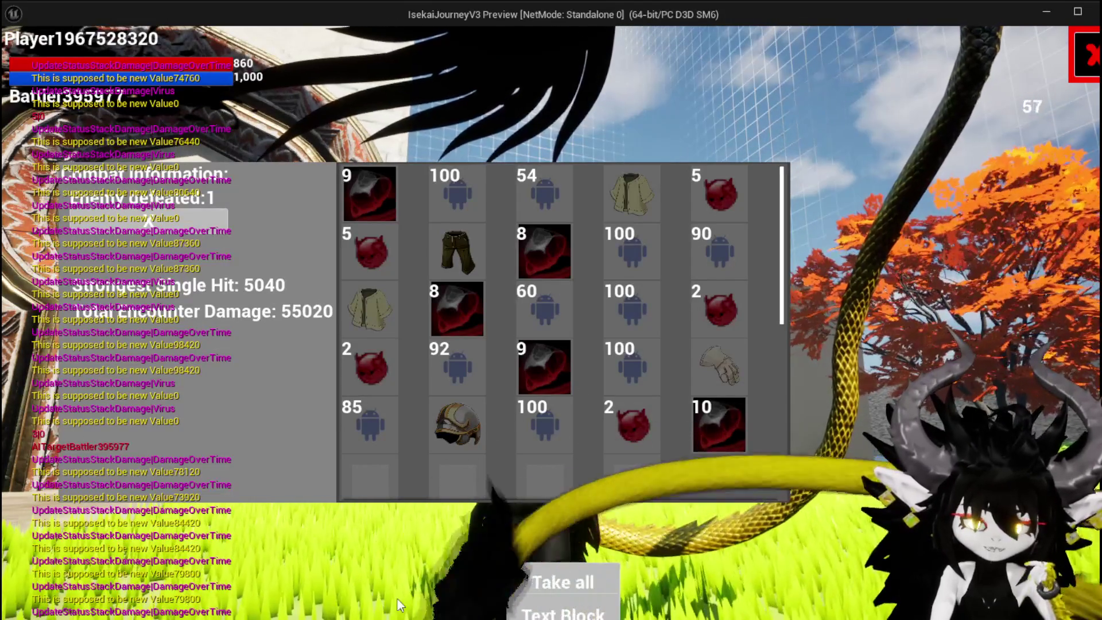
# Switch to the editor and back to the game, then close the combat results and loot window.
pyautogui.hotkey('alt', 'Tab')
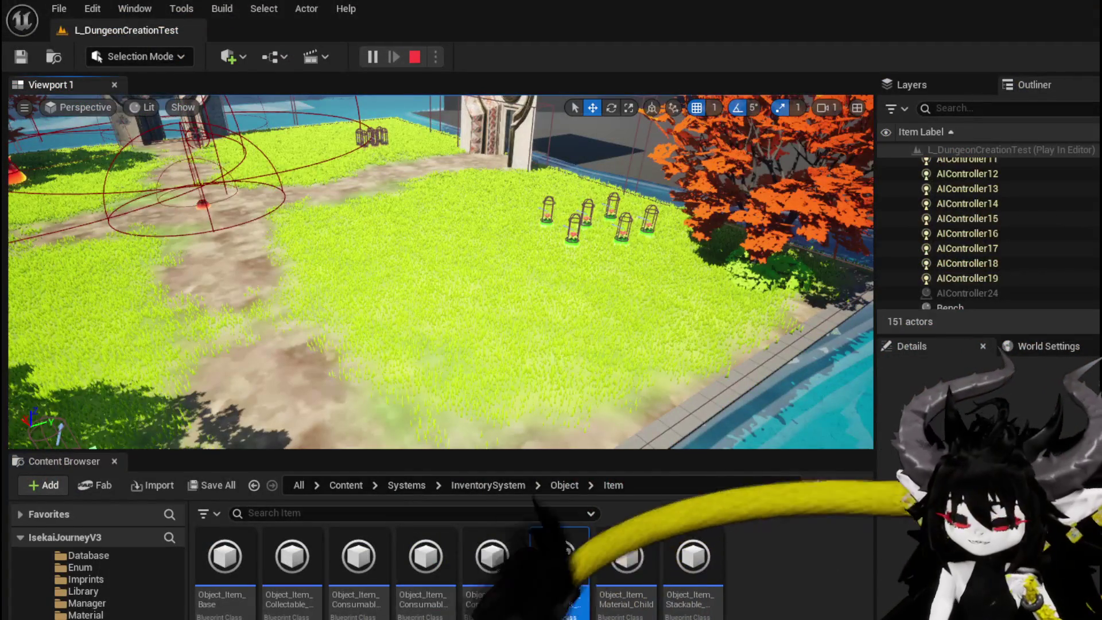
pyautogui.hotkey('alt', 'Tab')
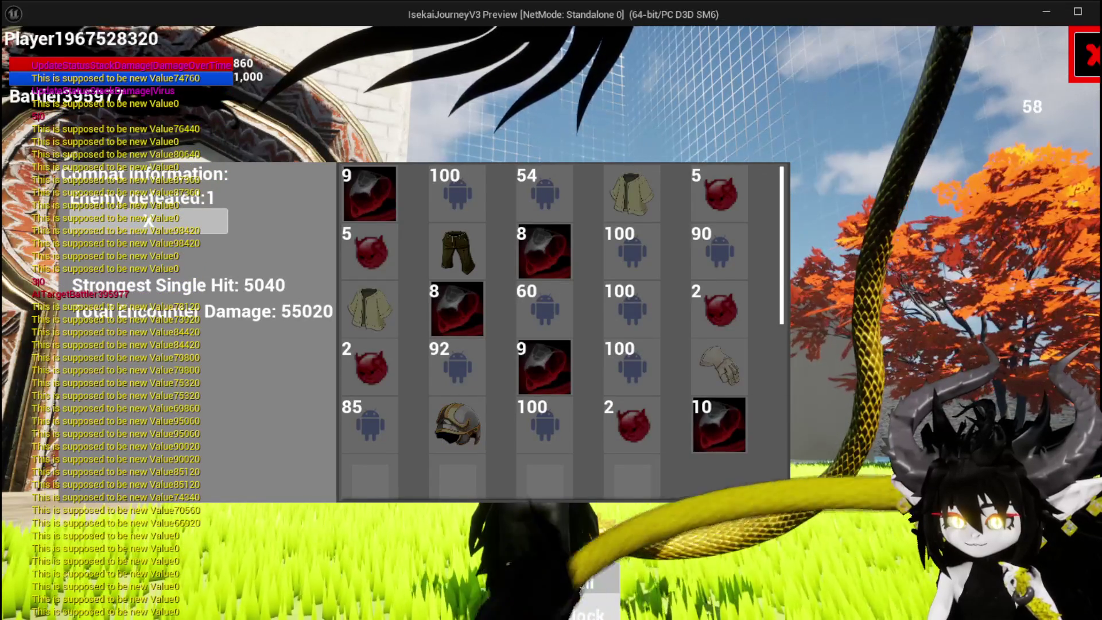
pyautogui.click(147, 221)
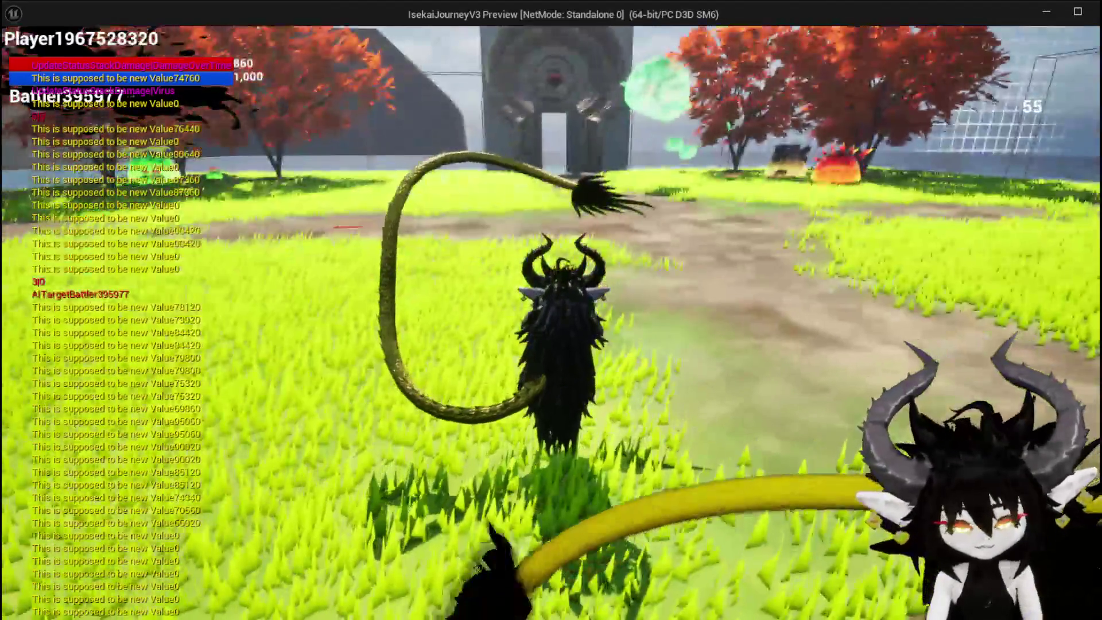
# Open the equipment screen and browse the hands, chest and legs slot lists.
pyautogui.press('e')
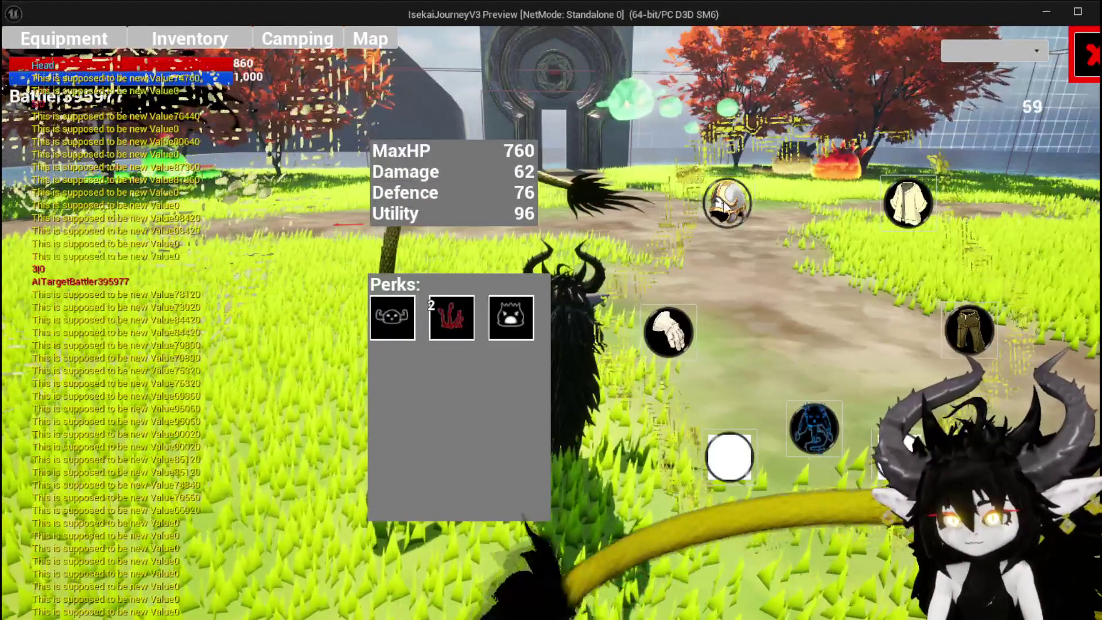
pyautogui.moveTo(108, 164)
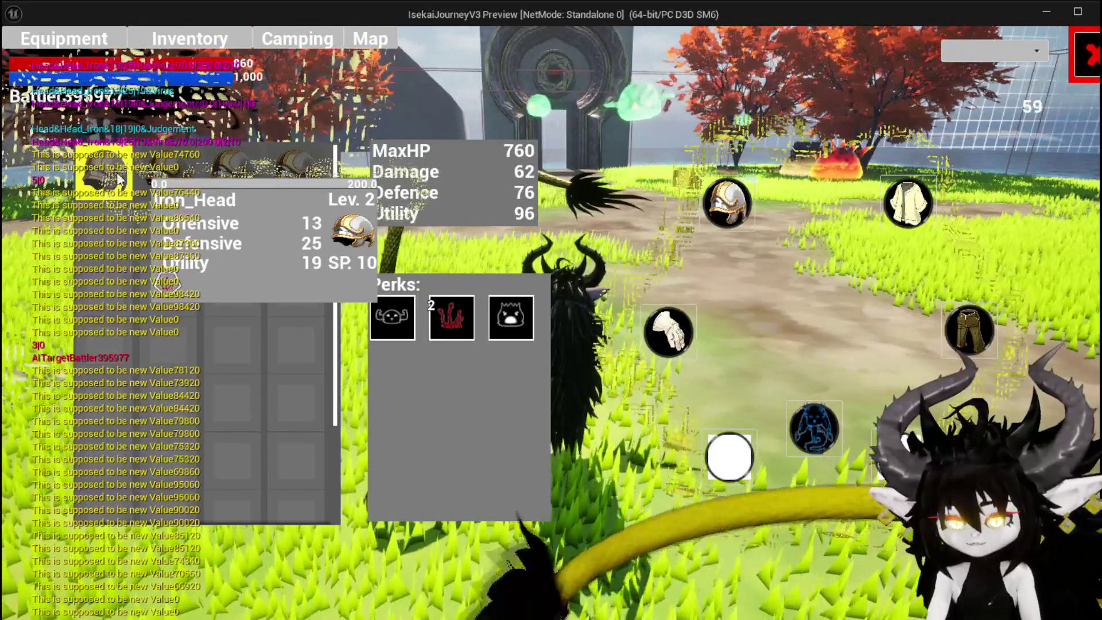
pyautogui.click(669, 332)
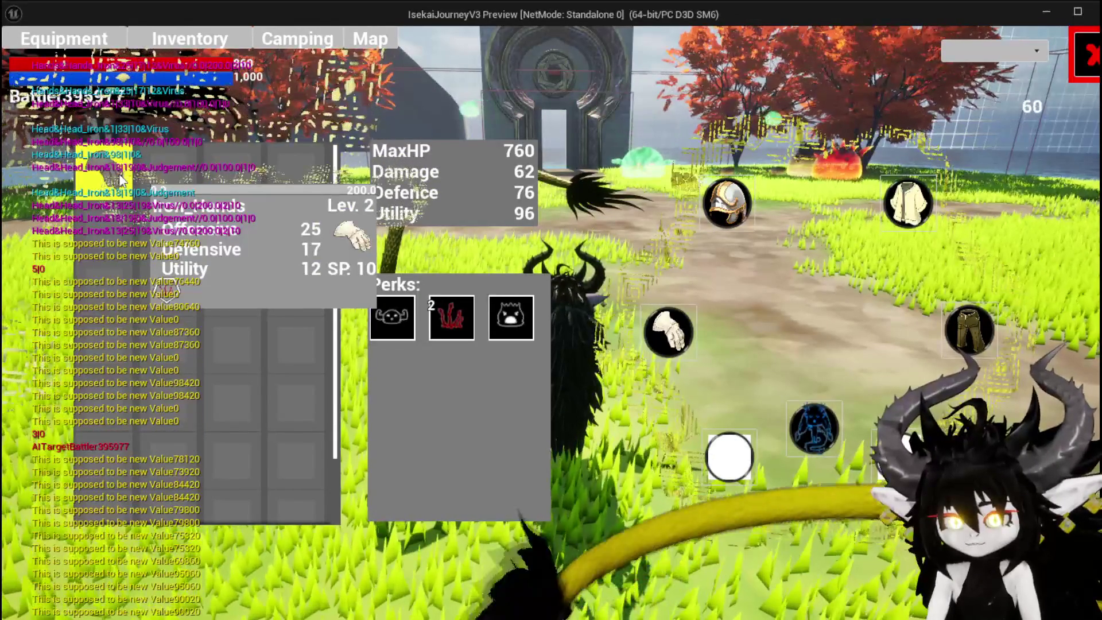
pyautogui.click(908, 204)
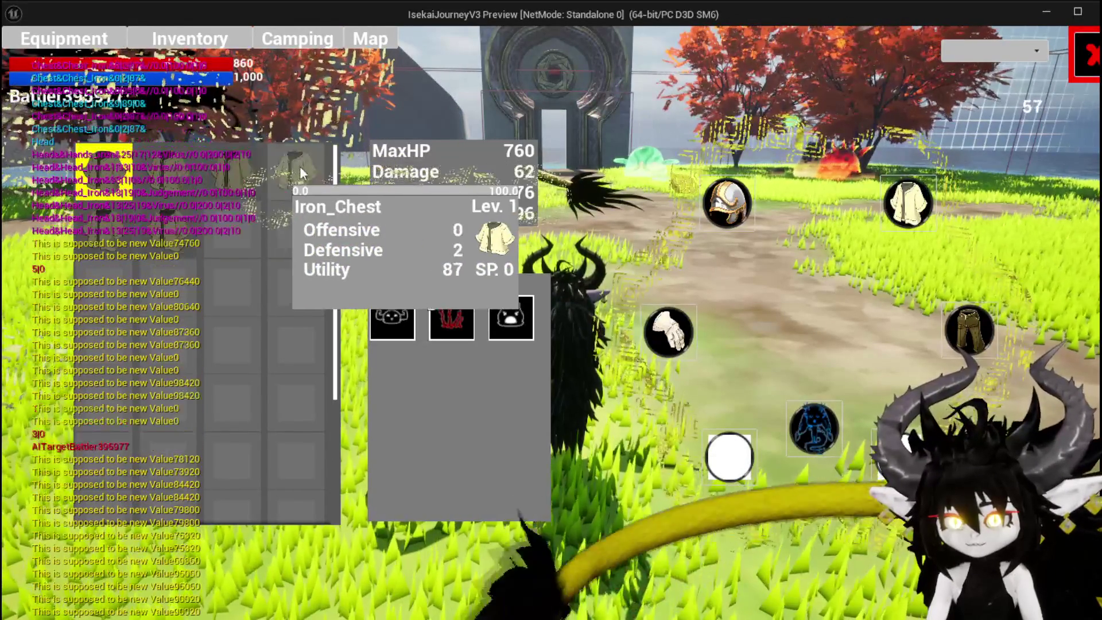
pyautogui.click(970, 330)
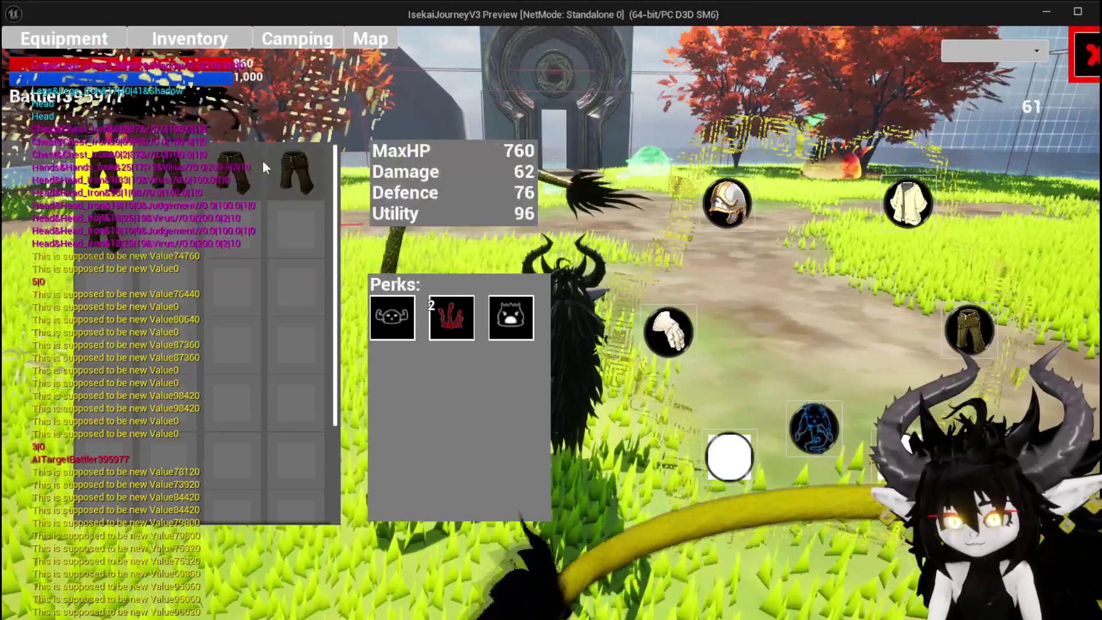
# Equip another Iron_Legs pair for MaxHP 1,040 and Defence 104, then end the play session.
pyautogui.moveTo(179, 166)
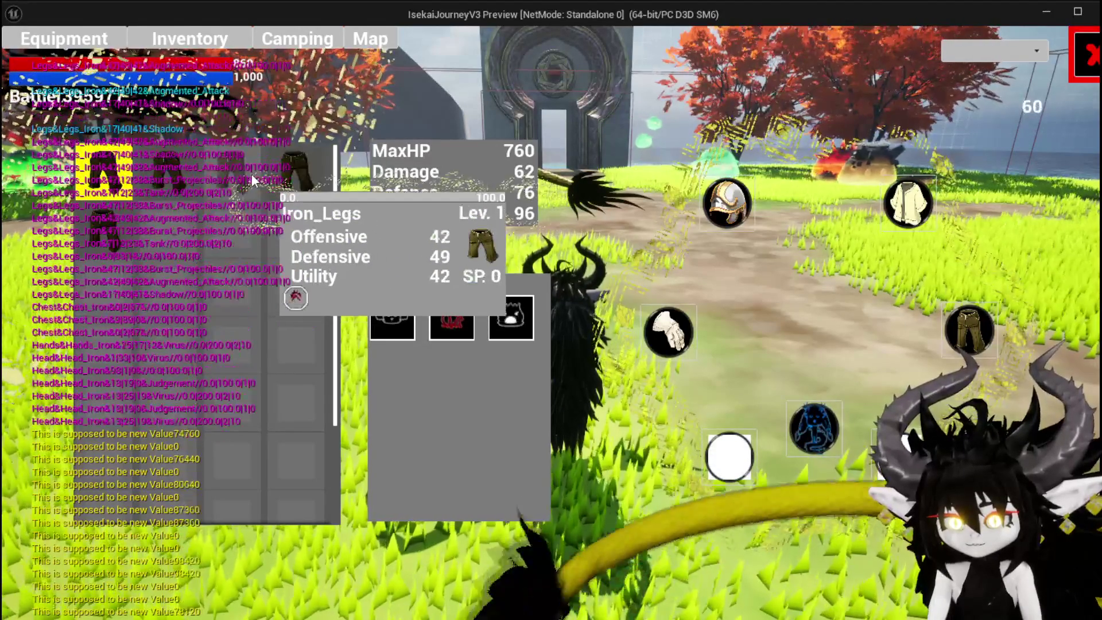
pyautogui.click(285, 175)
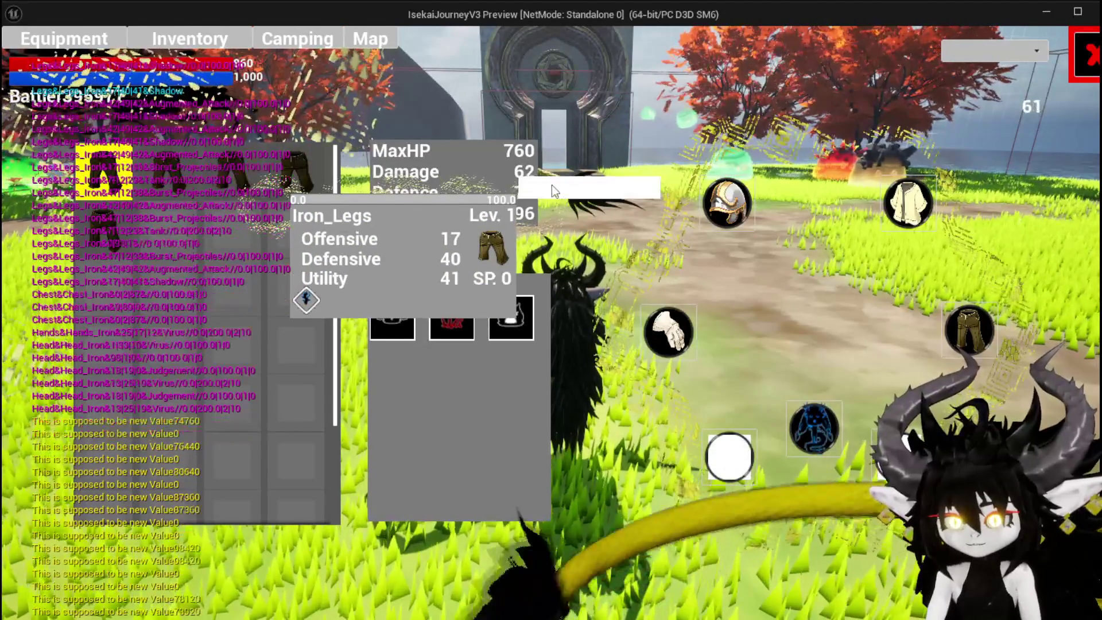
pyautogui.click(553, 185)
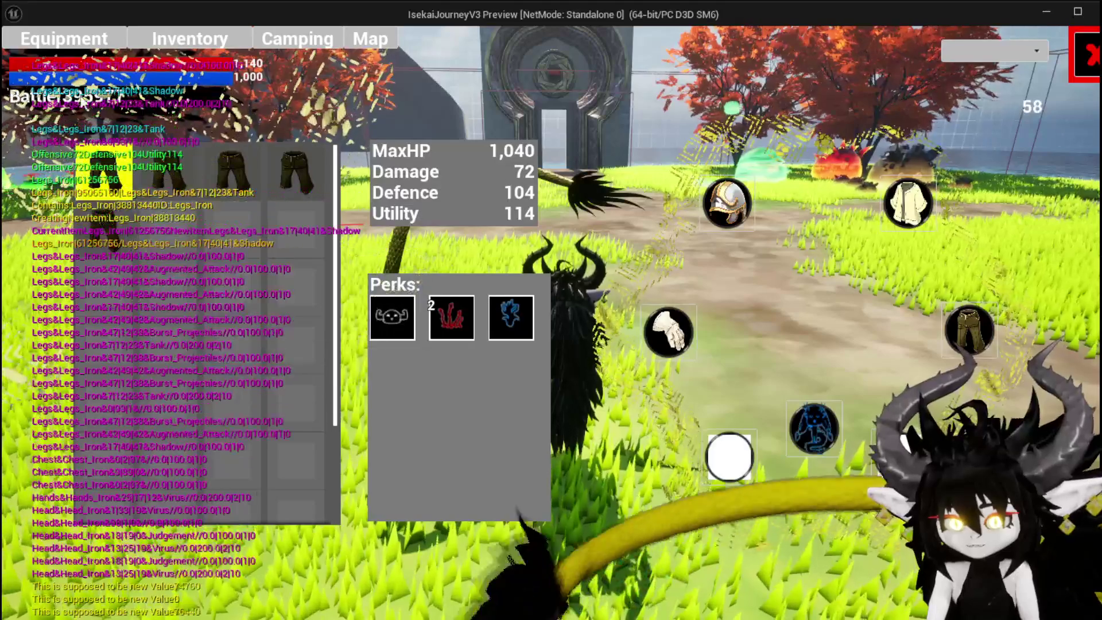
pyautogui.click(1075, 63)
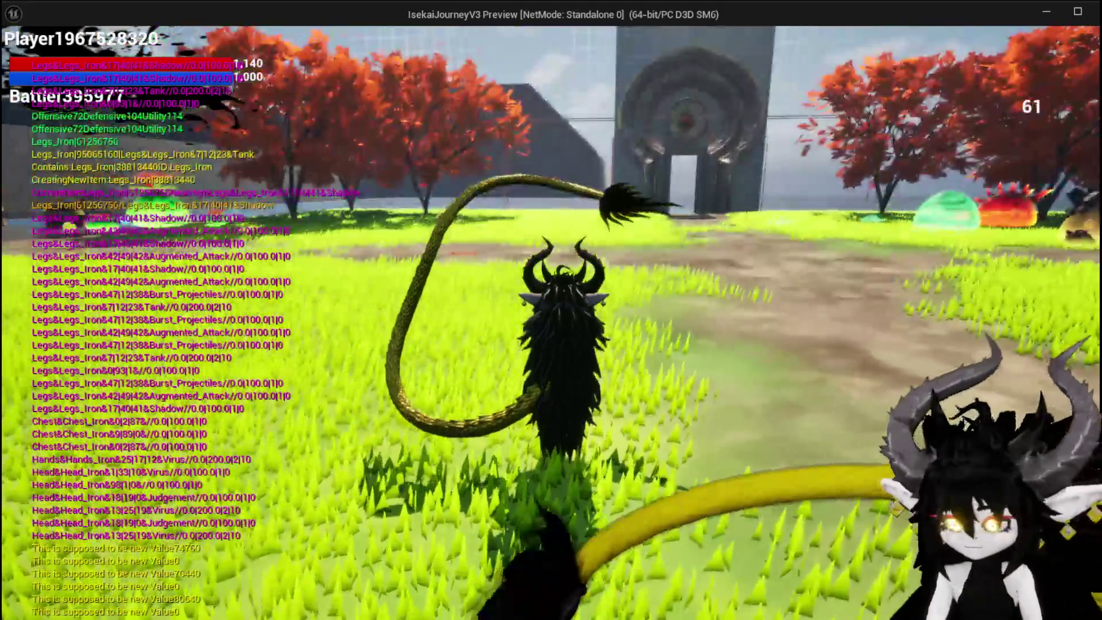
pyautogui.press('Escape')
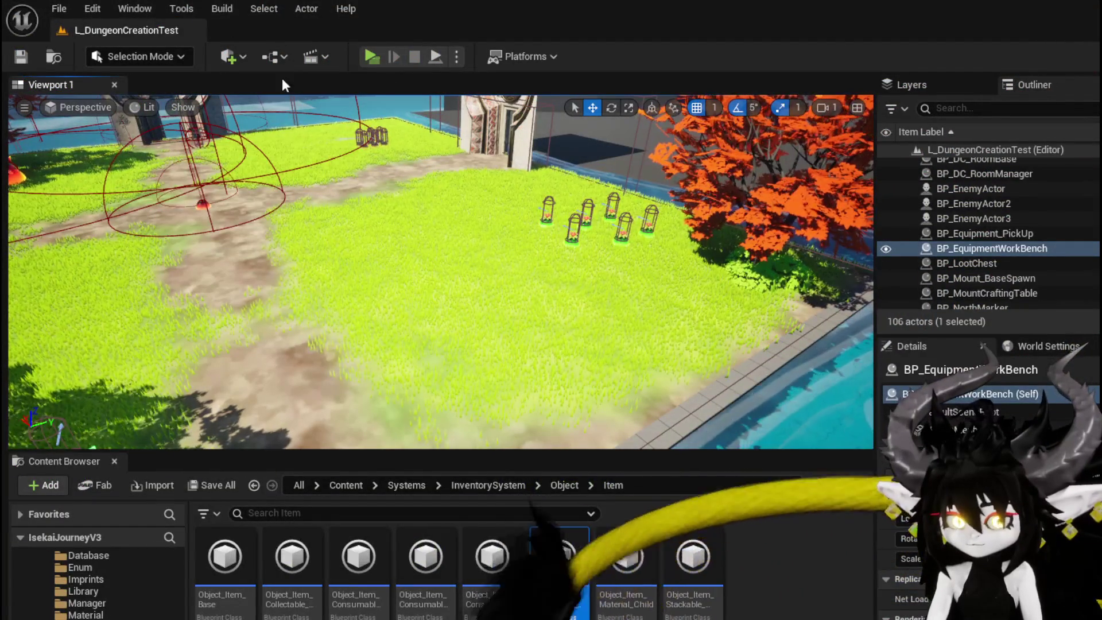
# Play the level again and open the head slot list showing two Iron_Head helmets.
pyautogui.click(370, 56)
pyautogui.press('i')
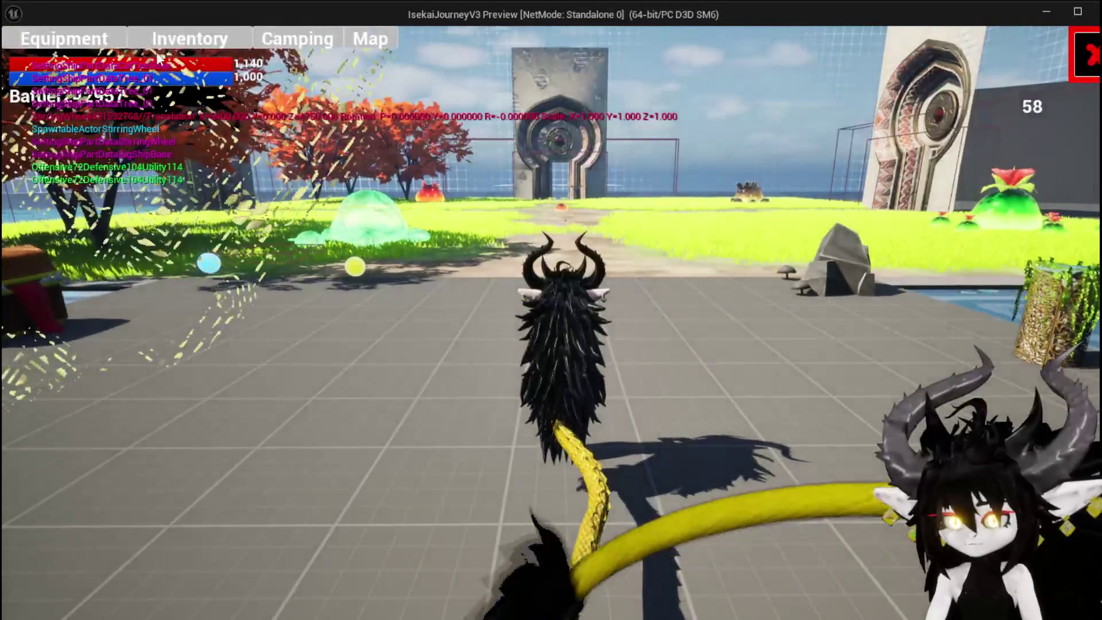
pyautogui.click(83, 46)
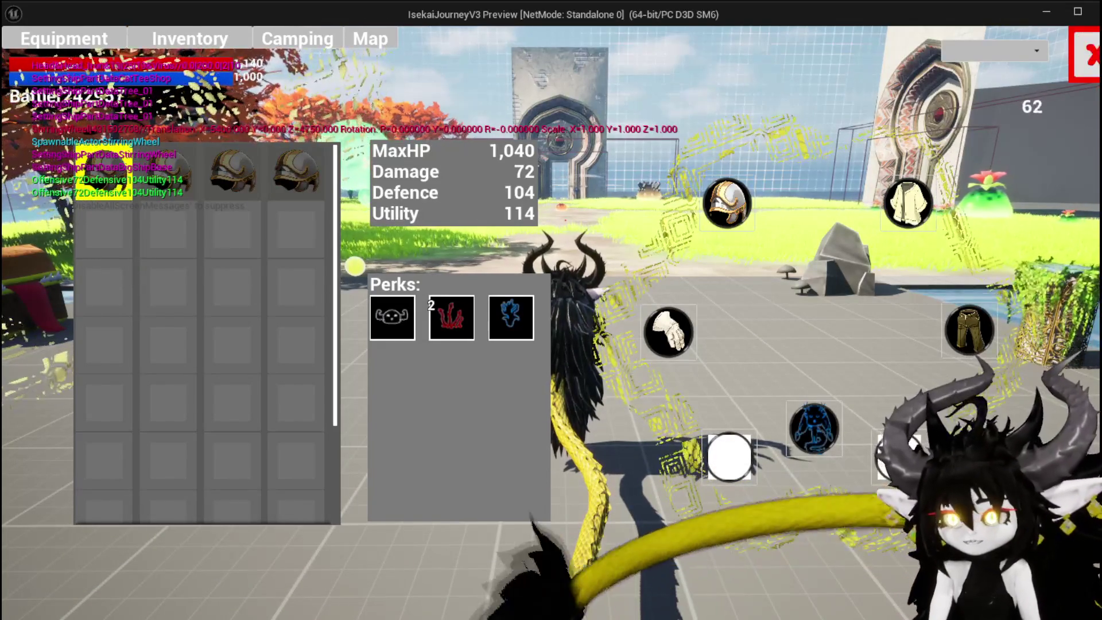
# Close the equipment menu and run and jump the character around the yard.
pyautogui.press('Escape')
pyautogui.press('space')
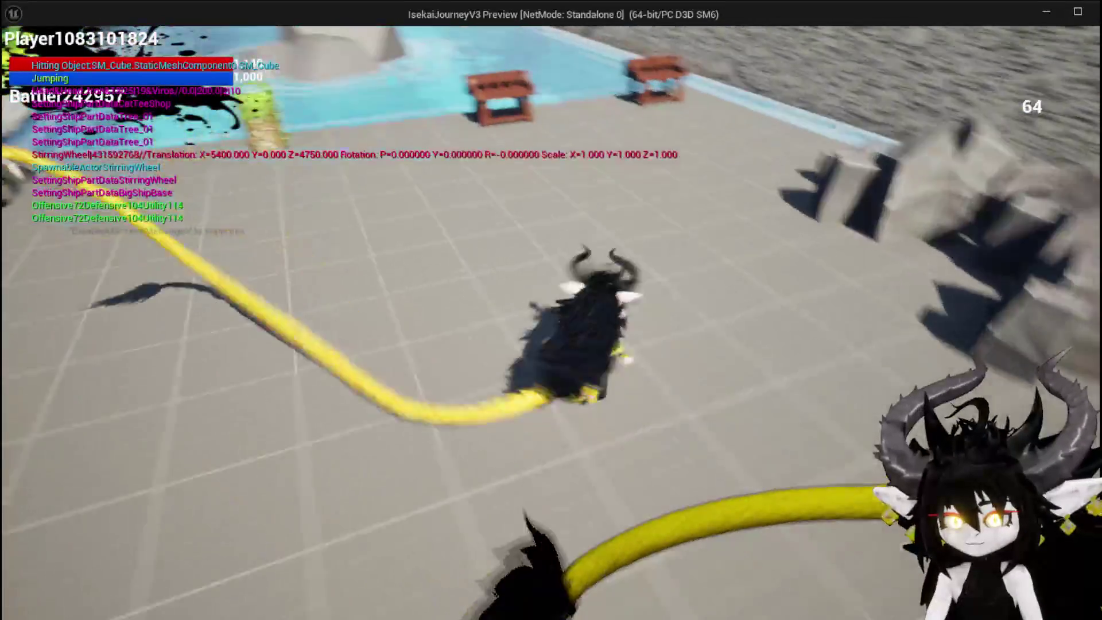
pyautogui.press('space')
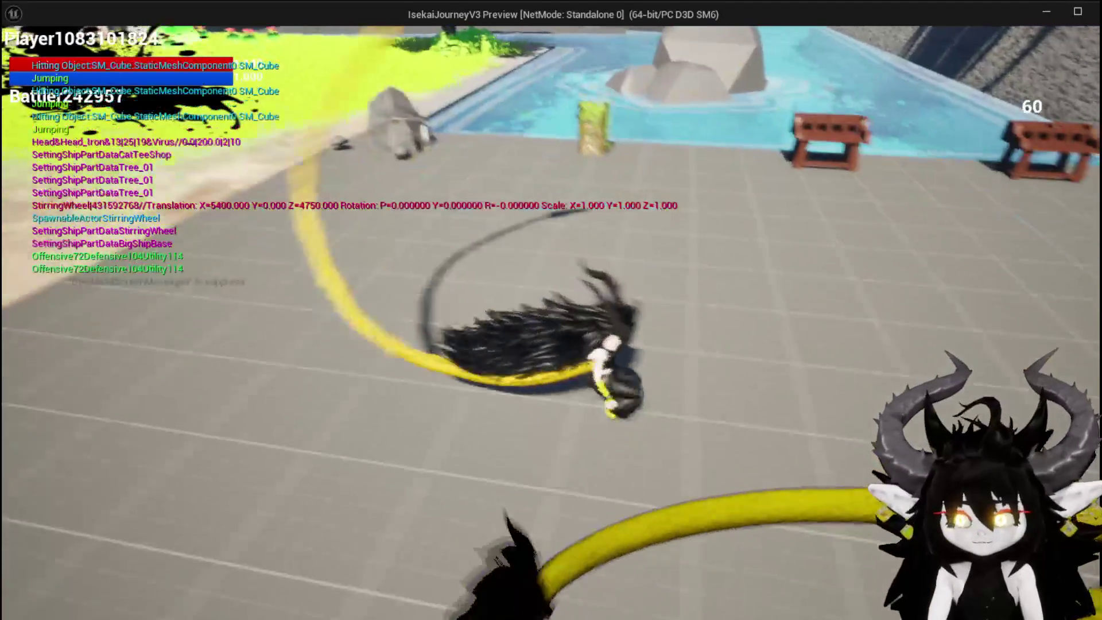
# Recheck the head, chest and legs equipment lists, then stop the play session.
pyautogui.press('i')
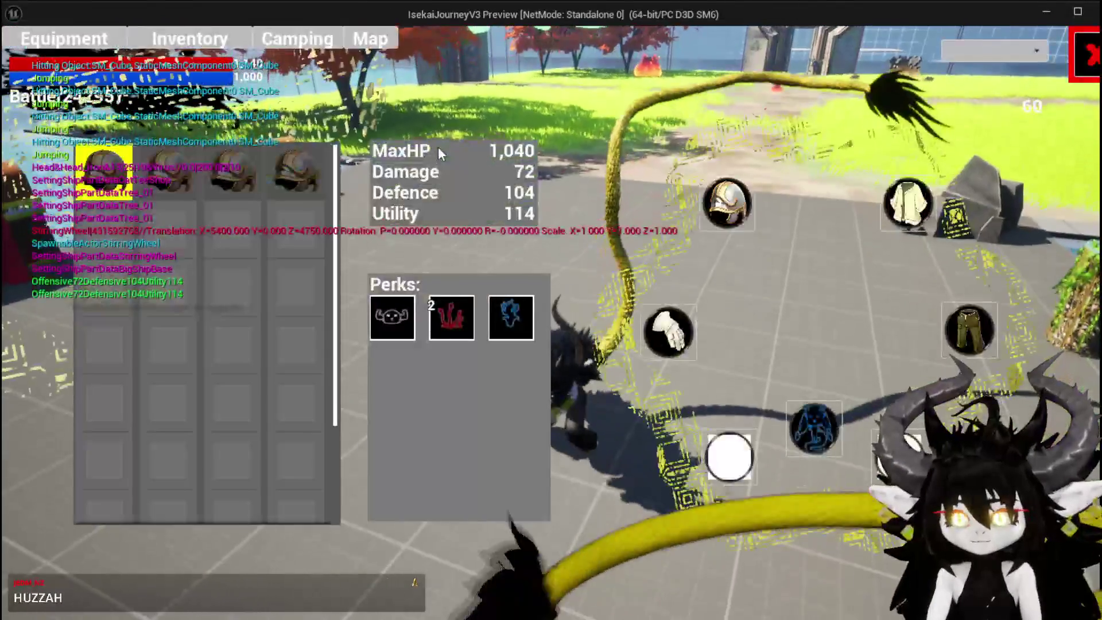
pyautogui.moveTo(101, 166)
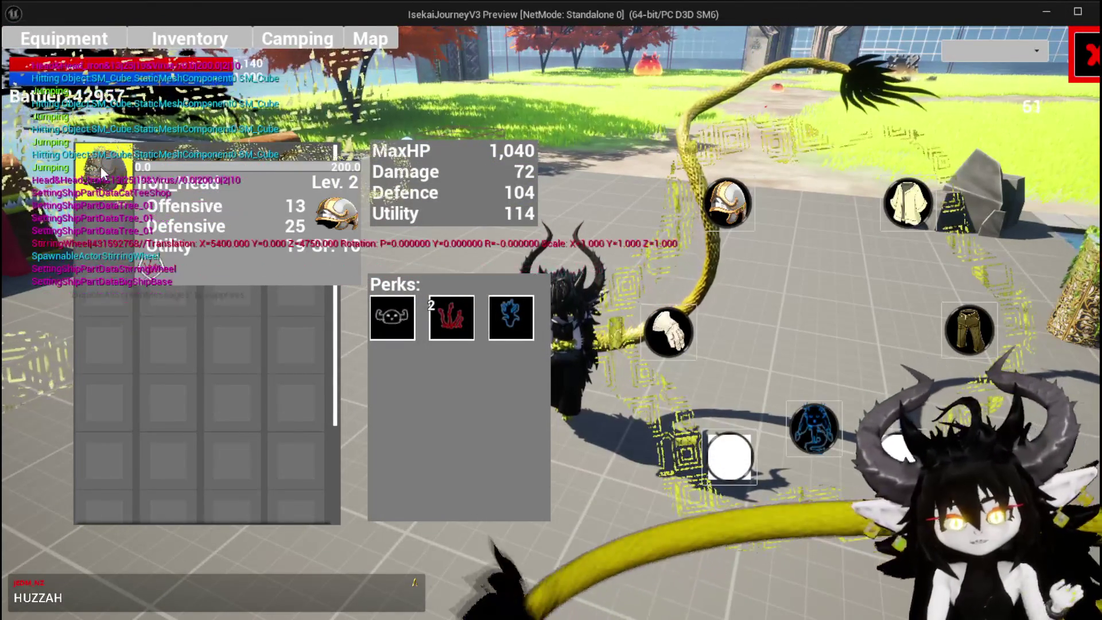
pyautogui.click(101, 167)
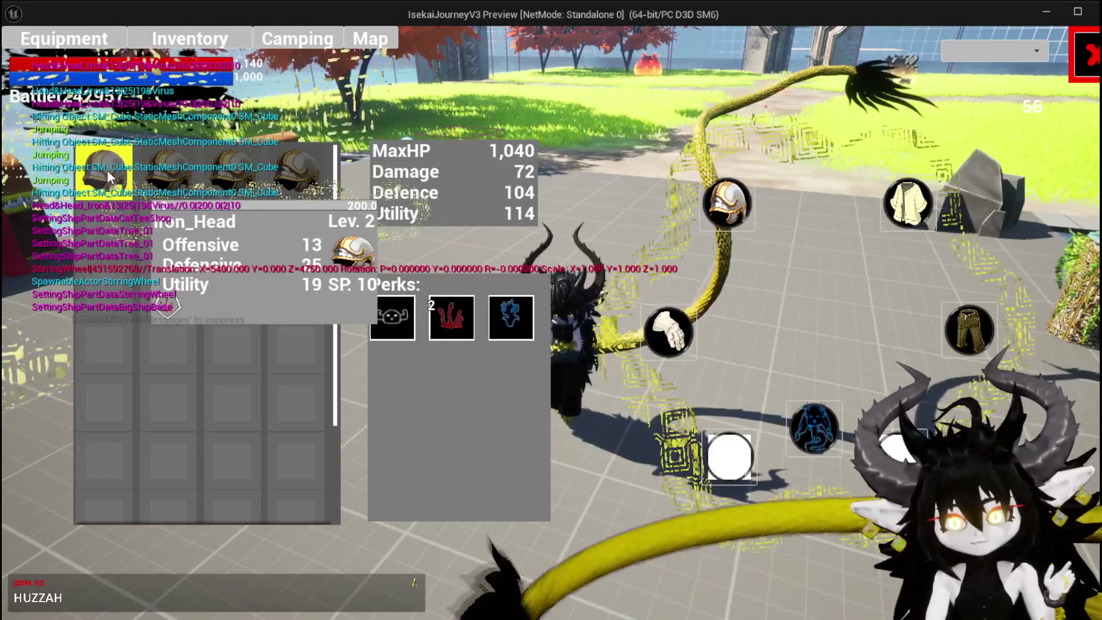
pyautogui.click(170, 233)
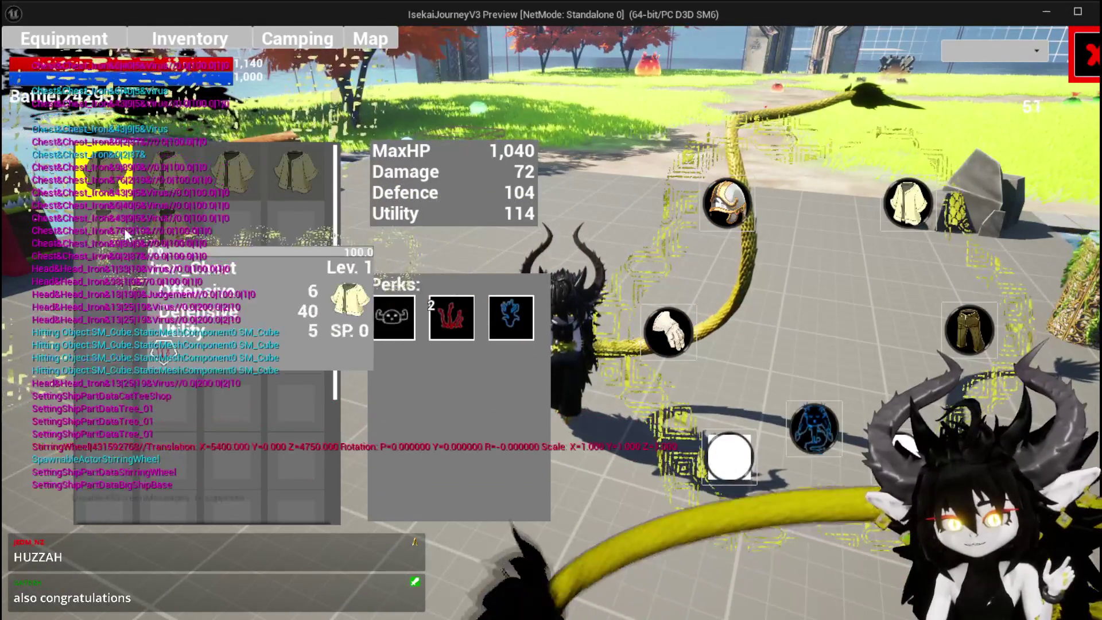
pyautogui.click(137, 208)
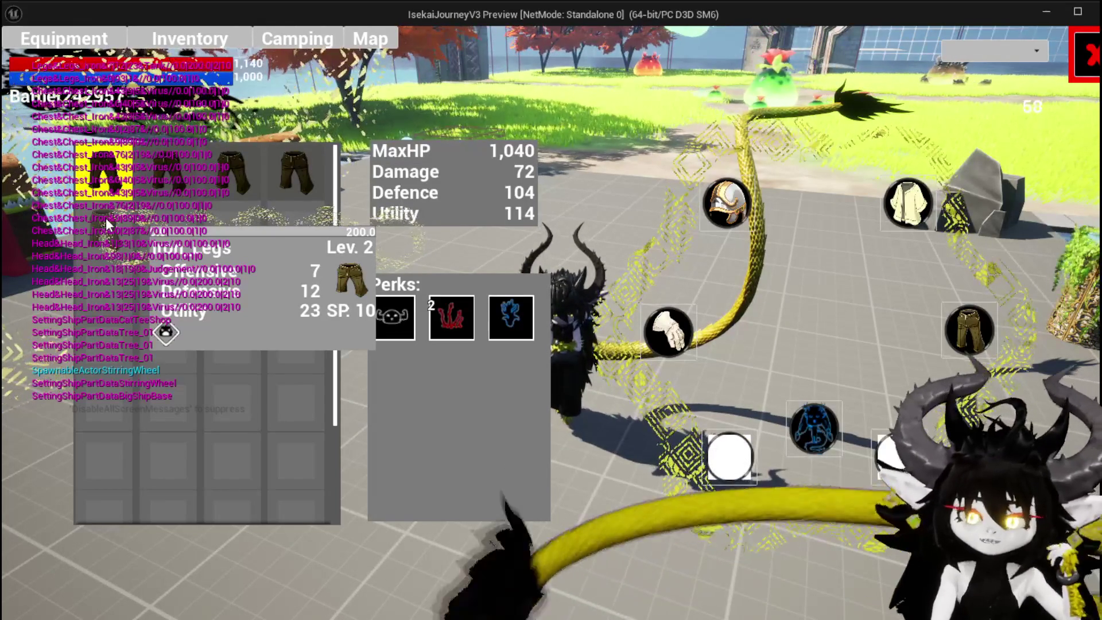
pyautogui.press('Escape')
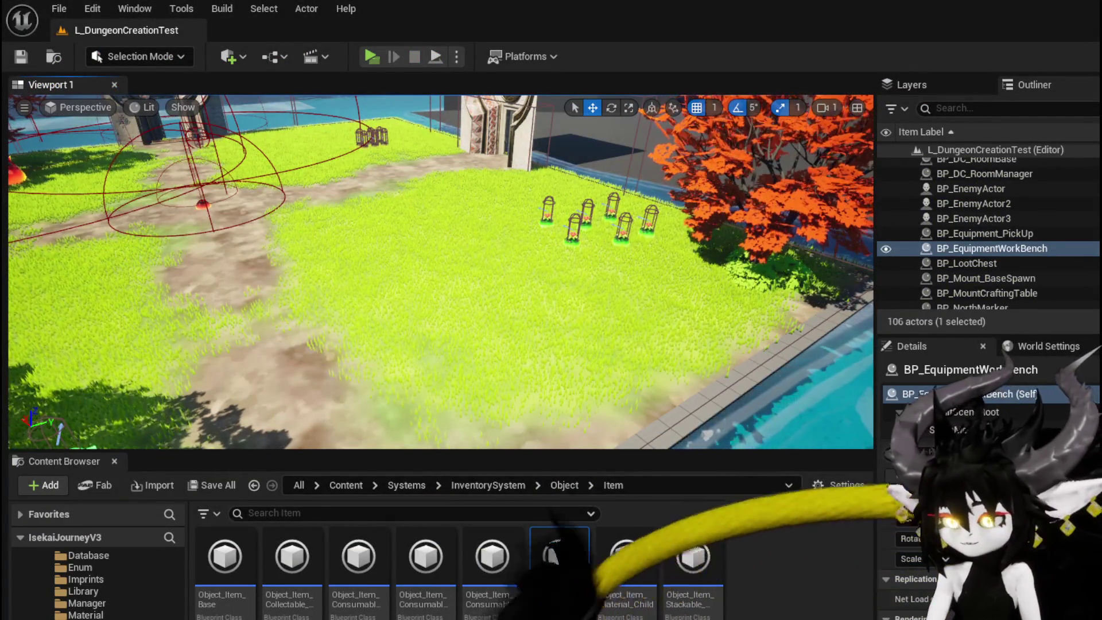
# Frame BP_EquipmentWorkBench, then browse the Content Browser to the EquipmentSystem UI folder.
pyautogui.press('f')
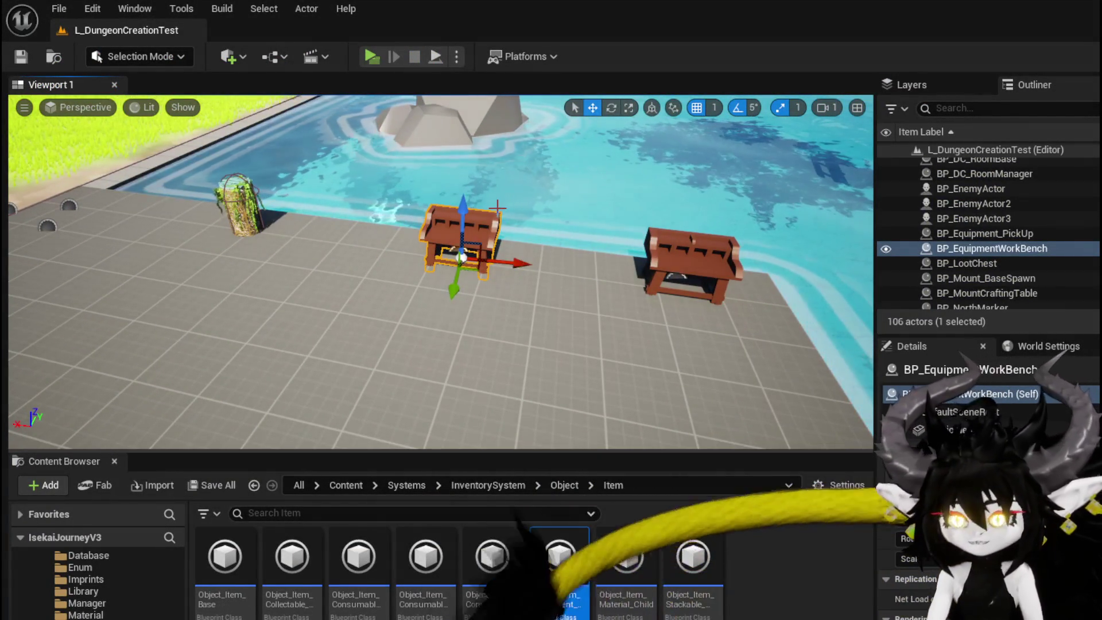
pyautogui.scroll(-5, 153, 574)
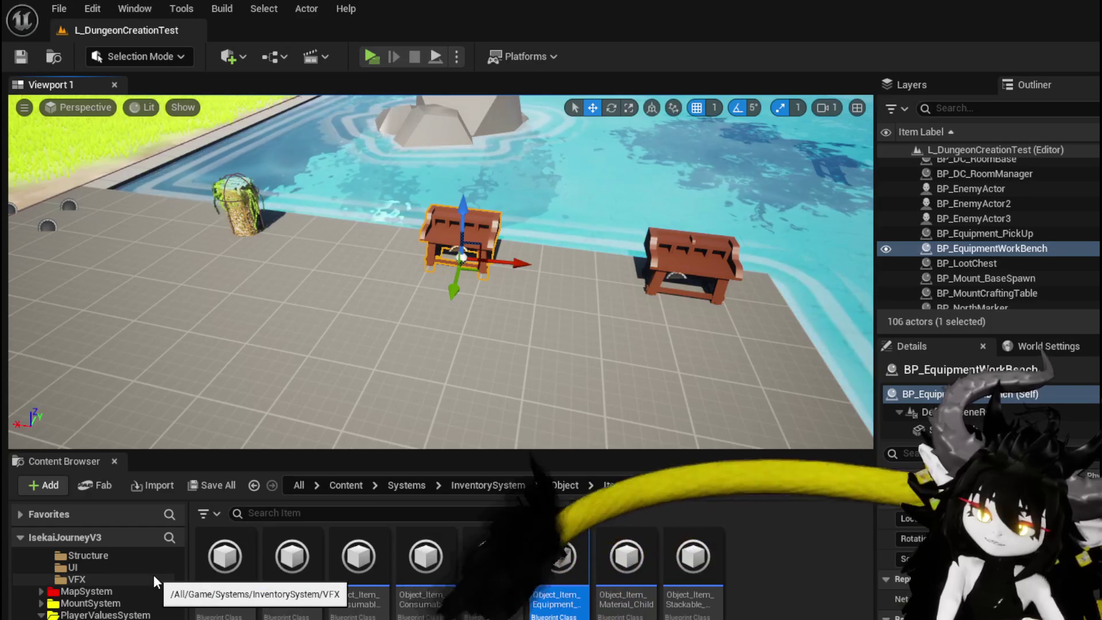
pyautogui.scroll(-4, 146, 566)
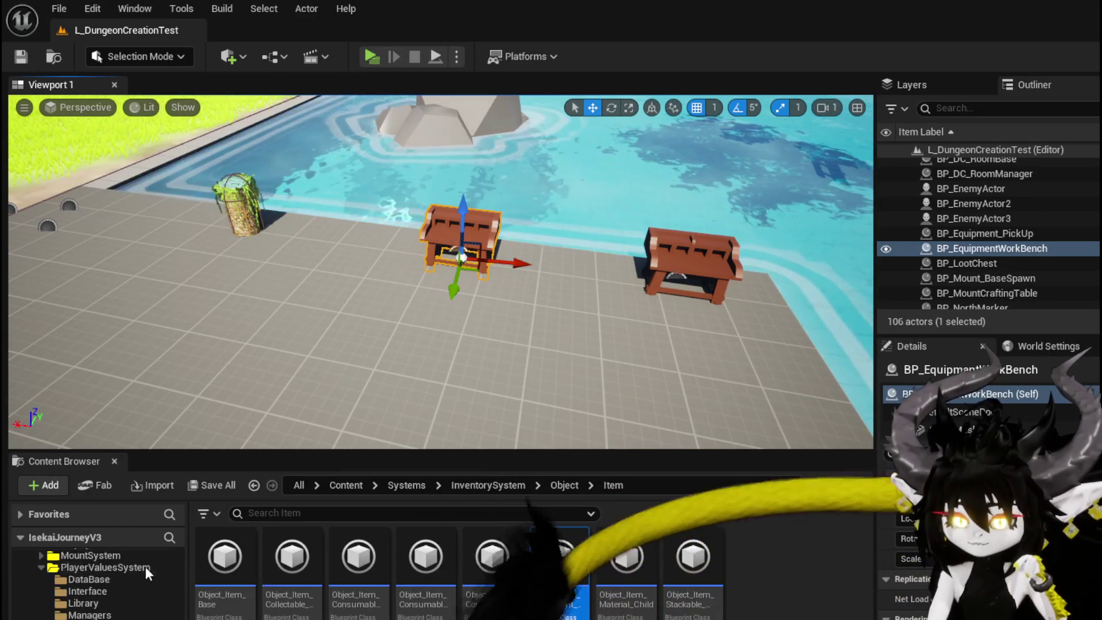
pyautogui.scroll(-6, 145, 564)
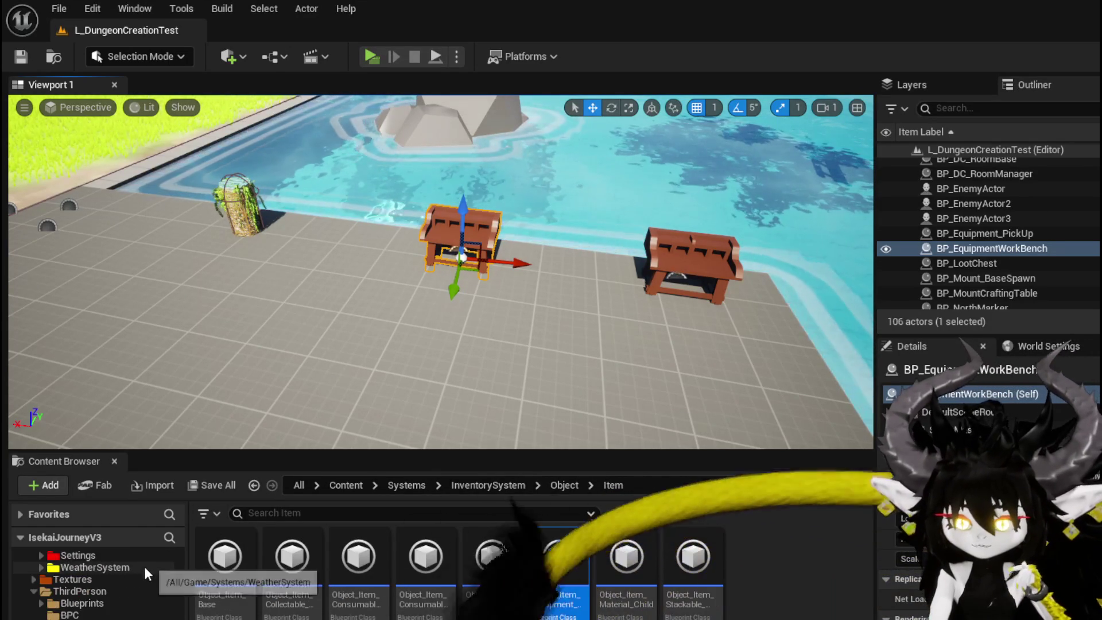
pyautogui.scroll(10, 122, 579)
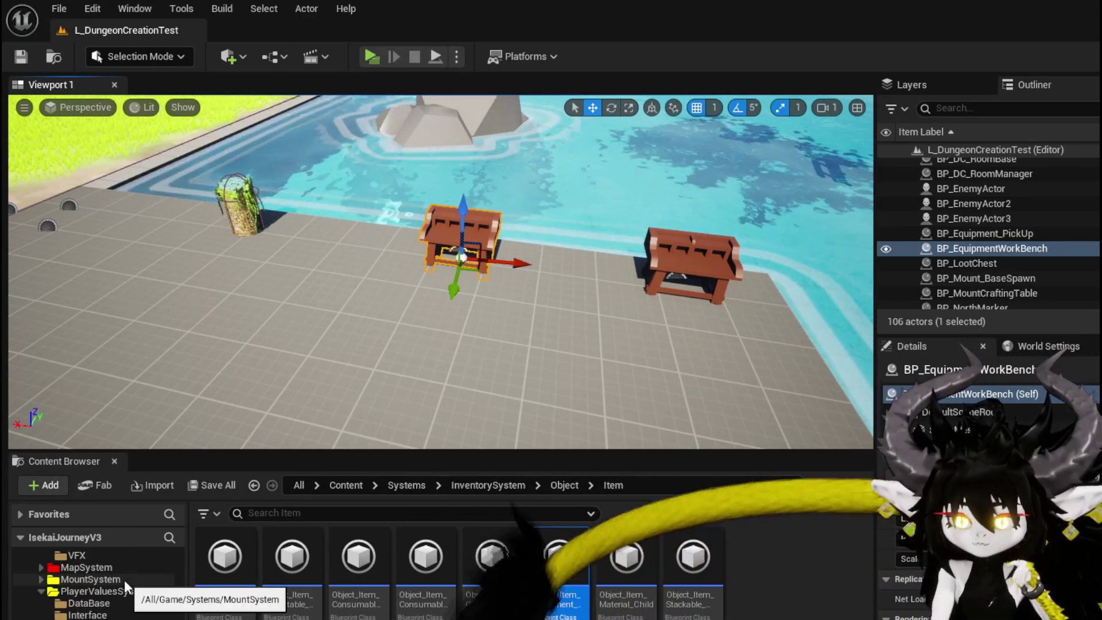
pyautogui.scroll(2, 115, 596)
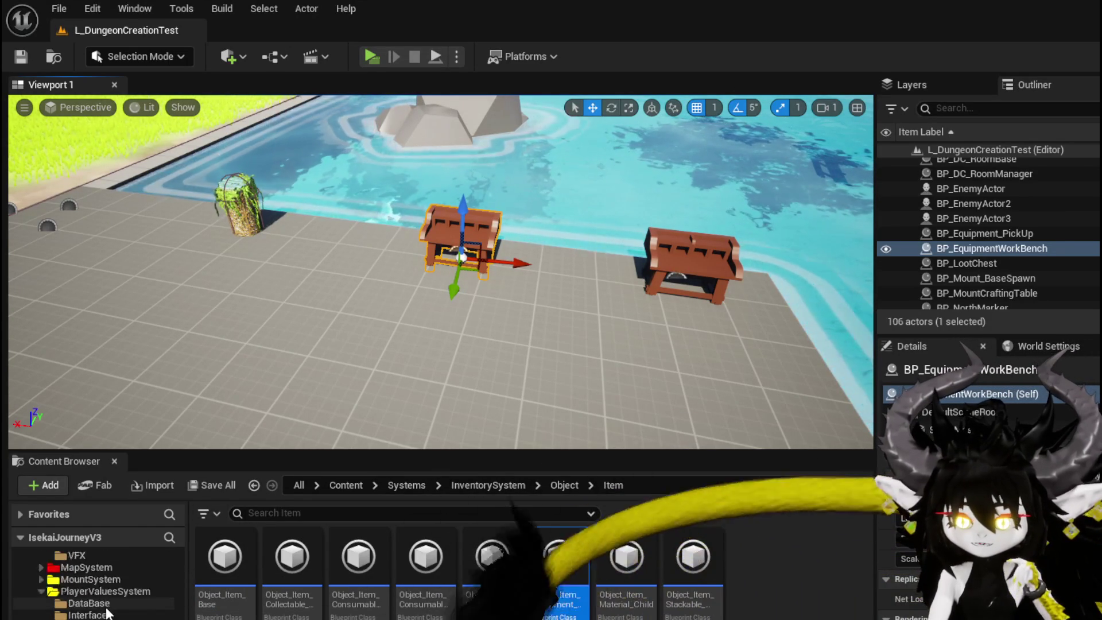
pyautogui.click(99, 568)
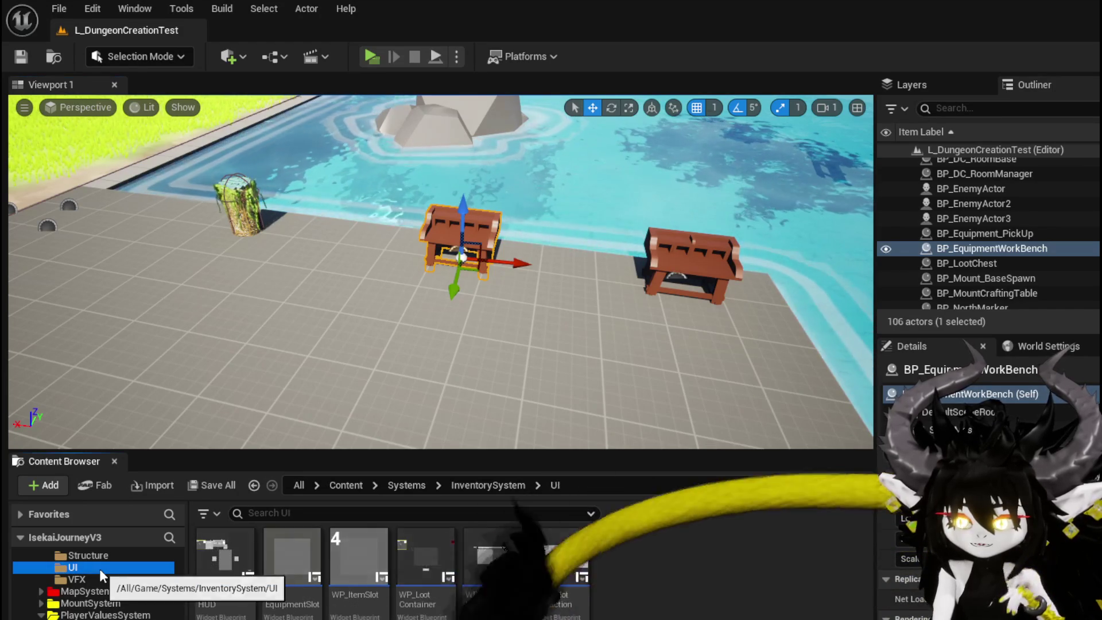
pyautogui.scroll(-2, 99, 573)
pyautogui.click(75, 617)
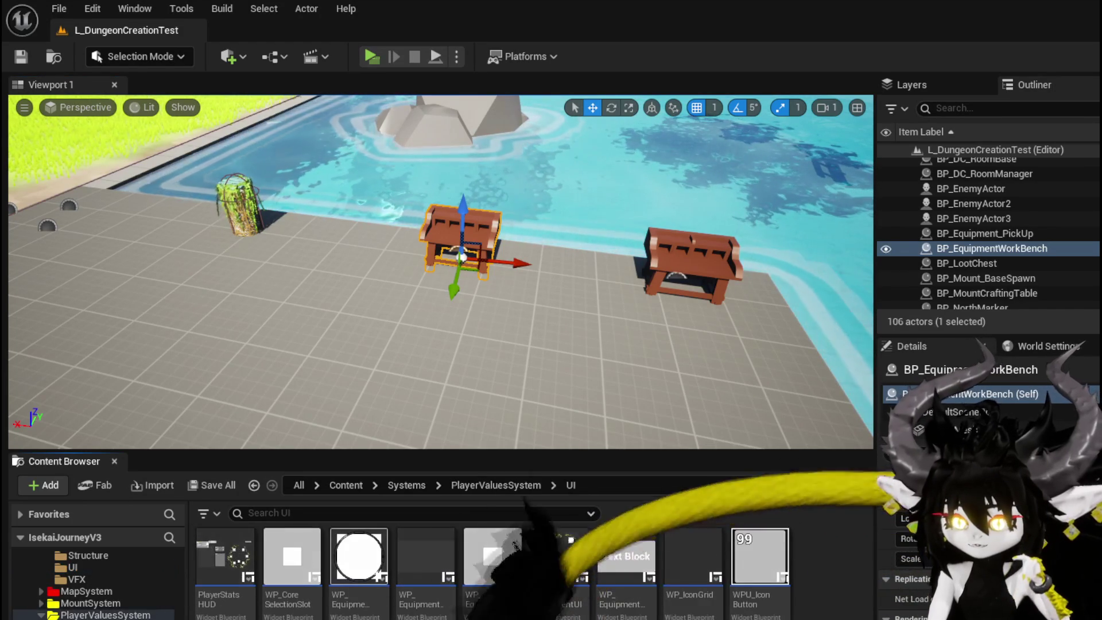
pyautogui.scroll(-10, 80, 597)
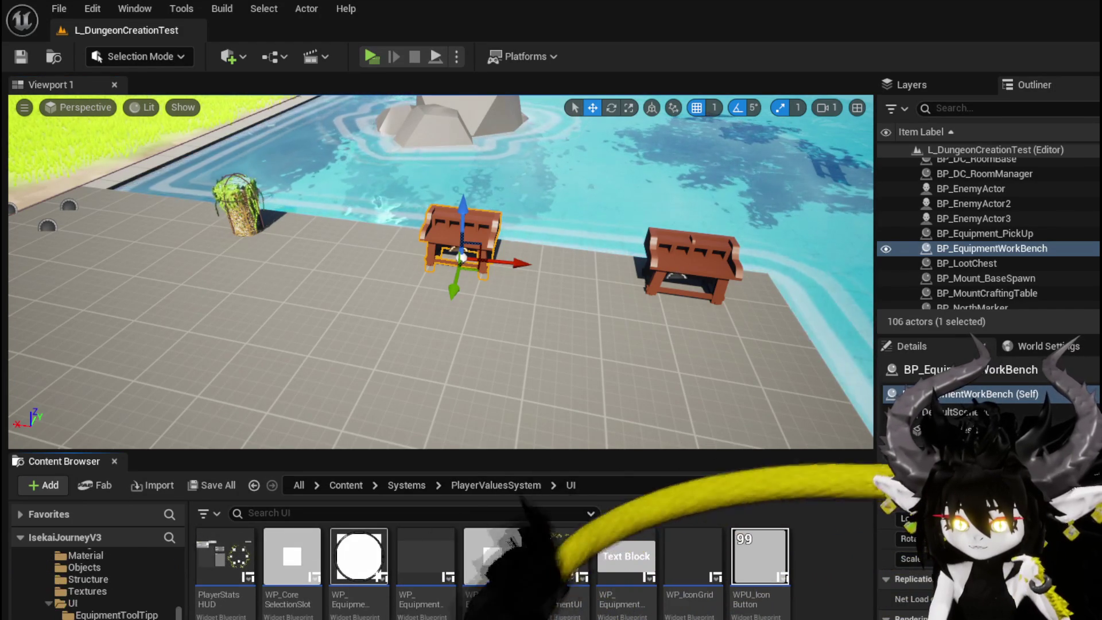
pyautogui.click(73, 604)
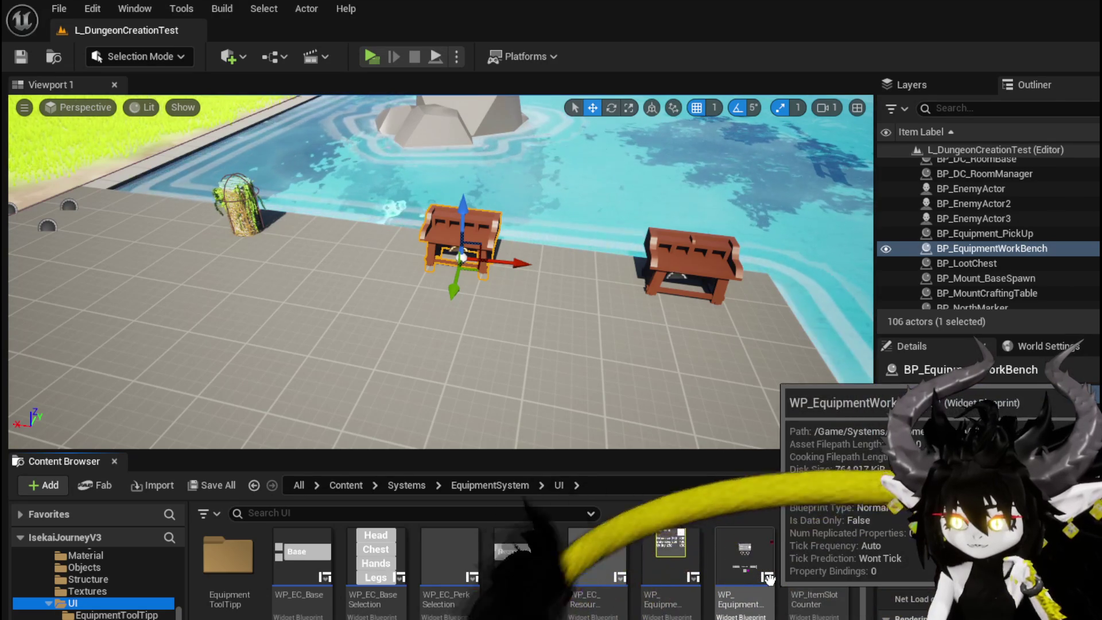
# Open the WP_EquipmentWorkbenchUI widget blueprint and zoom its designer canvas.
pyautogui.doubleClick(731, 569)
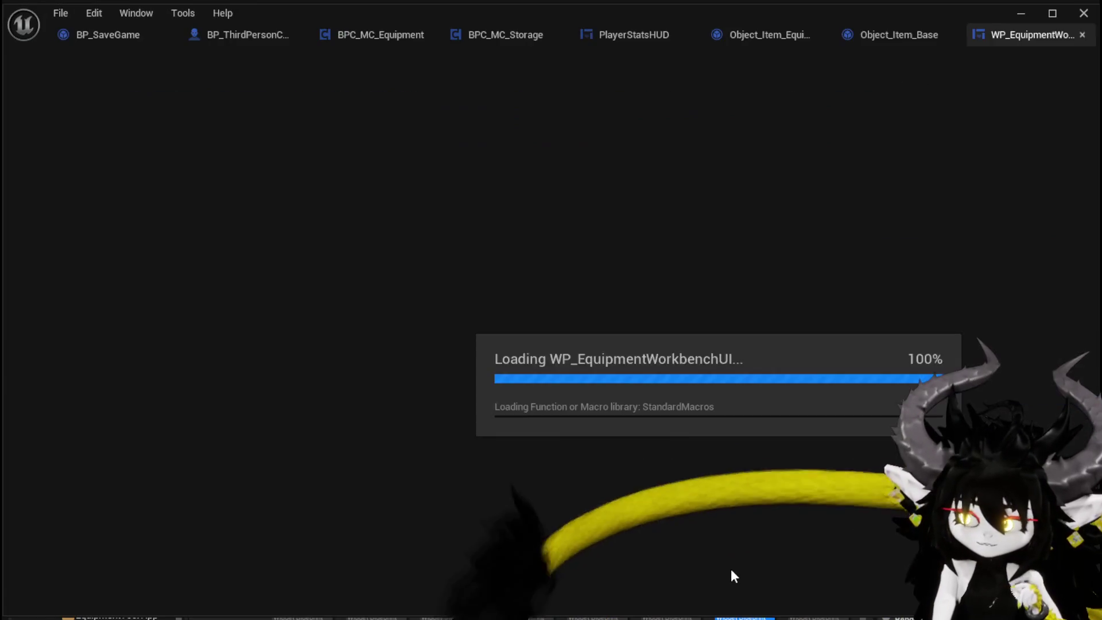
pyautogui.scroll(3, 500, 246)
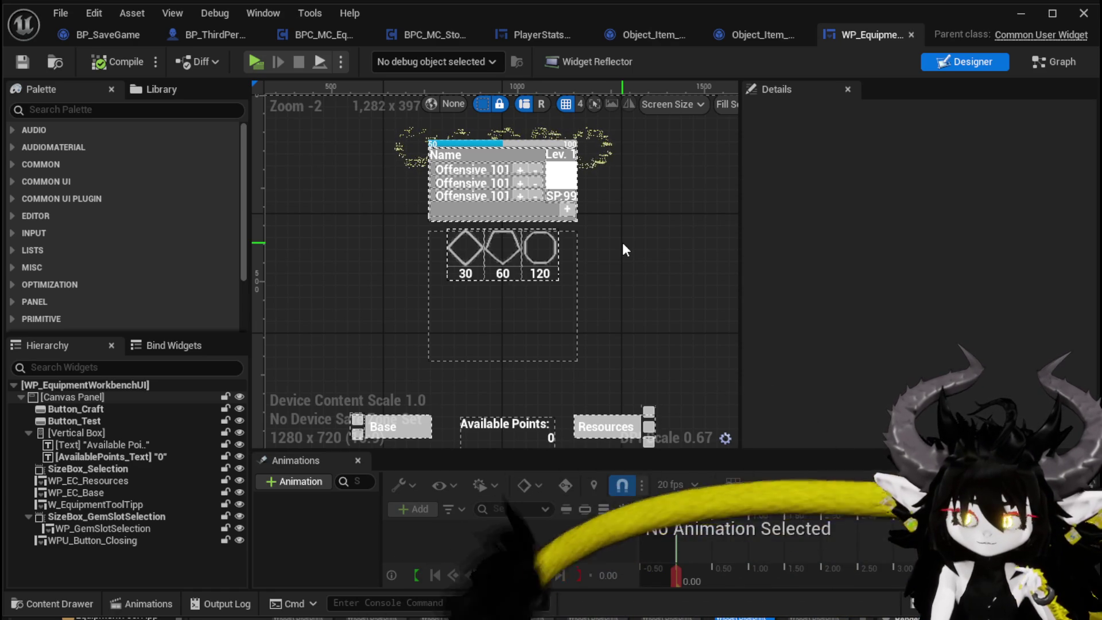
# Minimize the workbench editor and create a new User Widget blueprint named W_EquipmentUpgrade.
pyautogui.click(1020, 12)
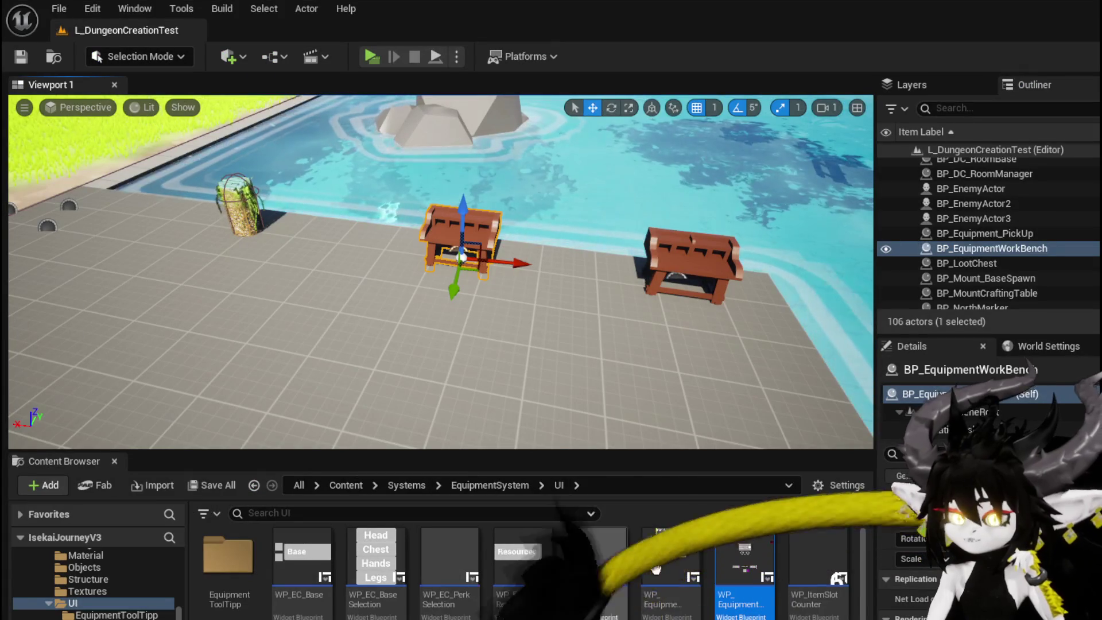
pyautogui.rightClick(560, 568)
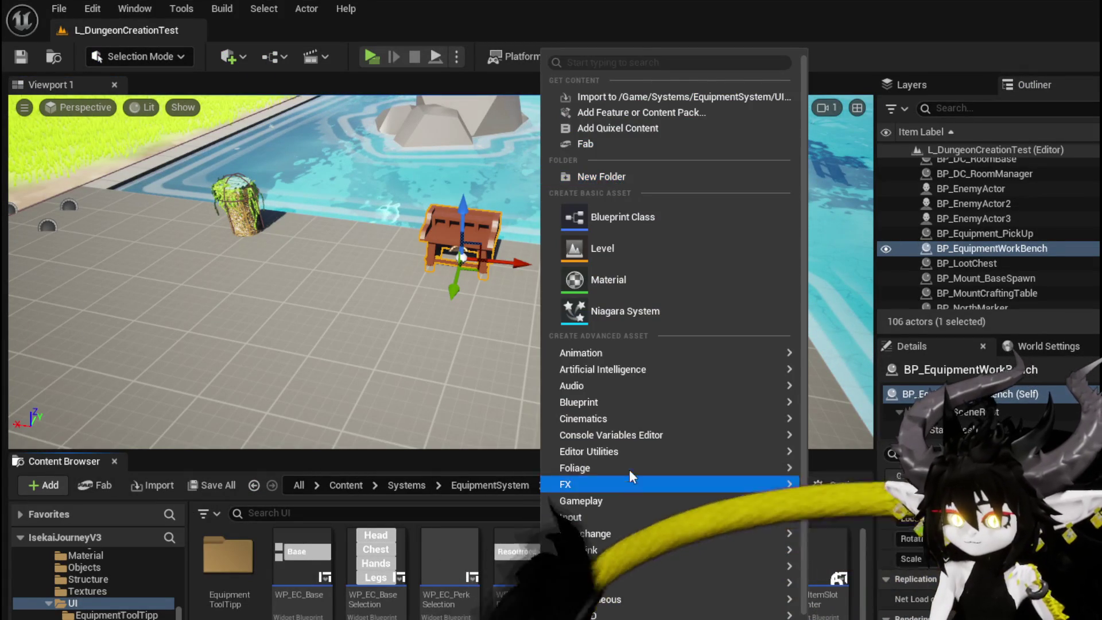
pyautogui.moveTo(631, 453)
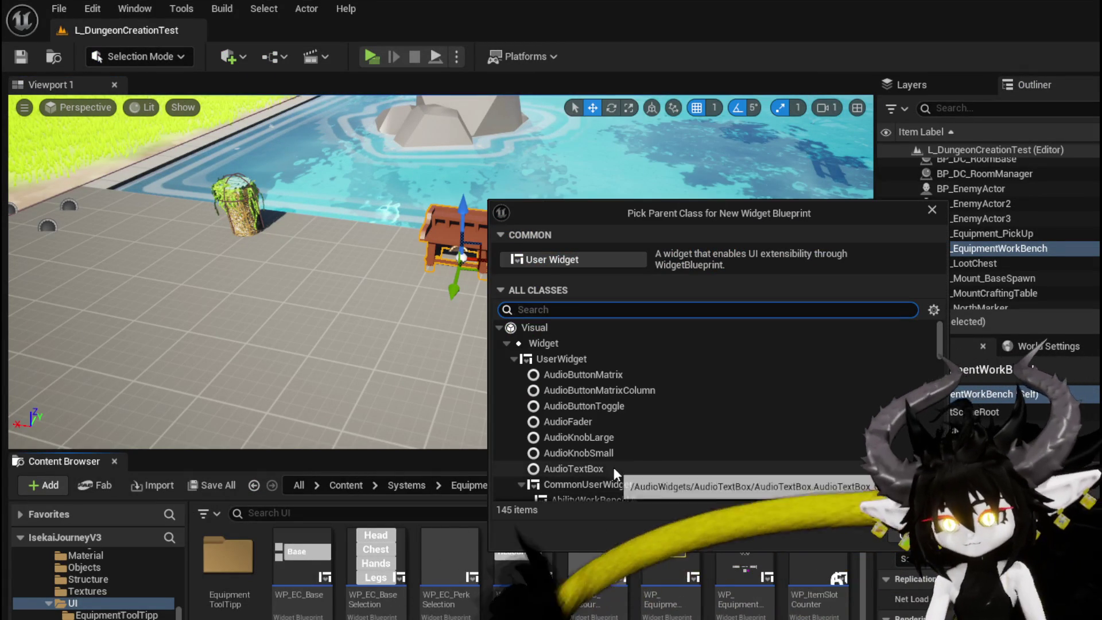
pyautogui.press('Return')
pyautogui.write('W_EquipmentUpgrade')
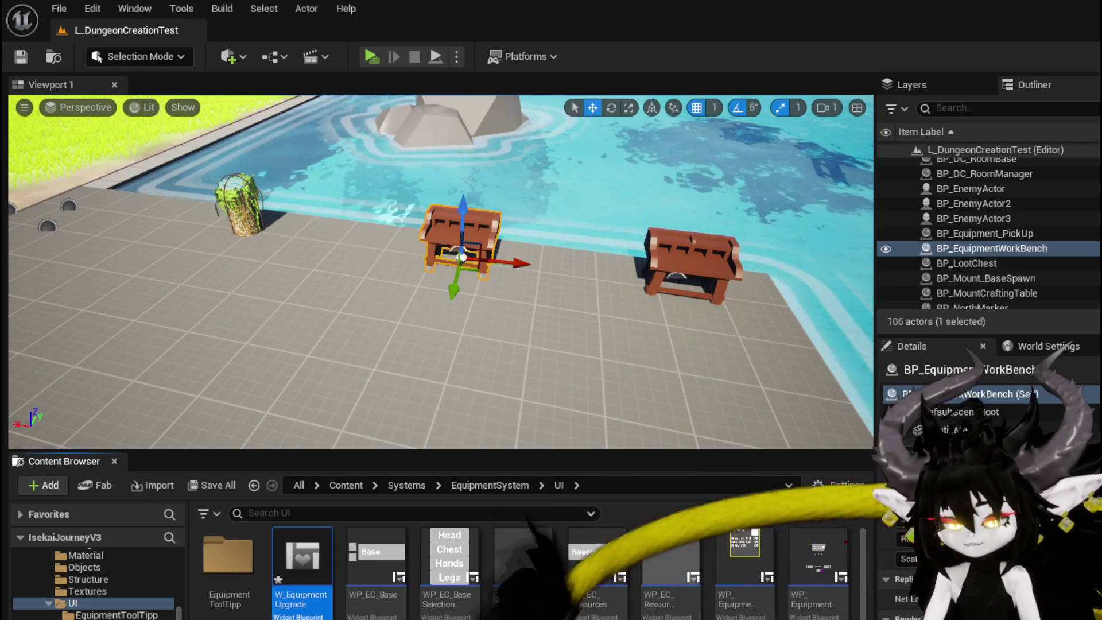
# Save W_EquipmentUpgrade, open it in the Designer, and start a Palette search.
pyautogui.hotkey('ctrl', 'shift', 's')
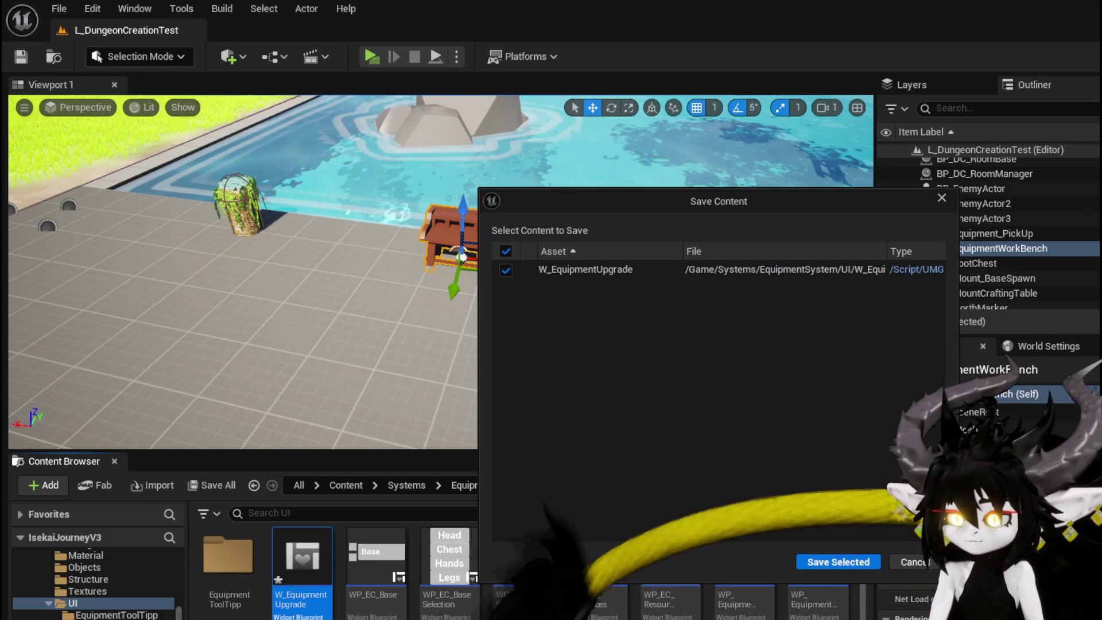
pyautogui.click(838, 563)
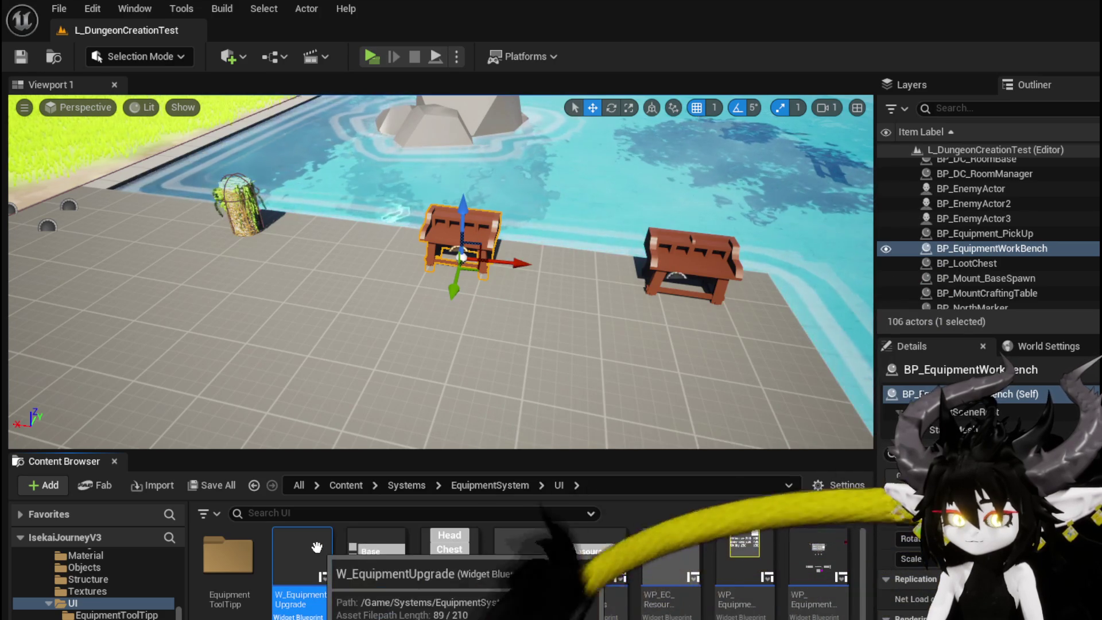
pyautogui.doubleClick(318, 553)
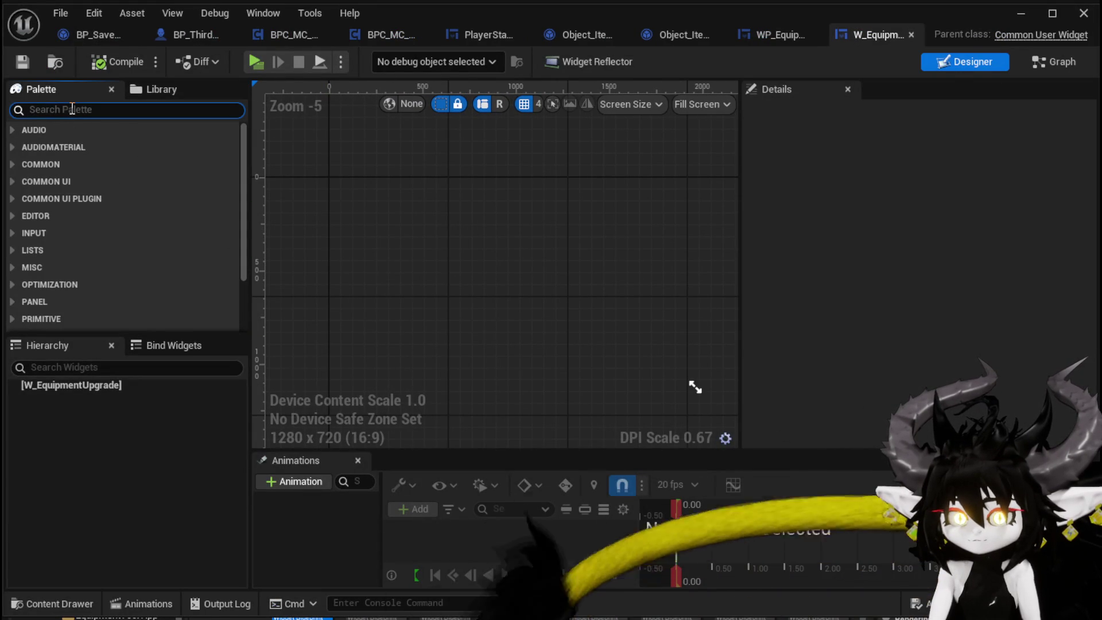
pyautogui.write('Can')
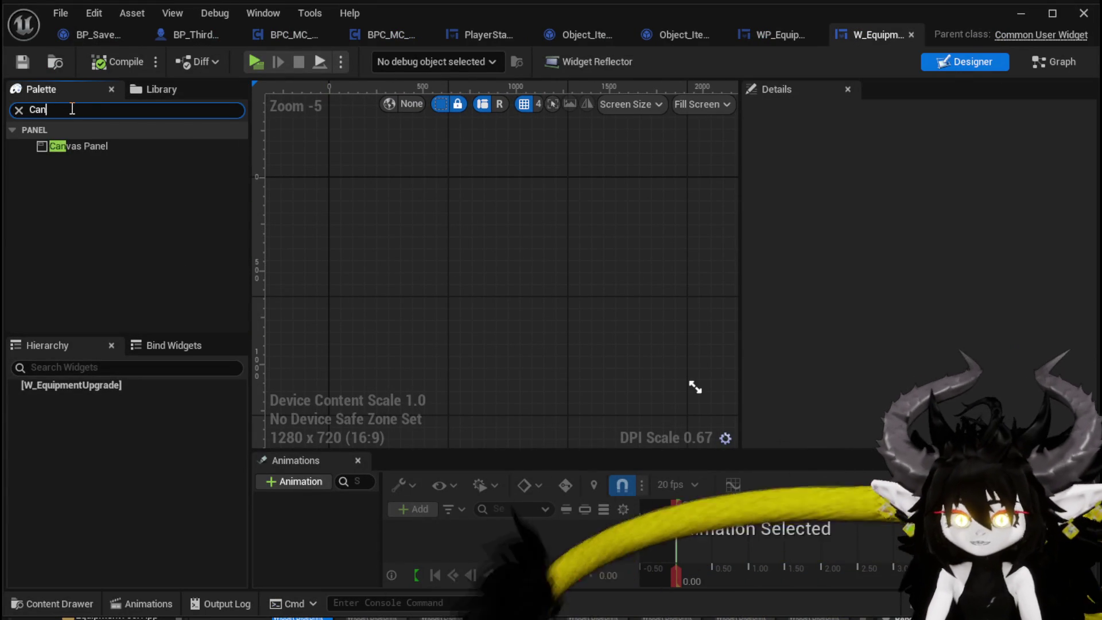
# Drop a Canvas Panel in as the root, then search the Palette for 'Equip'.
pyautogui.moveTo(80, 386); pyautogui.dragTo(81, 387)
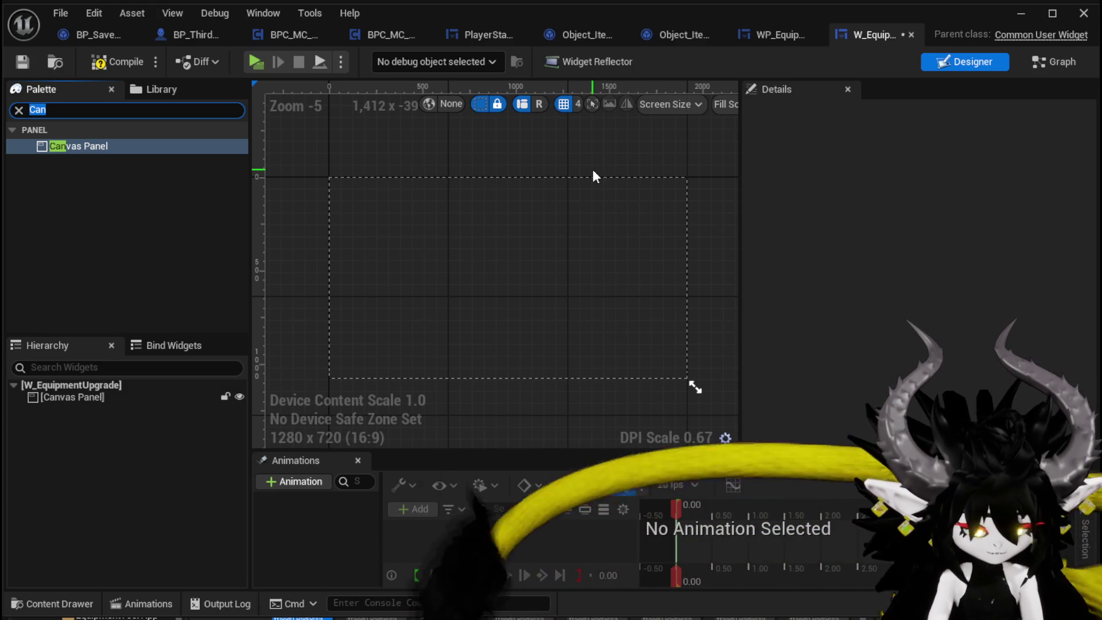
pyautogui.write('Equi')
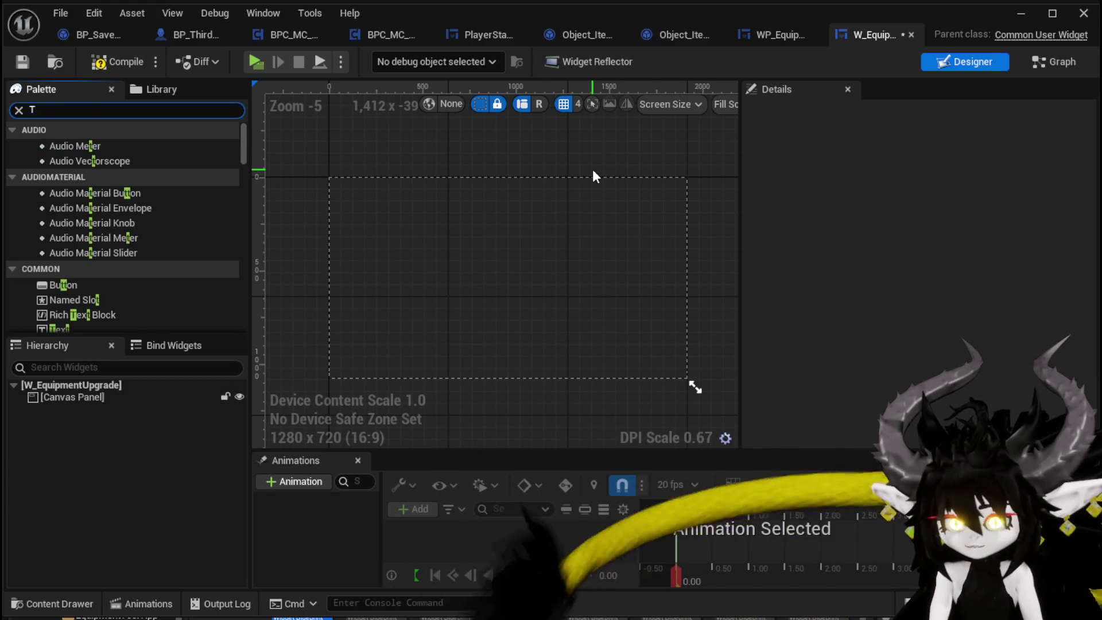
pyautogui.write('p')
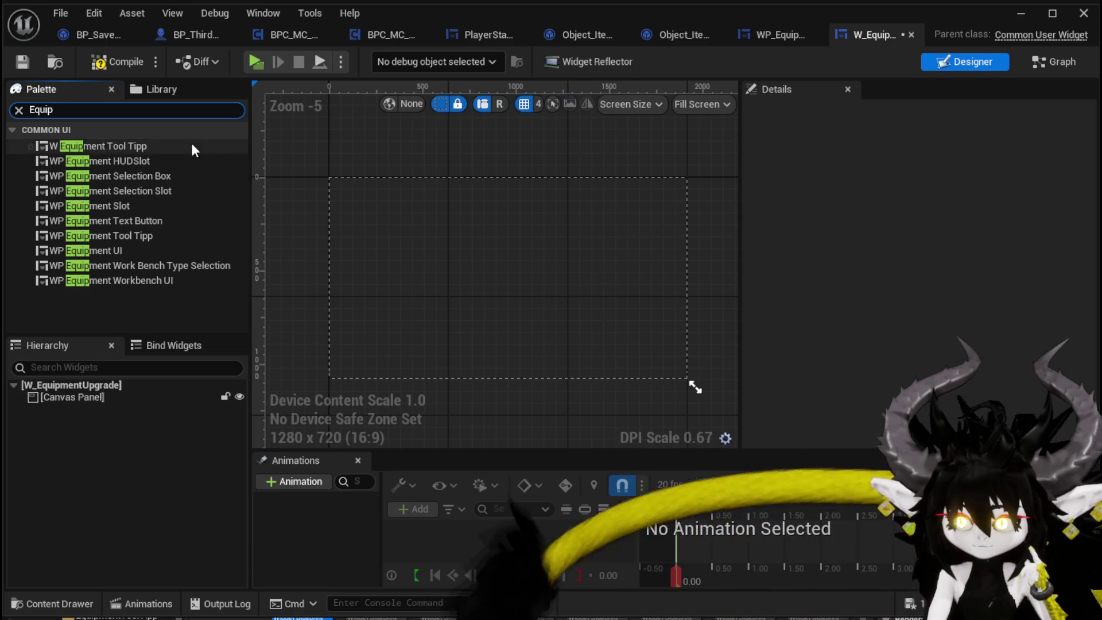
# Add W_EquipmentToolTipp to the canvas, centre-anchored and sized 400 by 200.
pyautogui.moveTo(98, 145)
pyautogui.mouseDown()
pyautogui.moveTo(138, 148)
pyautogui.moveTo(499, 270)
pyautogui.moveTo(471, 265)
pyautogui.mouseUp()
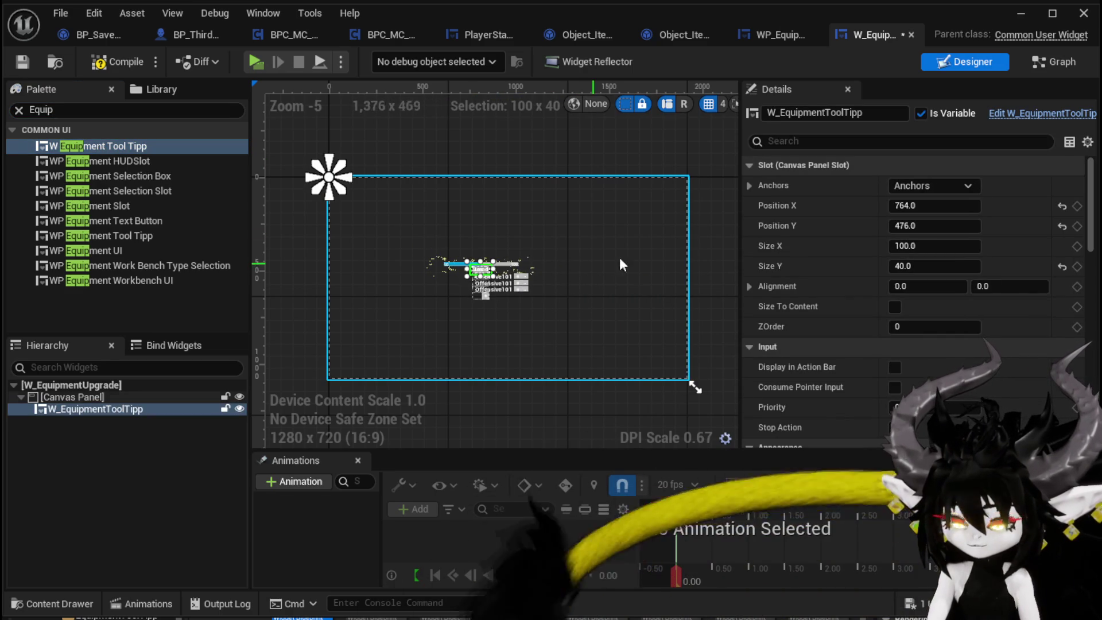
pyautogui.click(938, 185)
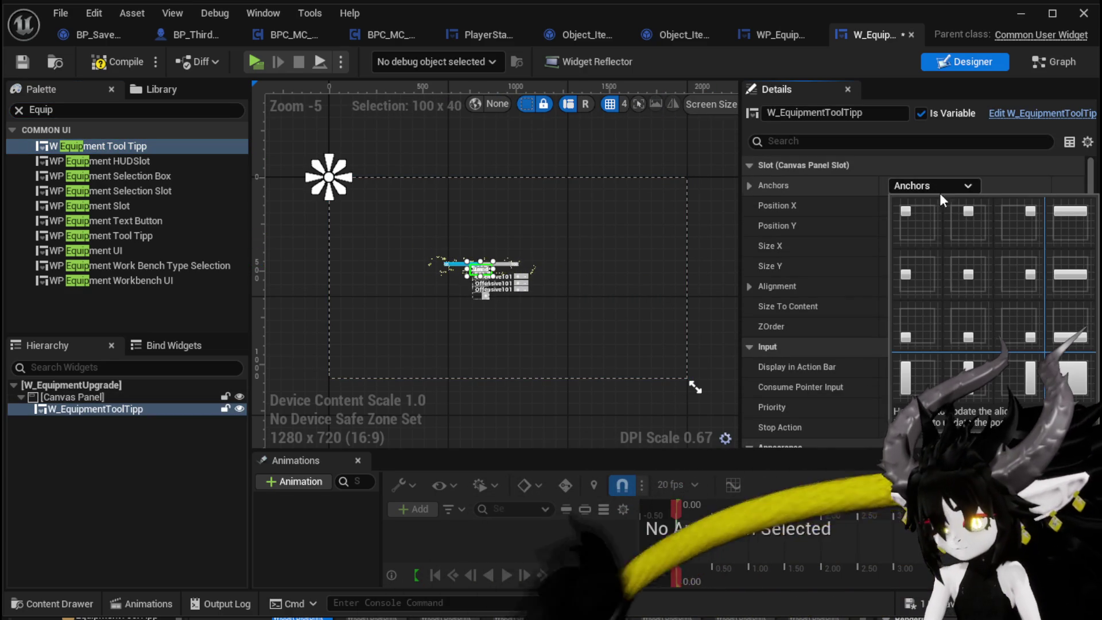
pyautogui.keyDown('ctrl'); pyautogui.keyDown('shift'); pyautogui.click(968, 278); pyautogui.keyUp('shift'); pyautogui.keyUp('ctrl')
pyautogui.scroll(1, 481, 248)
pyautogui.scroll(3, 482, 250)
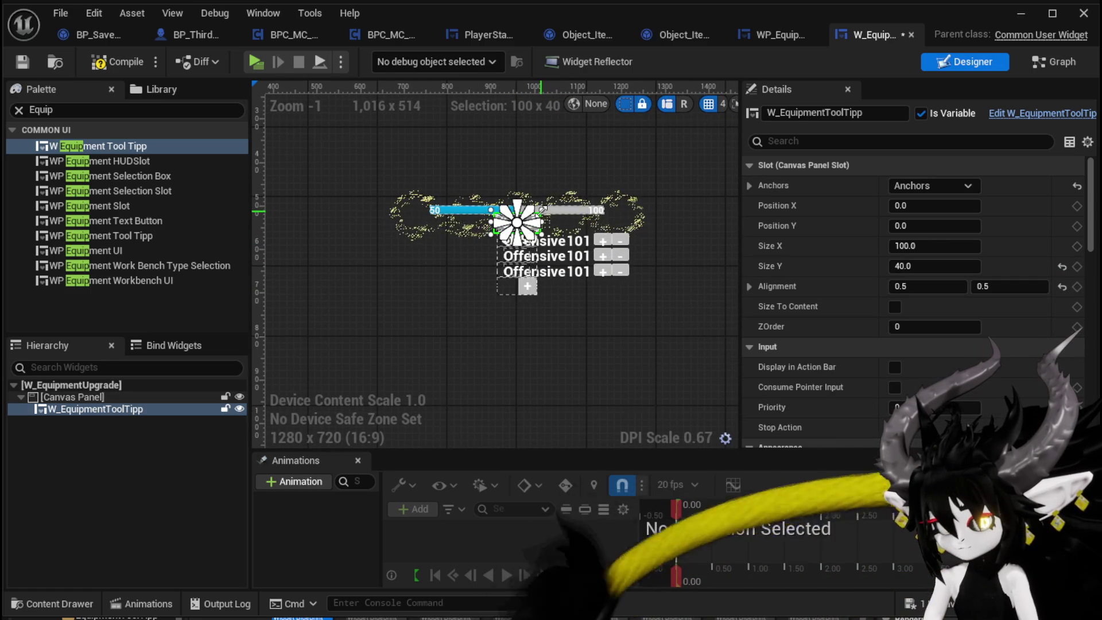
pyautogui.moveTo(542, 210)
pyautogui.mouseDown()
pyautogui.moveTo(677, 161)
pyautogui.moveTo(699, 127)
pyautogui.moveTo(676, 142)
pyautogui.moveTo(646, 129)
pyautogui.moveTo(669, 140)
pyautogui.moveTo(571, 206)
pyautogui.moveTo(711, 192)
pyautogui.moveTo(679, 193)
pyautogui.moveTo(672, 138)
pyautogui.moveTo(666, 153)
pyautogui.moveTo(676, 140)
pyautogui.mouseUp()
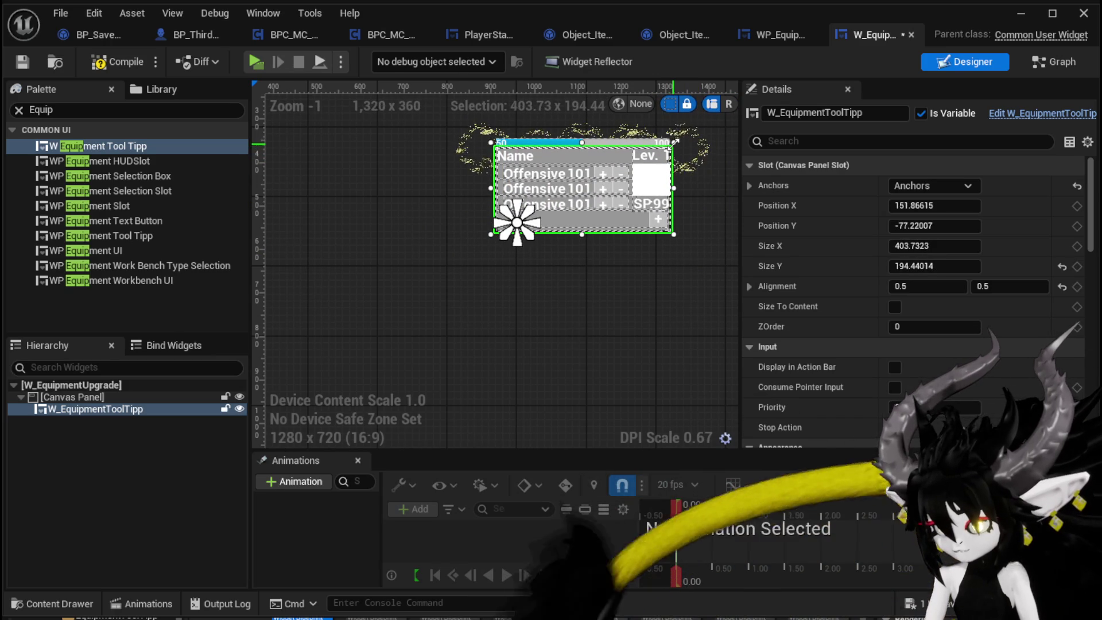
pyautogui.click(970, 247)
pyautogui.write('400')
pyautogui.click(955, 263)
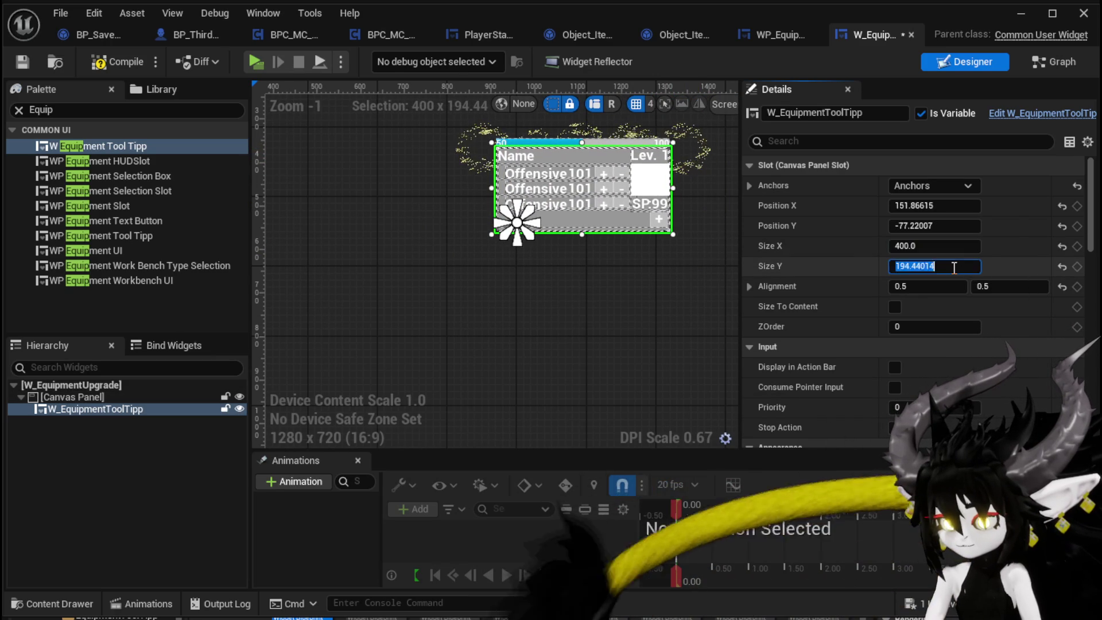
pyautogui.write('200')
pyautogui.press('Return')
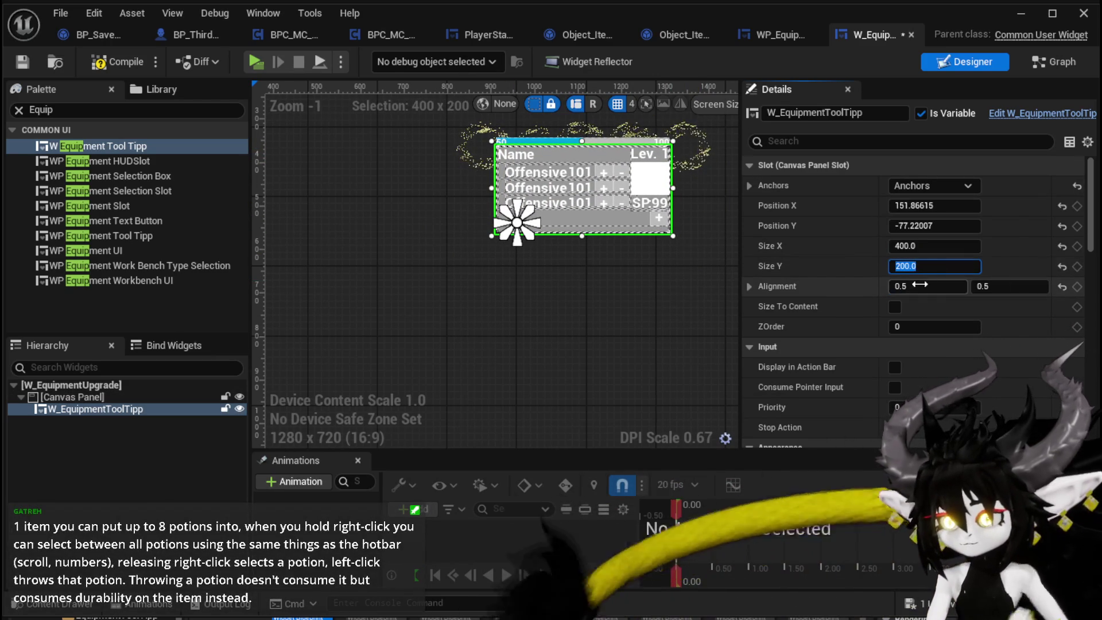
# Set the tool-tip widget's position to 0,0, then compile and save W_EquipmentUpgrade.
pyautogui.click(935, 224)
pyautogui.write('0')
pyautogui.press('Return')
pyautogui.click(937, 206)
pyautogui.write('0')
pyautogui.press('Return')
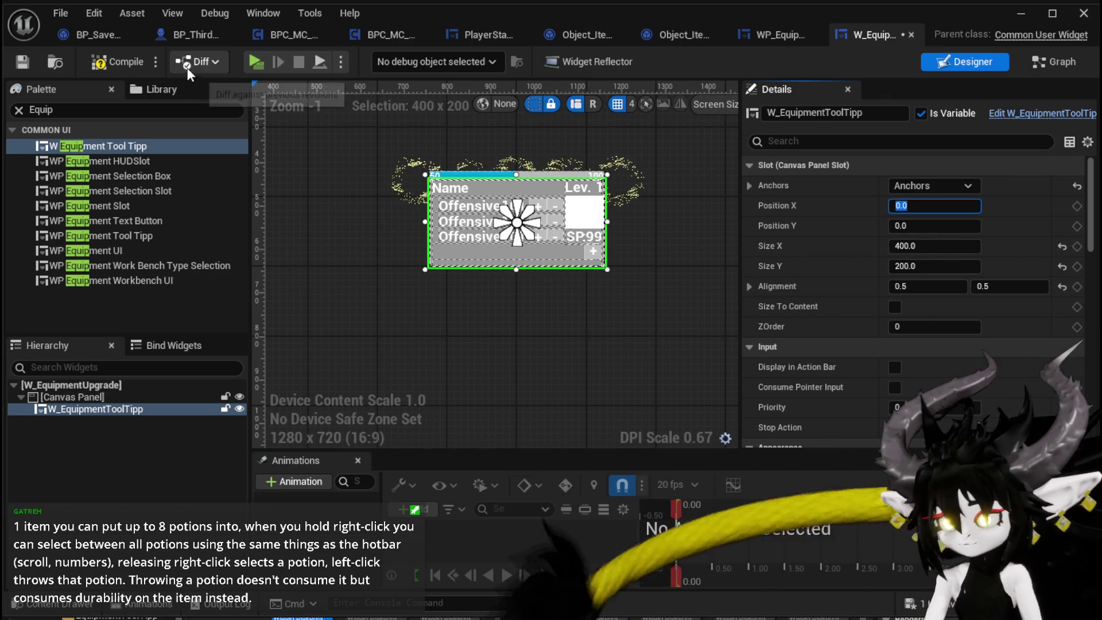
pyautogui.click(110, 63)
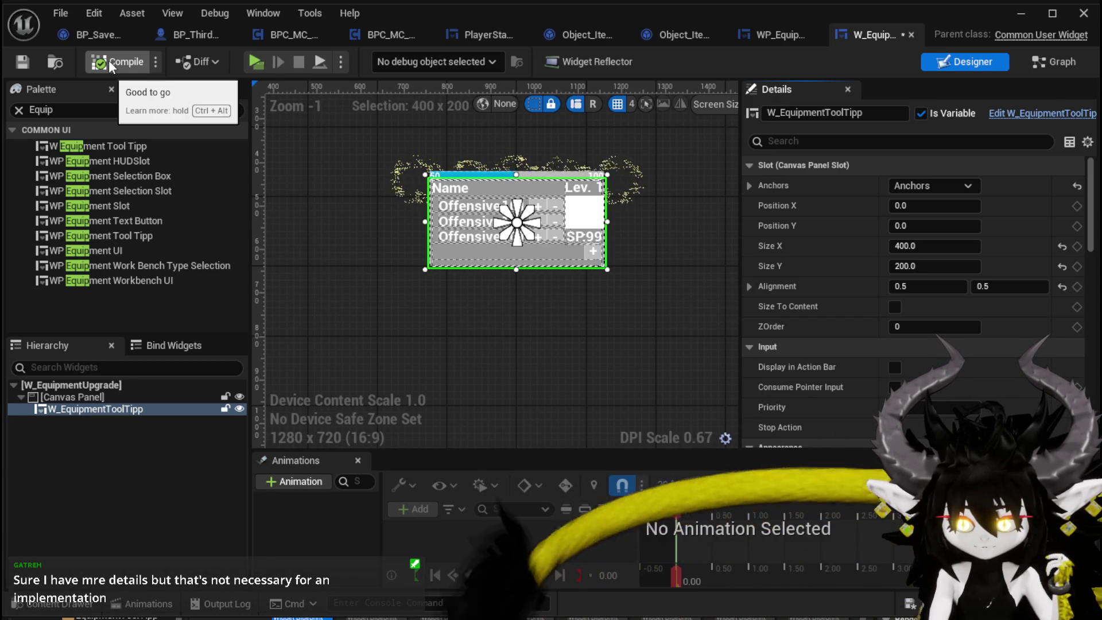
pyautogui.click(22, 61)
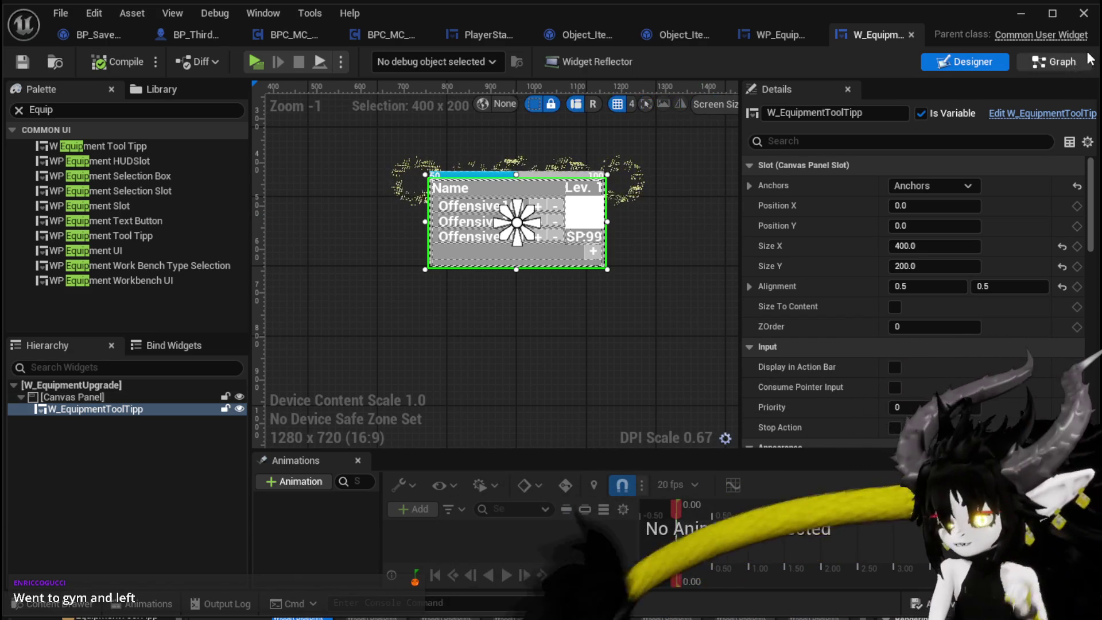
pyautogui.scroll(-3, 361, 213)
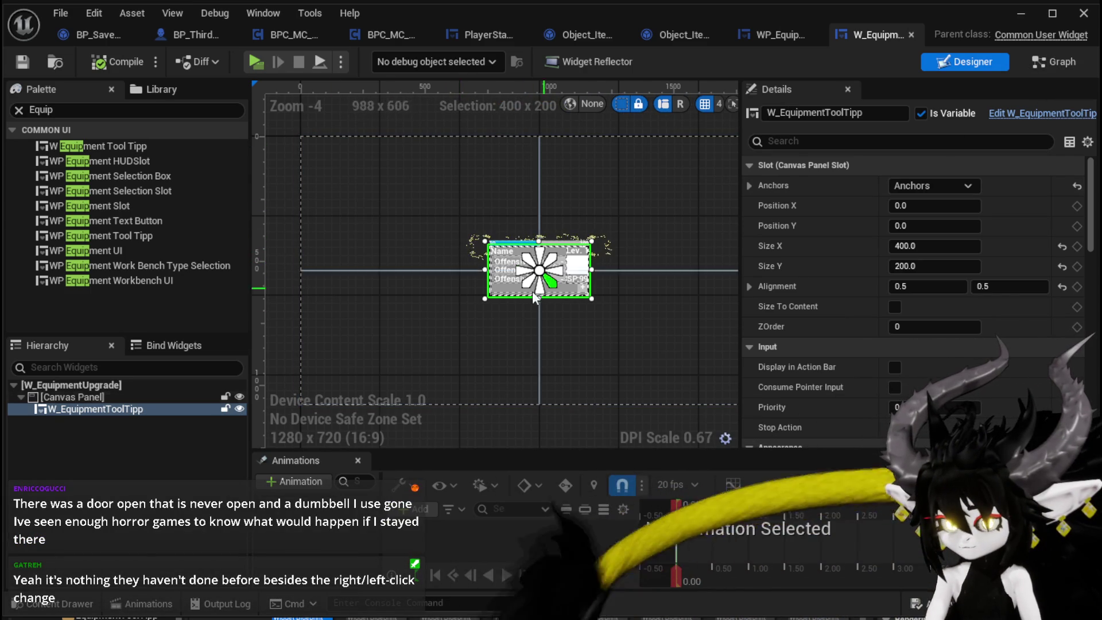
# Add a Size Box anchored to stretch down the left edge, 400 wide.
pyautogui.click(389, 234)
pyautogui.click(1050, 62)
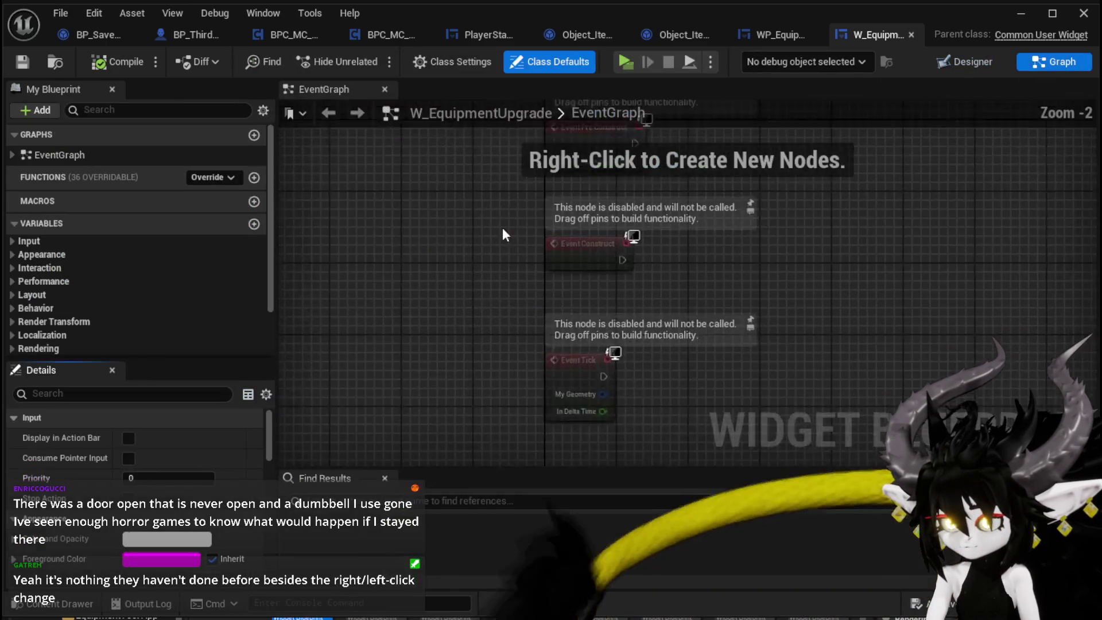
pyautogui.click(966, 61)
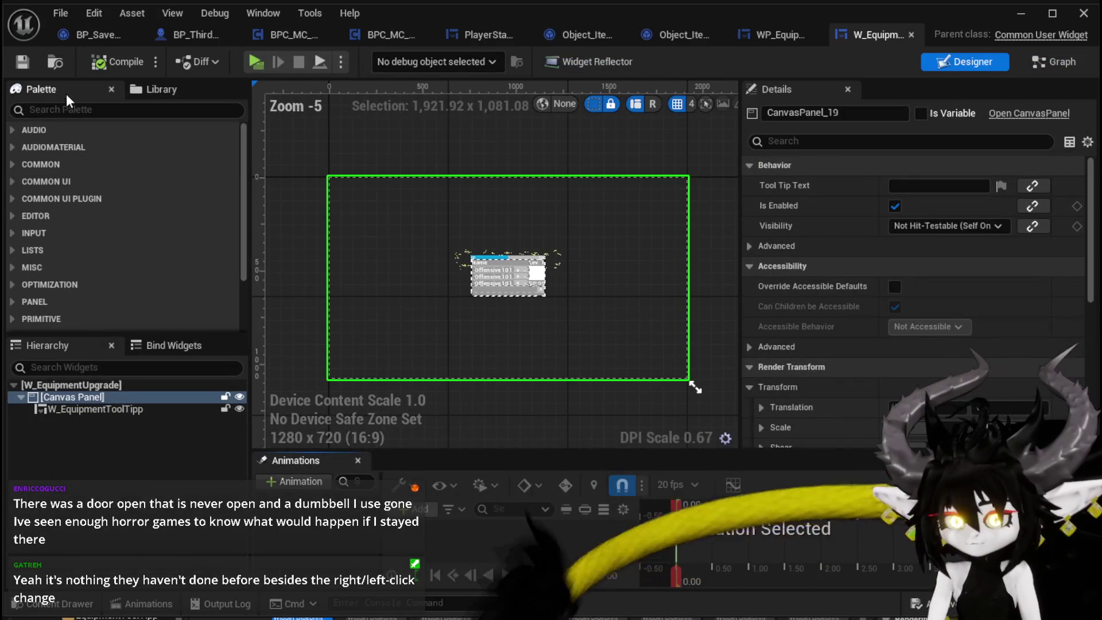
pyautogui.write('Siz')
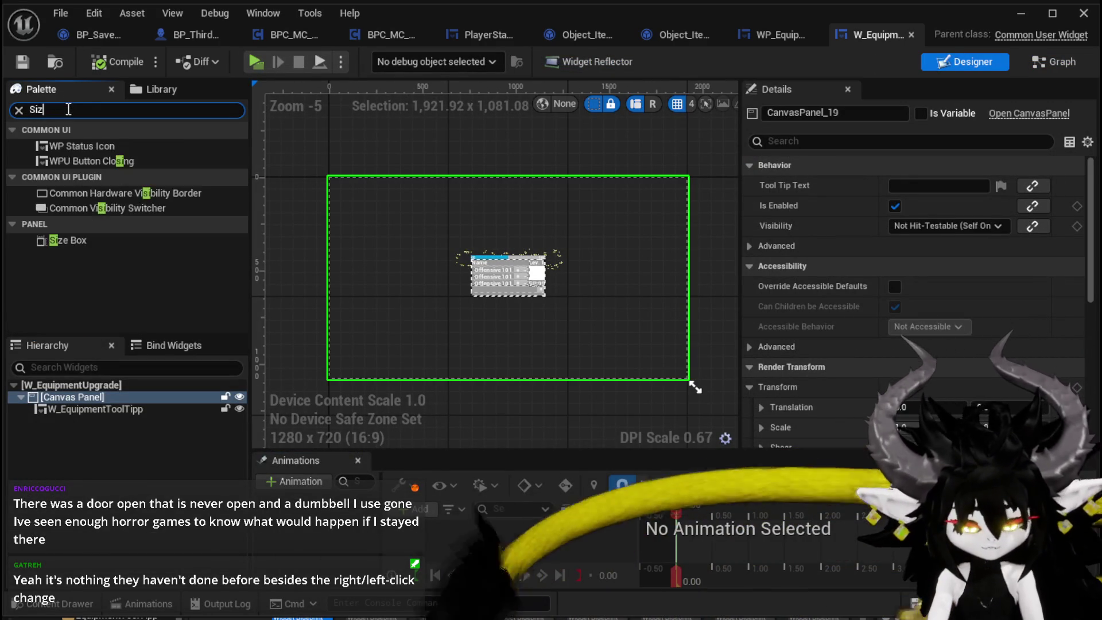
pyautogui.moveTo(67, 146)
pyautogui.mouseDown()
pyautogui.moveTo(343, 196)
pyautogui.moveTo(335, 180)
pyautogui.mouseUp()
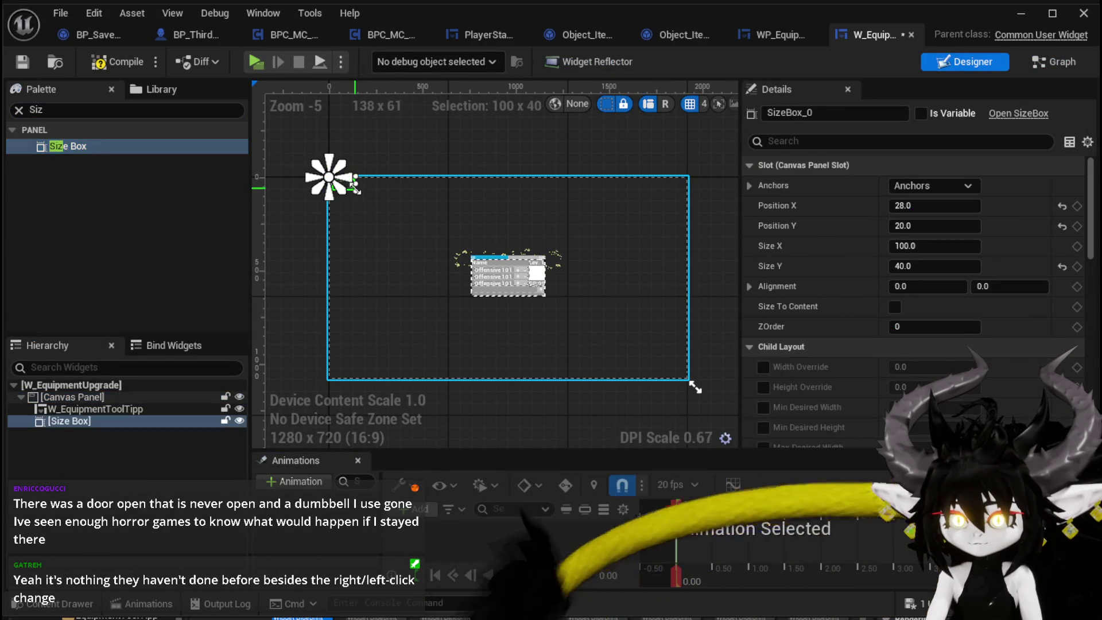
pyautogui.click(941, 185)
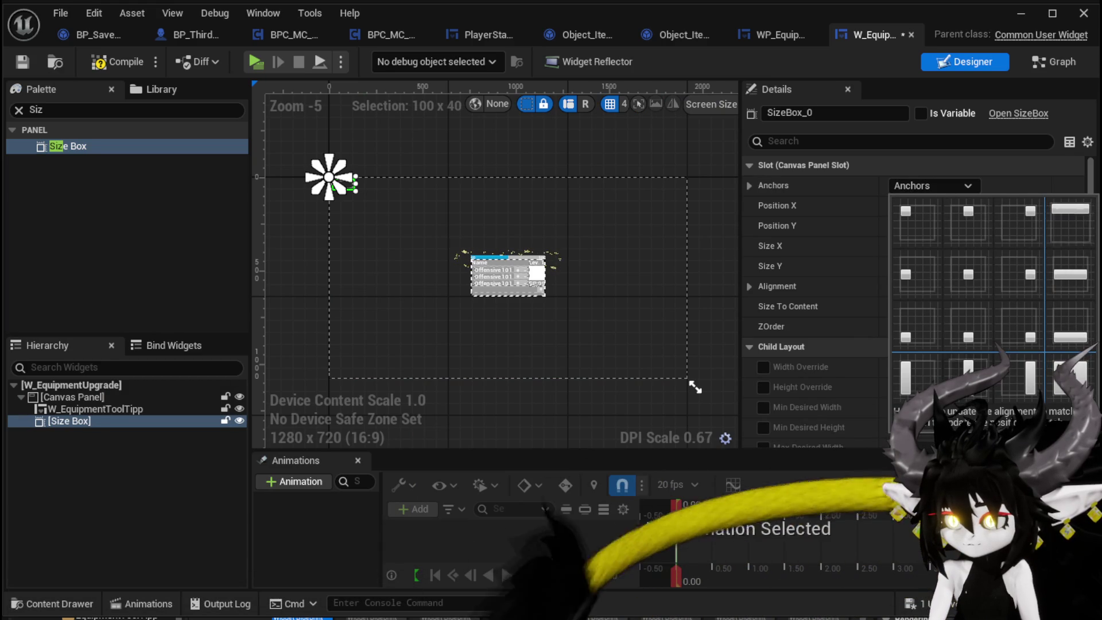
pyautogui.click(921, 376)
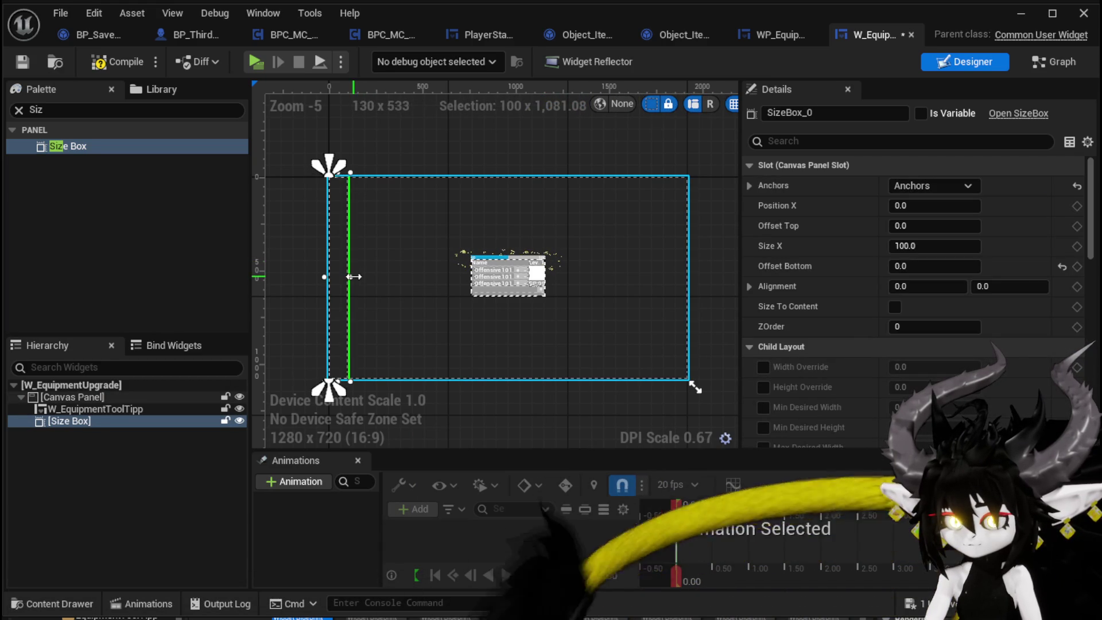
pyautogui.click(921, 246)
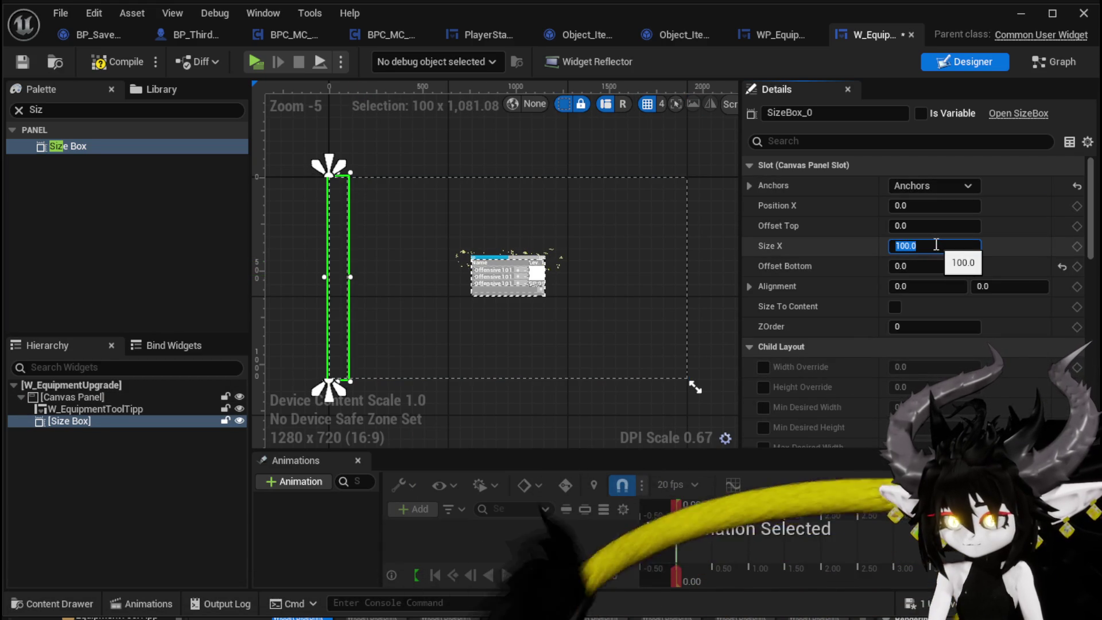
pyautogui.write('400')
pyautogui.press('Return')
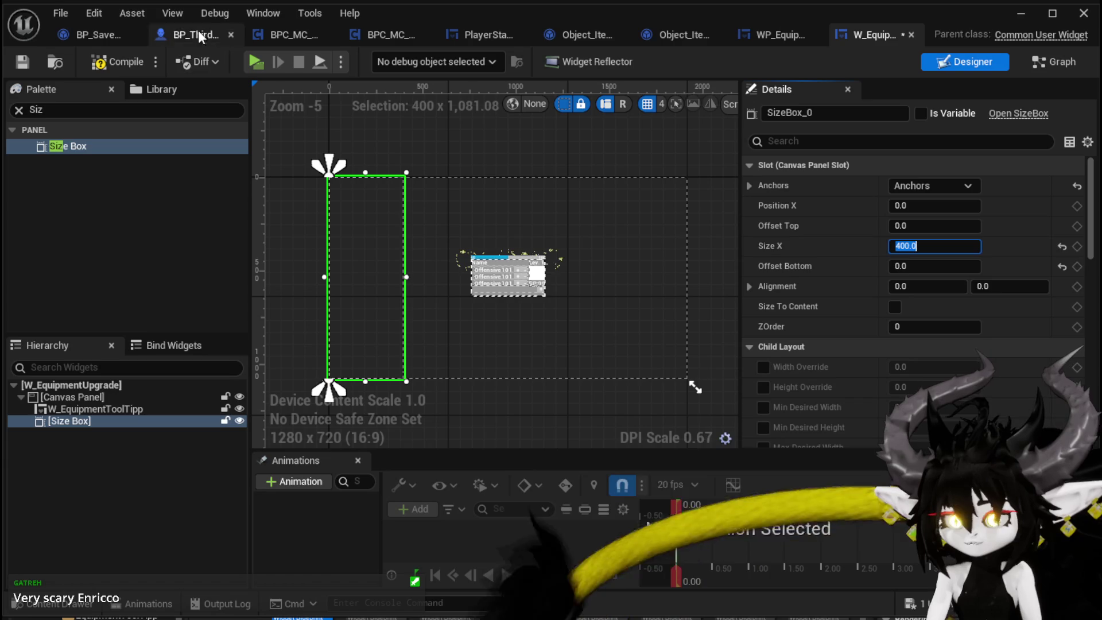
# Compile and save the widget, then shift the canvas view toward the size box top.
pyautogui.click(112, 61)
pyautogui.click(17, 66)
pyautogui.scroll(2, 530, 195)
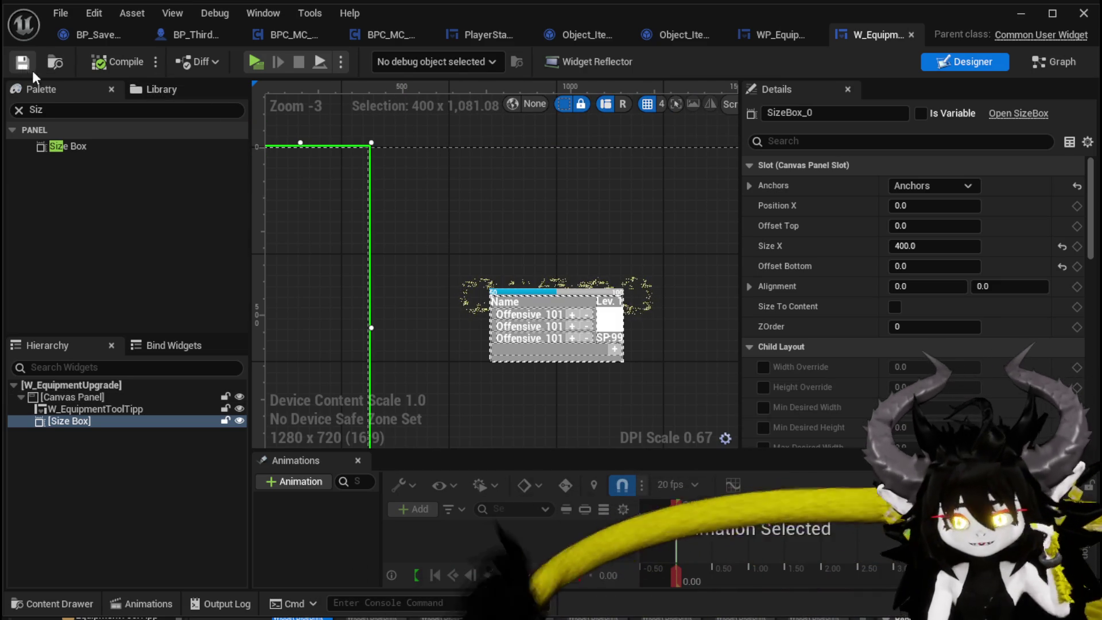
pyautogui.moveTo(500, 212); pyautogui.dragTo(648, 158)
pyautogui.scroll(-1, 649, 158)
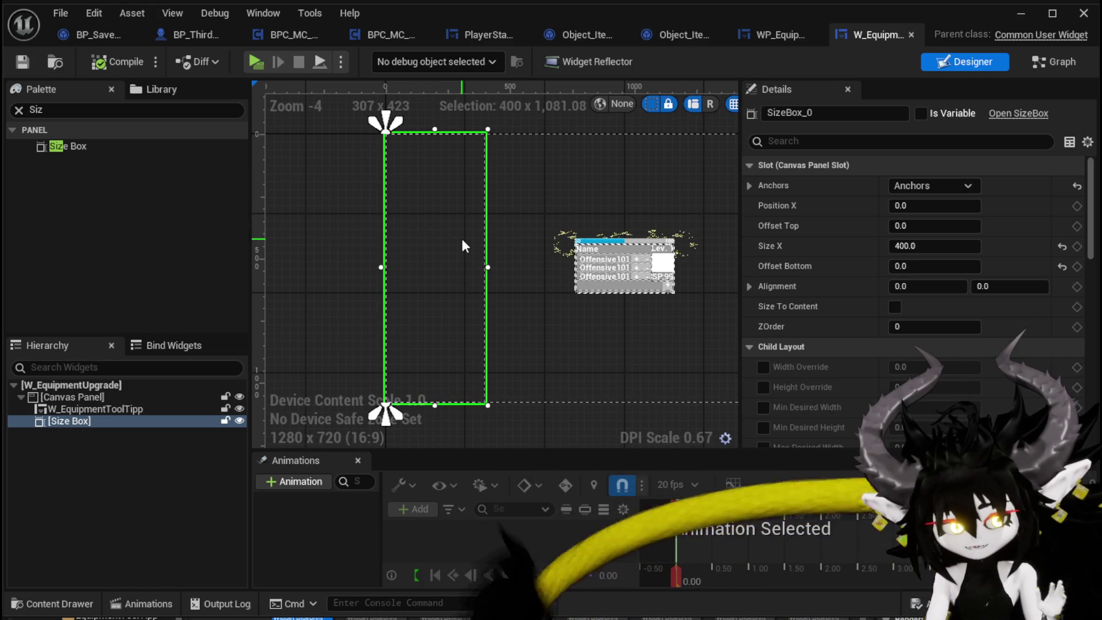
# Delete the three disabled default event nodes from the Graph, then compile and save.
pyautogui.click(1041, 69)
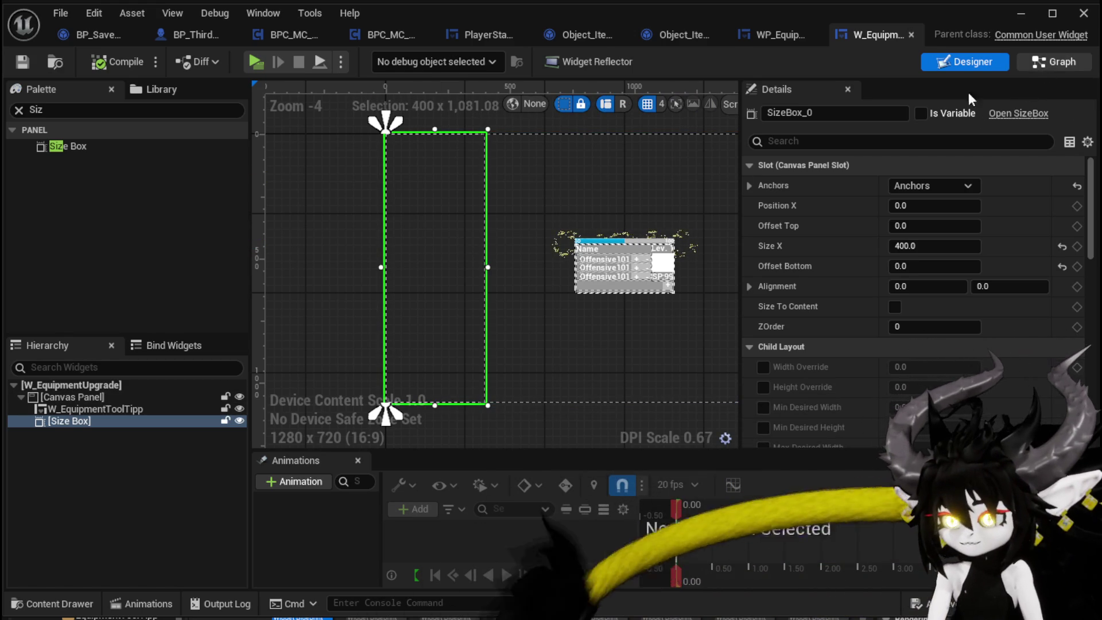
pyautogui.moveTo(484, 366); pyautogui.dragTo(823, 119)
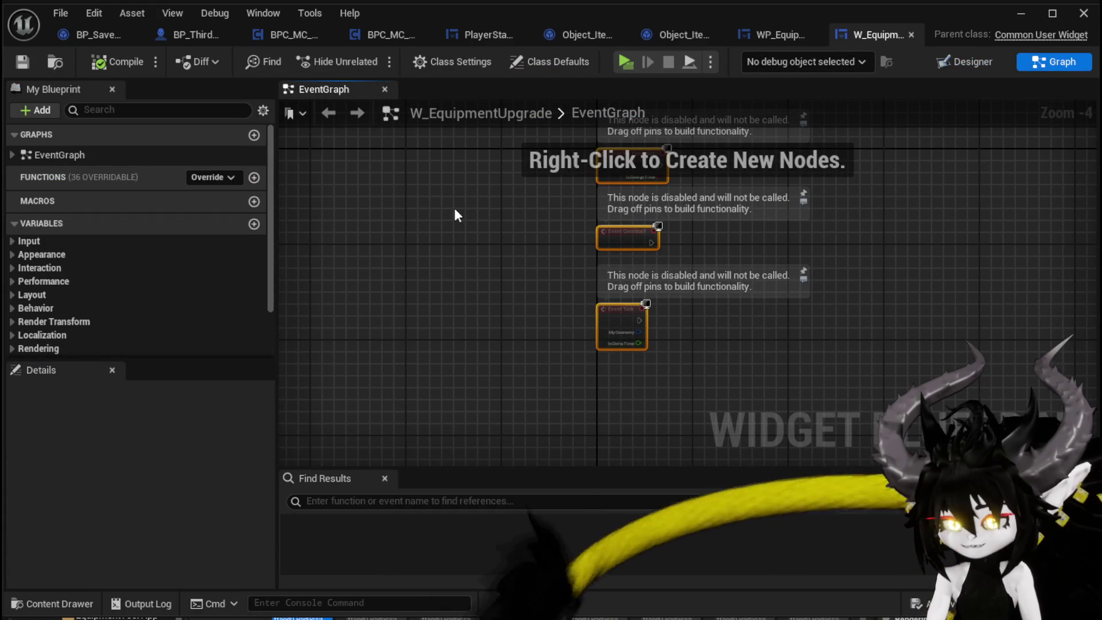
pyautogui.press('Delete')
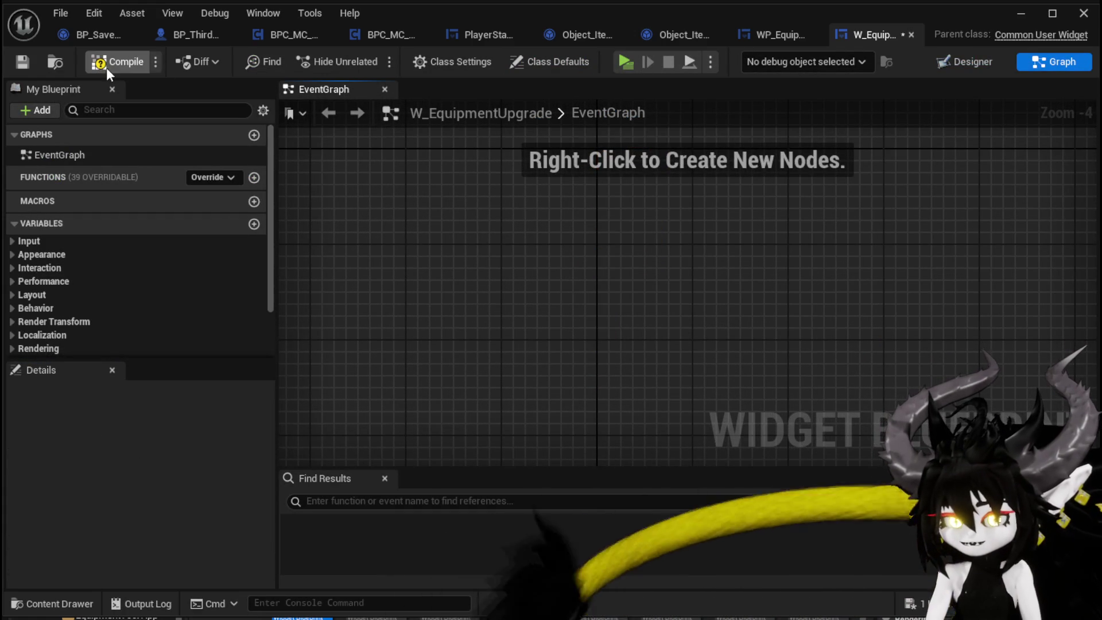
pyautogui.click(109, 61)
pyautogui.click(17, 62)
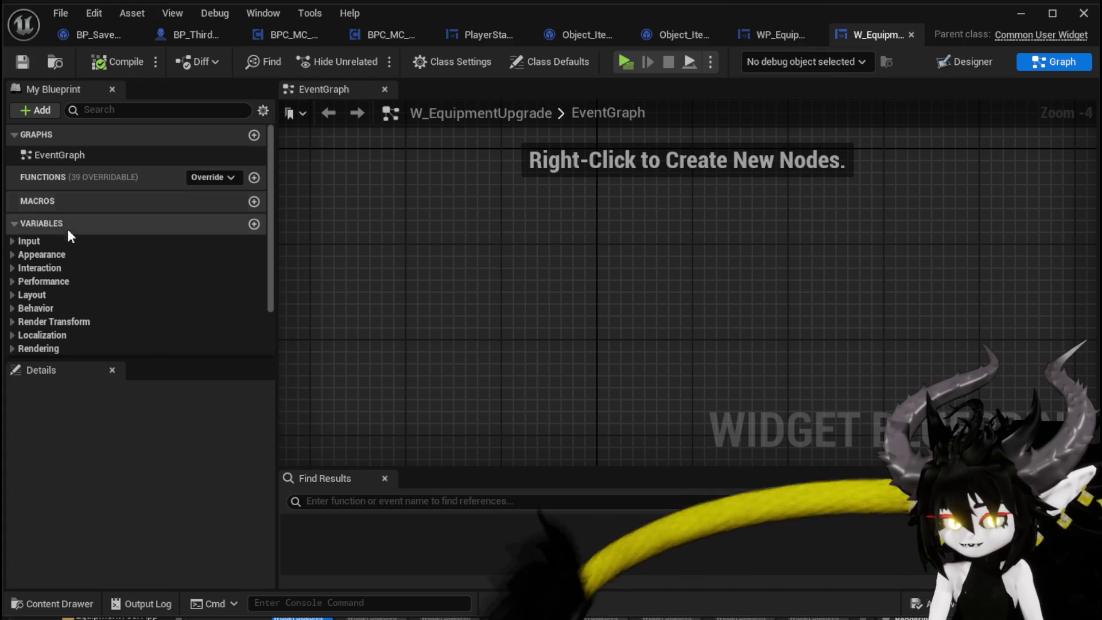
# Add a new function, NewFunction, to the W_EquipmentUpgrade blueprint.
pyautogui.scroll(-3, 91, 249)
pyautogui.scroll(2, 91, 248)
pyautogui.scroll(1, 92, 248)
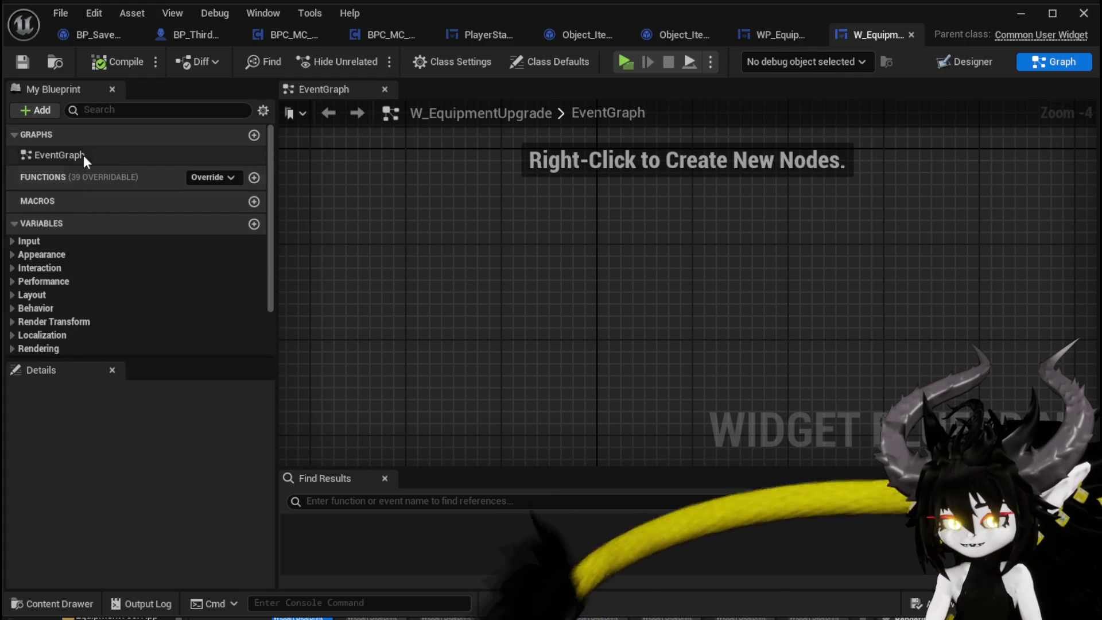
pyautogui.click(254, 177)
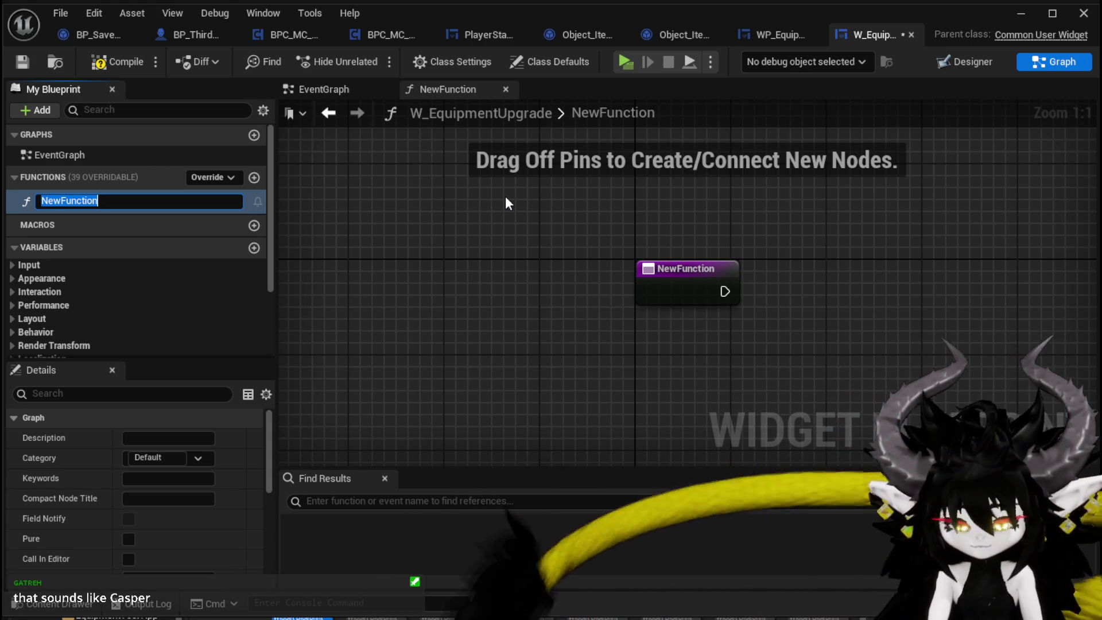
# Rename the function BindOwner and give it a BP Third Person Character reference input.
pyautogui.write('BindOwner')
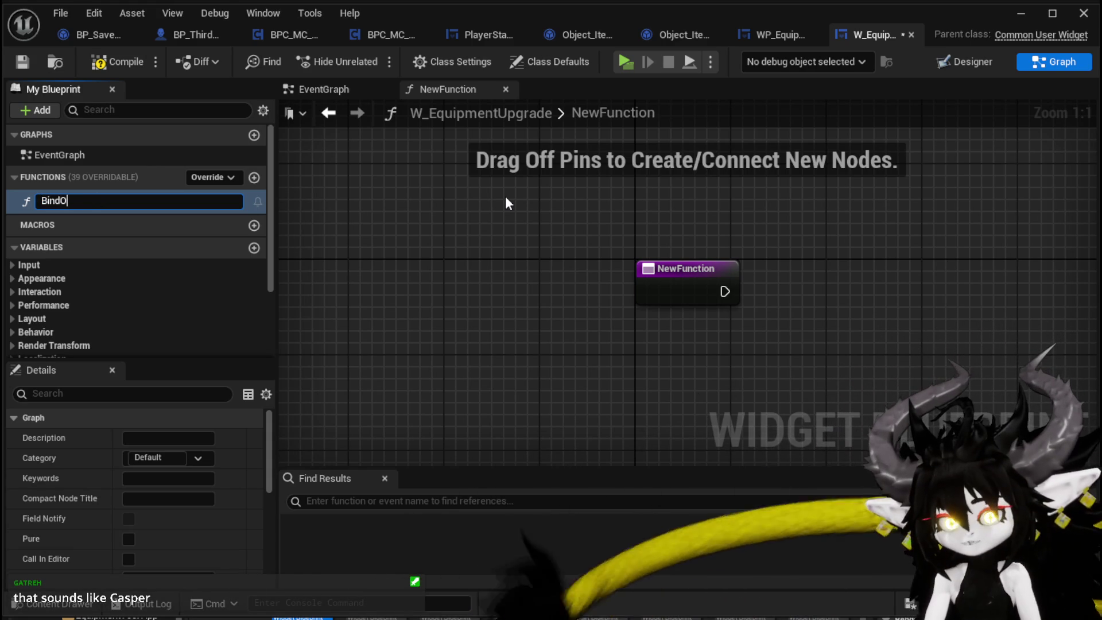
pyautogui.press('Return')
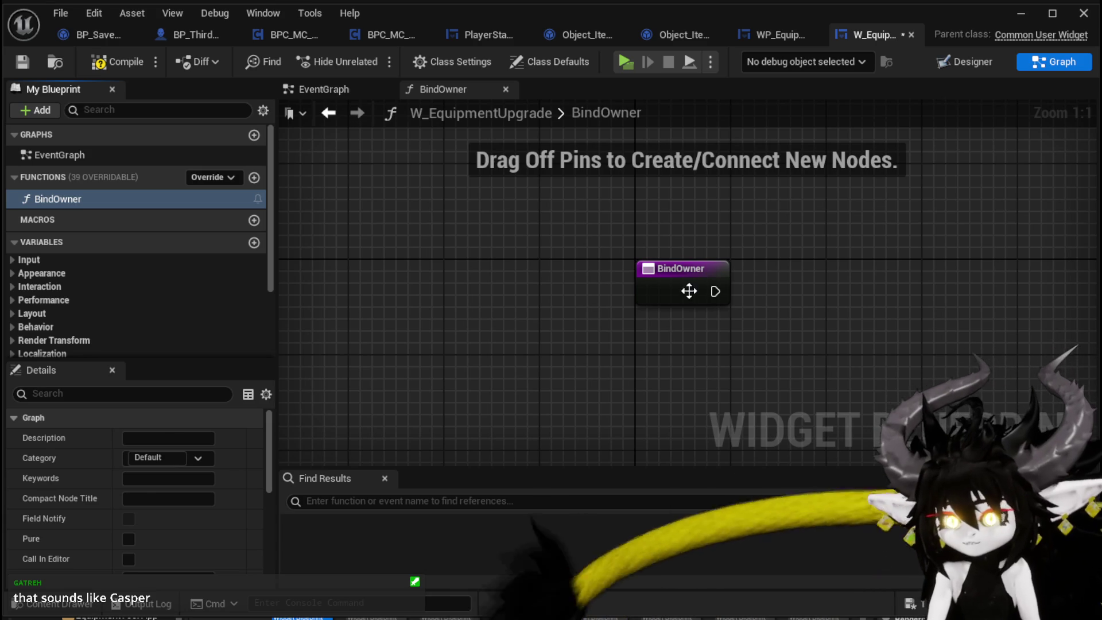
pyautogui.click(691, 290)
pyautogui.scroll(-5, 172, 485)
pyautogui.click(254, 503)
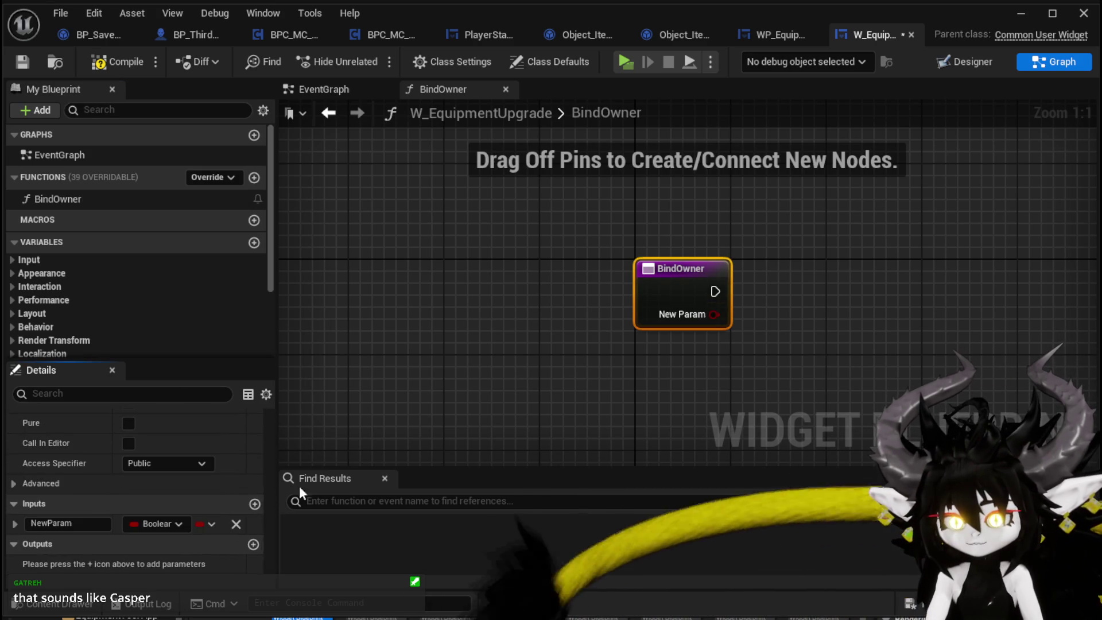
pyautogui.click(153, 522)
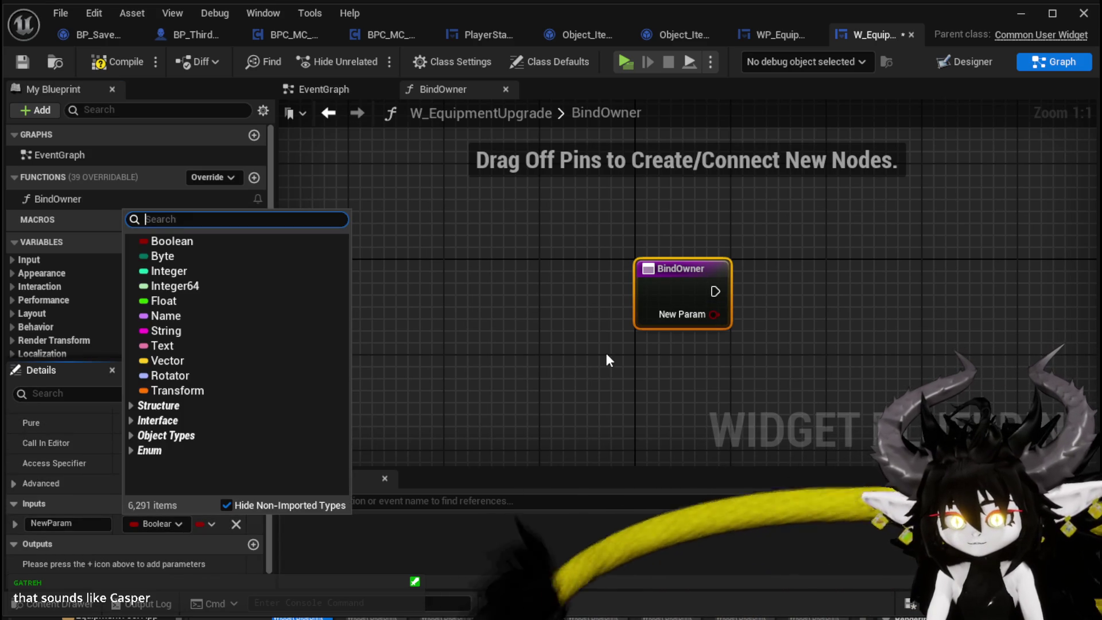
pyautogui.write('Third')
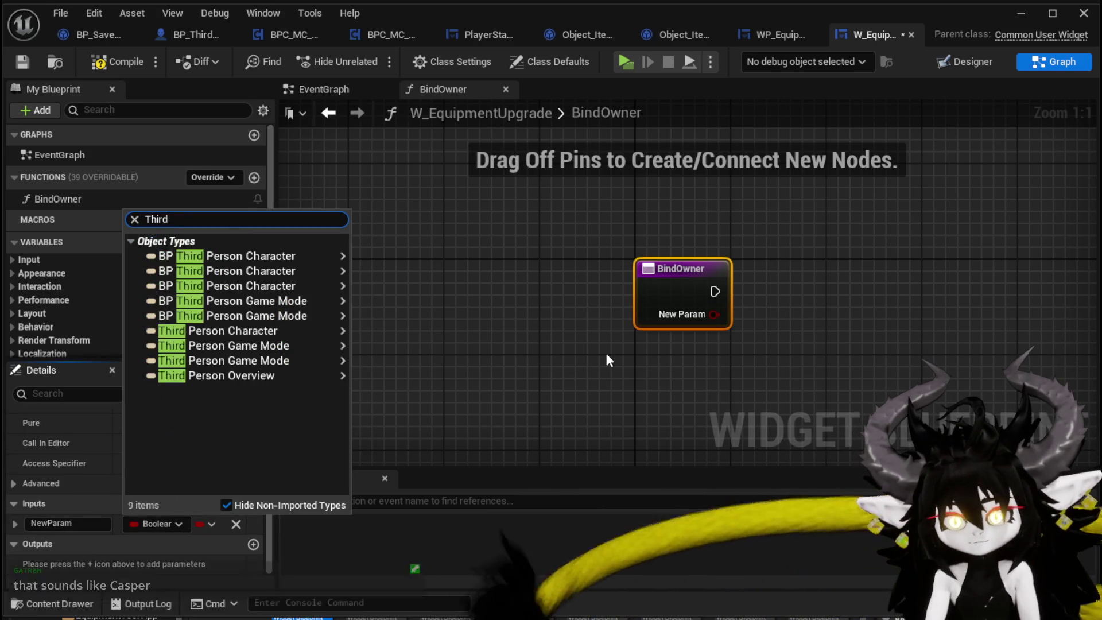
pyautogui.moveTo(277, 270)
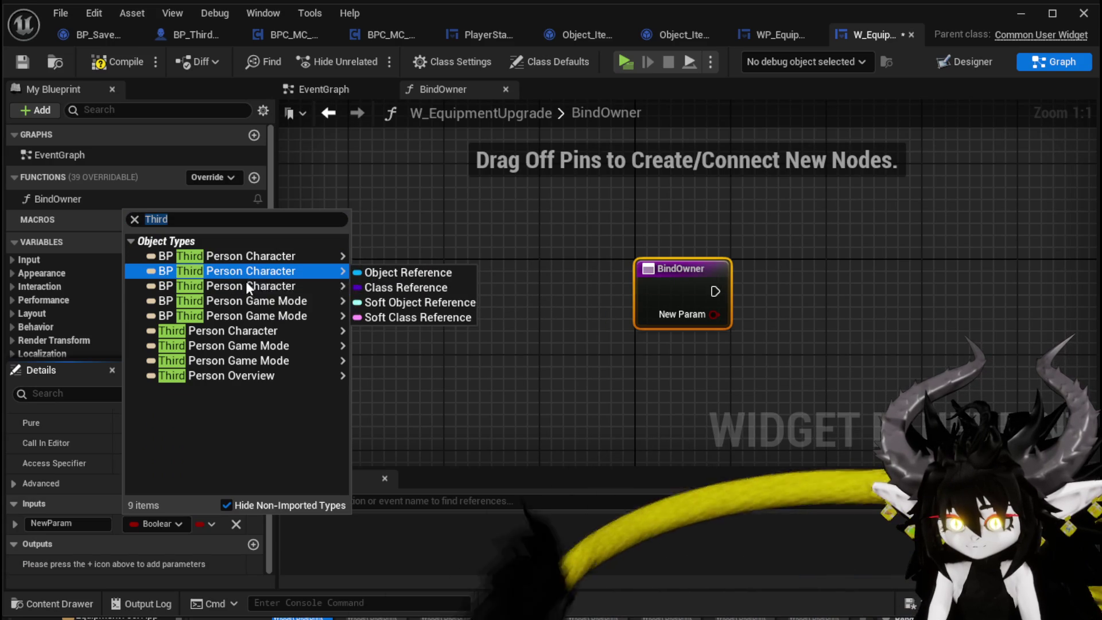
pyautogui.moveTo(246, 289)
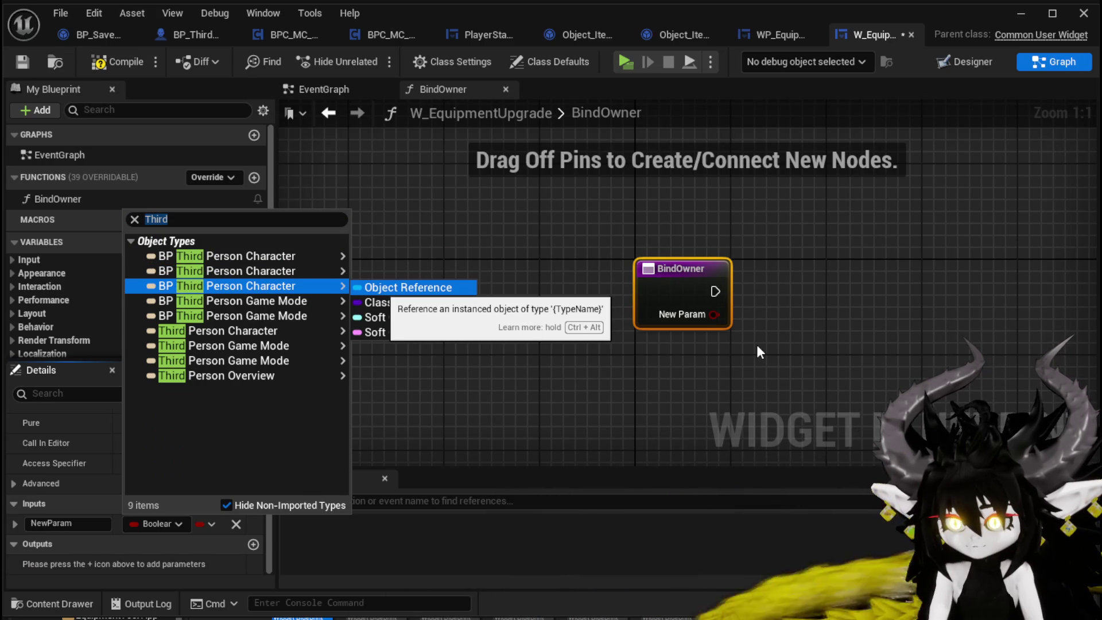
pyautogui.press('Return')
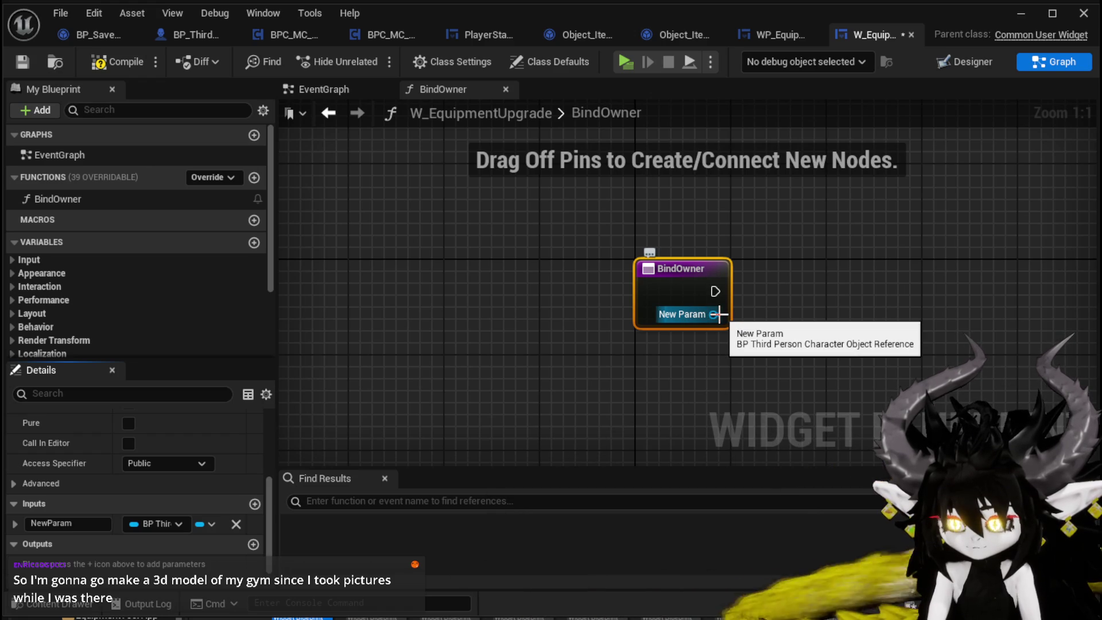
pyautogui.click(160, 522)
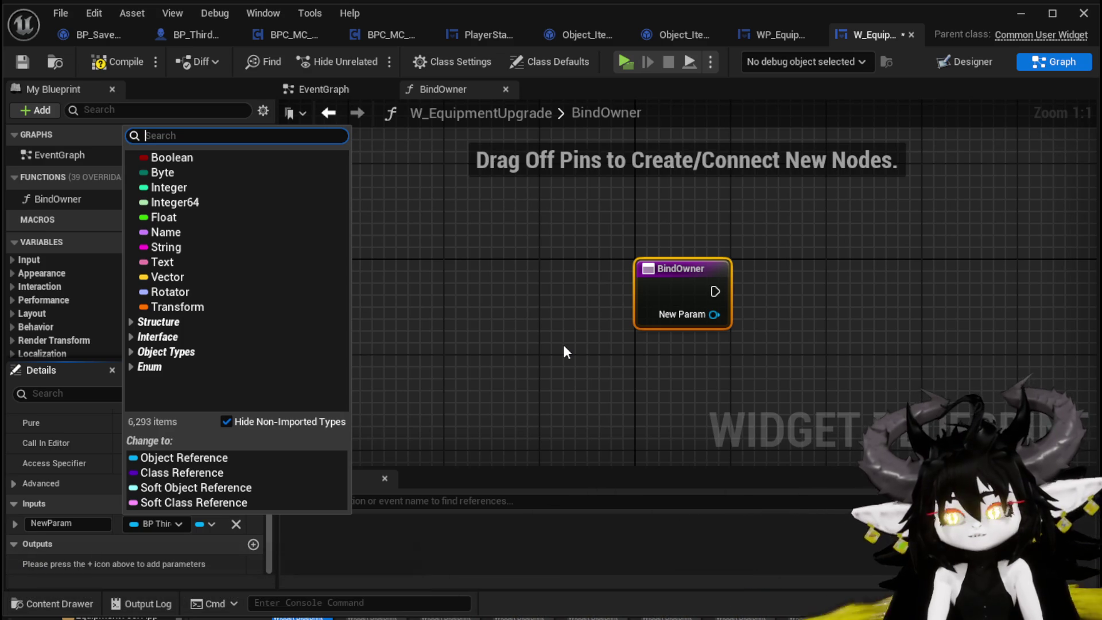
pyautogui.press('Escape')
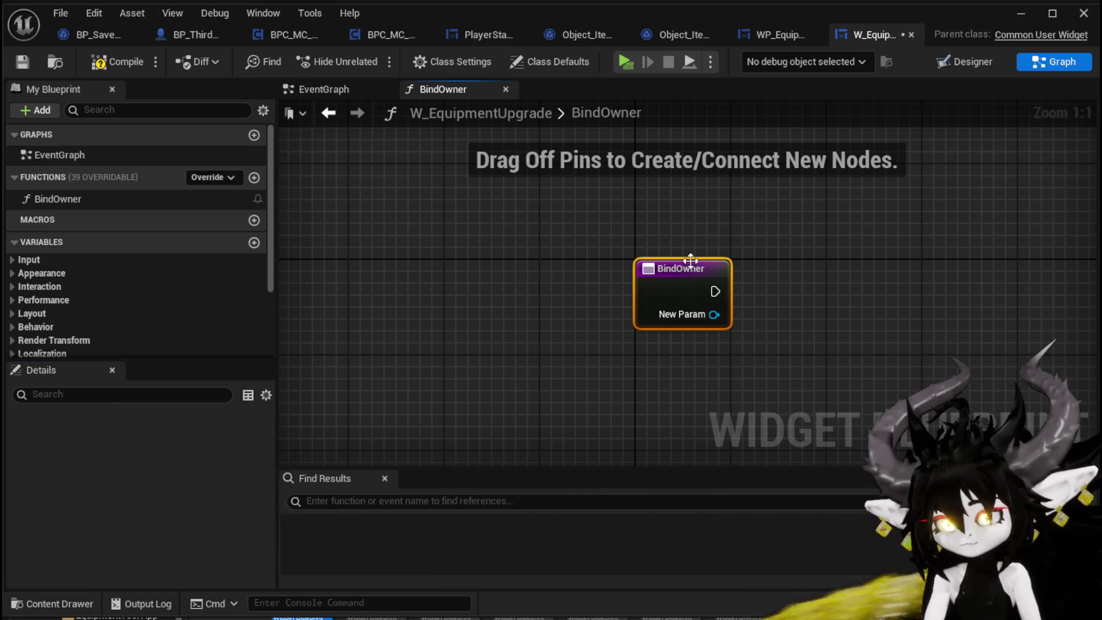
# Name the input Owner, promote it to an Owner variable, position the SET node, and save.
pyautogui.doubleClick(69, 524)
pyautogui.write('0')
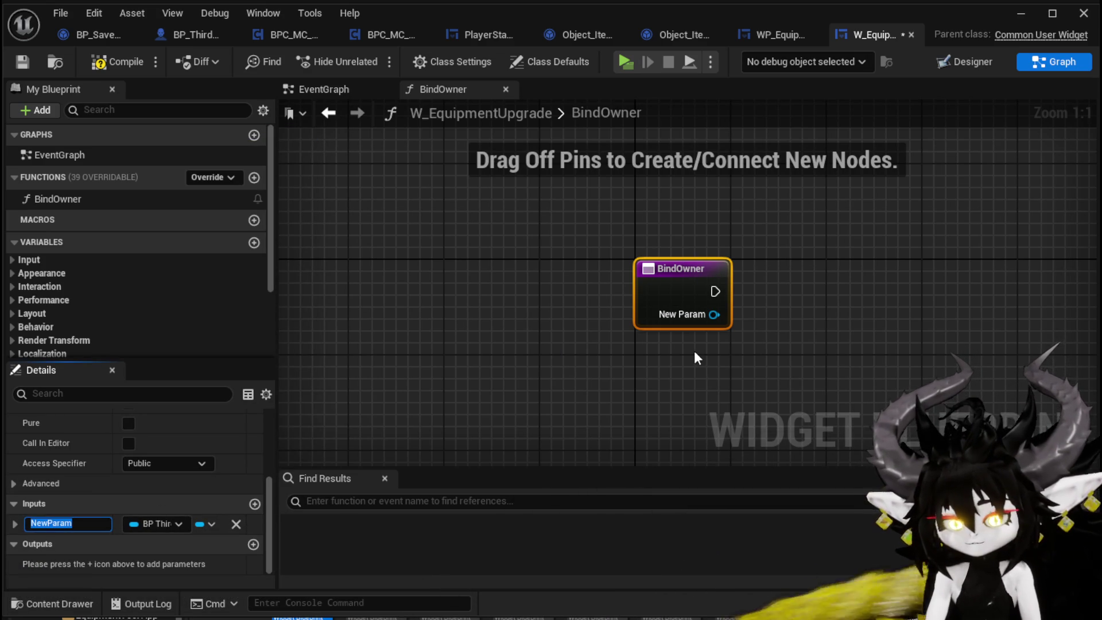
pyautogui.write('wner')
pyautogui.press('Return')
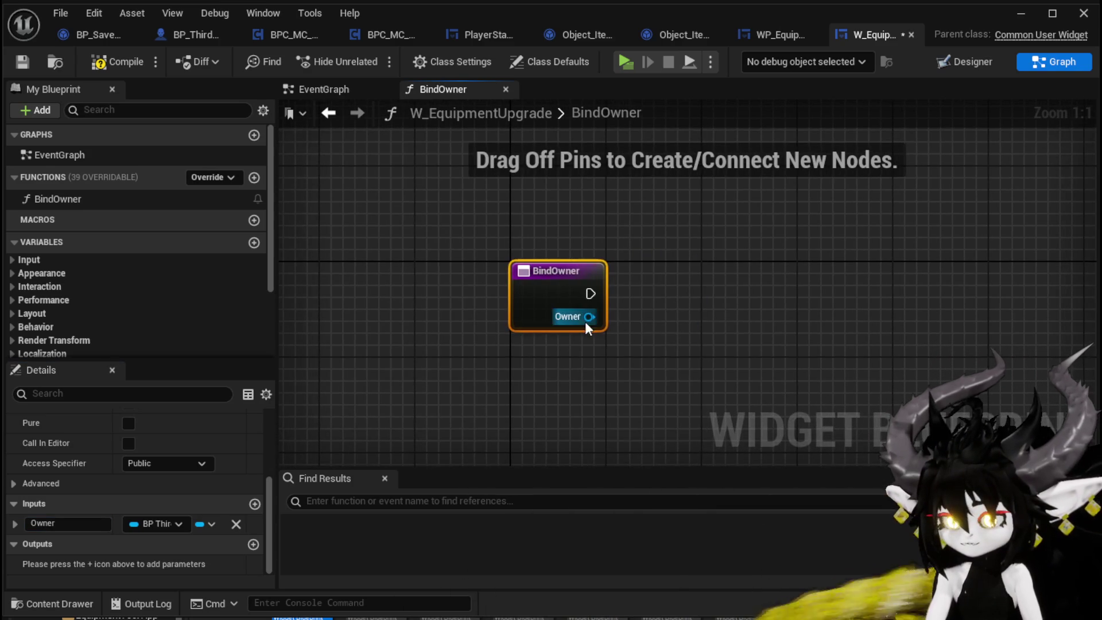
pyautogui.rightClick(589, 316)
pyautogui.click(659, 369)
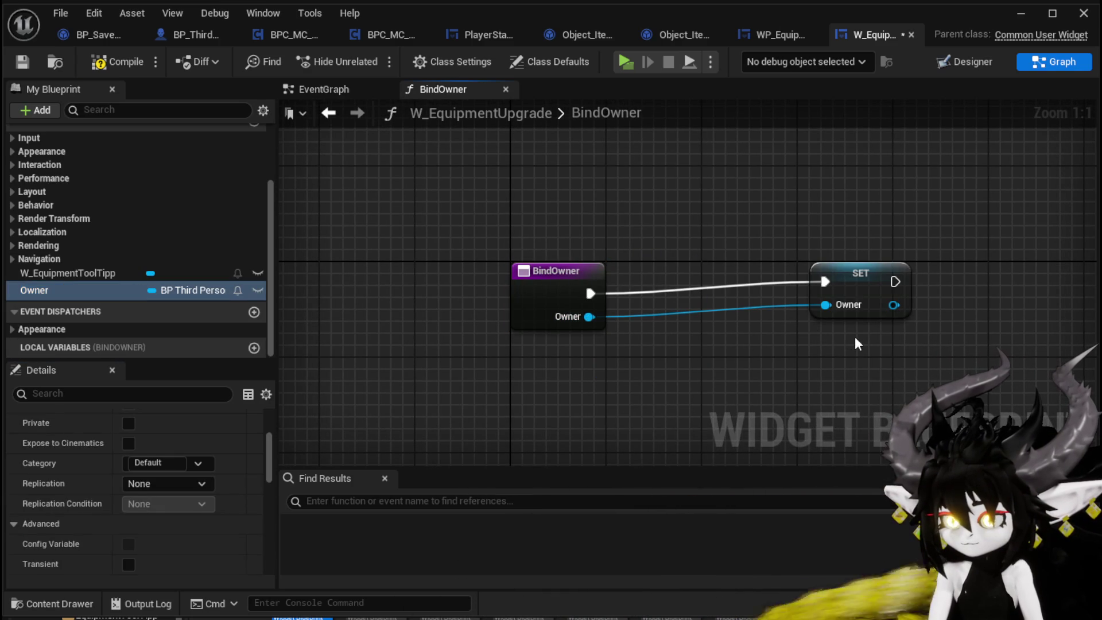
pyautogui.moveTo(891, 275); pyautogui.dragTo(718, 284)
pyautogui.click(213, 99)
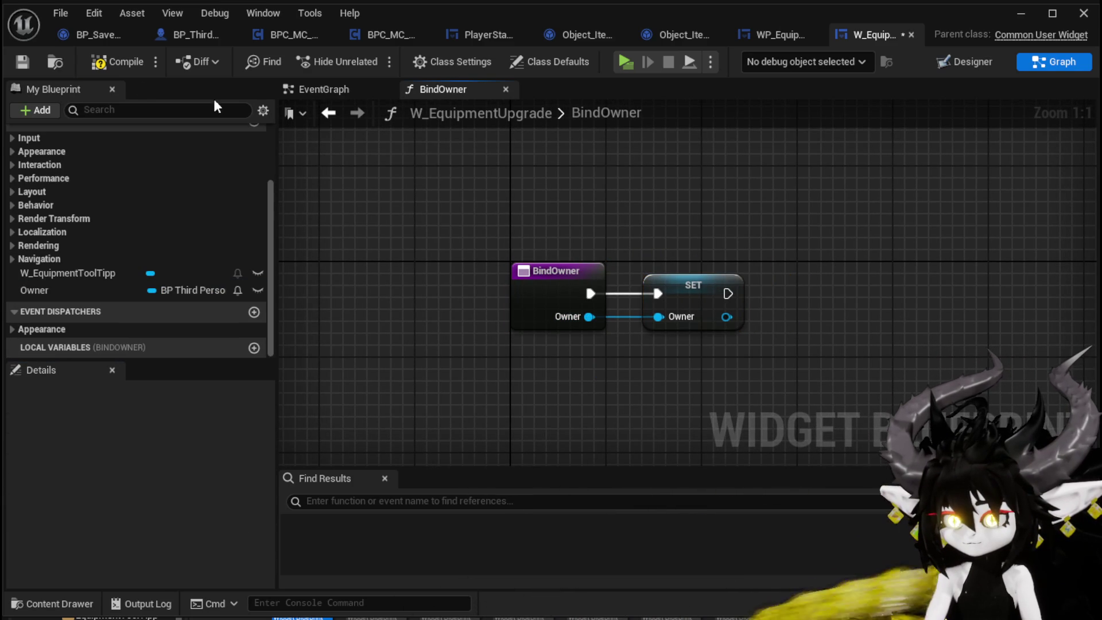
pyautogui.click(32, 62)
# Select all BindOwner nodes and check the Owner variable's type, leaving it unchanged.
pyautogui.moveTo(739, 245); pyautogui.dragTo(667, 240)
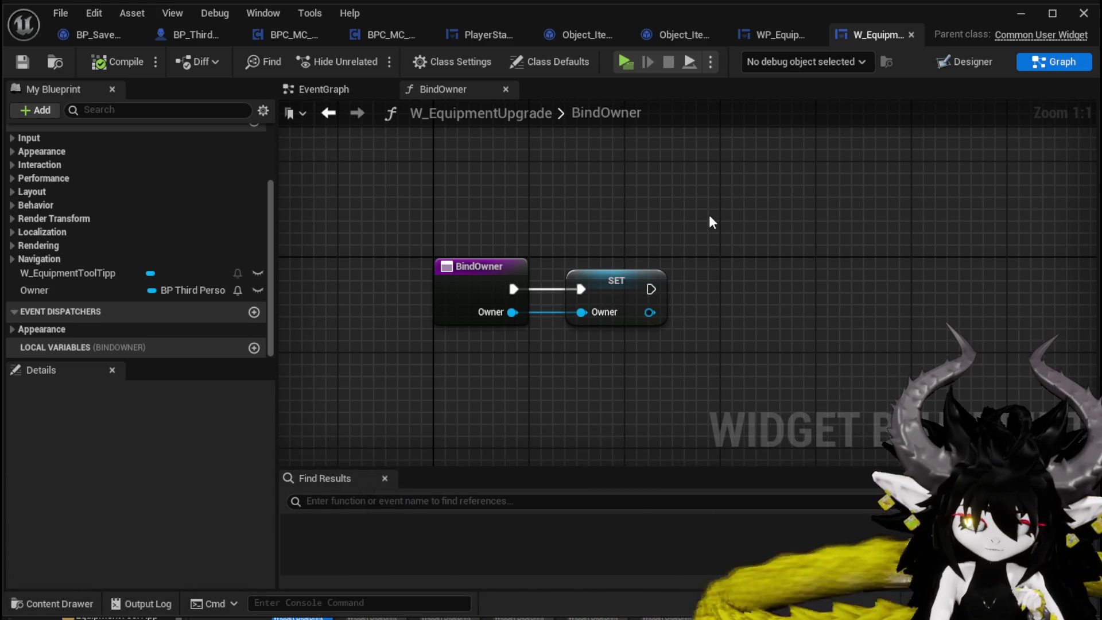
pyautogui.hotkey('ctrl', 'a')
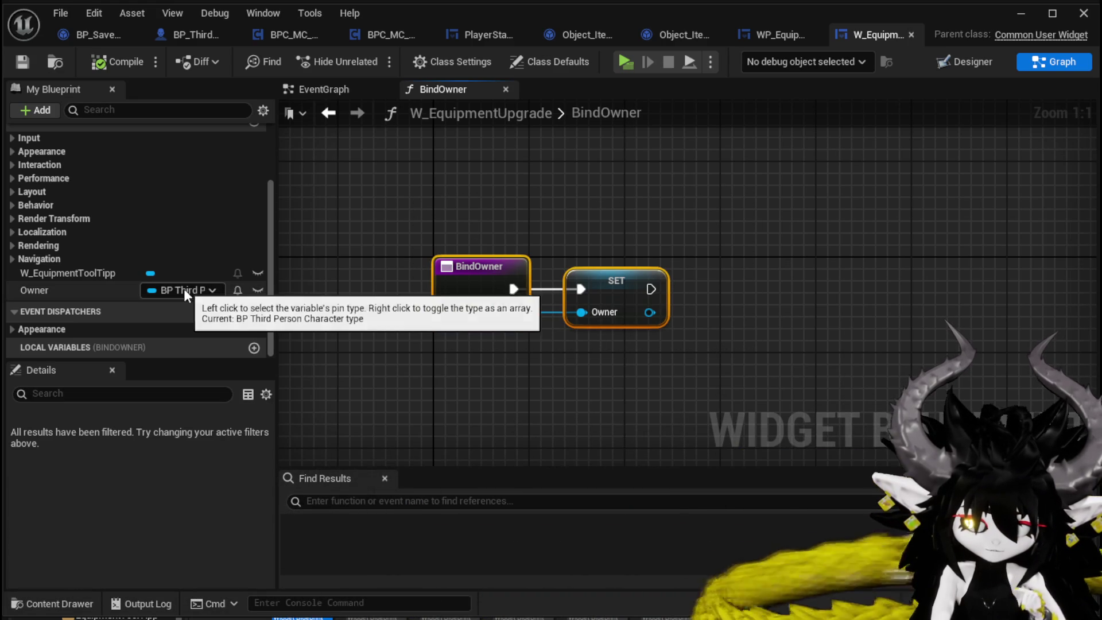
pyautogui.click(179, 288)
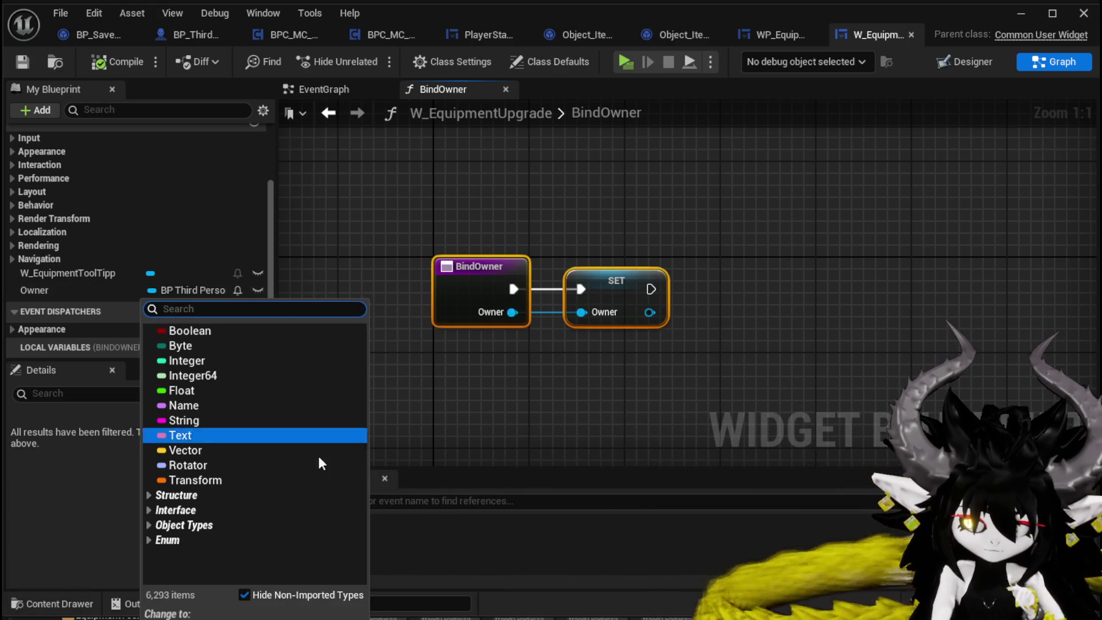
pyautogui.click(478, 186)
pyautogui.moveTo(478, 186); pyautogui.dragTo(552, 201)
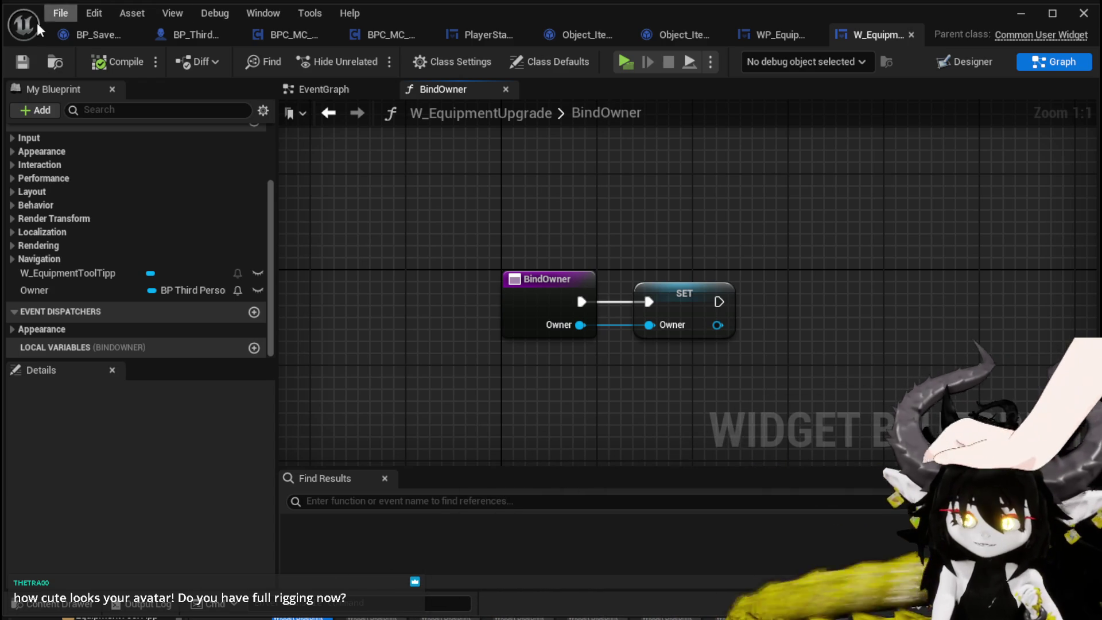
# Minimize the blueprint editor, save L_DungeonCreationTest, and launch the standalone game preview.
pyautogui.click(1020, 12)
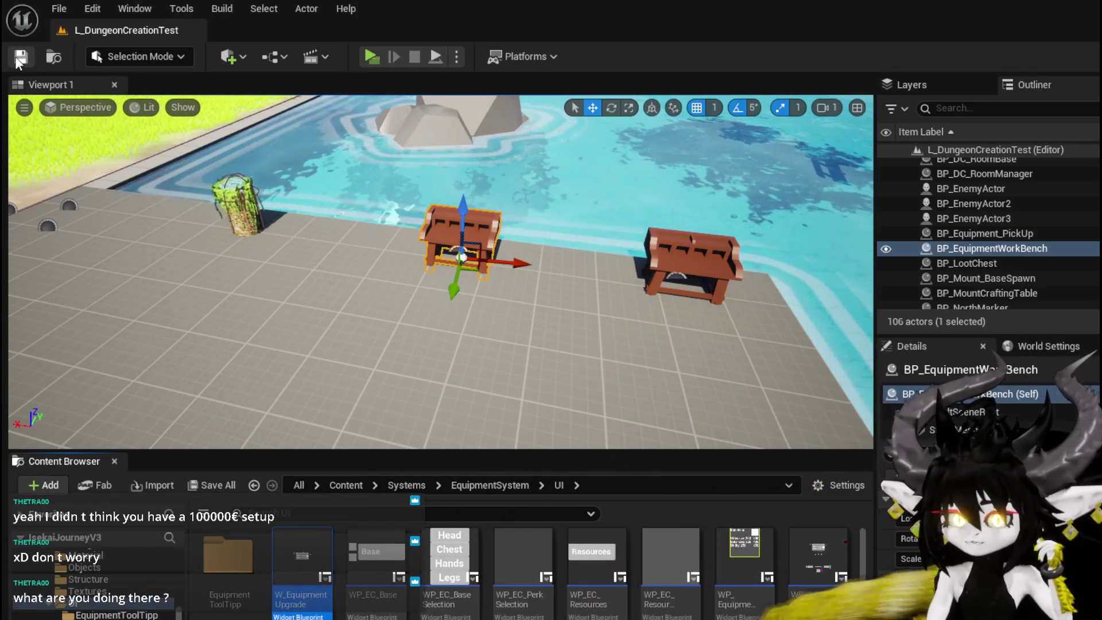
pyautogui.hotkey('ctrl', 's')
pyautogui.click(371, 57)
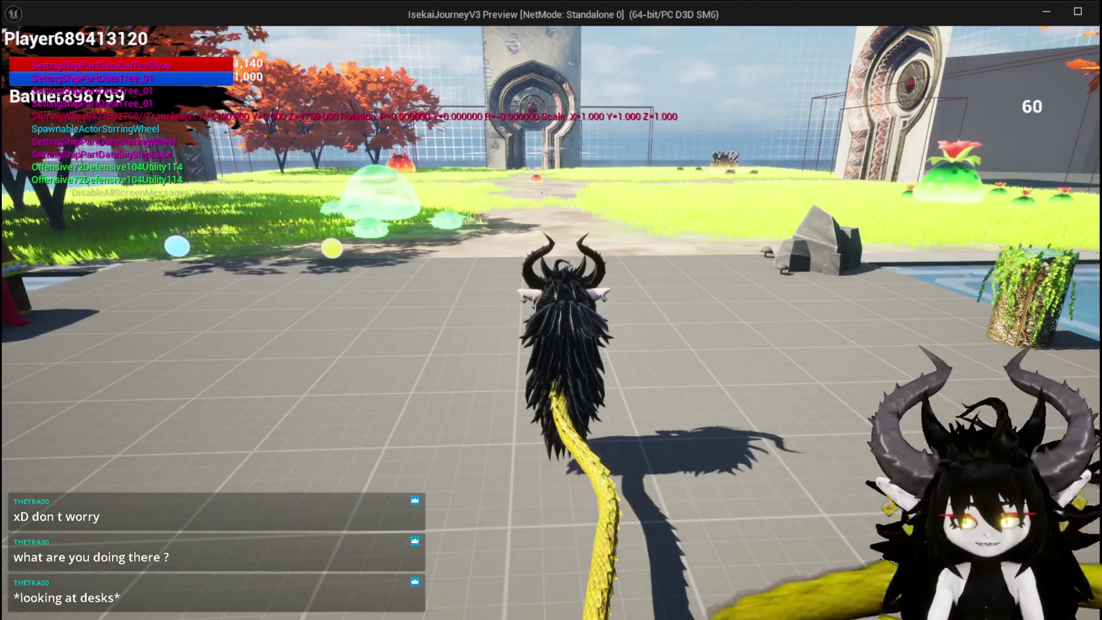
# Test the game by opening the in-game menu, jumping and walking forward, then end the preview.
pyautogui.press('Tab')
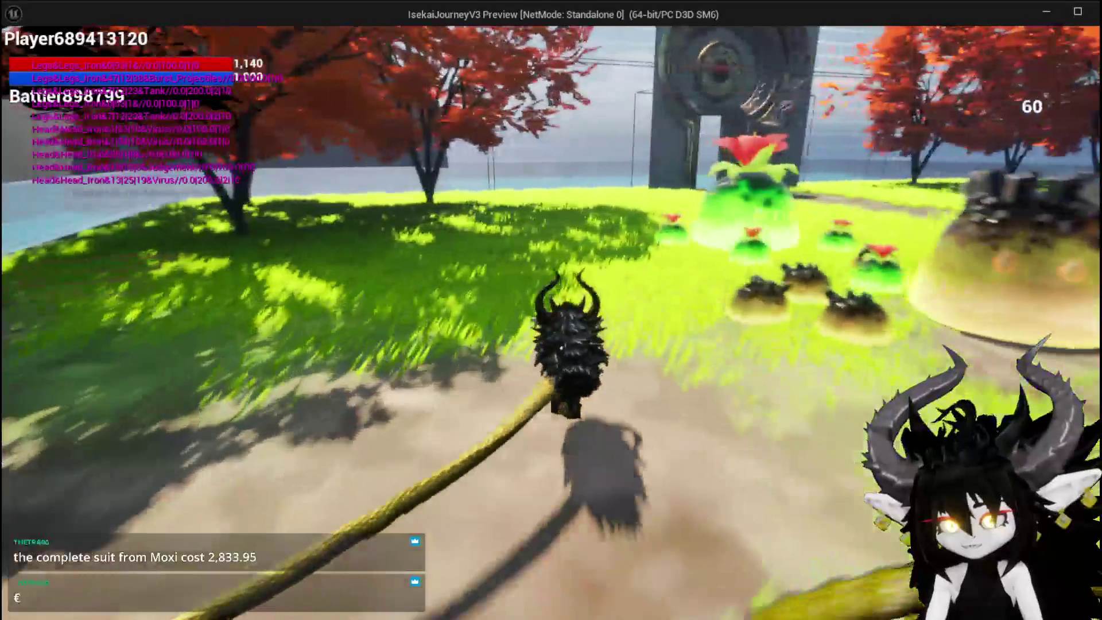
pyautogui.press('space')
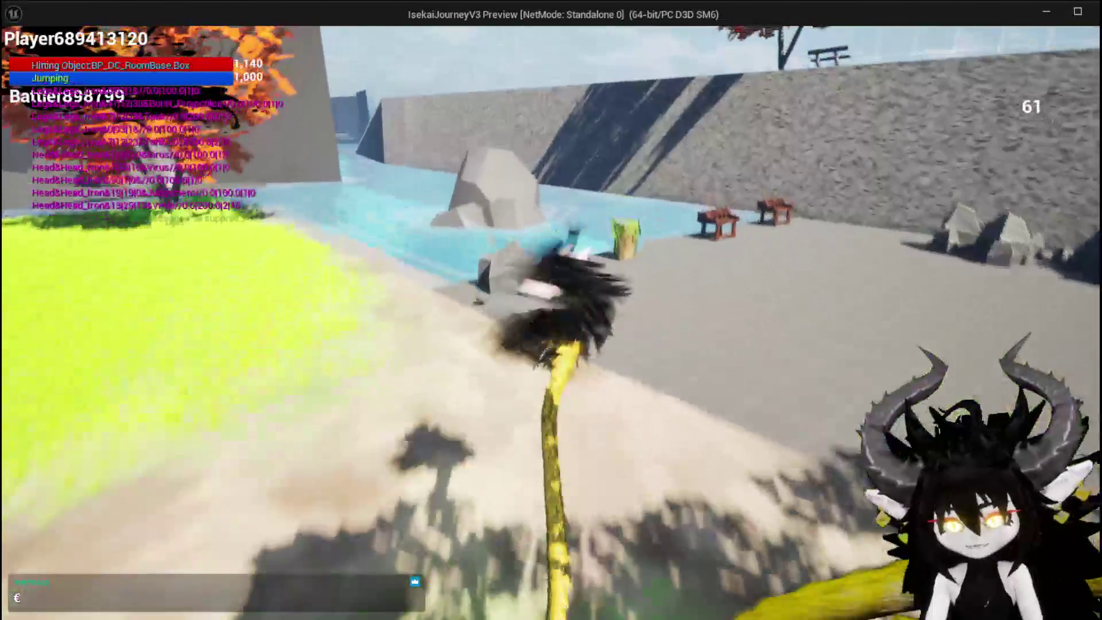
pyautogui.press('w')
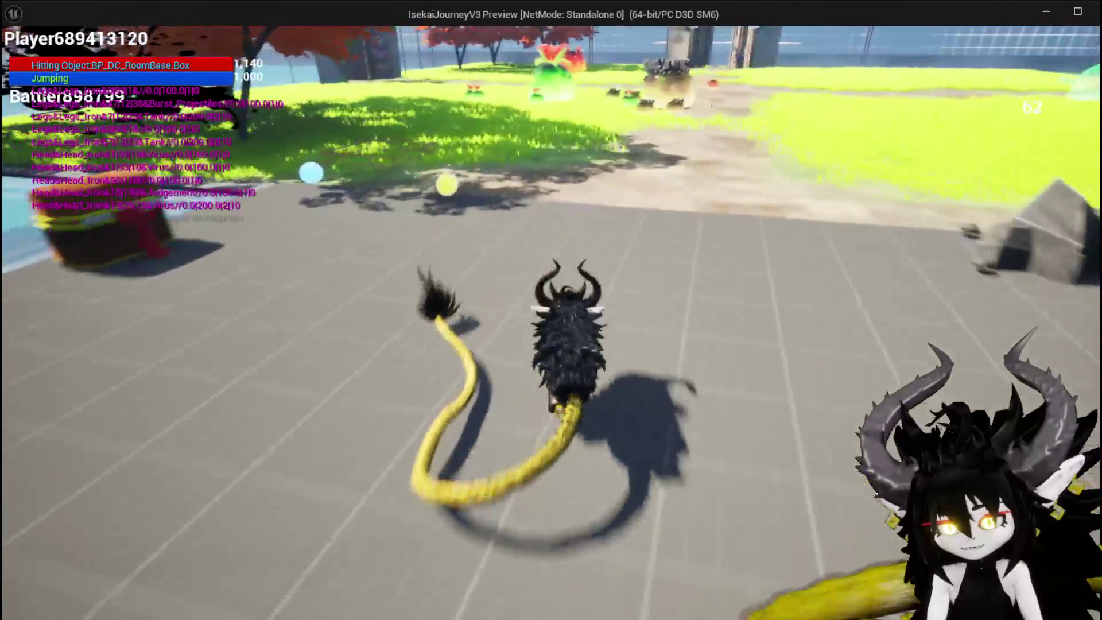
pyautogui.press('Escape')
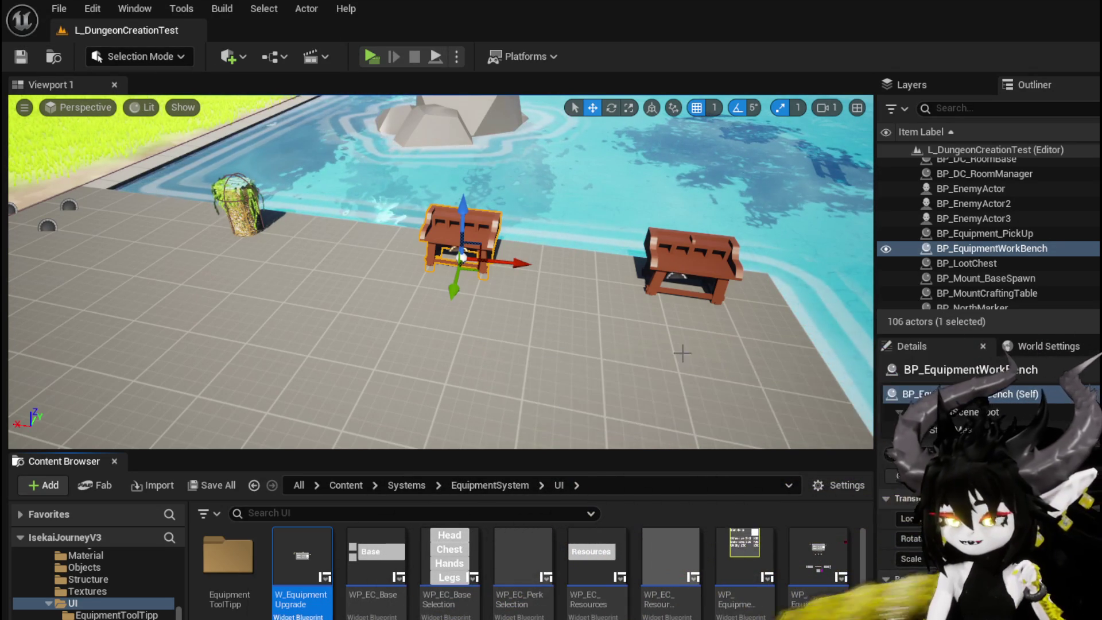
# Open W_EquipmentUpgrade, add a function named FillEquipmentSelection, save, and minimize the editor.
pyautogui.press('Return')
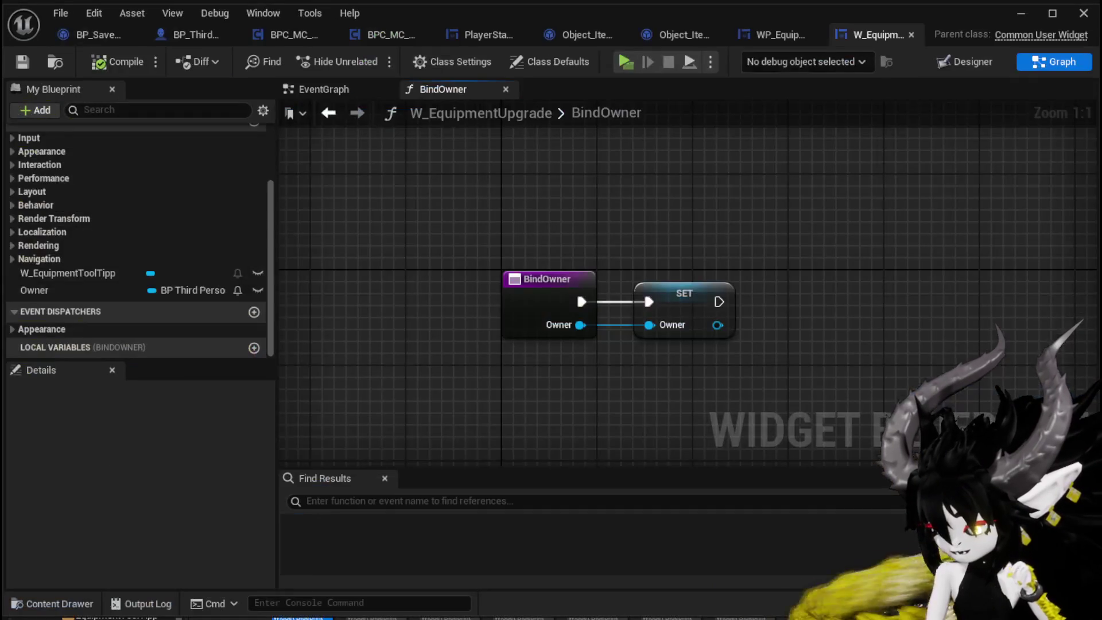
pyautogui.scroll(5, 217, 257)
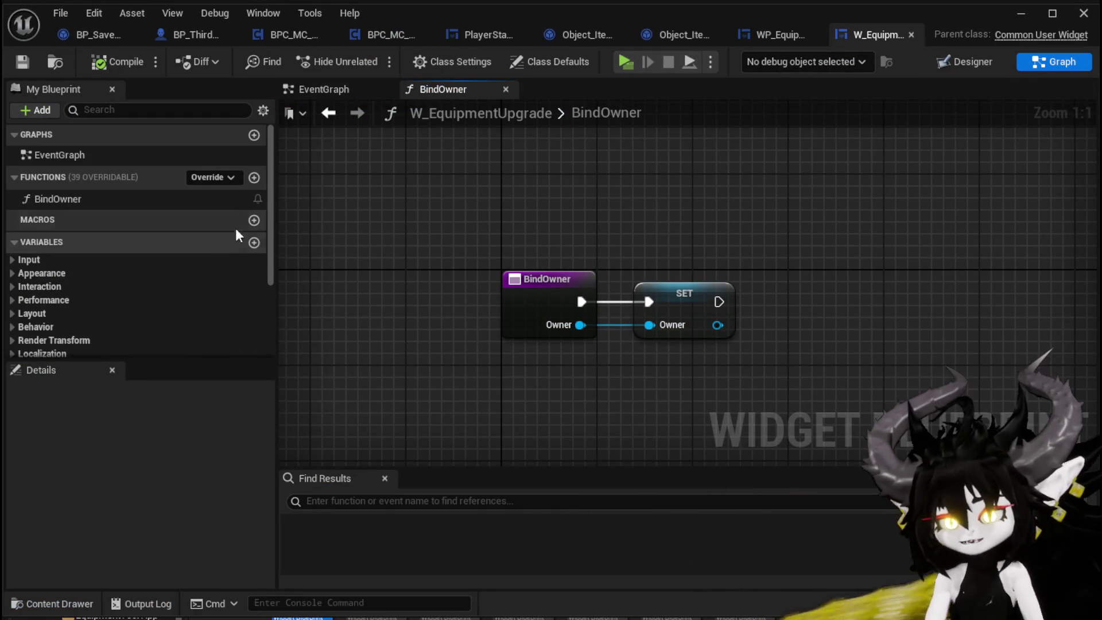
pyautogui.click(253, 178)
pyautogui.write('FillEquip')
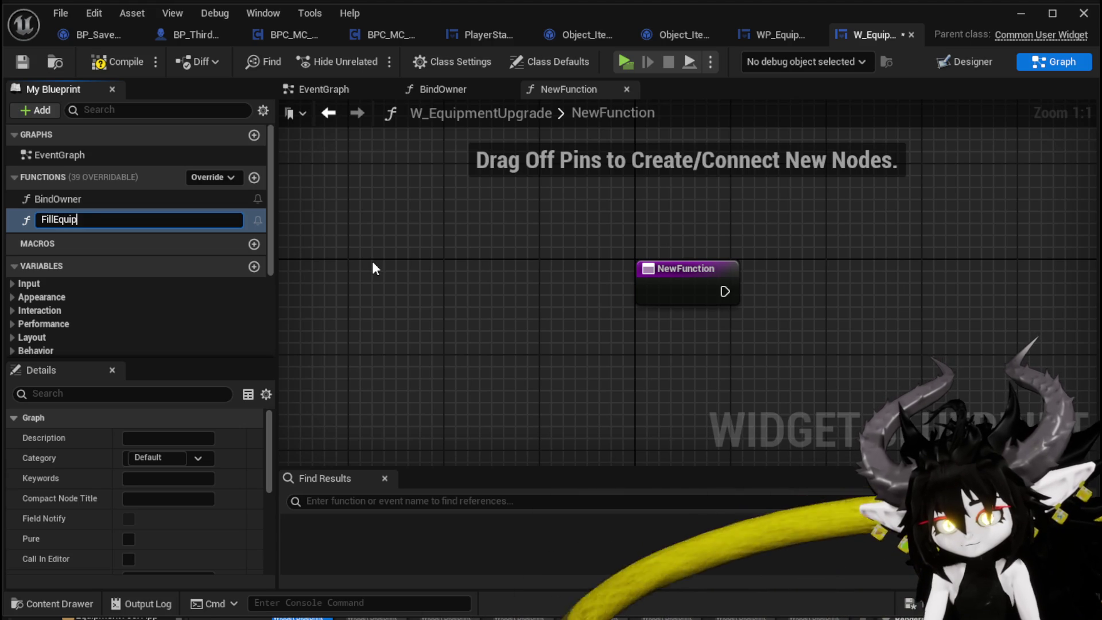
pyautogui.write('mentSelec')
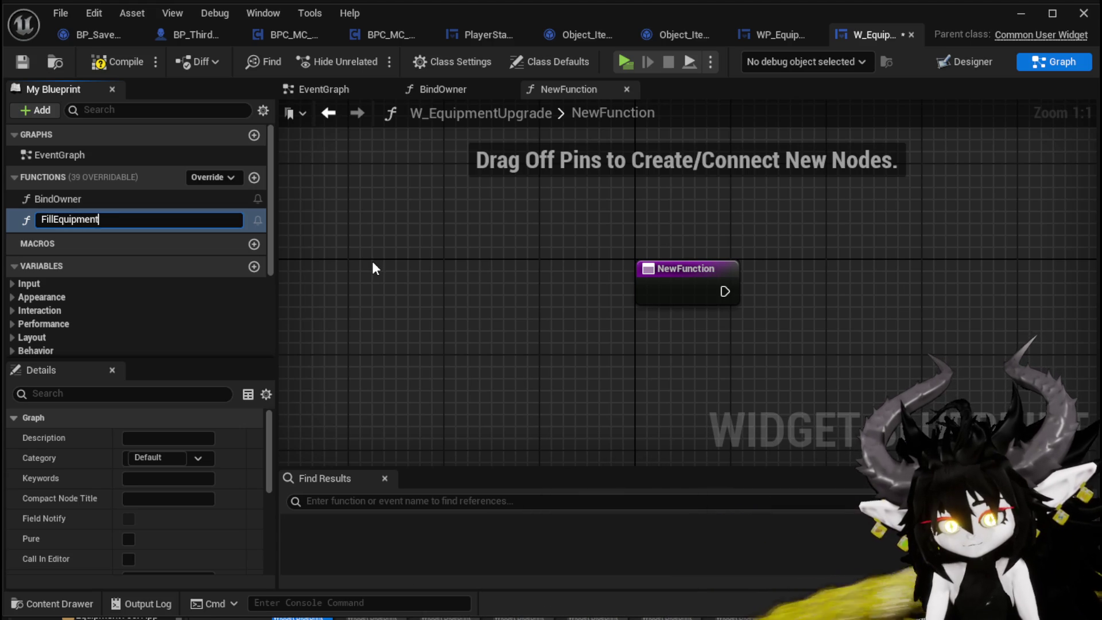
pyautogui.write('tion')
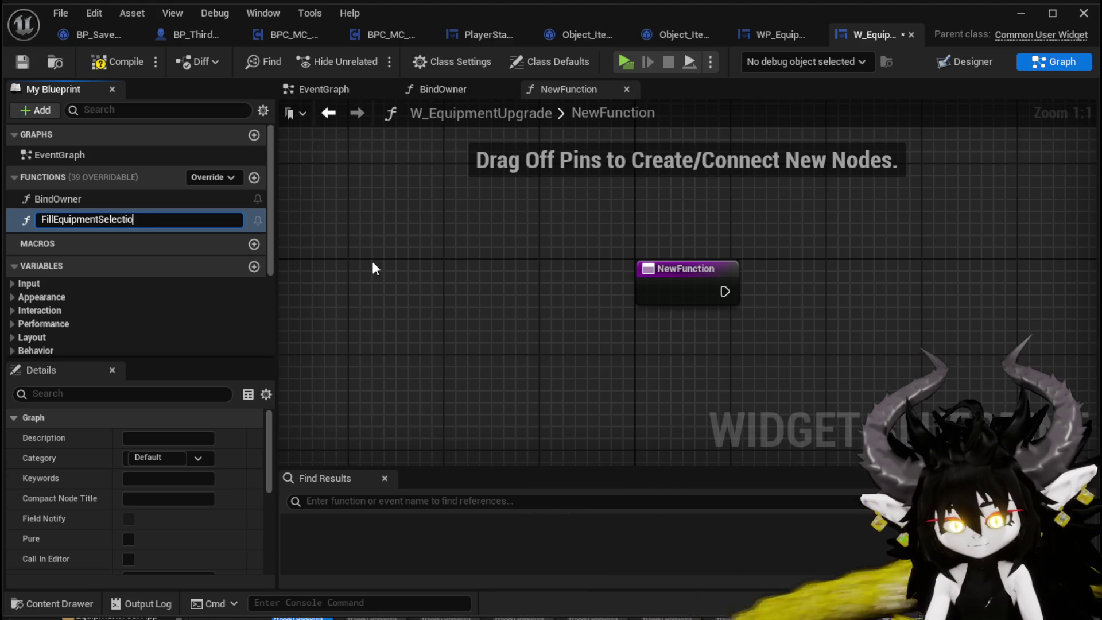
pyautogui.press('Return')
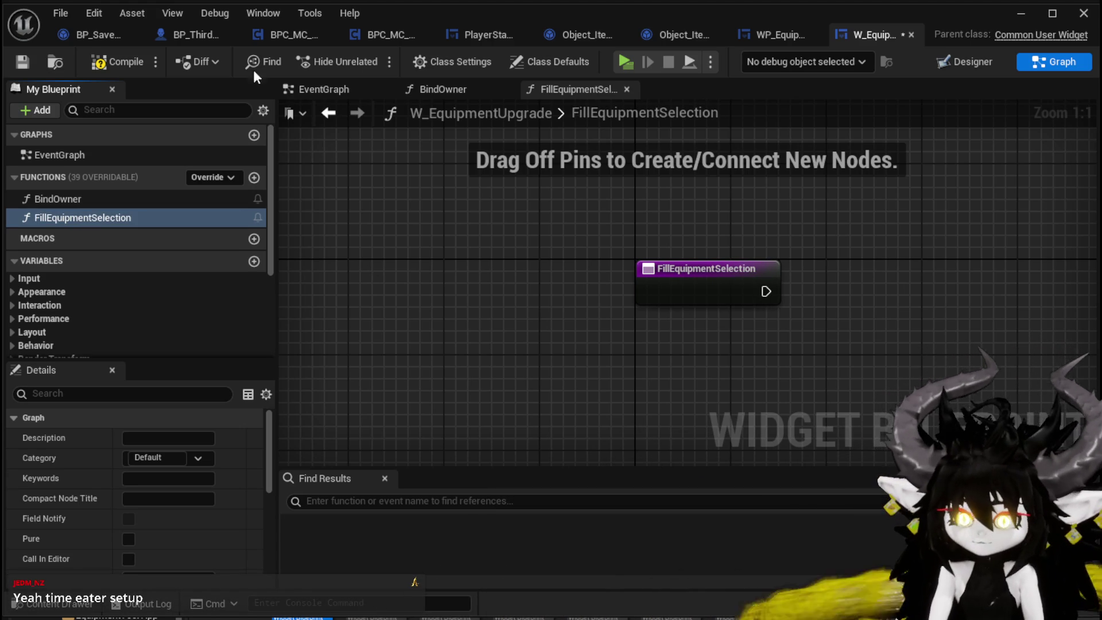
pyautogui.click(24, 61)
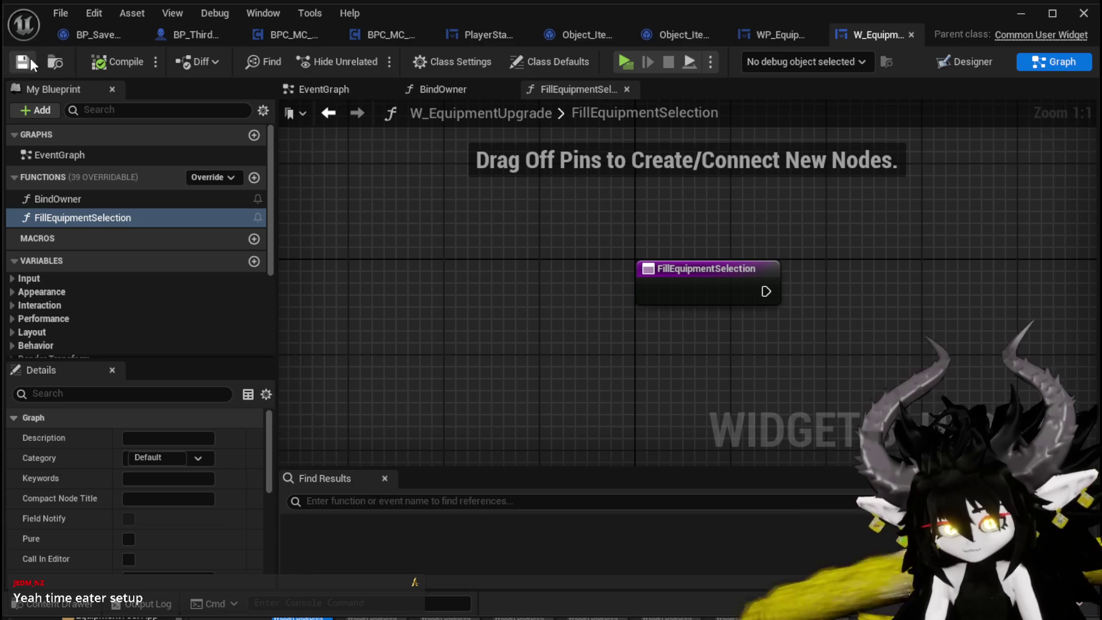
pyautogui.click(1010, 13)
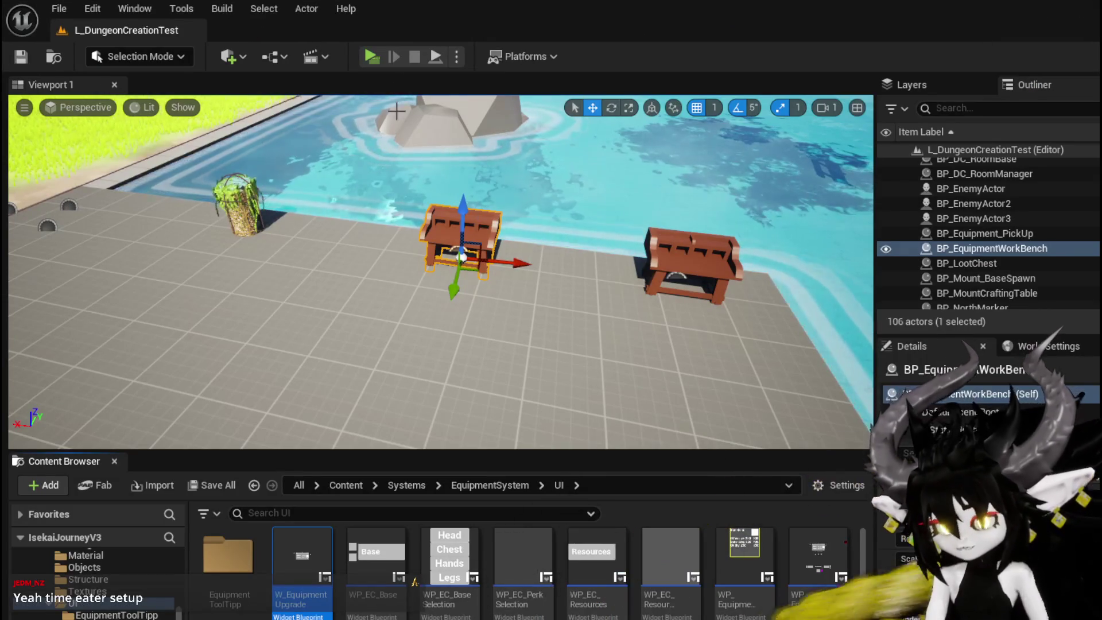
pyautogui.click(377, 54)
pyautogui.click(605, 244)
pyautogui.press('w')
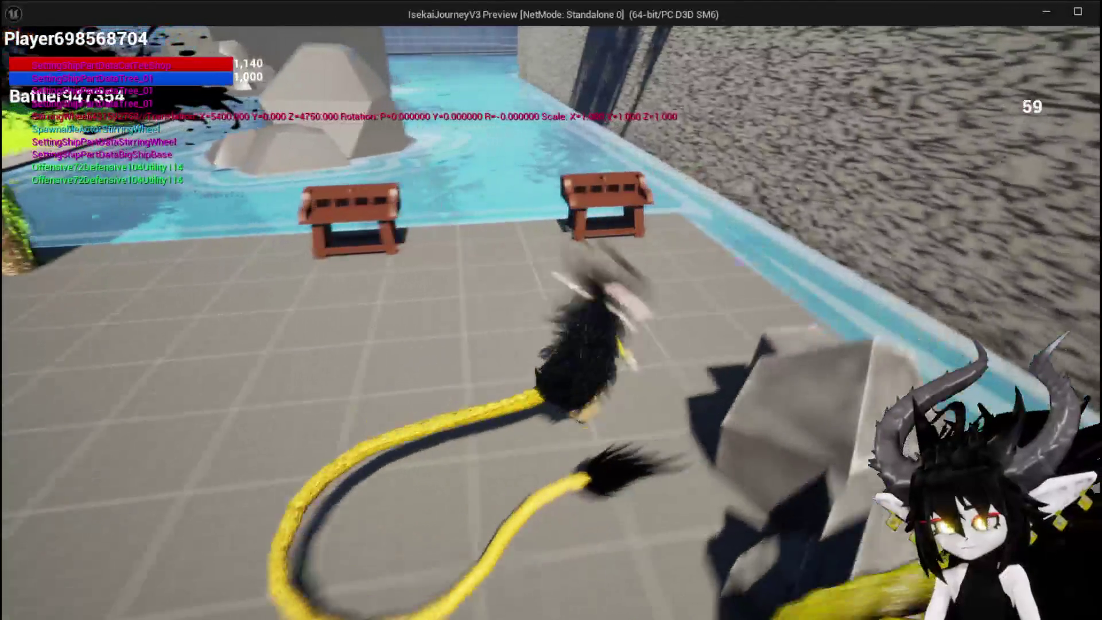
pyautogui.press('e')
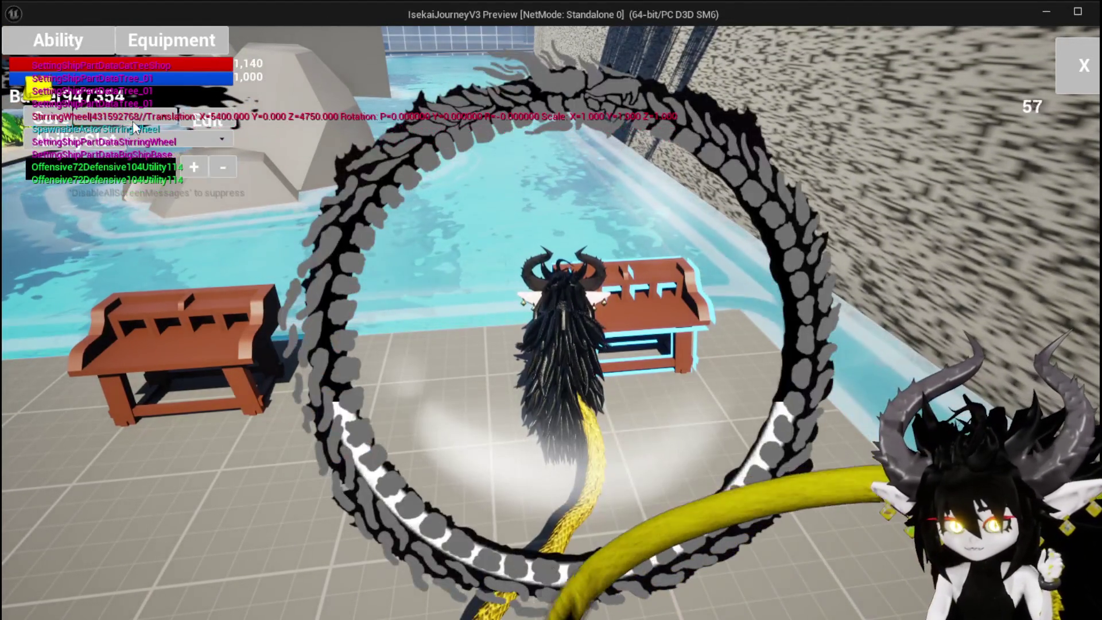
pyautogui.click(166, 140)
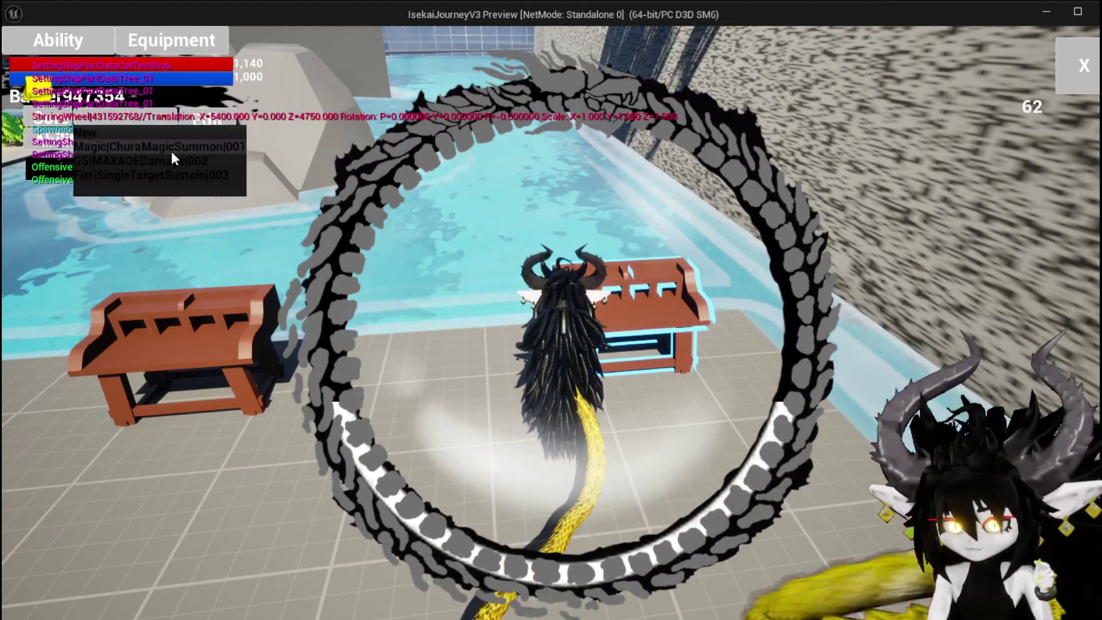
pyautogui.click(174, 160)
pyautogui.click(182, 143)
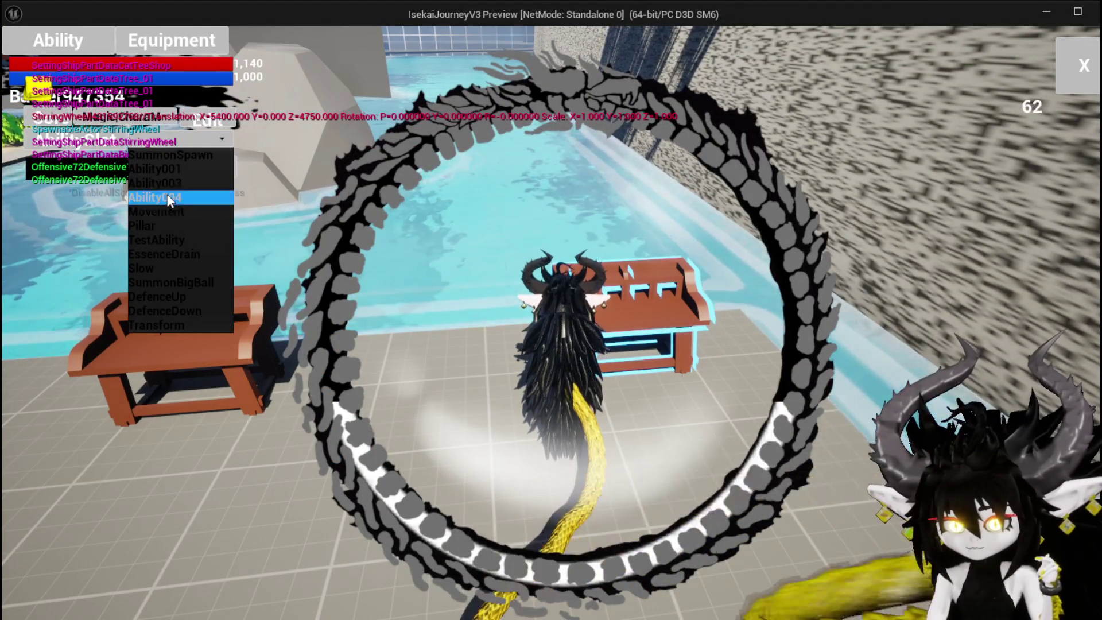
pyautogui.click(155, 197)
pyautogui.click(83, 313)
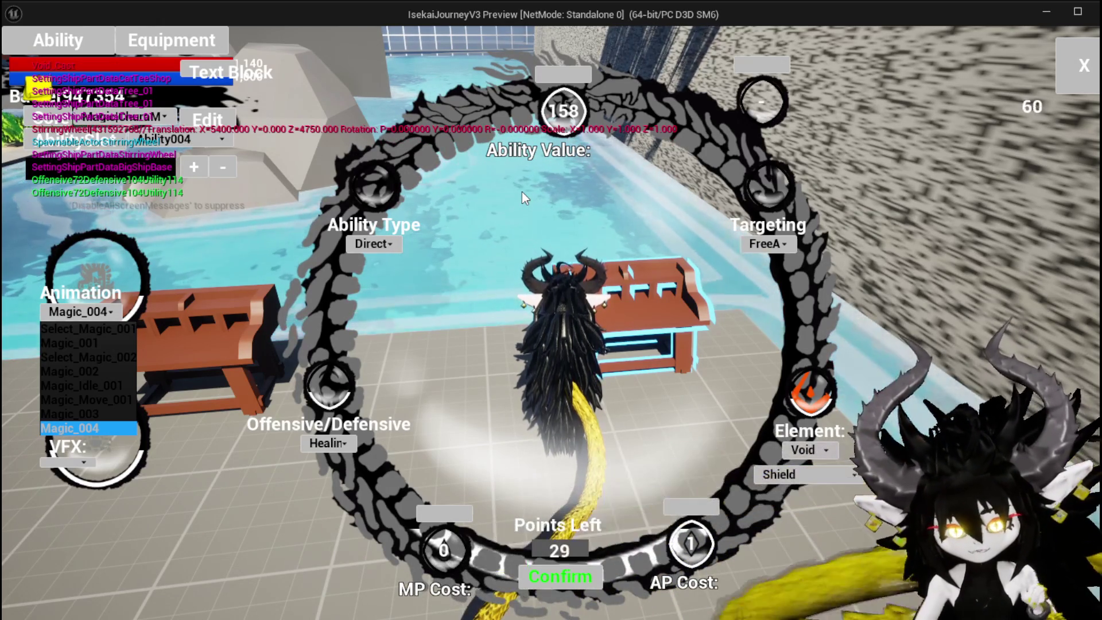
pyautogui.press('Escape')
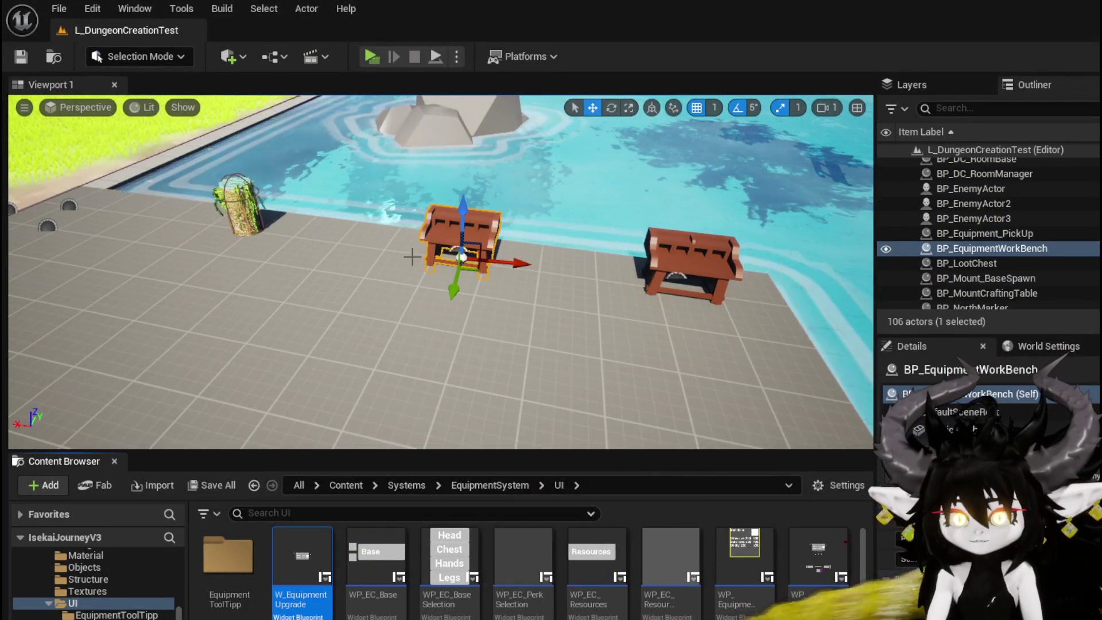
# Navigate the viewport to the equipment workbench, focus on it, and save L_DungeonCreationTest.
pyautogui.moveTo(414, 253); pyautogui.dragTo(275, 253)
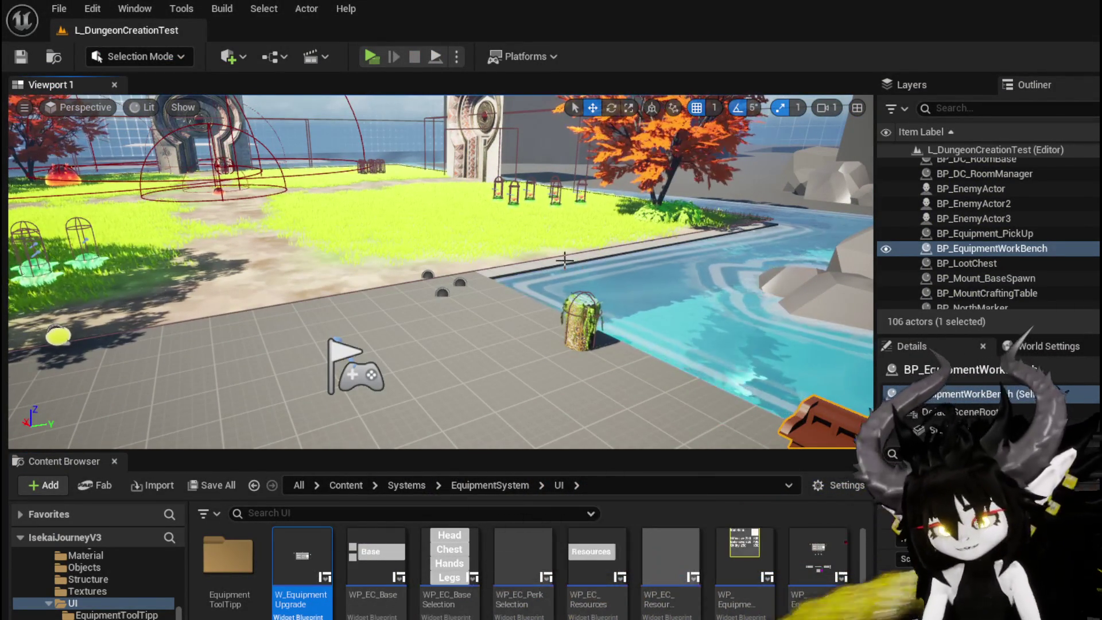
pyautogui.moveTo(560, 256)
pyautogui.mouseDown()
pyautogui.moveTo(609, 256)
pyautogui.moveTo(562, 287)
pyautogui.moveTo(528, 286)
pyautogui.moveTo(564, 262)
pyautogui.mouseUp()
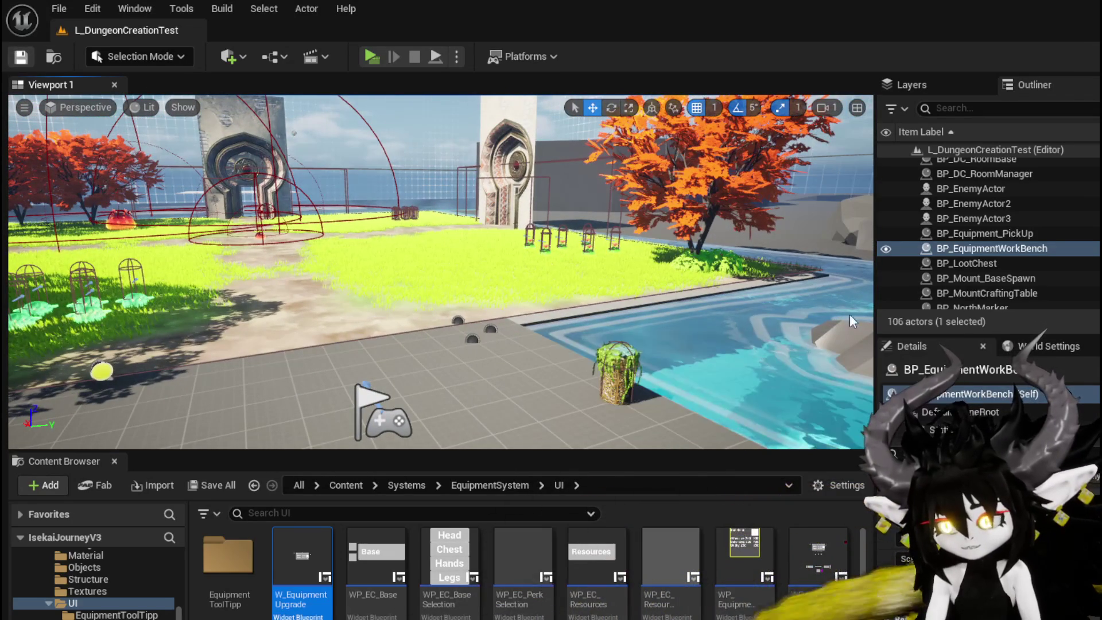
pyautogui.moveTo(489, 253); pyautogui.dragTo(490, 272)
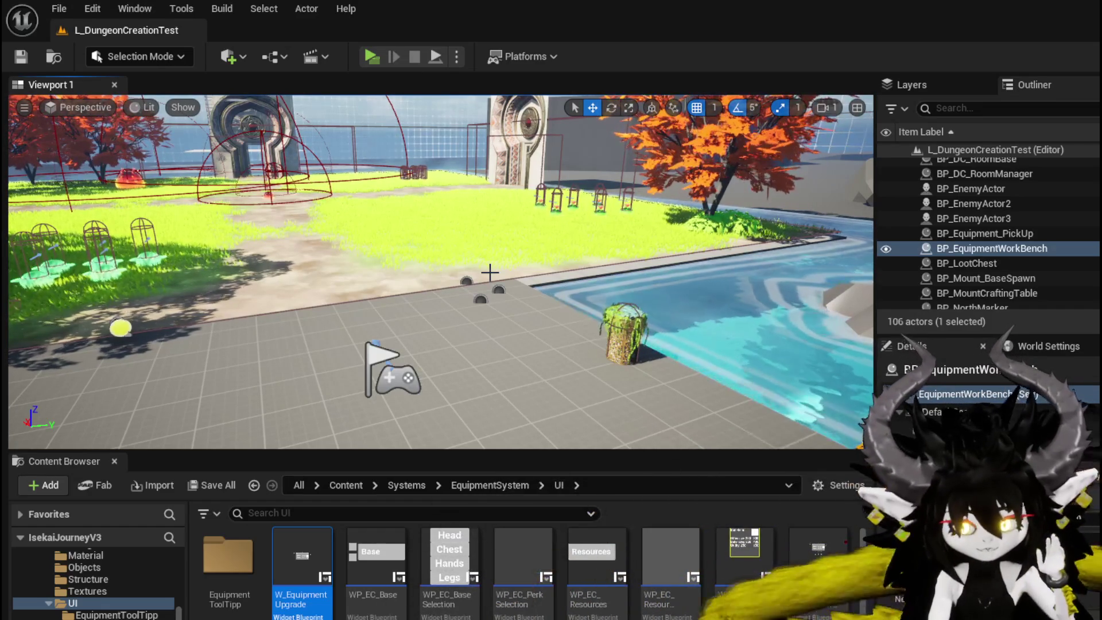
pyautogui.moveTo(440, 270); pyautogui.dragTo(345, 258)
pyautogui.hotkey('ctrl', 's')
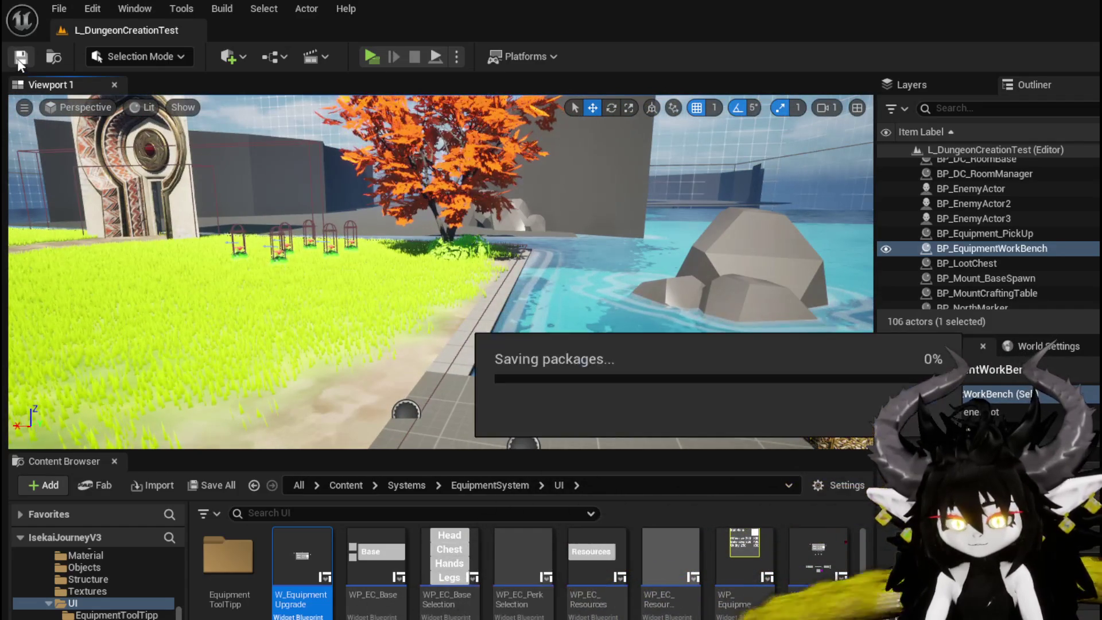
pyautogui.moveTo(436, 270)
pyautogui.mouseDown()
pyautogui.moveTo(367, 269)
pyautogui.moveTo(416, 270)
pyautogui.mouseUp()
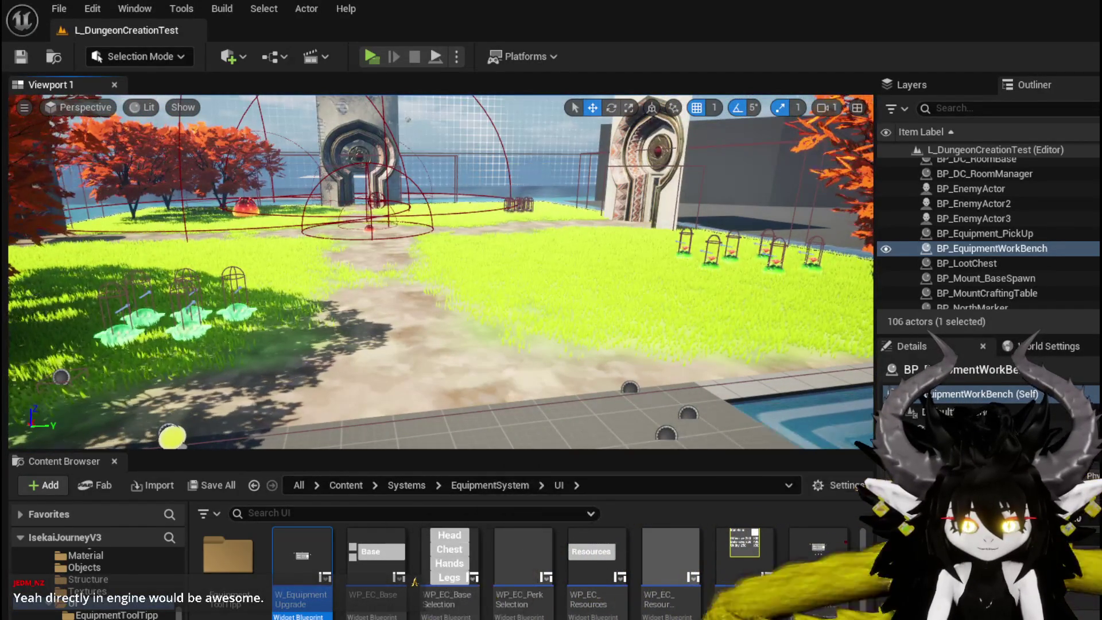
pyautogui.press('f')
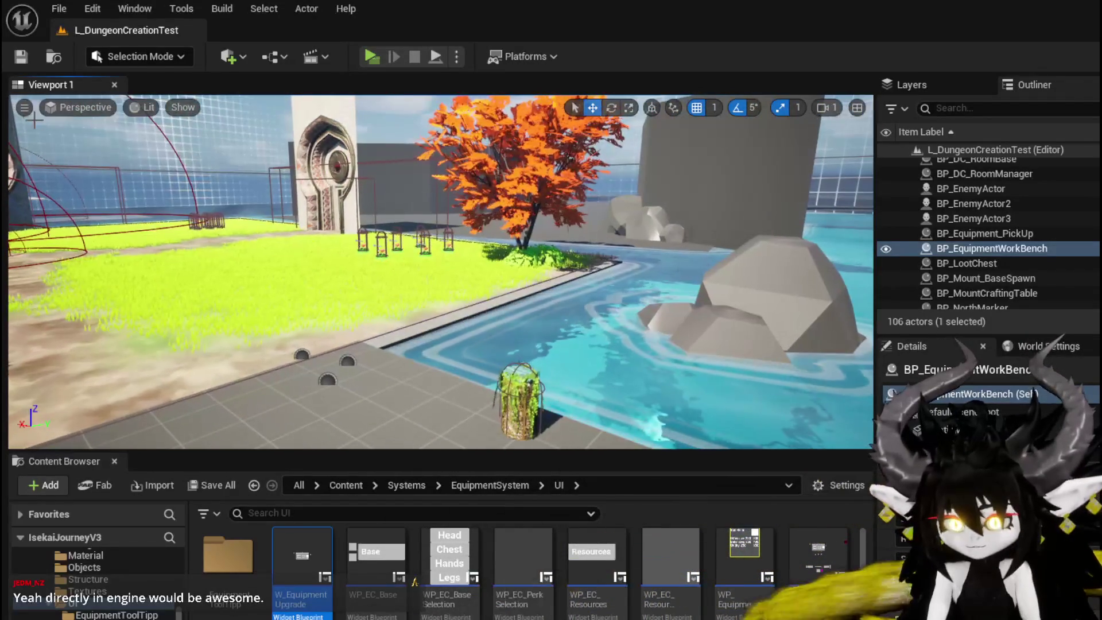
pyautogui.click(19, 57)
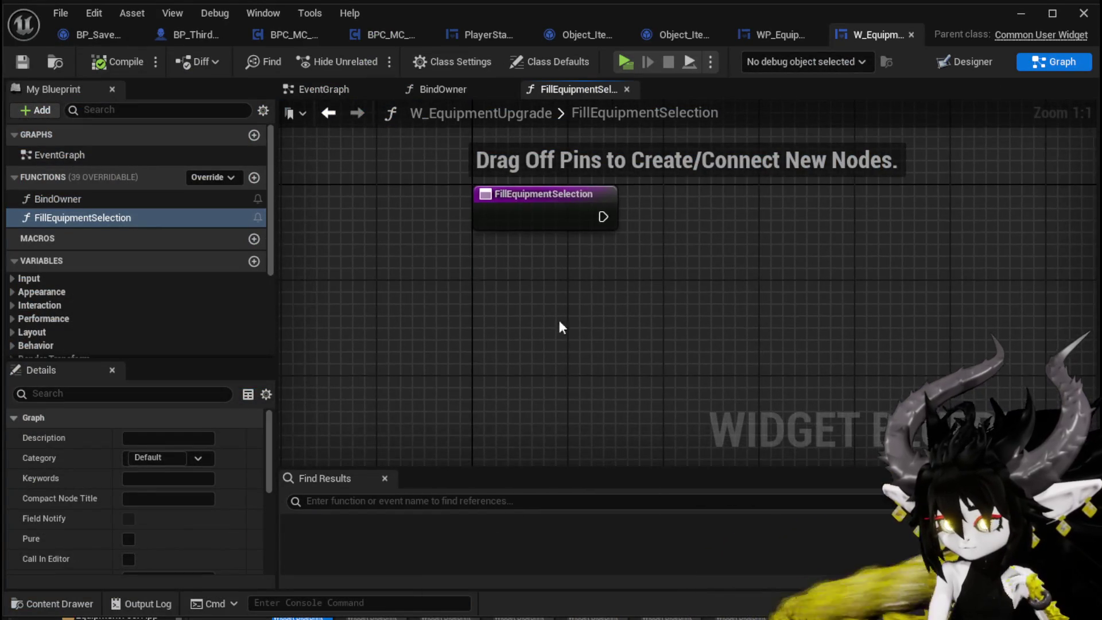
# Zoom out of the FillEquipmentSelection graph, view the Designer layout, then minimize the widget editor.
pyautogui.scroll(-2, 556, 310)
pyautogui.moveTo(565, 315); pyautogui.dragTo(468, 301)
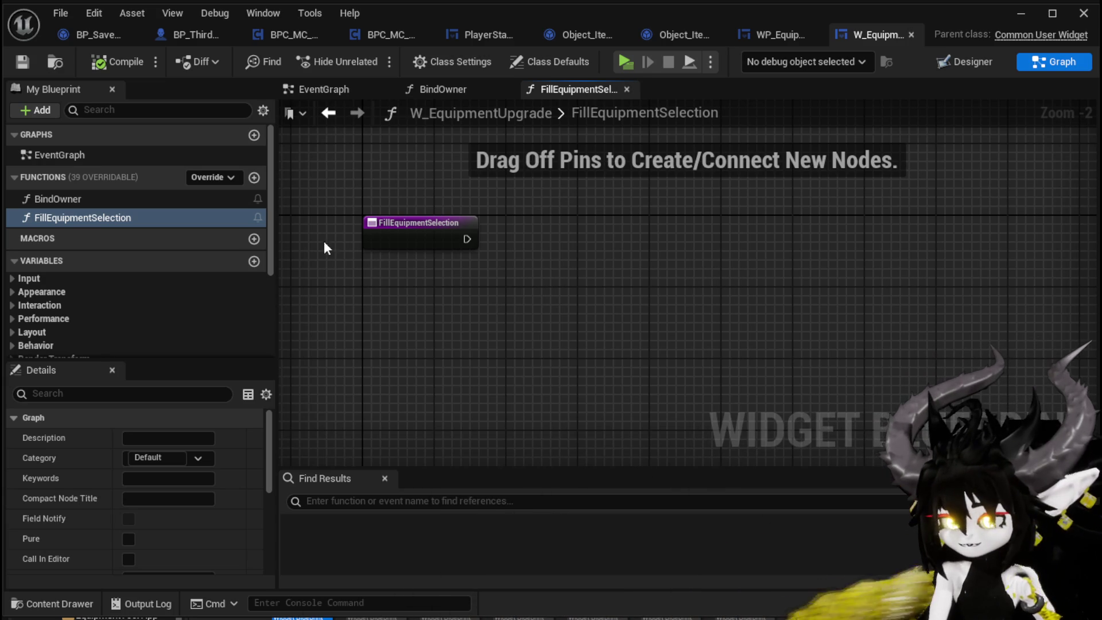
pyautogui.scroll(-3, 105, 235)
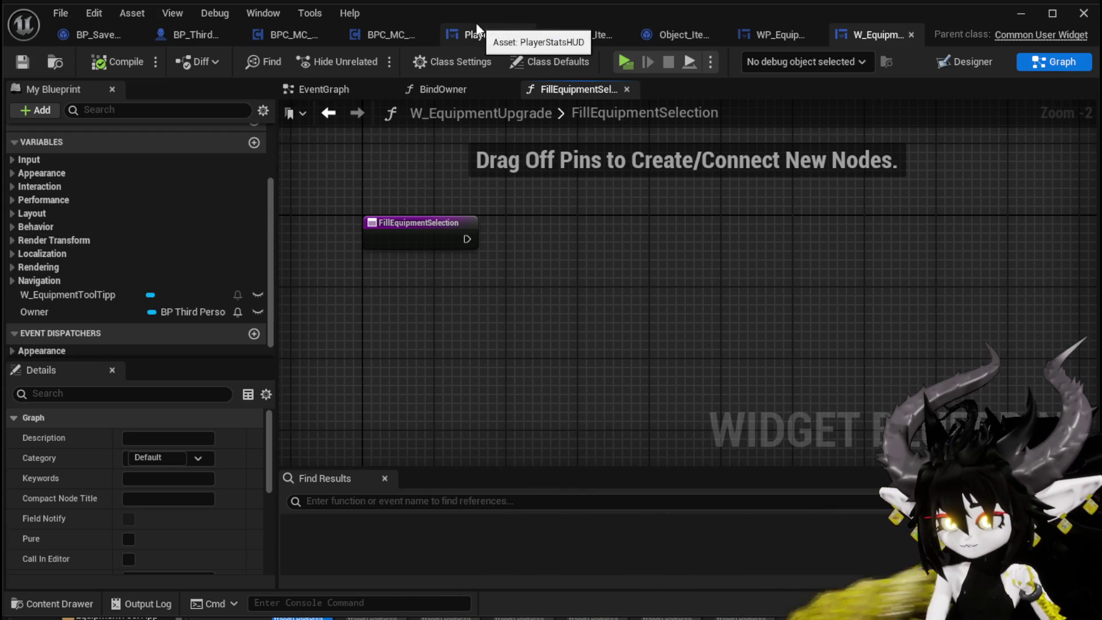
pyautogui.click(976, 68)
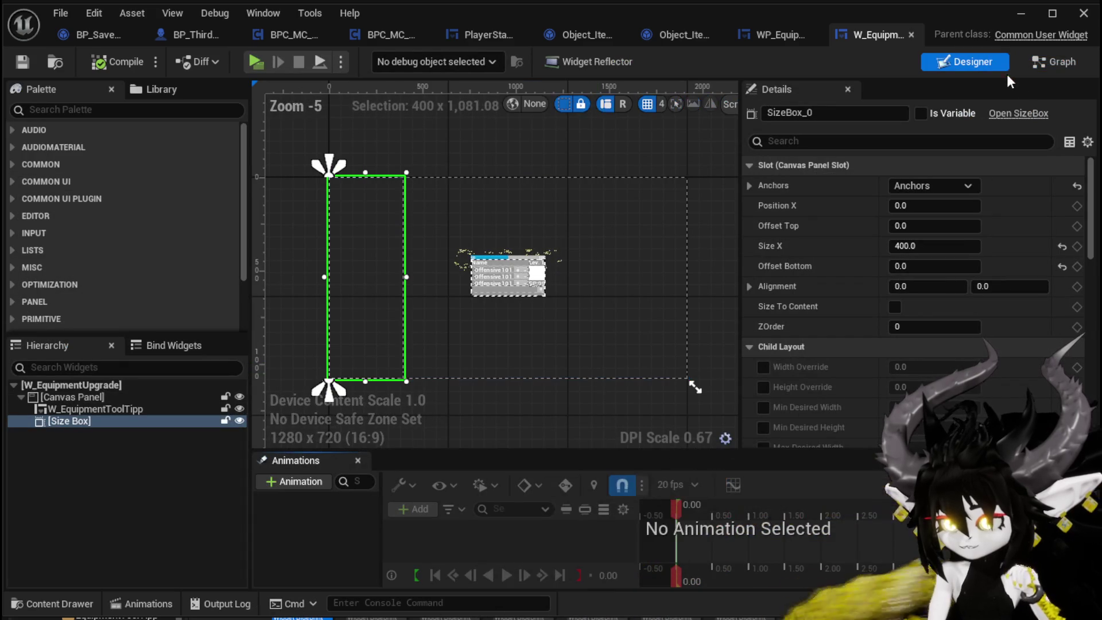
pyautogui.click(1021, 14)
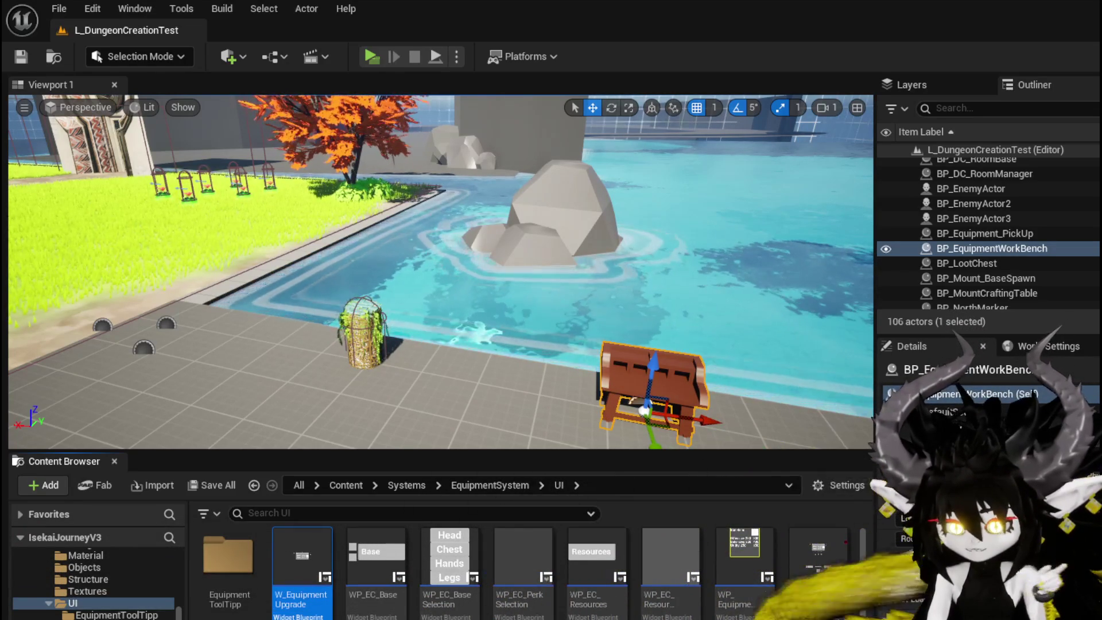
pyautogui.scroll(-2, 89, 573)
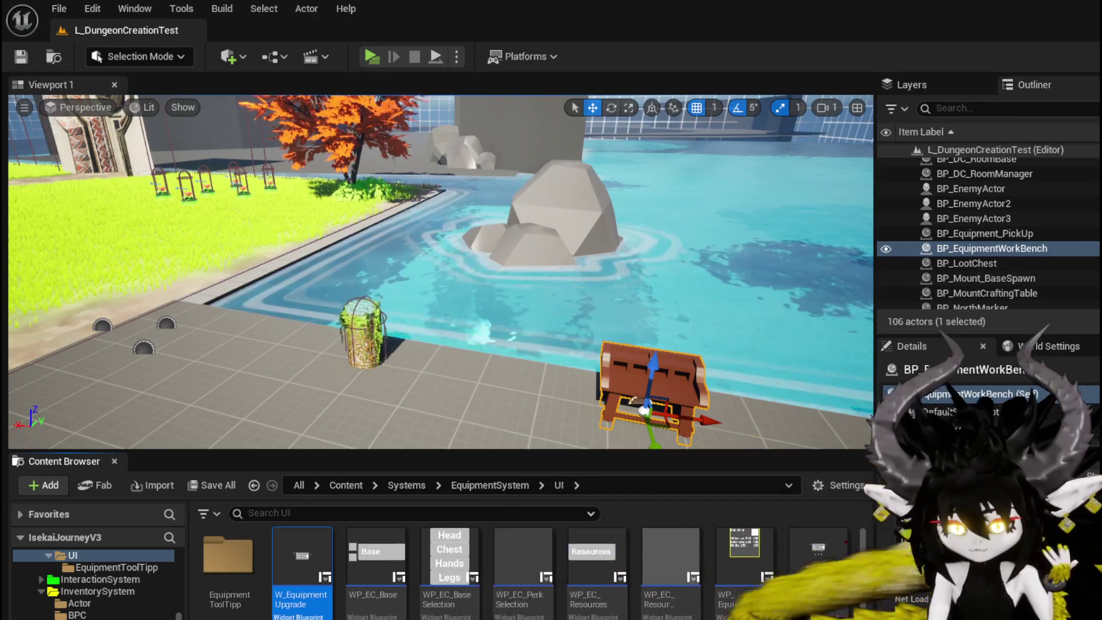
pyautogui.scroll(2, 99, 592)
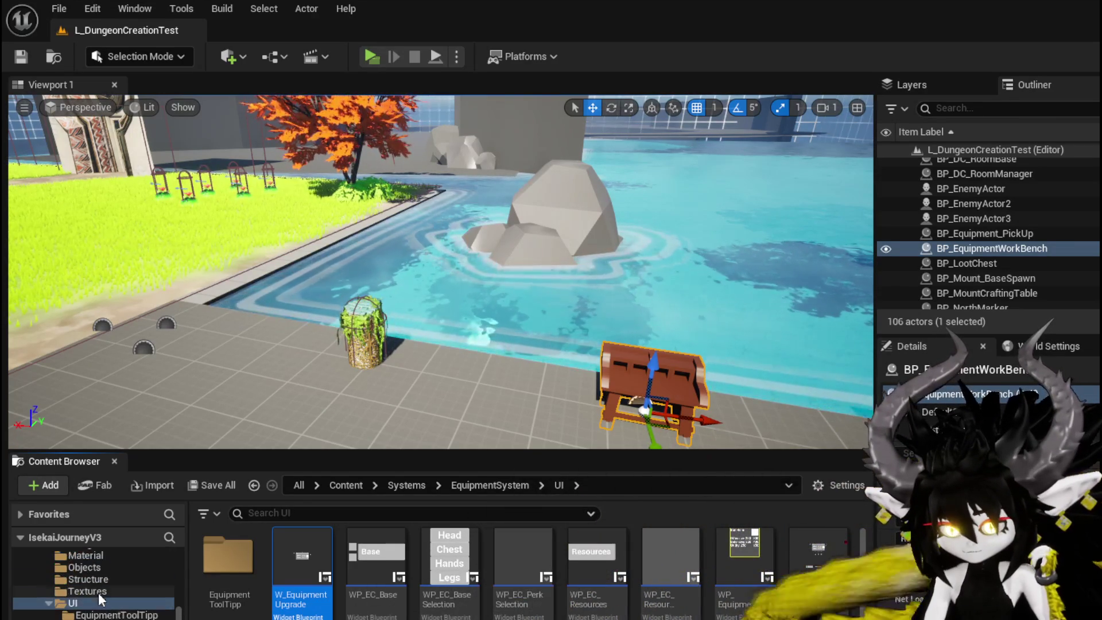
# Browse EquipmentToolTipp, then step back through InventorySystem and EquipmentSystem folders via history and arrow keys.
pyautogui.click(92, 614)
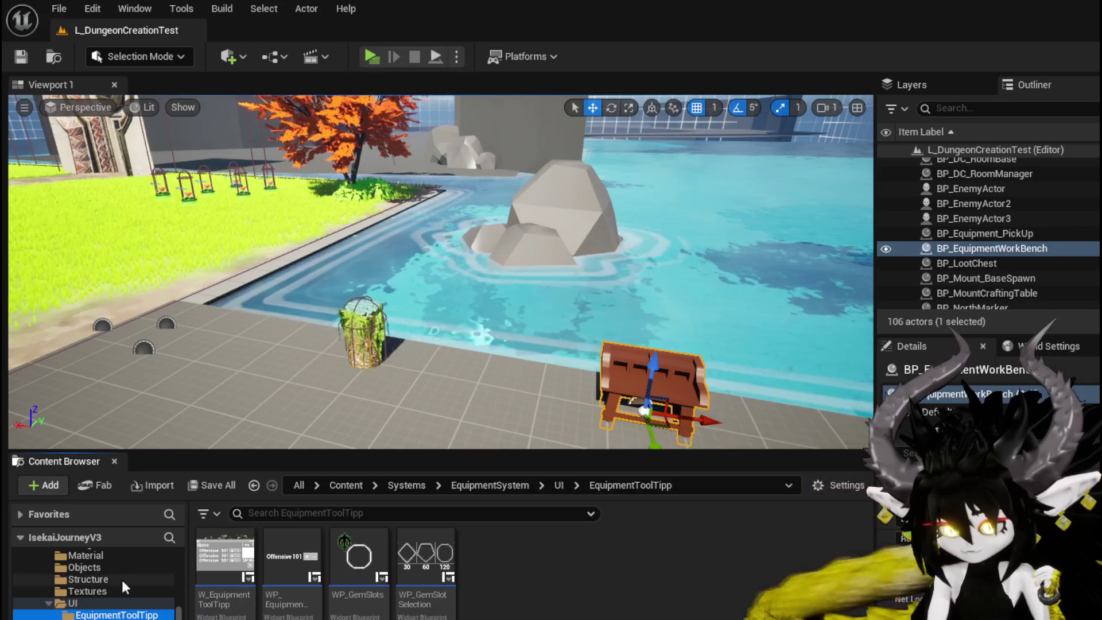
pyautogui.scroll(2, 98, 579)
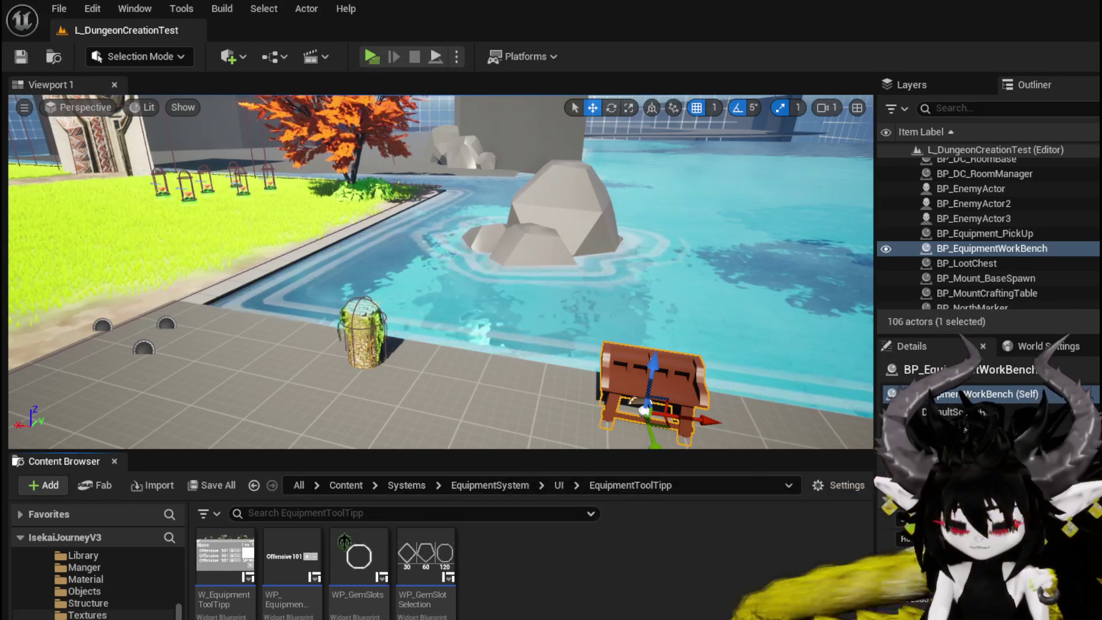
pyautogui.scroll(2, 91, 579)
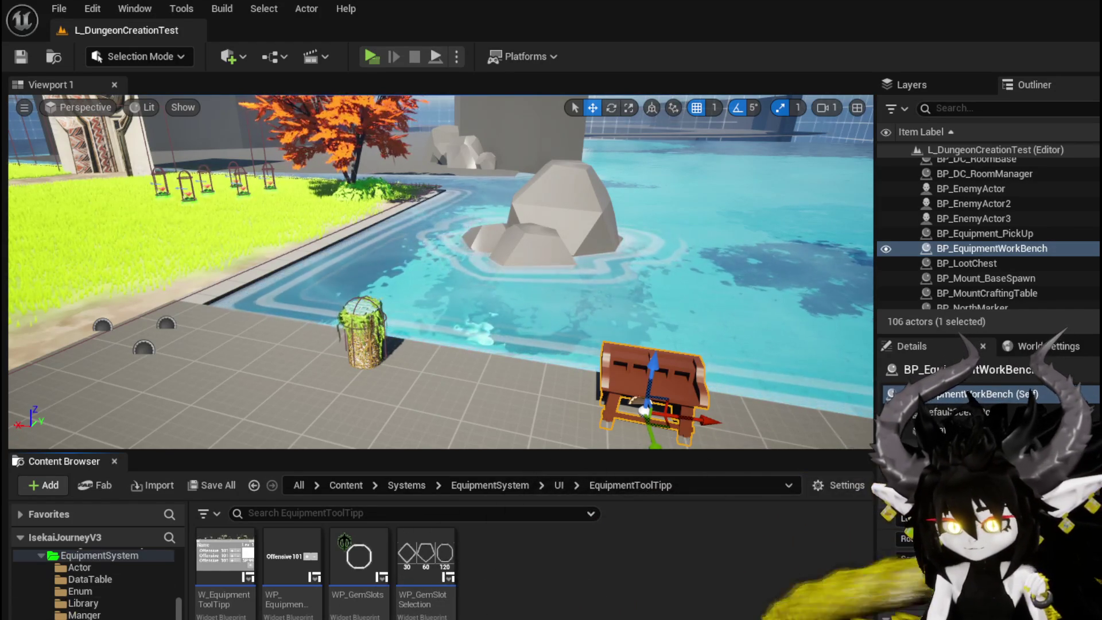
pyautogui.scroll(-3, 109, 577)
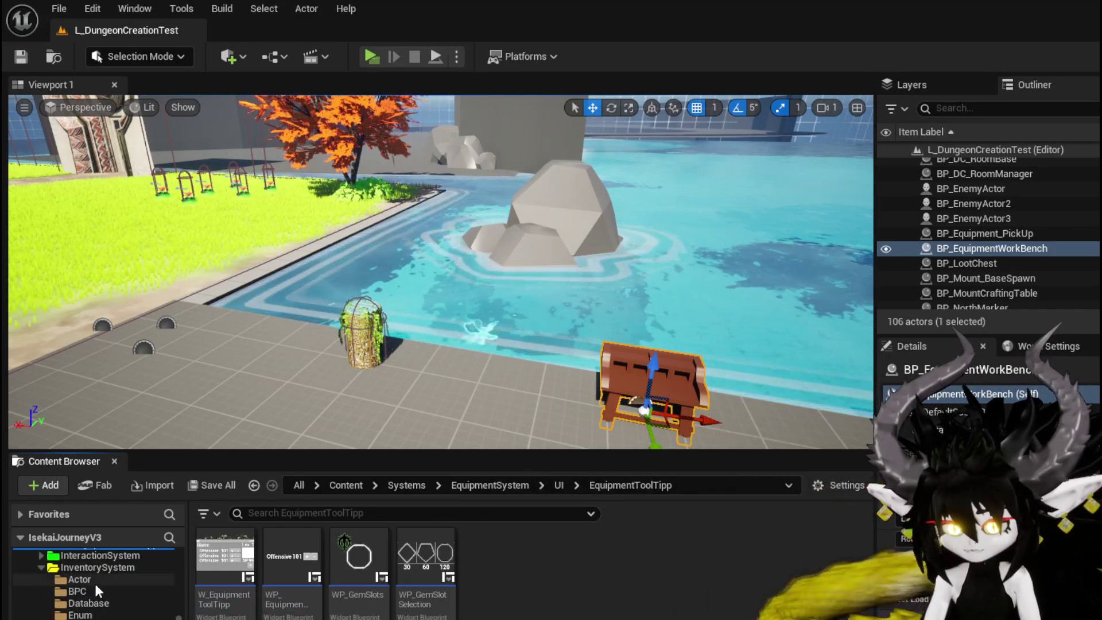
pyautogui.hotkey('alt', 'Left')
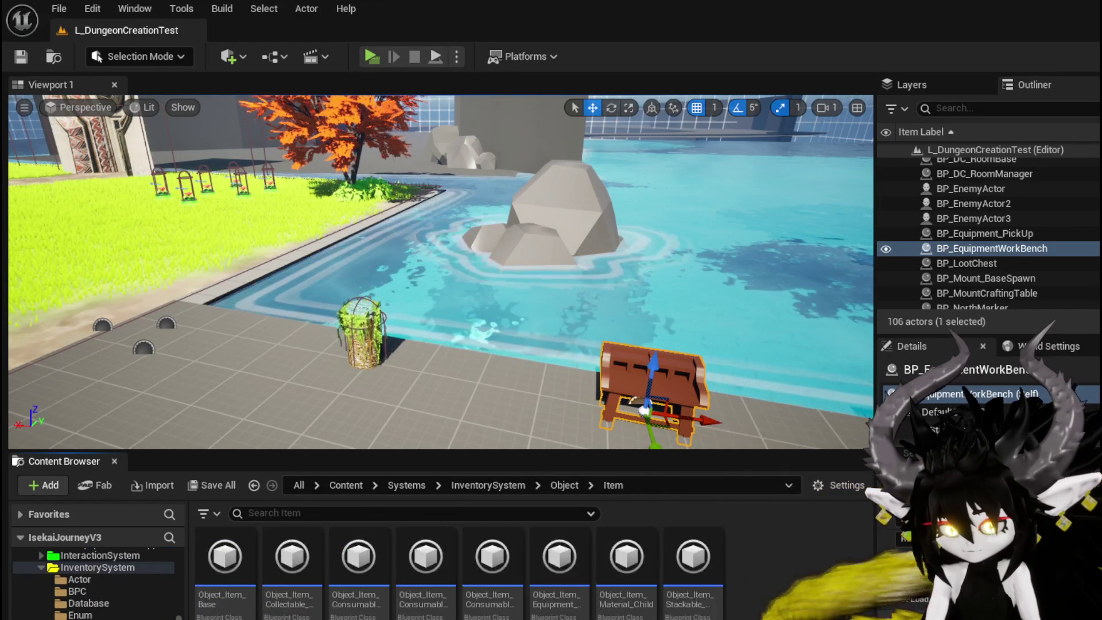
pyautogui.hotkey('alt', 'Left')
pyautogui.hotkey('alt', 'Left')
pyautogui.hotkey('alt', 'Left')
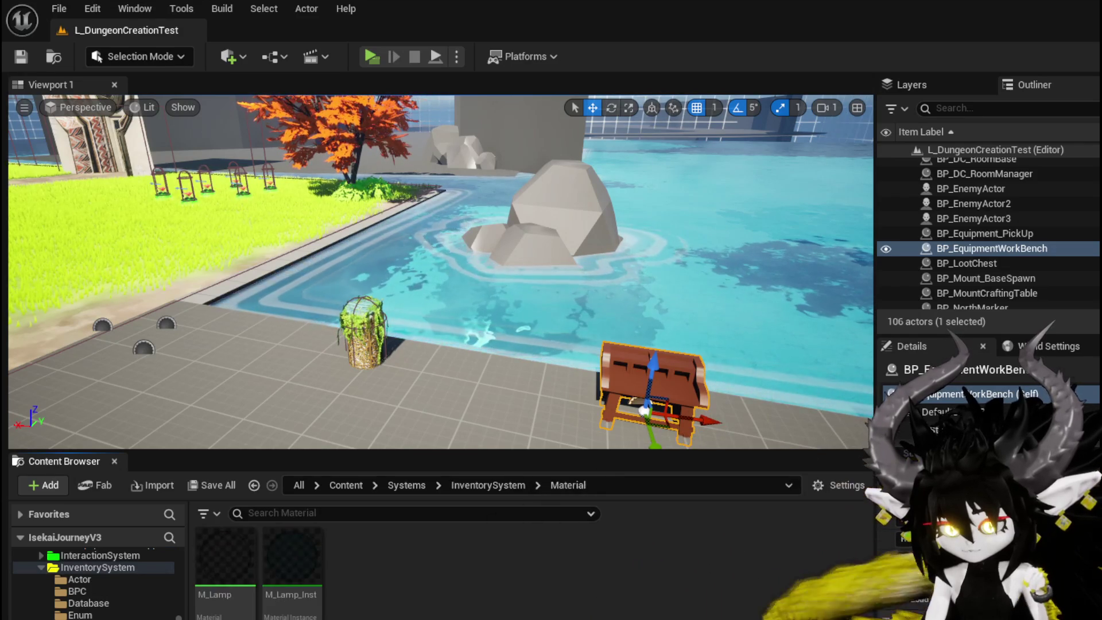
pyautogui.hotkey('alt', 'Left')
pyautogui.hotkey('alt', 'Left')
pyautogui.hotkey('alt', 'Left')
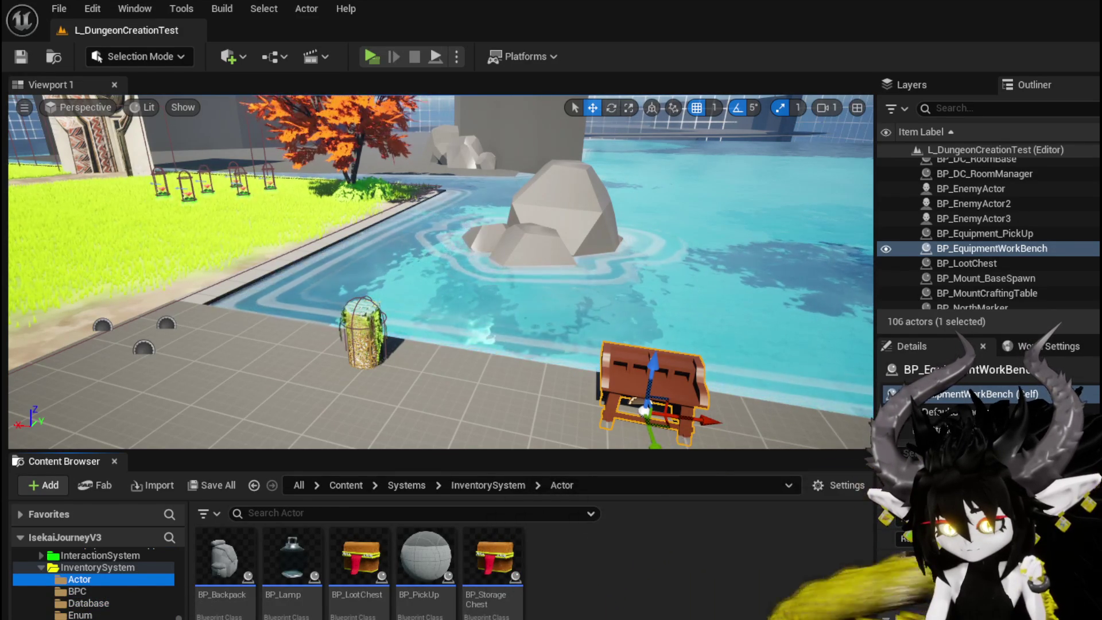
pyautogui.scroll(-3, 95, 580)
pyautogui.scroll(1, 95, 579)
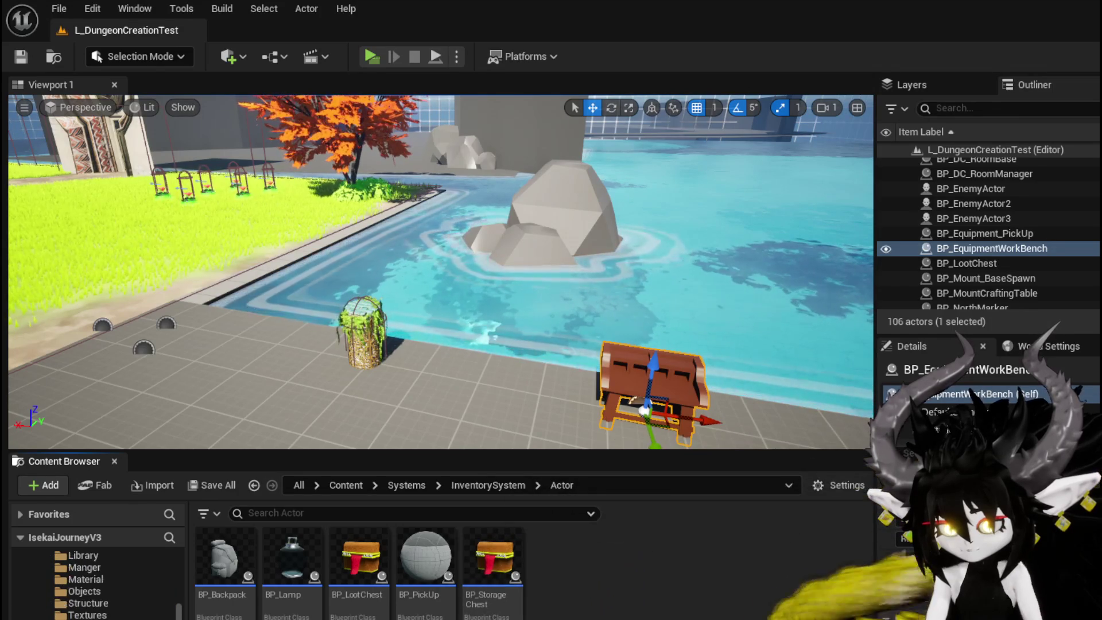
pyautogui.scroll(5, 95, 580)
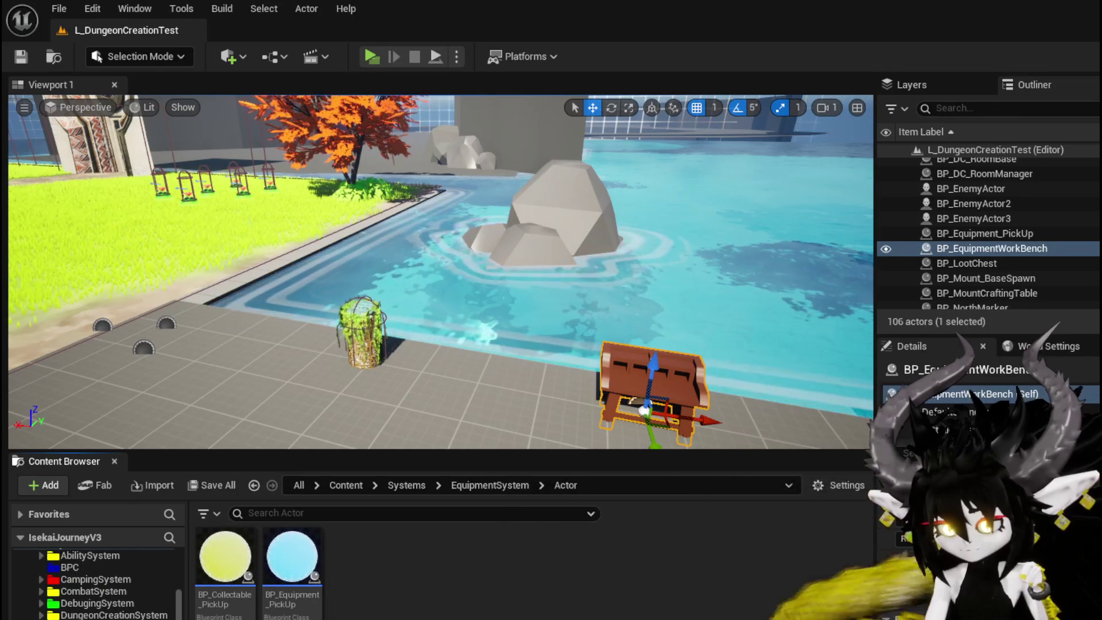
pyautogui.press('Down')
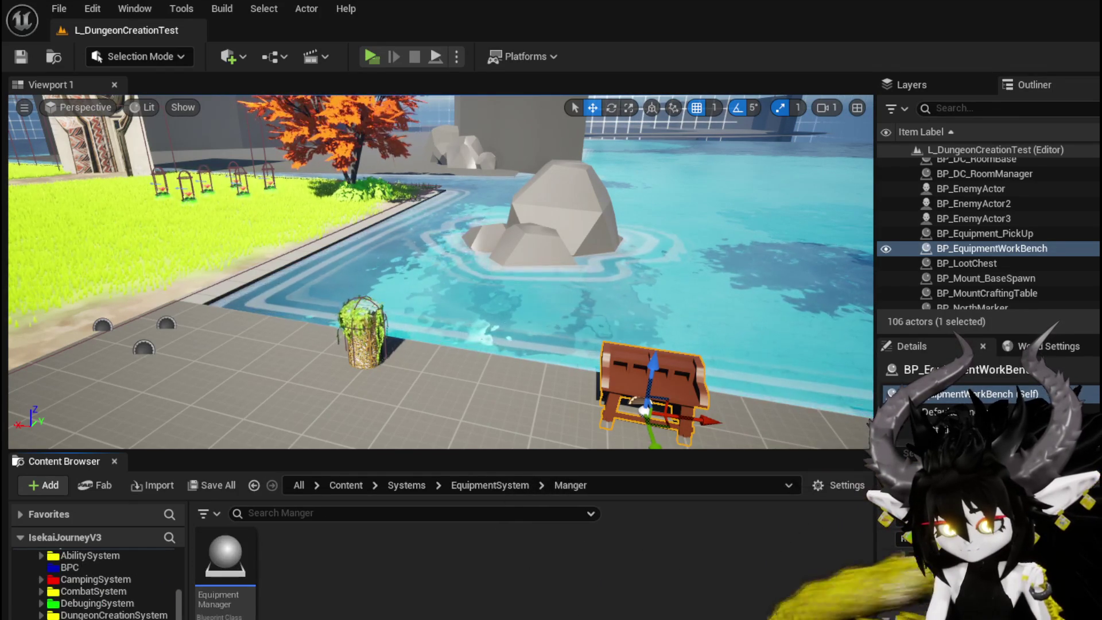
pyautogui.press('Down')
pyautogui.press('Down')
pyautogui.press('Down')
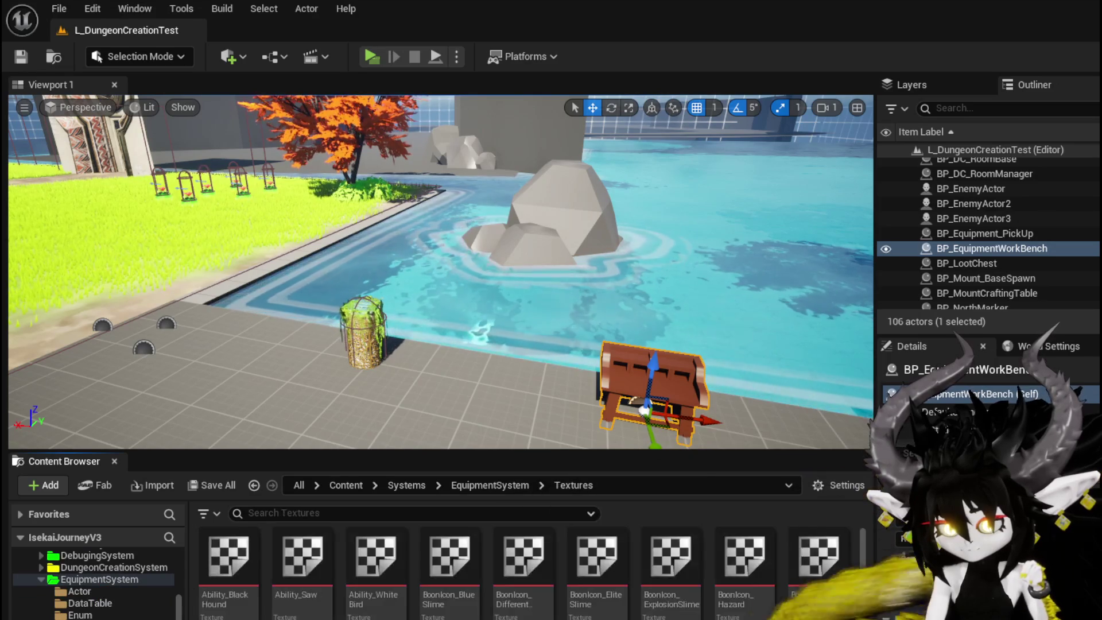
pyautogui.press('Up')
pyautogui.press('Up')
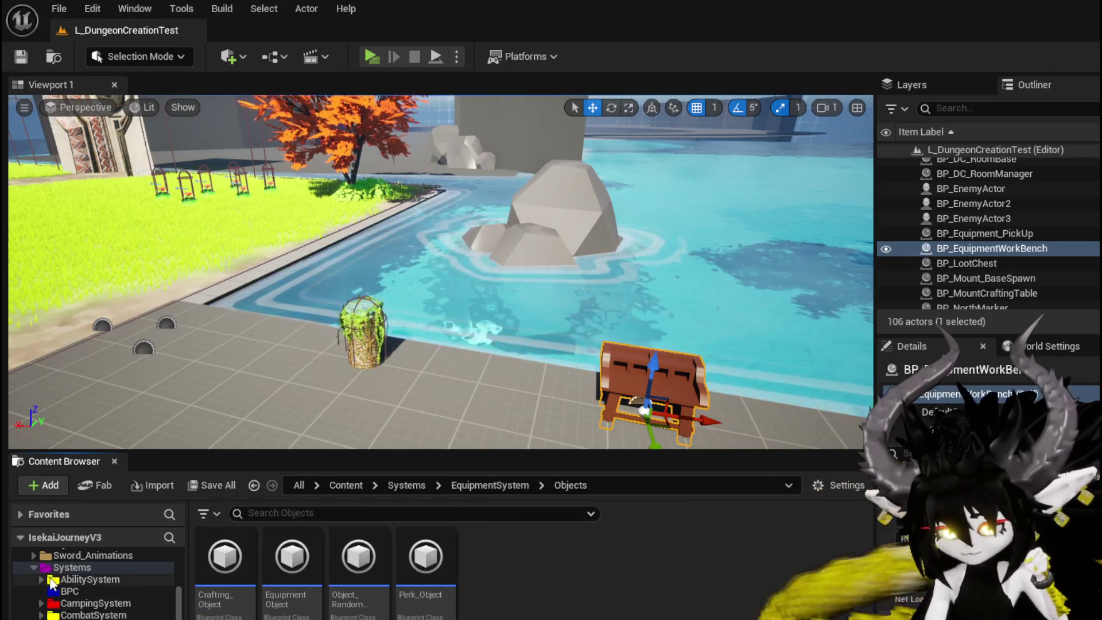
# Move through Systems BPC and EquipmentSystem UI to InventorySystem UI and select WP_ItemSlot.
pyautogui.click(84, 590)
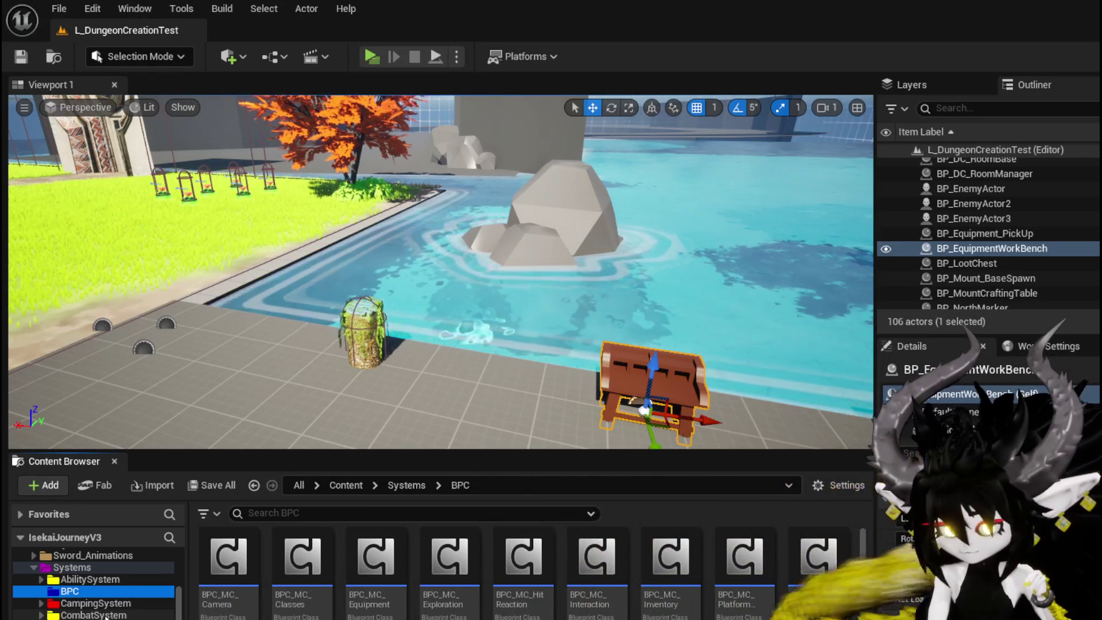
pyautogui.scroll(-2, 104, 615)
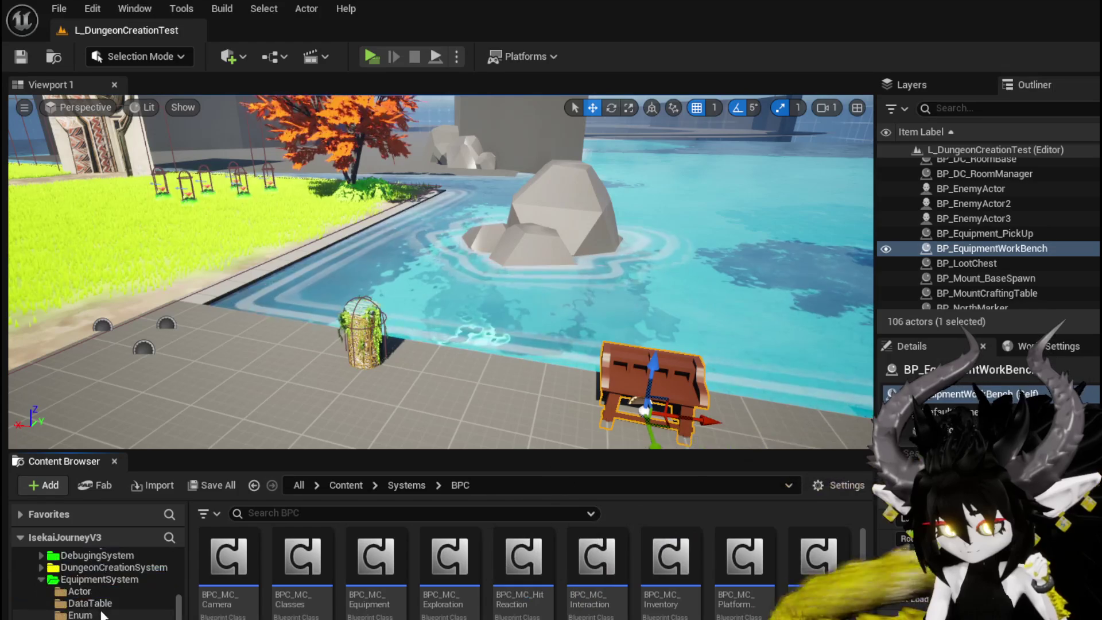
pyautogui.click(99, 579)
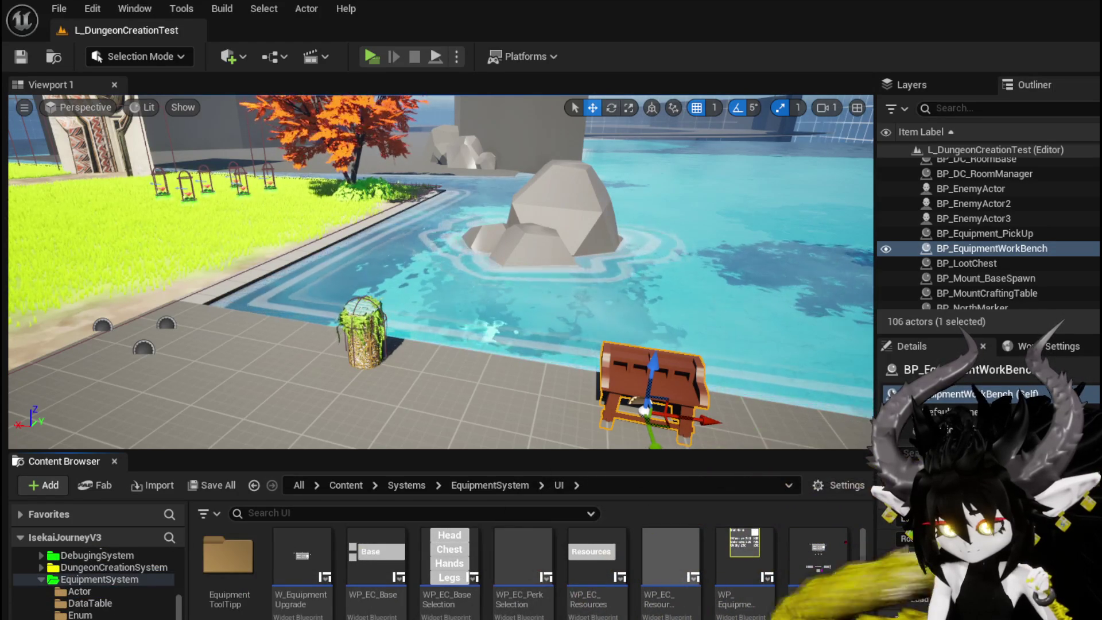
pyautogui.scroll(-2, 95, 586)
pyautogui.scroll(3, 95, 582)
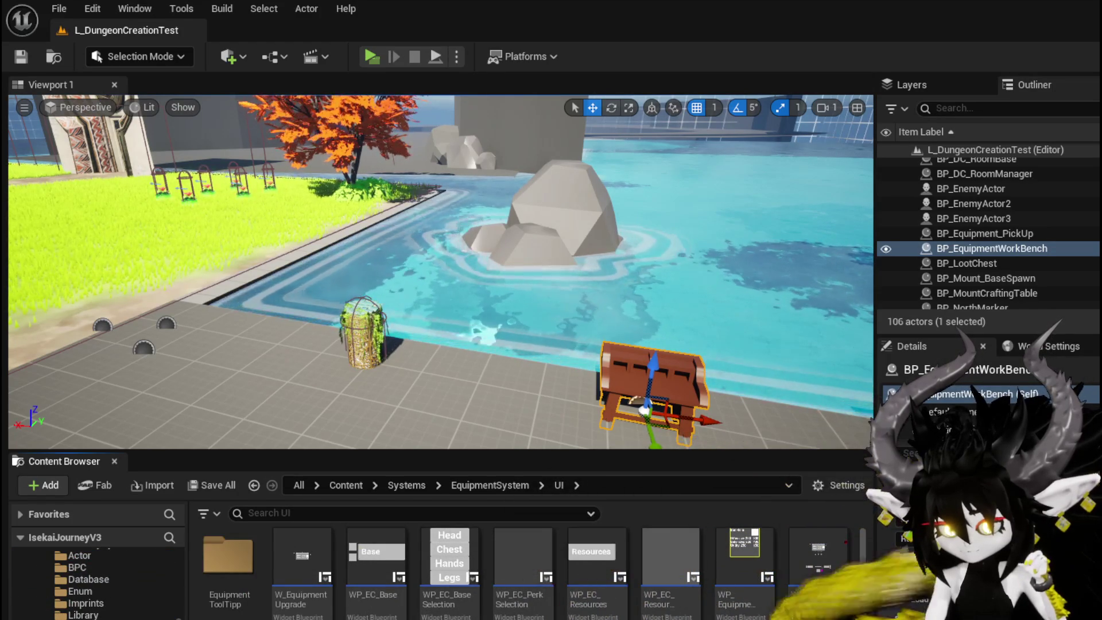
pyautogui.scroll(-2, 95, 582)
pyautogui.click(95, 603)
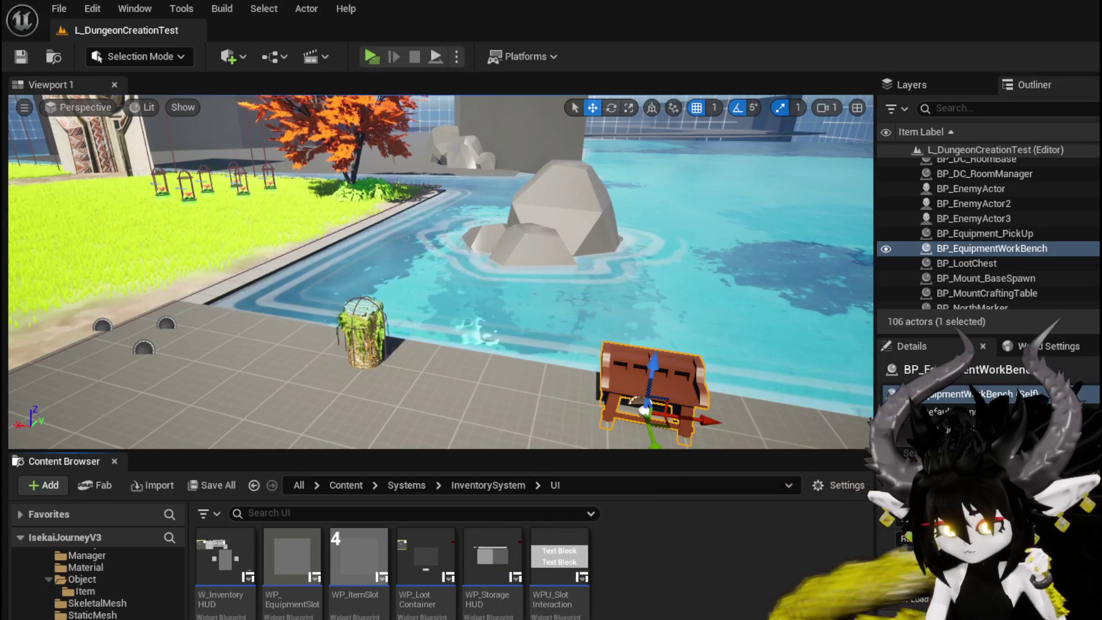
pyautogui.click(359, 557)
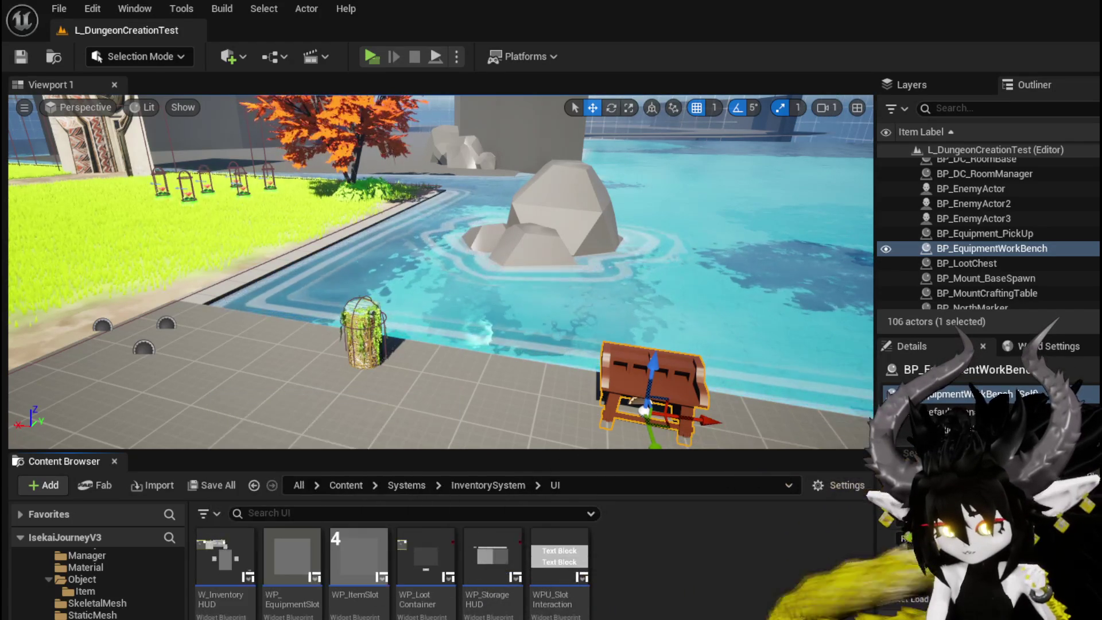
# Open and close W_InventoryHUD, then select PlayerStatsHUD in the PlayerValuesSystem UI folder.
pyautogui.doubleClick(225, 558)
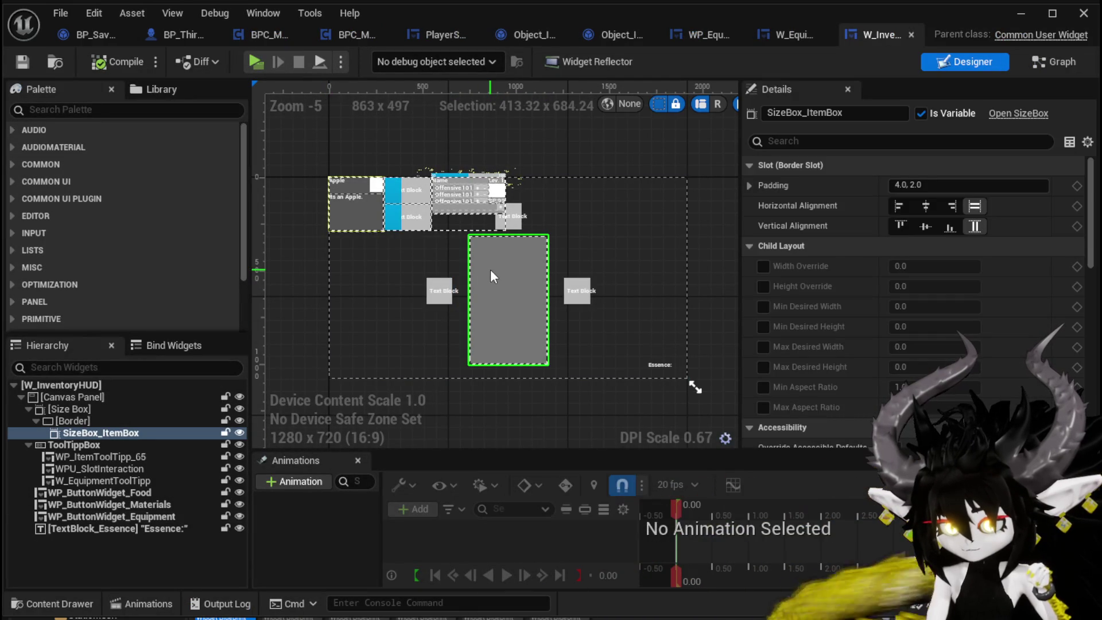
pyautogui.click(910, 34)
pyautogui.click(1021, 12)
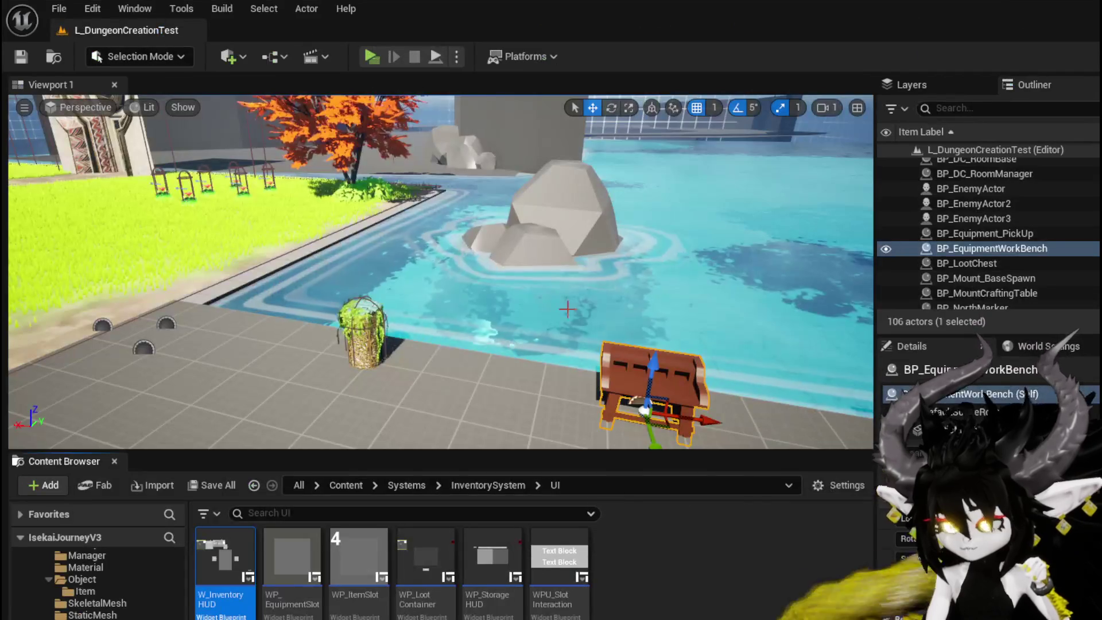
pyautogui.scroll(-5, 98, 574)
pyautogui.click(105, 592)
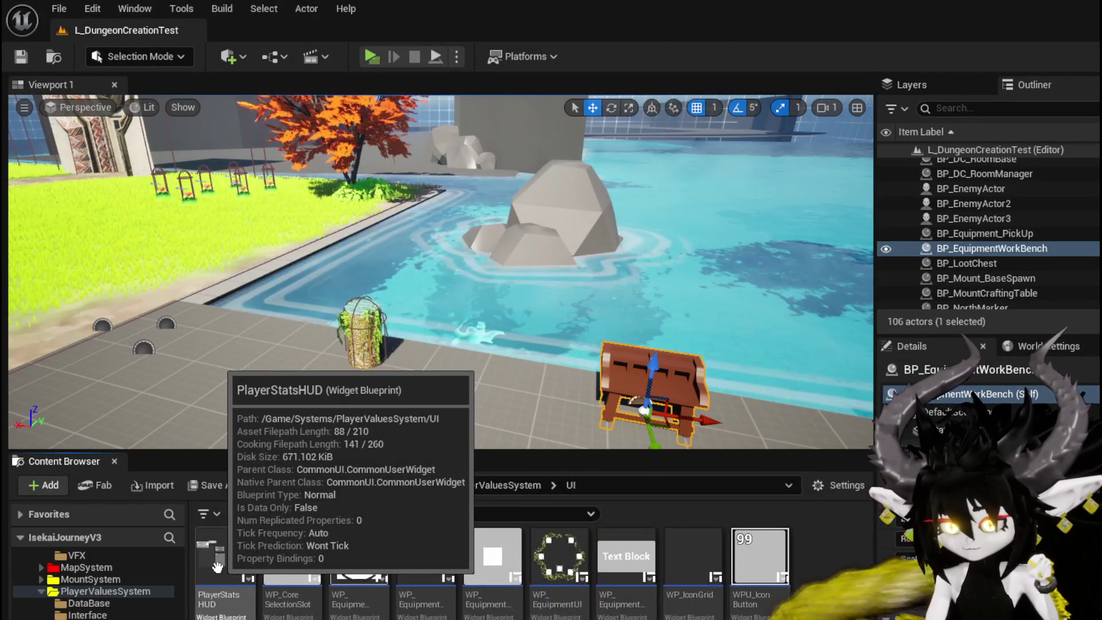
pyautogui.click(217, 567)
# Open PlayerStatsHUD, inspect SizeBox_Content in Designer, then expand the Graph's Equipment functions.
pyautogui.doubleClick(217, 567)
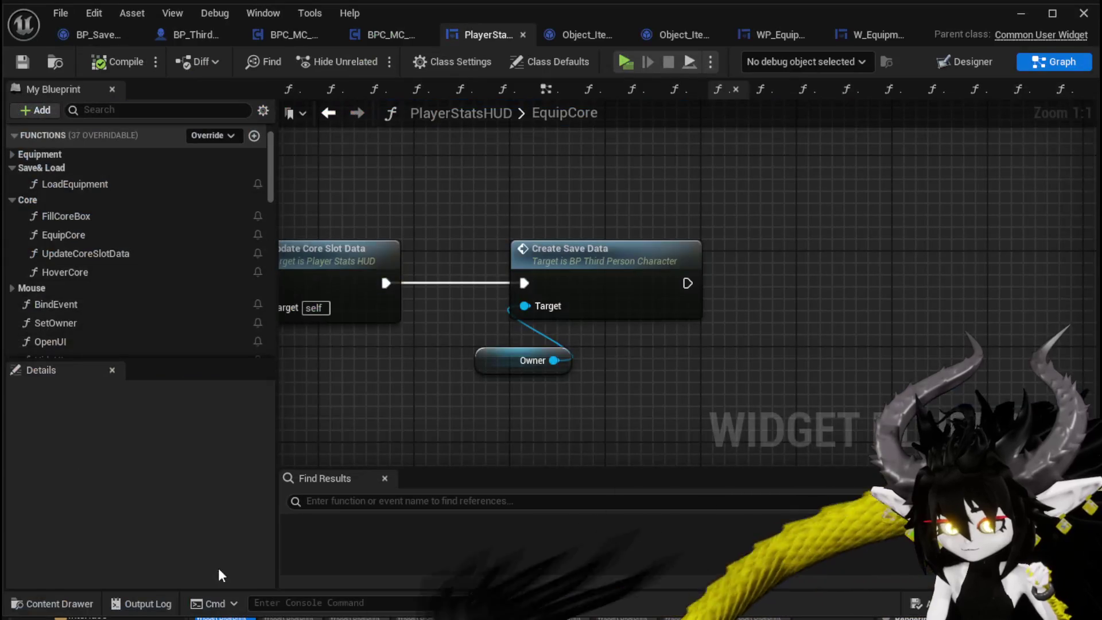
pyautogui.click(962, 57)
pyautogui.click(378, 302)
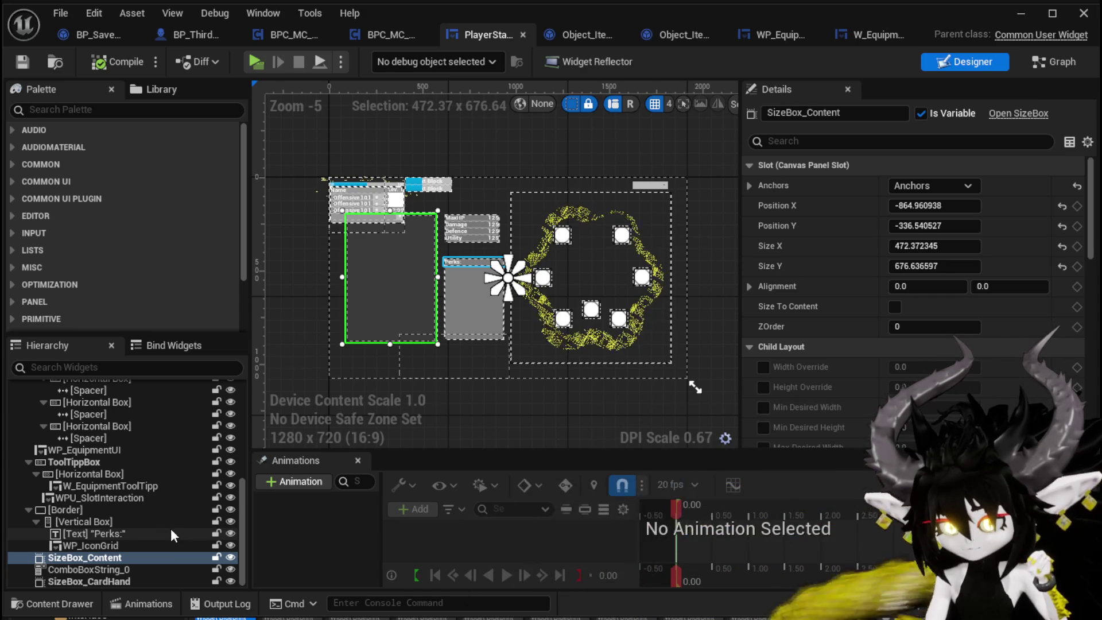
pyautogui.scroll(3, 356, 310)
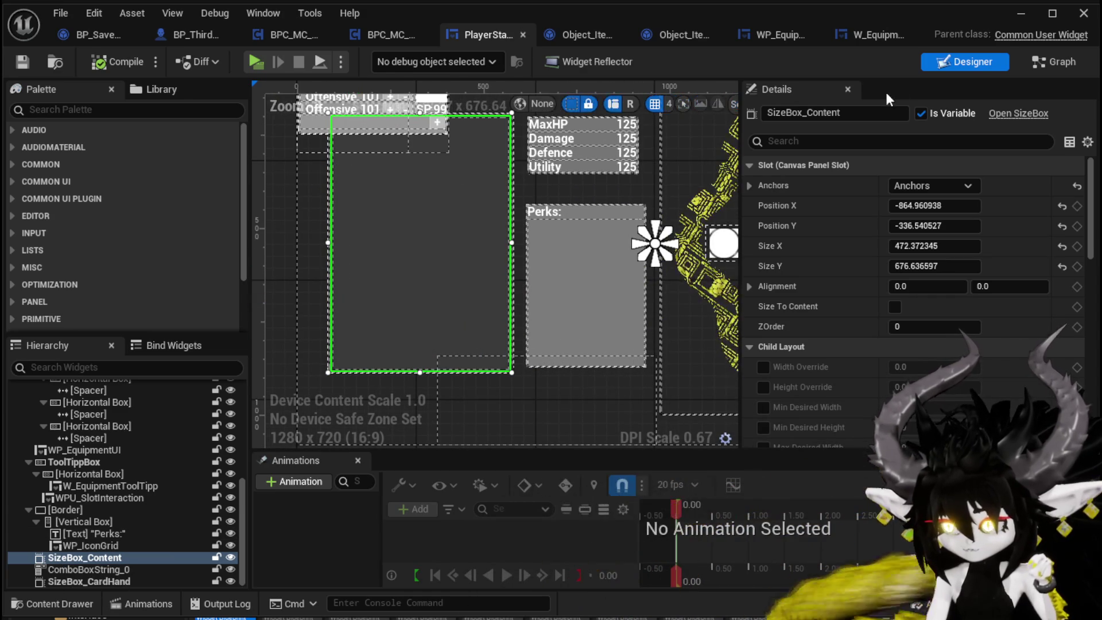
pyautogui.click(1045, 61)
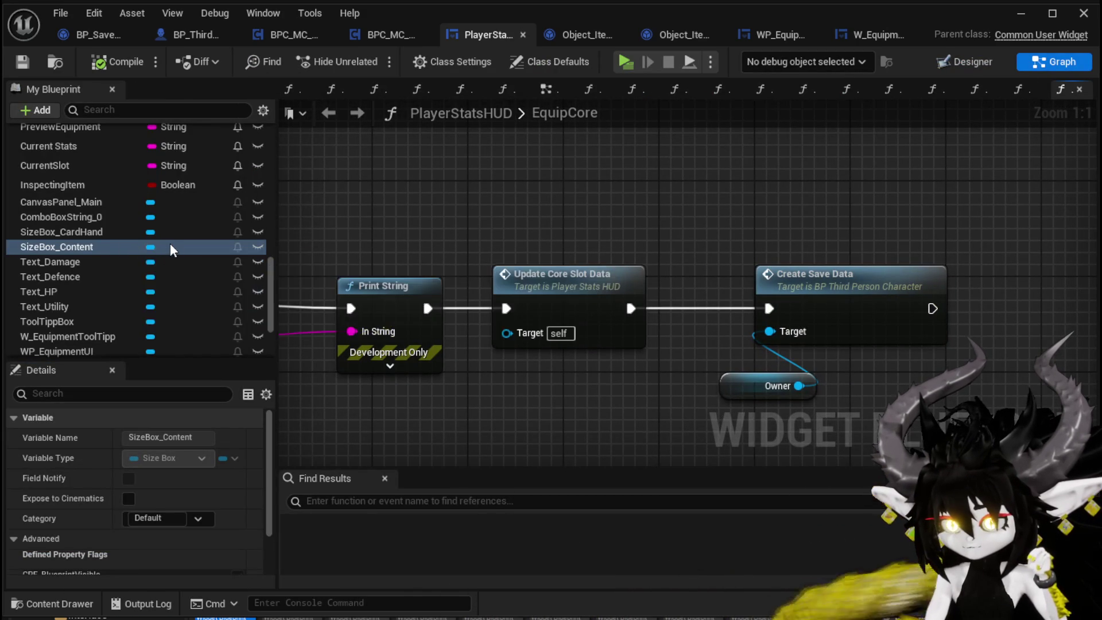
pyautogui.scroll(15, 170, 246)
pyautogui.scroll(3, 171, 251)
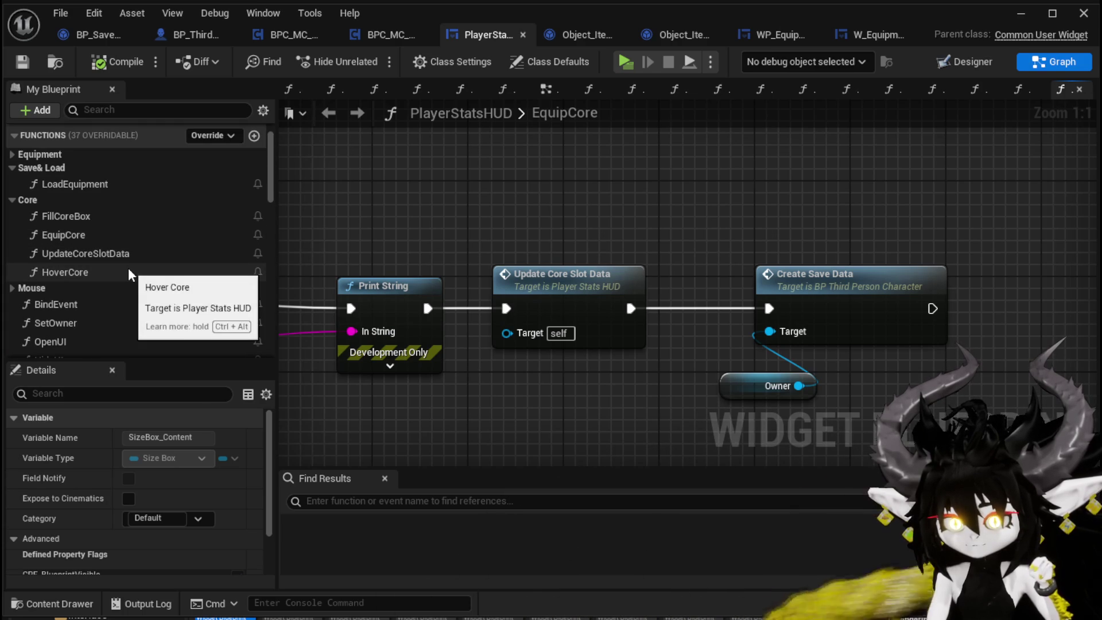
pyautogui.click(32, 154)
# Open PlayerStatsHUD's FillEquipmentBox graph and marquee-select all its nodes, from entry to Bind Event nodes.
pyautogui.doubleClick(84, 224)
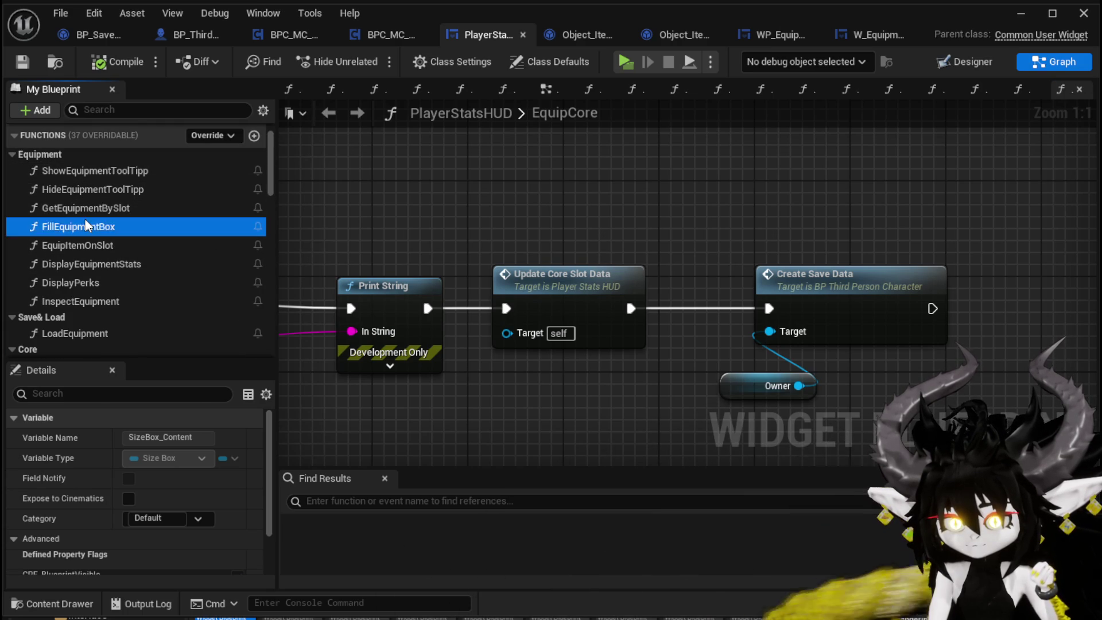
pyautogui.moveTo(487, 250); pyautogui.dragTo(864, 266)
pyautogui.scroll(3, 797, 217)
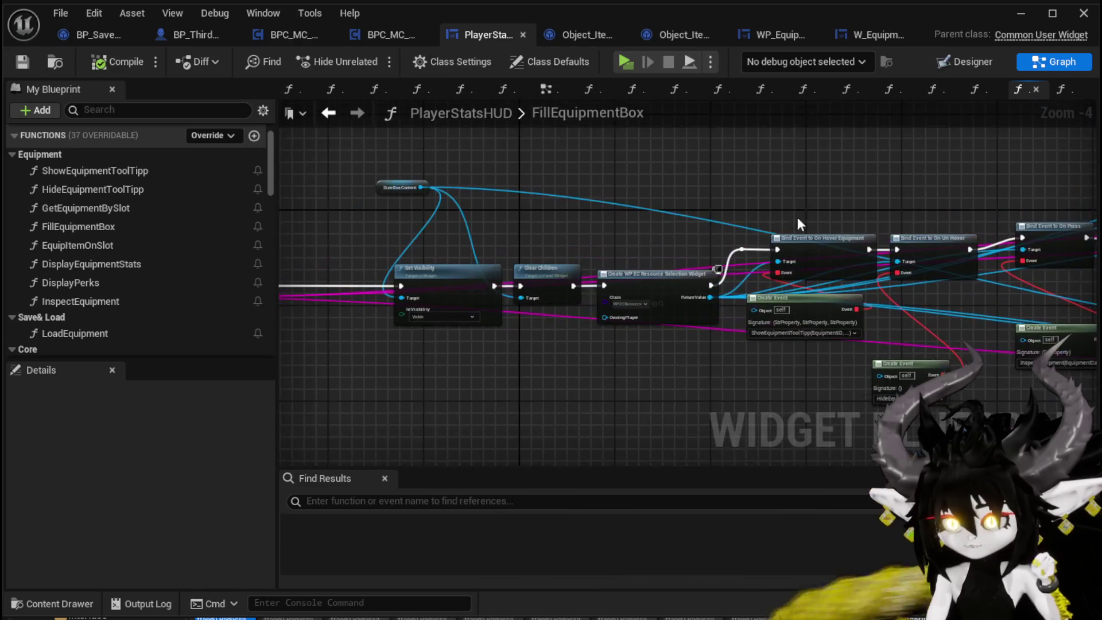
pyautogui.moveTo(508, 226); pyautogui.dragTo(350, 223)
pyautogui.scroll(-2, 436, 217)
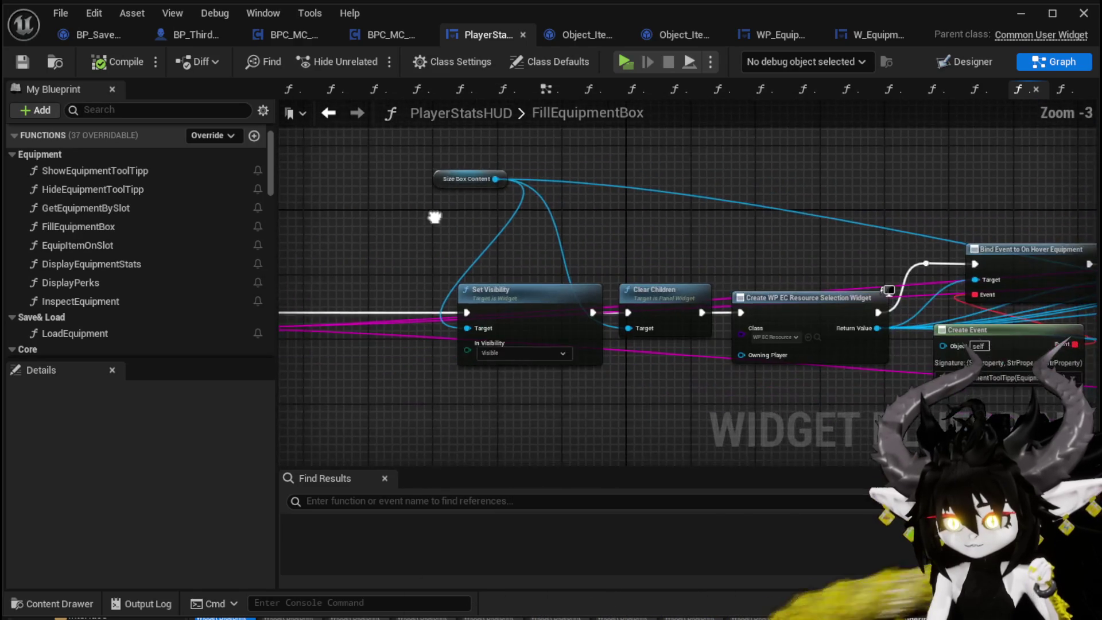
pyautogui.moveTo(437, 216)
pyautogui.mouseDown()
pyautogui.moveTo(598, 217)
pyautogui.moveTo(415, 218)
pyautogui.mouseUp()
pyautogui.scroll(2, 523, 232)
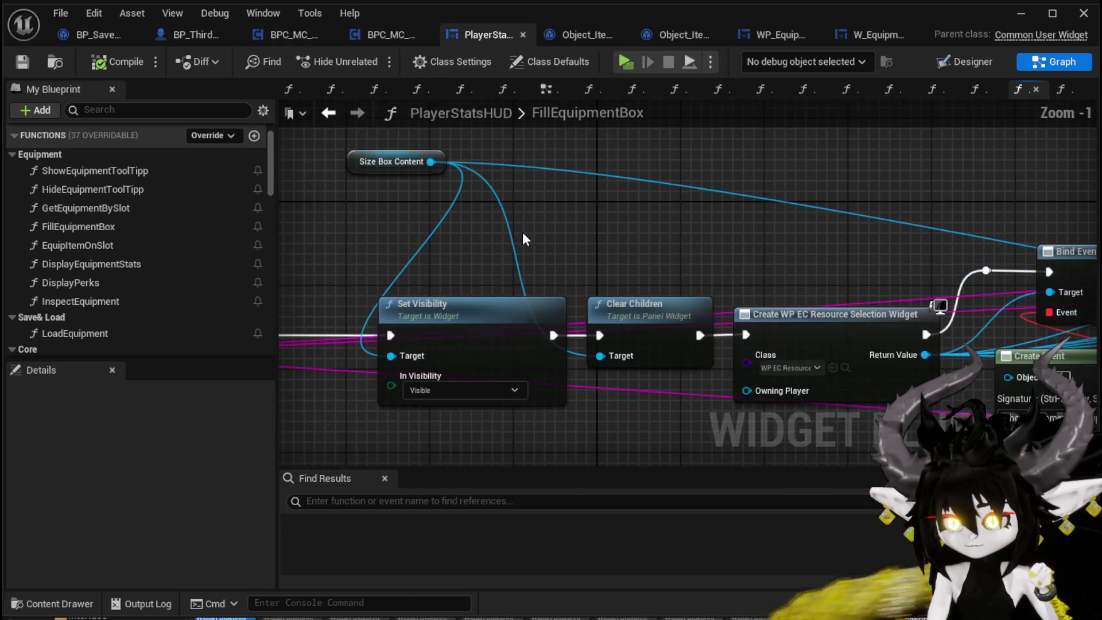
pyautogui.scroll(-3, 522, 232)
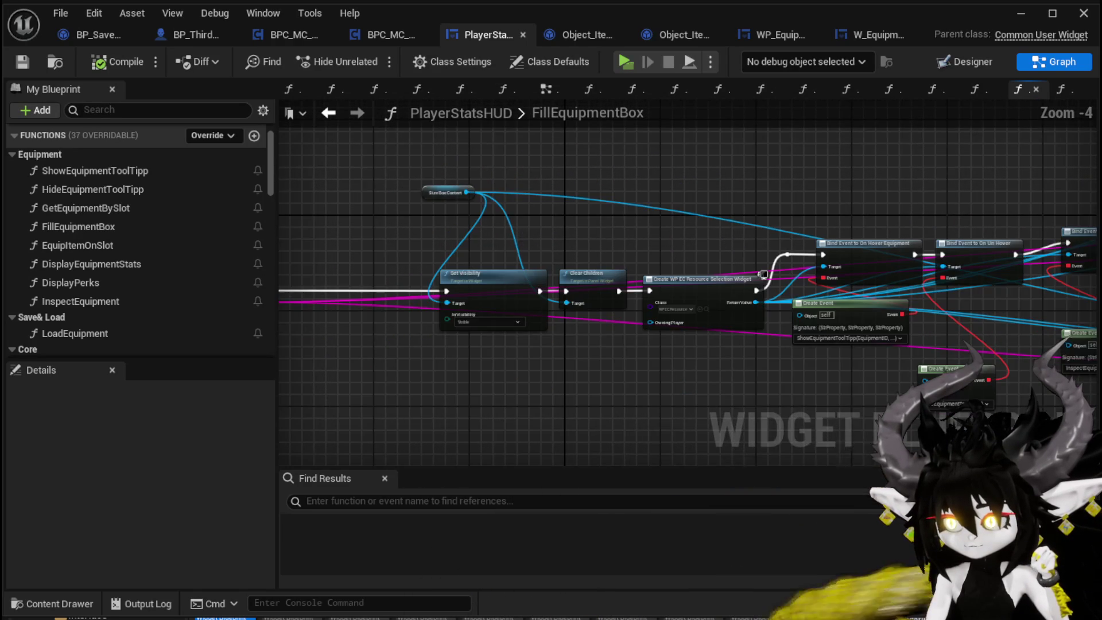
pyautogui.moveTo(523, 232)
pyautogui.mouseDown()
pyautogui.moveTo(773, 180)
pyautogui.moveTo(469, 202)
pyautogui.moveTo(384, 226)
pyautogui.moveTo(377, 241)
pyautogui.moveTo(406, 184)
pyautogui.mouseUp()
pyautogui.scroll(3, 722, 398)
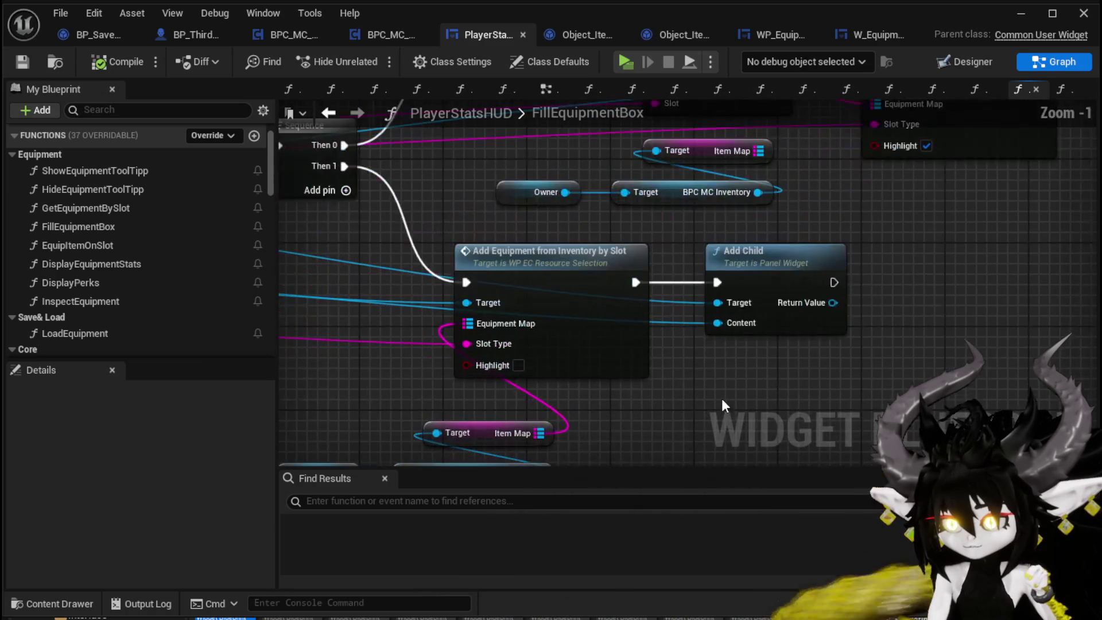
pyautogui.scroll(-3, 721, 397)
pyautogui.scroll(-3, 523, 284)
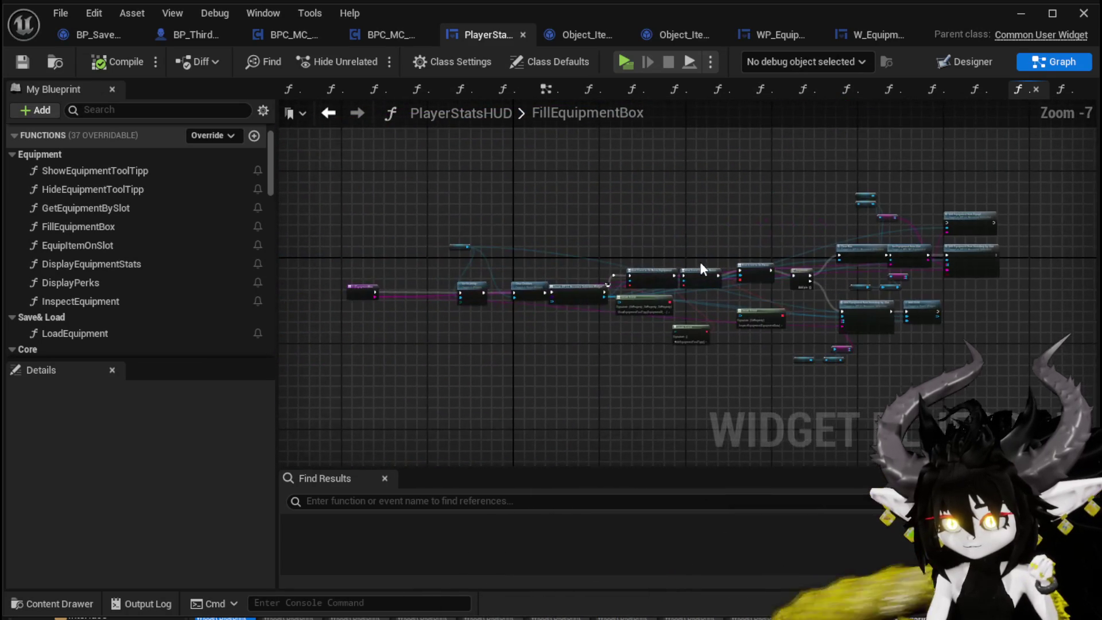
pyautogui.moveTo(1071, 390); pyautogui.dragTo(1071, 389)
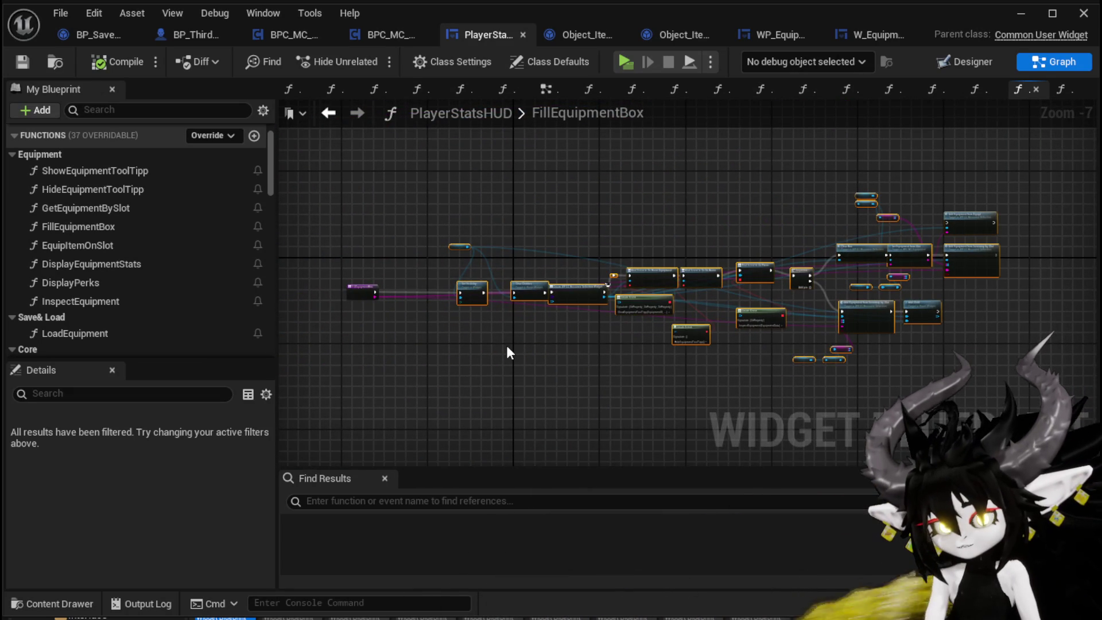
pyautogui.scroll(4, 533, 308)
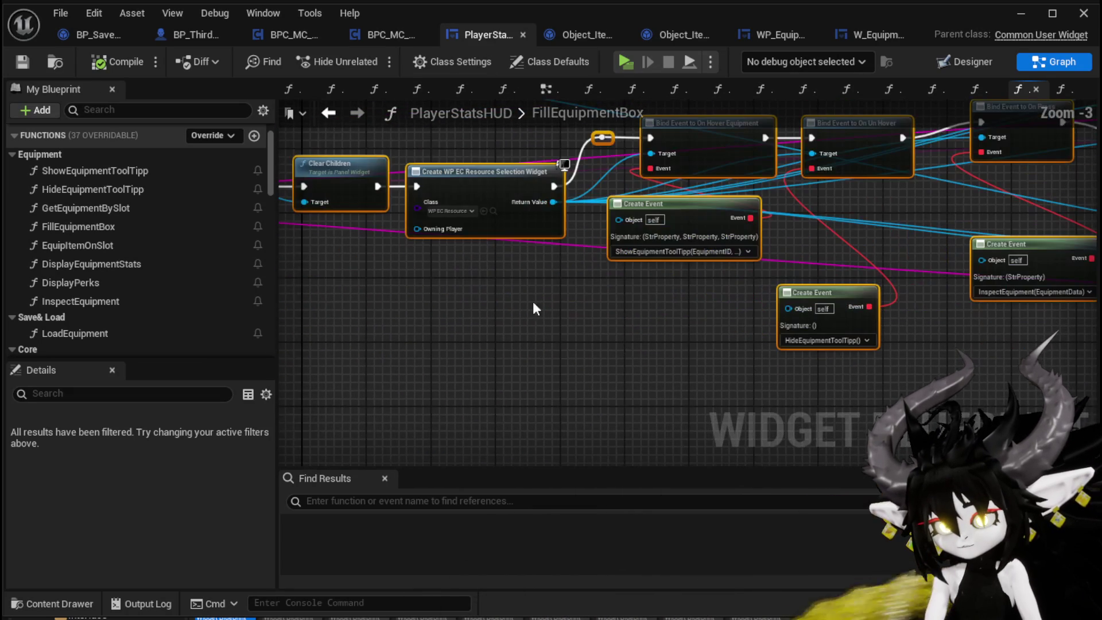
pyautogui.scroll(-3, 512, 294)
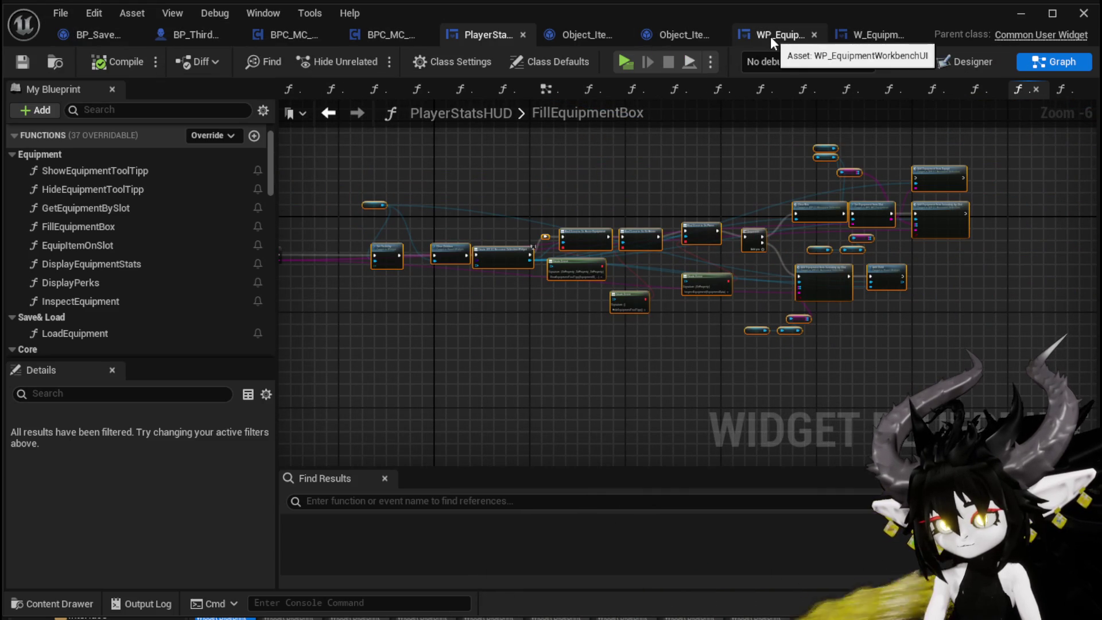
# Paste the copied nodes into W_EquipmentUpgrade's FillEquipmentSelection graph beside the entry node.
pyautogui.click(865, 35)
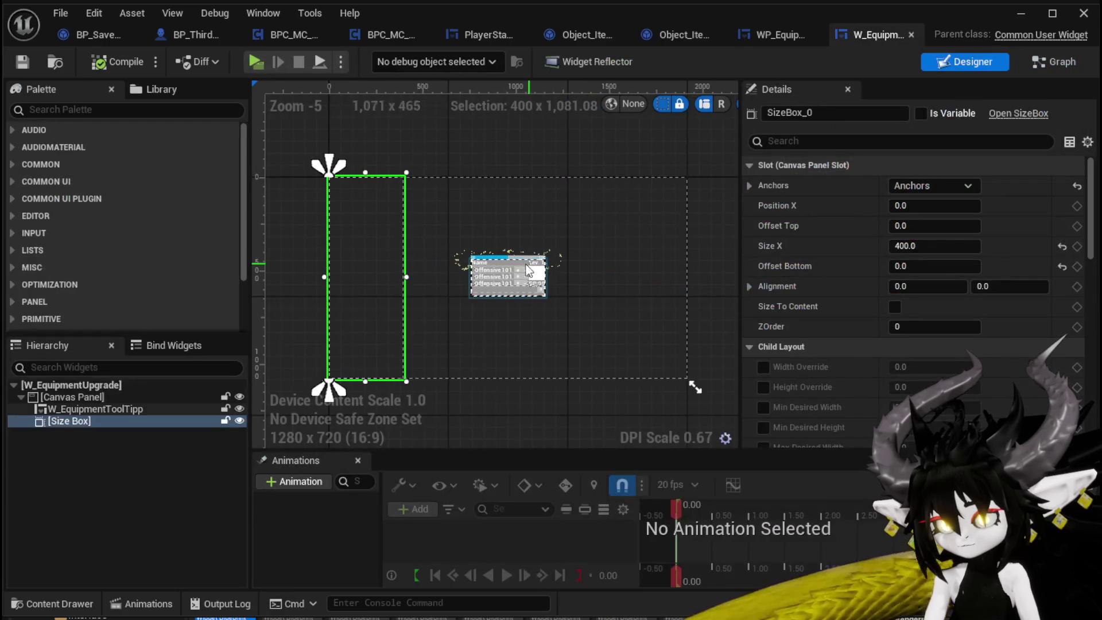
pyautogui.click(1045, 64)
pyautogui.scroll(3, 101, 263)
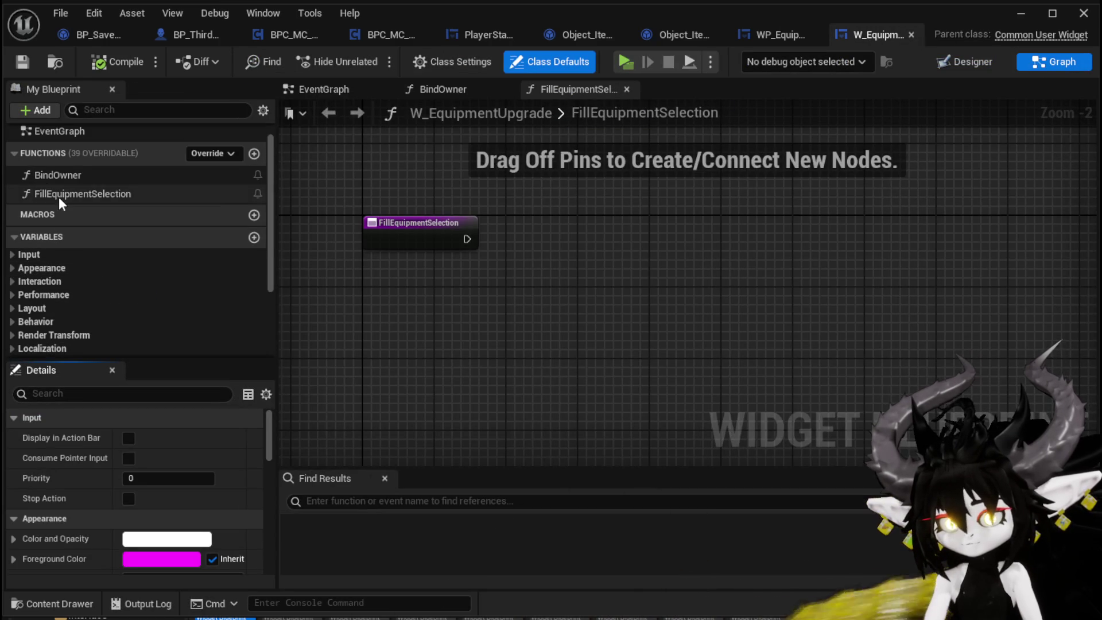
pyautogui.doubleClick(59, 198)
pyautogui.hotkey('ctrl', 'v')
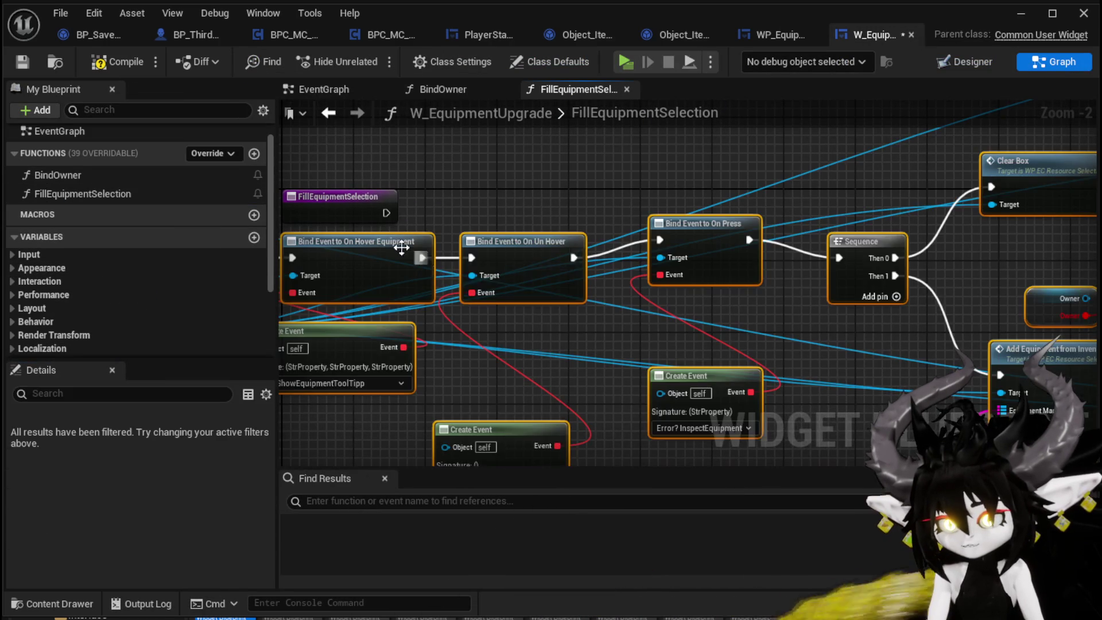
pyautogui.moveTo(508, 221)
pyautogui.mouseDown()
pyautogui.moveTo(517, 204)
pyautogui.moveTo(506, 204)
pyautogui.mouseUp()
# Pull the pasted Owner node away from BPC MC Equipment and select it.
pyautogui.scroll(-3, 452, 209)
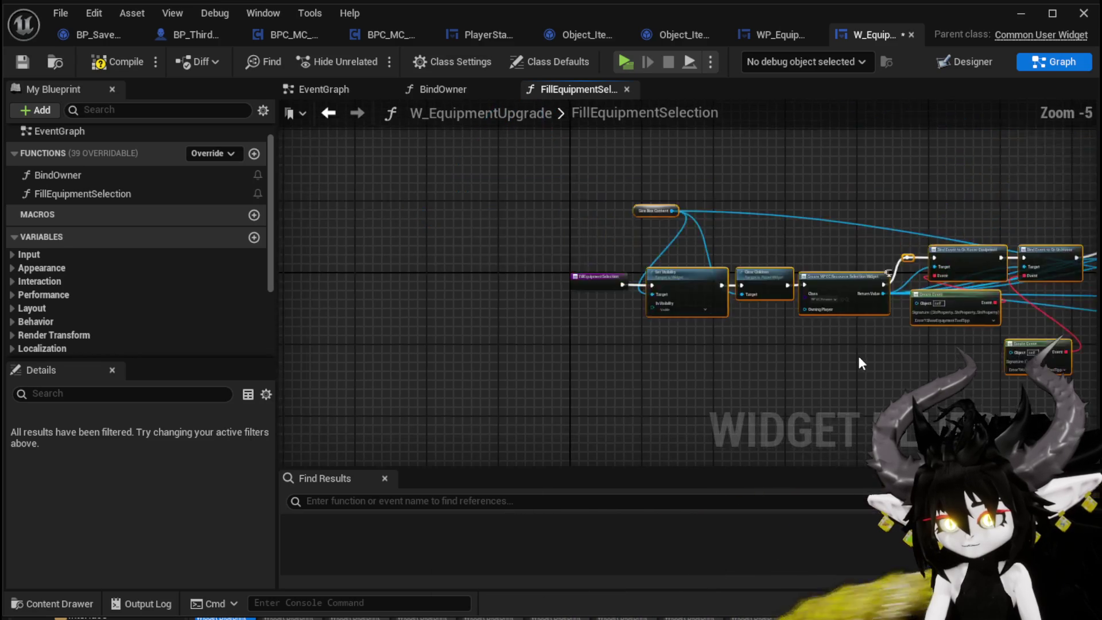
pyautogui.scroll(1, 703, 265)
pyautogui.scroll(4, 704, 265)
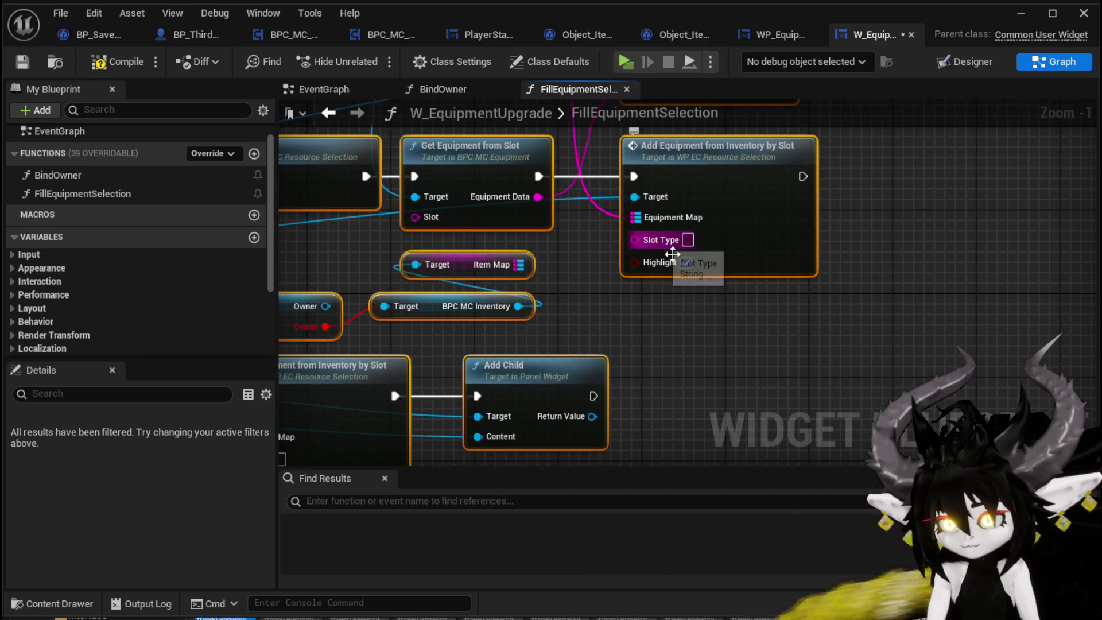
pyautogui.scroll(-1, 724, 350)
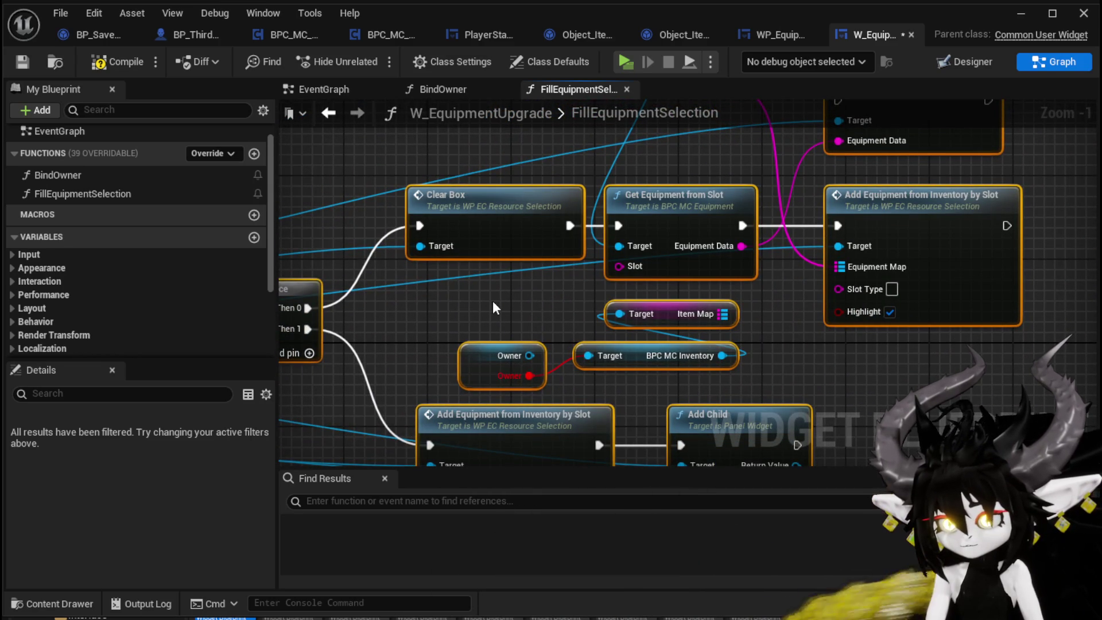
pyautogui.scroll(-3, 493, 301)
pyautogui.scroll(4, 526, 210)
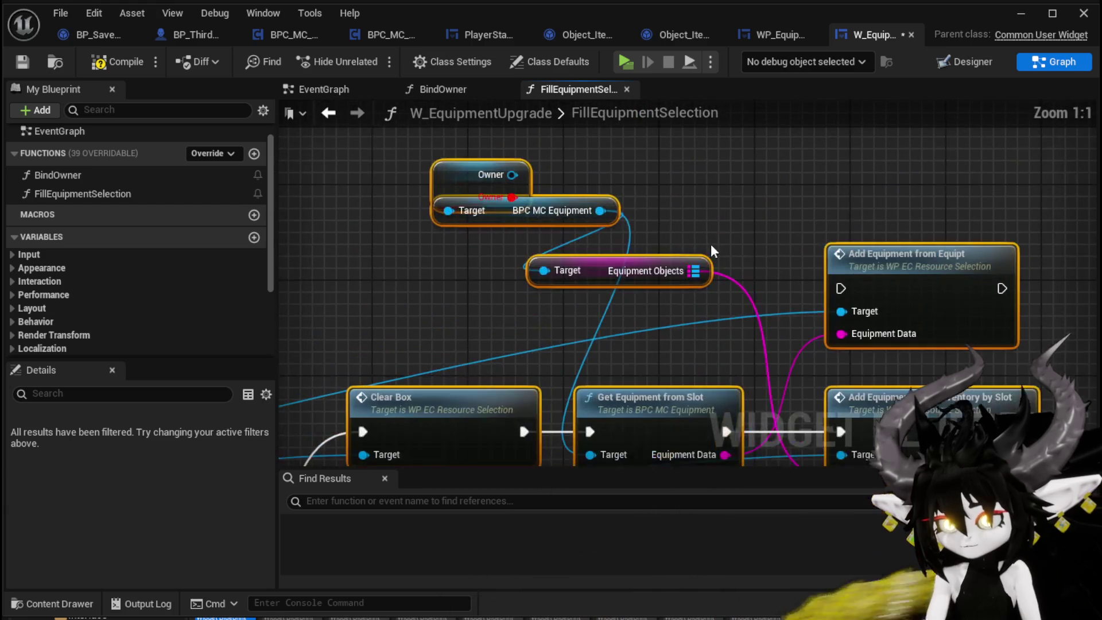
pyautogui.moveTo(434, 168)
pyautogui.mouseDown()
pyautogui.moveTo(641, 175)
pyautogui.moveTo(505, 194)
pyautogui.moveTo(660, 219)
pyautogui.moveTo(545, 178)
pyautogui.moveTo(534, 188)
pyautogui.mouseUp()
pyautogui.click(677, 198)
# Delete the pasted Owner node and the trial Get Owner node.
pyautogui.press('Delete')
pyautogui.scroll(-4, 128, 264)
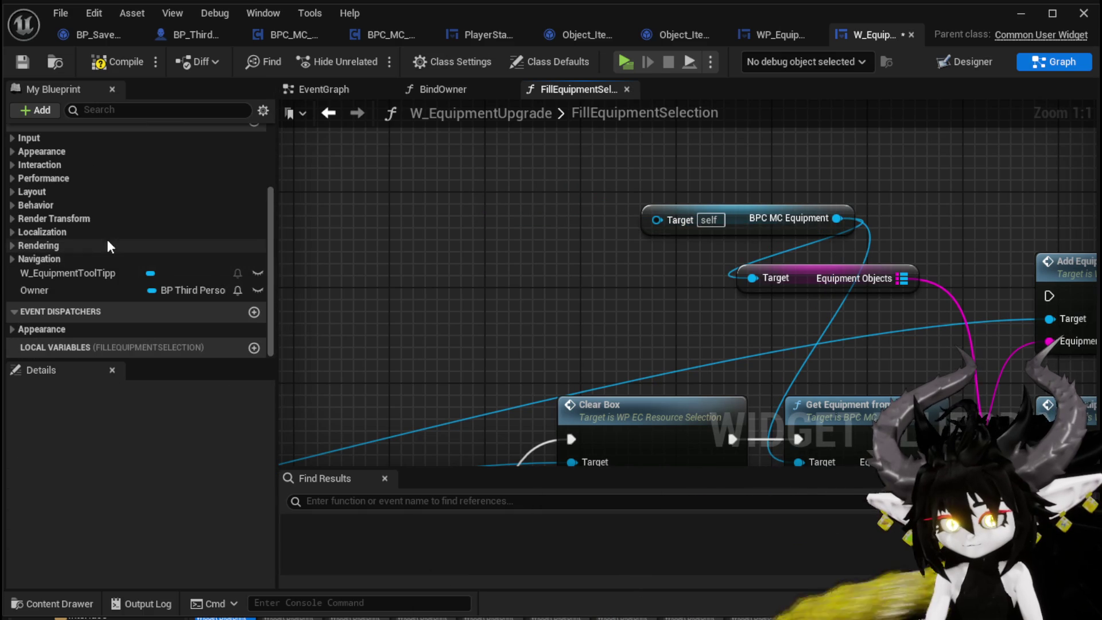
pyautogui.moveTo(26, 287)
pyautogui.mouseDown()
pyautogui.moveTo(567, 210)
pyautogui.moveTo(677, 219)
pyautogui.mouseUp()
pyautogui.click(567, 223)
pyautogui.press('Delete')
# Change the Owner variable's type to a BP Third Person Character object reference.
pyautogui.click(182, 290)
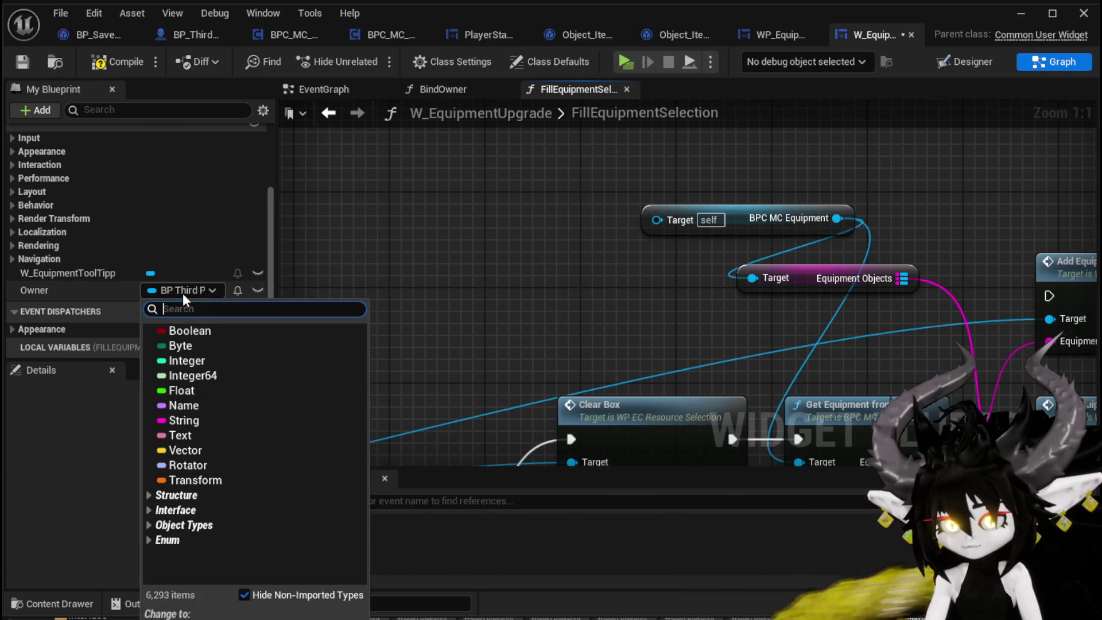
pyautogui.click(413, 275)
pyautogui.click(185, 284)
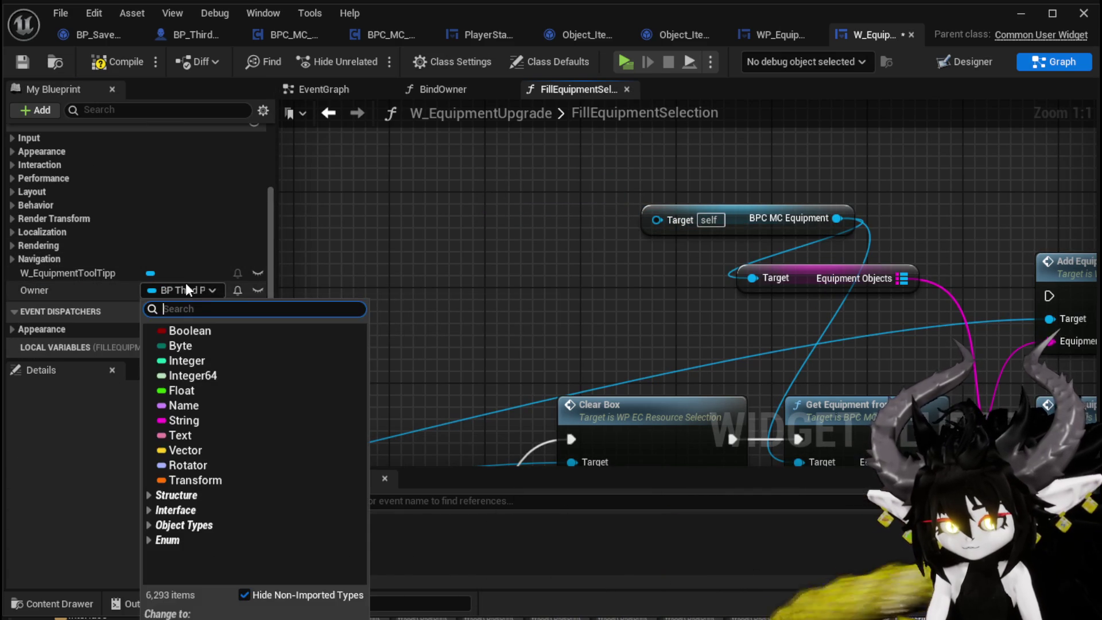
pyautogui.write('Third')
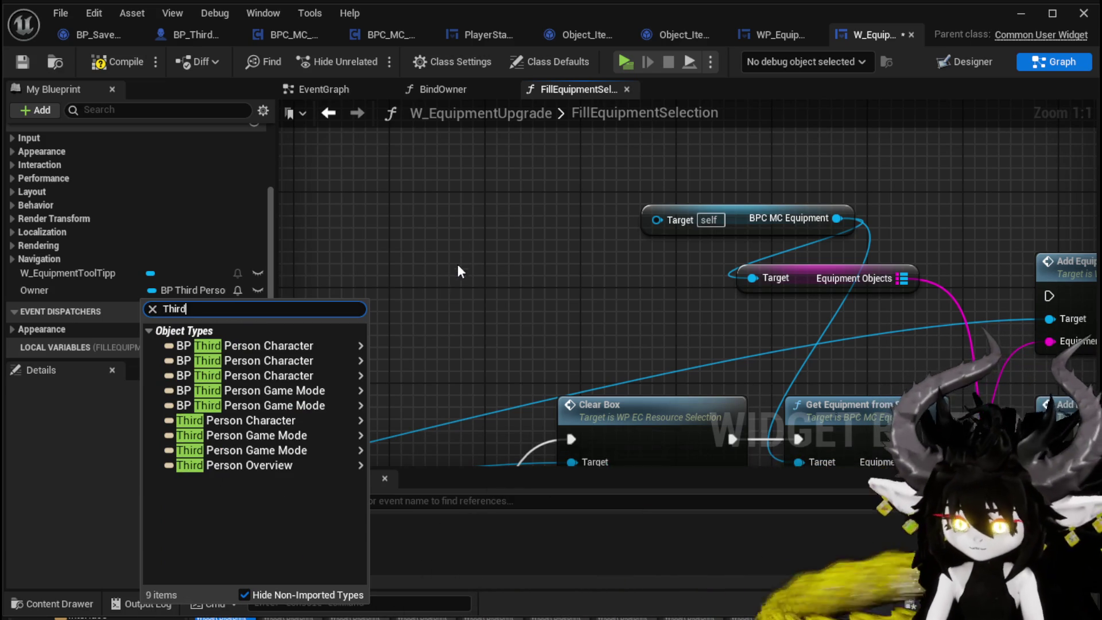
pyautogui.moveTo(328, 360)
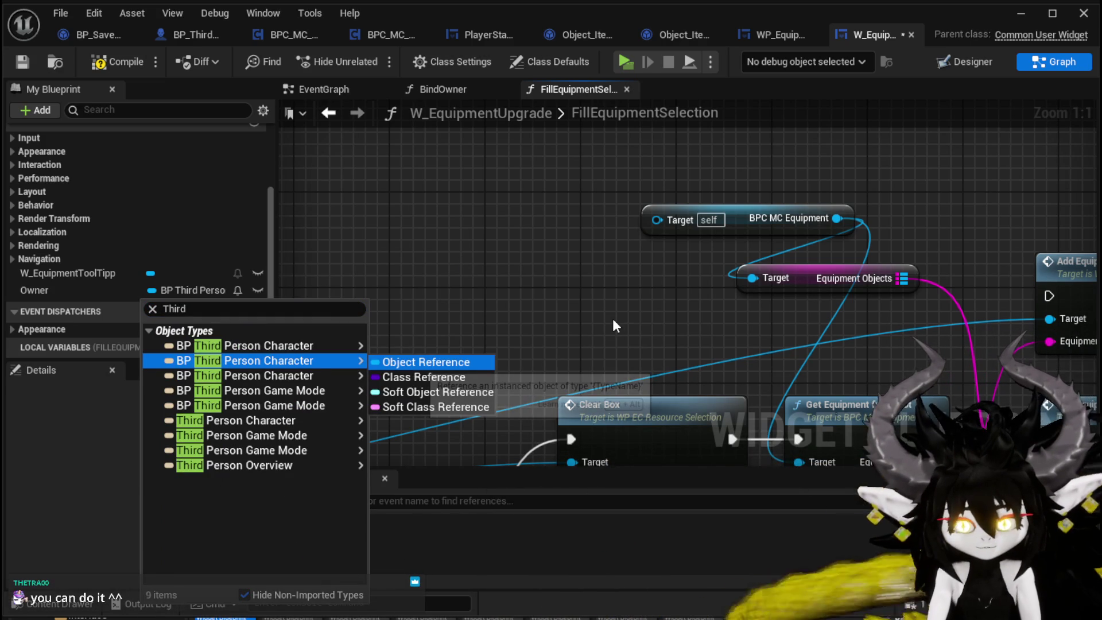
pyautogui.press('Return')
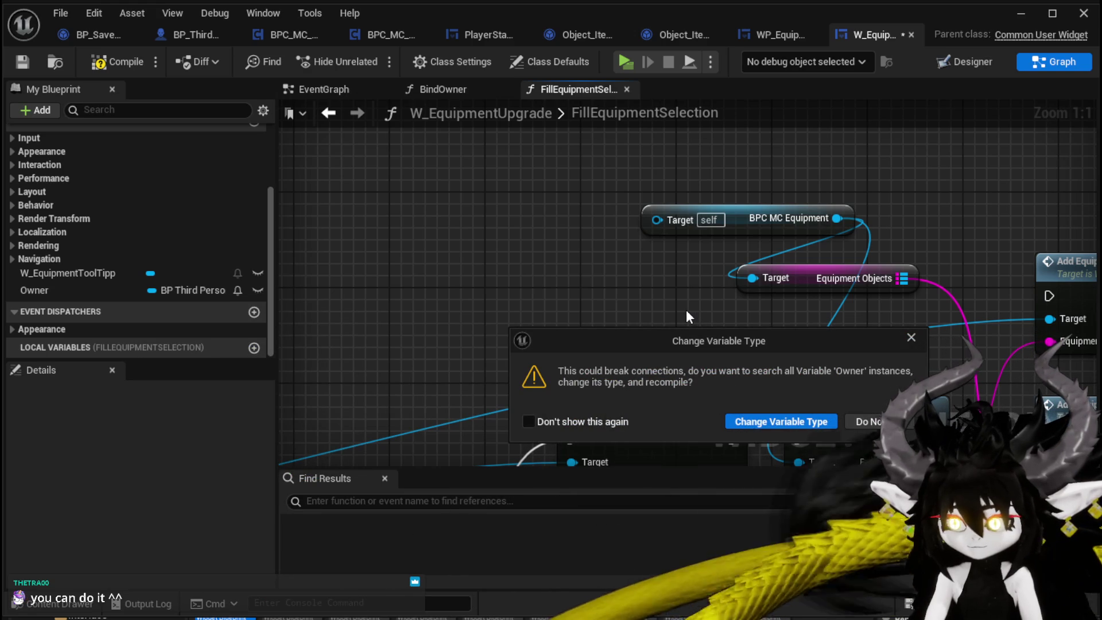
# Confirm the Owner type change, compile, and delete the broken Owner node feeding BPC MC Inventory.
pyautogui.press('Escape')
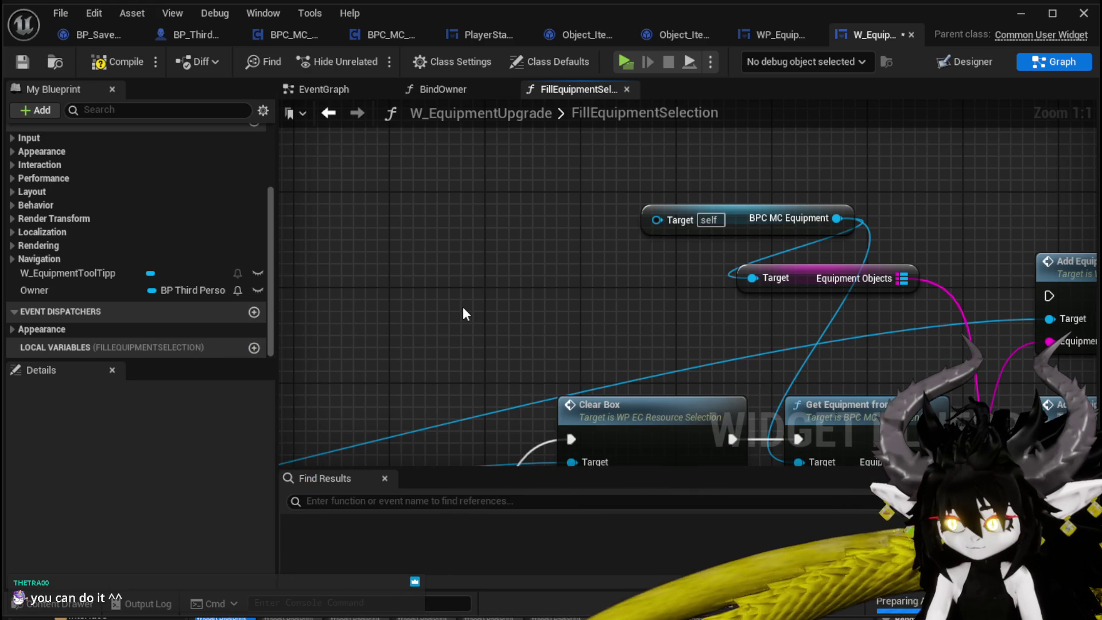
pyautogui.click(75, 69)
pyautogui.click(393, 509)
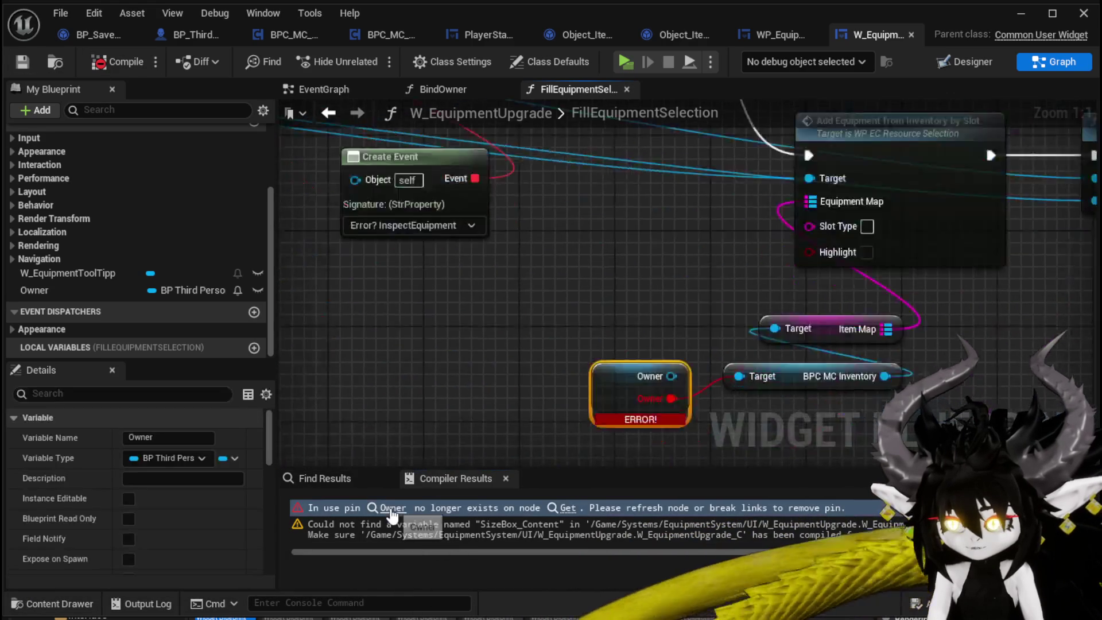
pyautogui.scroll(-2, 566, 251)
pyautogui.moveTo(615, 239); pyautogui.dragTo(610, 332)
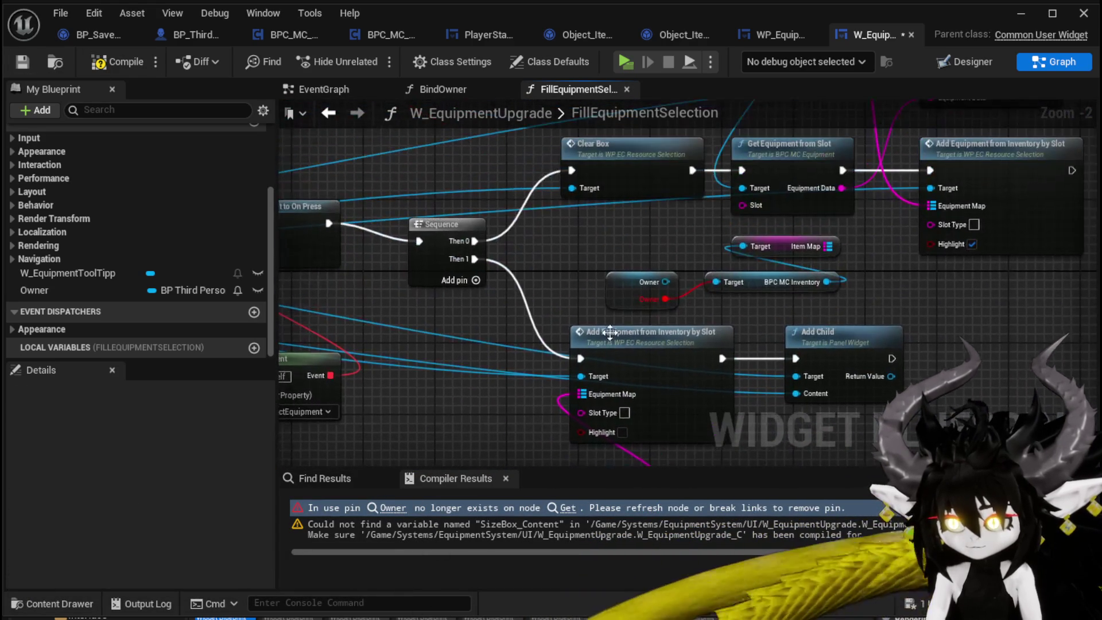
pyautogui.press('Delete')
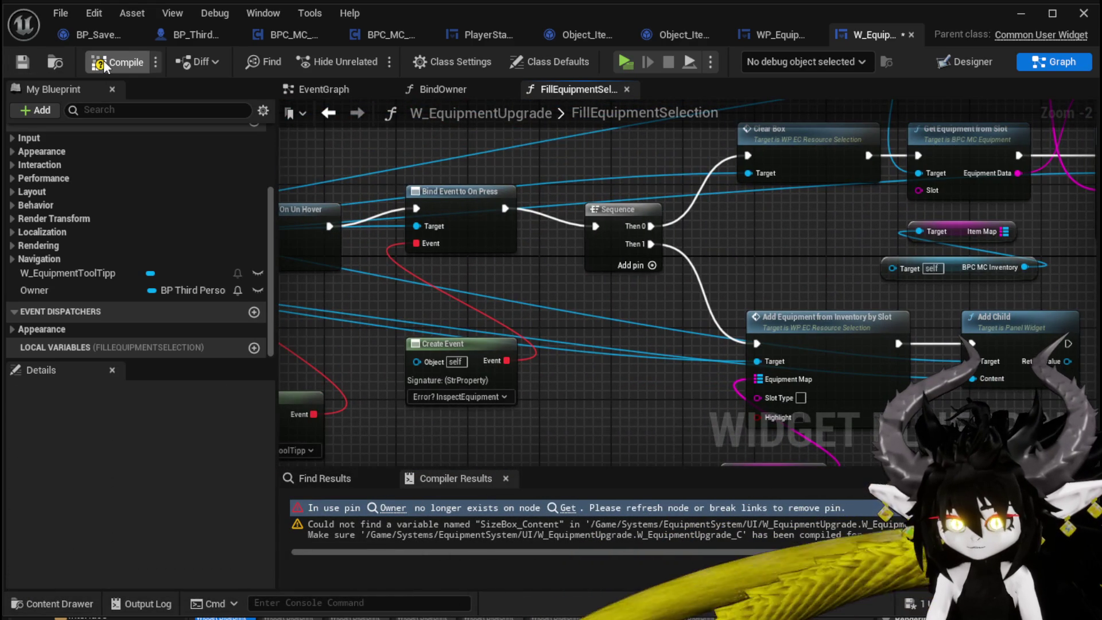
# Recompile and save W_EquipmentUpgrade, then bring the erroring Create Event nodes into view.
pyautogui.click(105, 65)
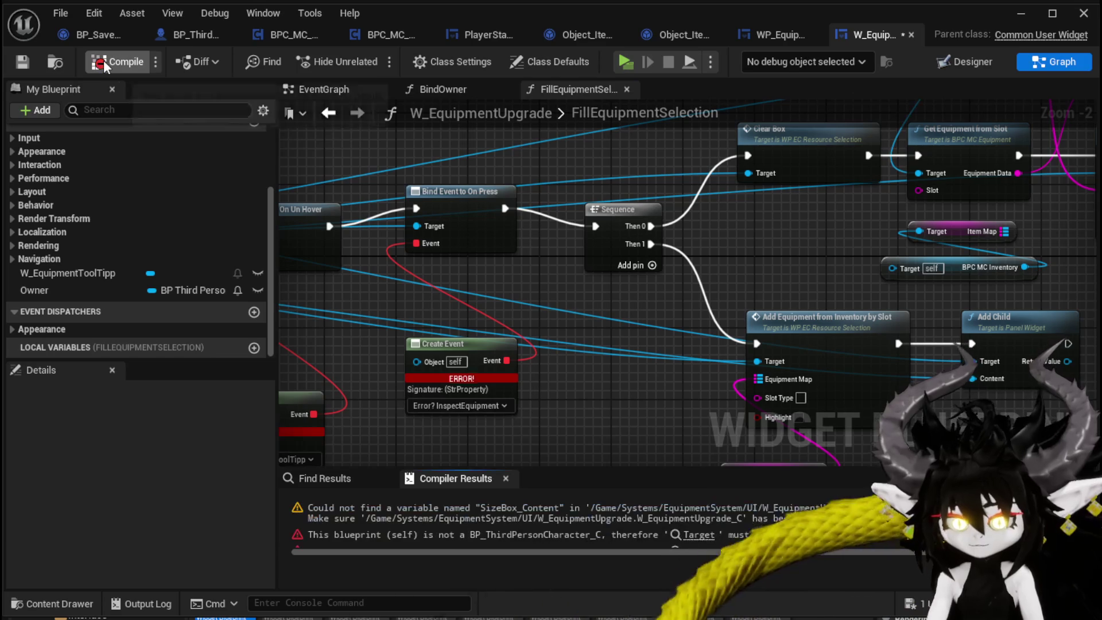
pyautogui.click(35, 56)
pyautogui.scroll(-1, 821, 319)
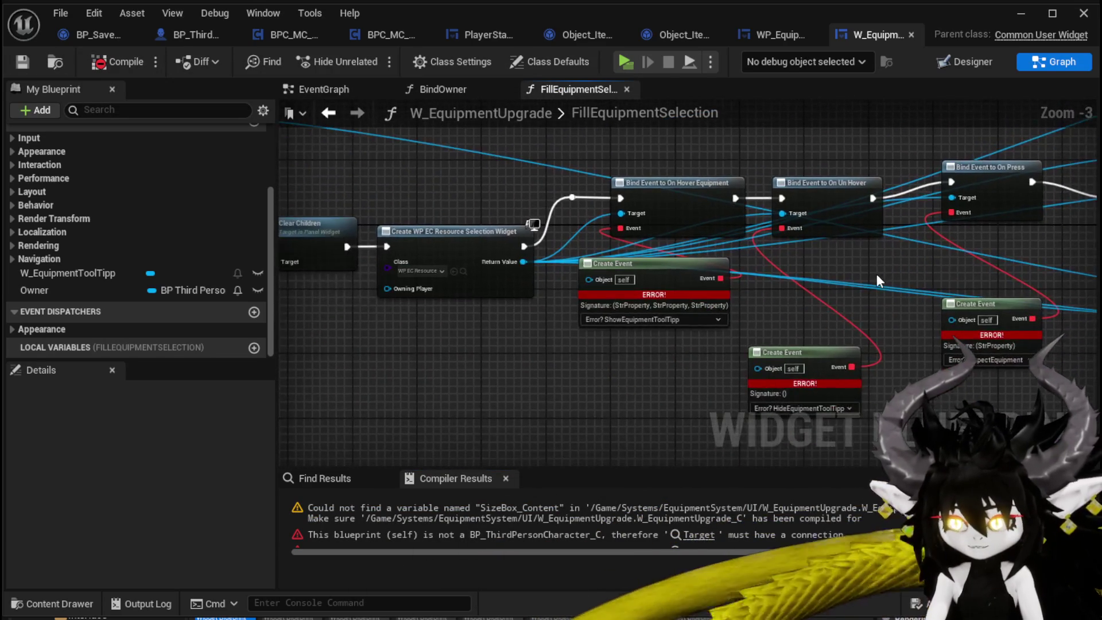
pyautogui.moveTo(876, 274)
pyautogui.mouseDown()
pyautogui.moveTo(693, 274)
pyautogui.moveTo(590, 298)
pyautogui.moveTo(827, 298)
pyautogui.mouseUp()
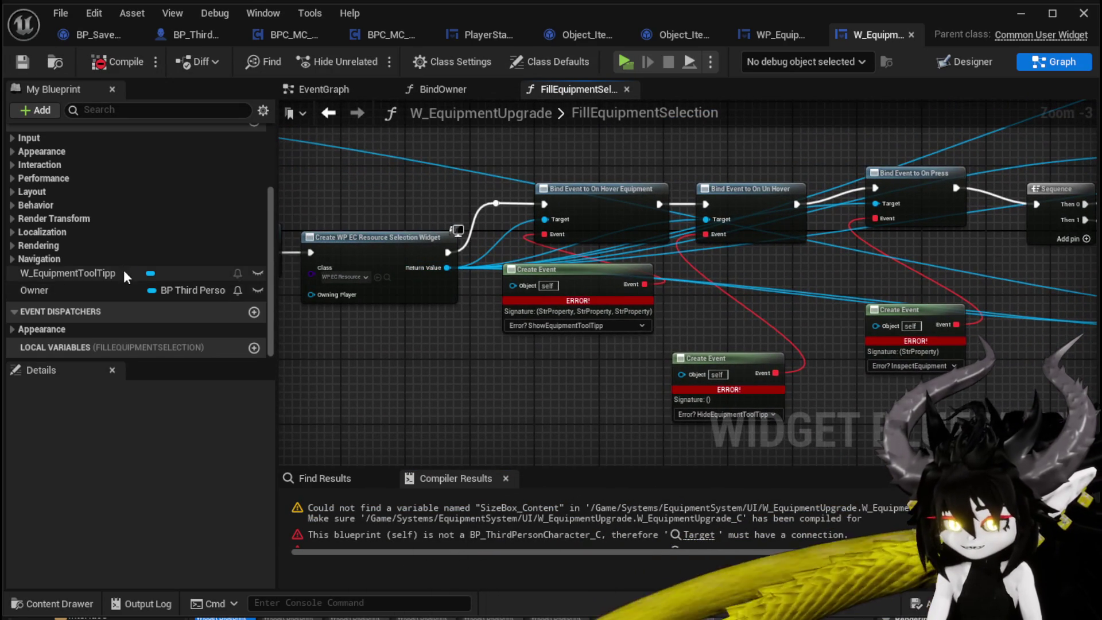
pyautogui.scroll(5, 49, 270)
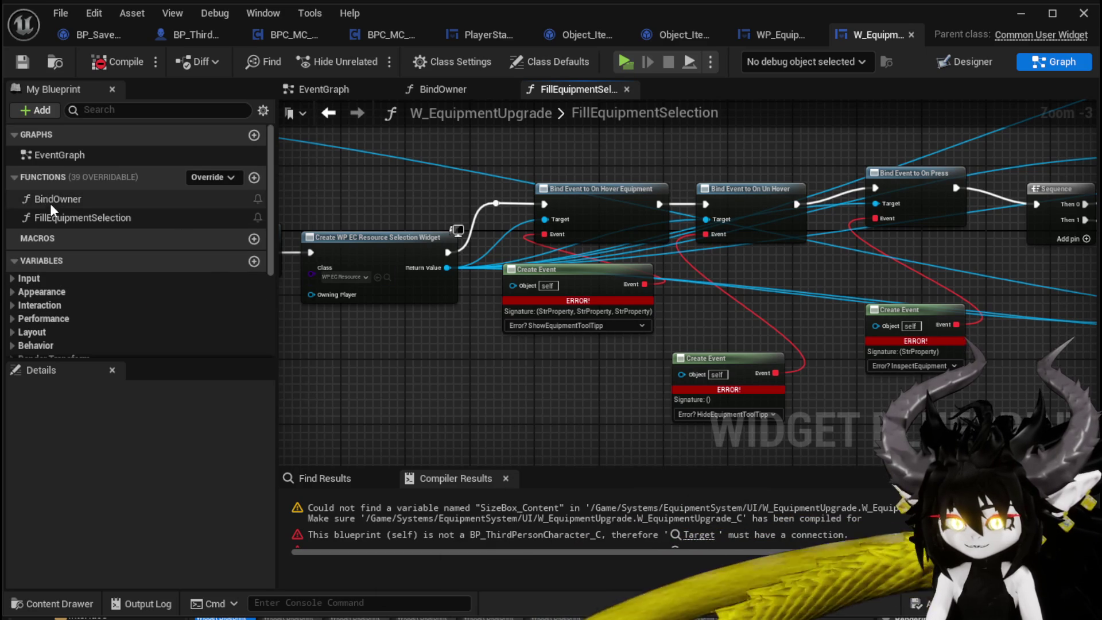
# In the BindOwner graph, delete the SET Owner node and select the function entry.
pyautogui.doubleClick(59, 201)
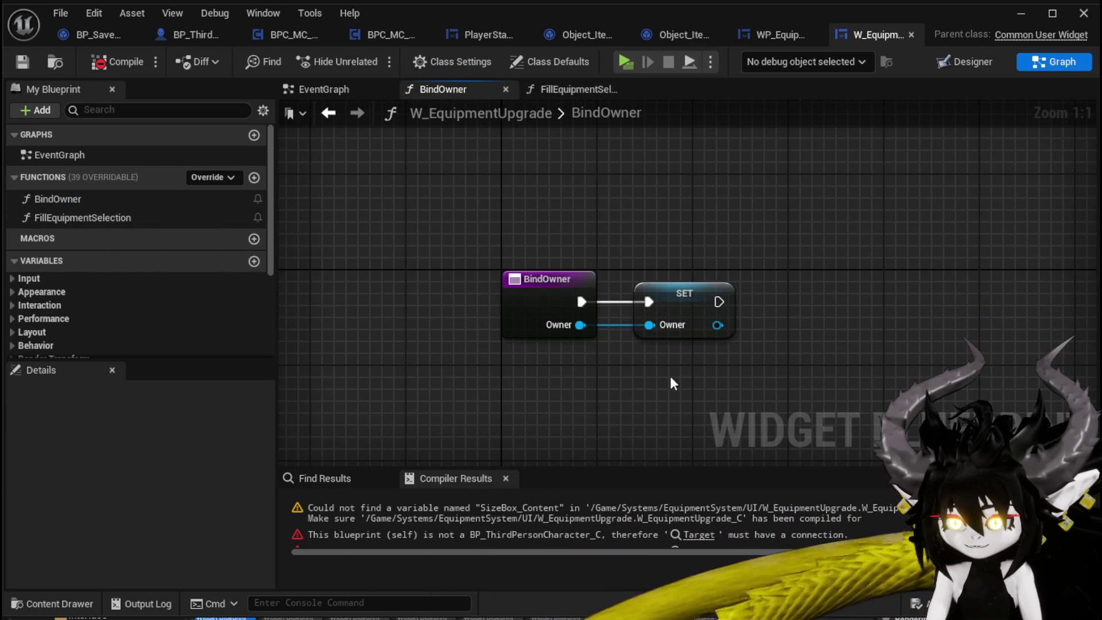
pyautogui.moveTo(710, 284); pyautogui.dragTo(709, 285)
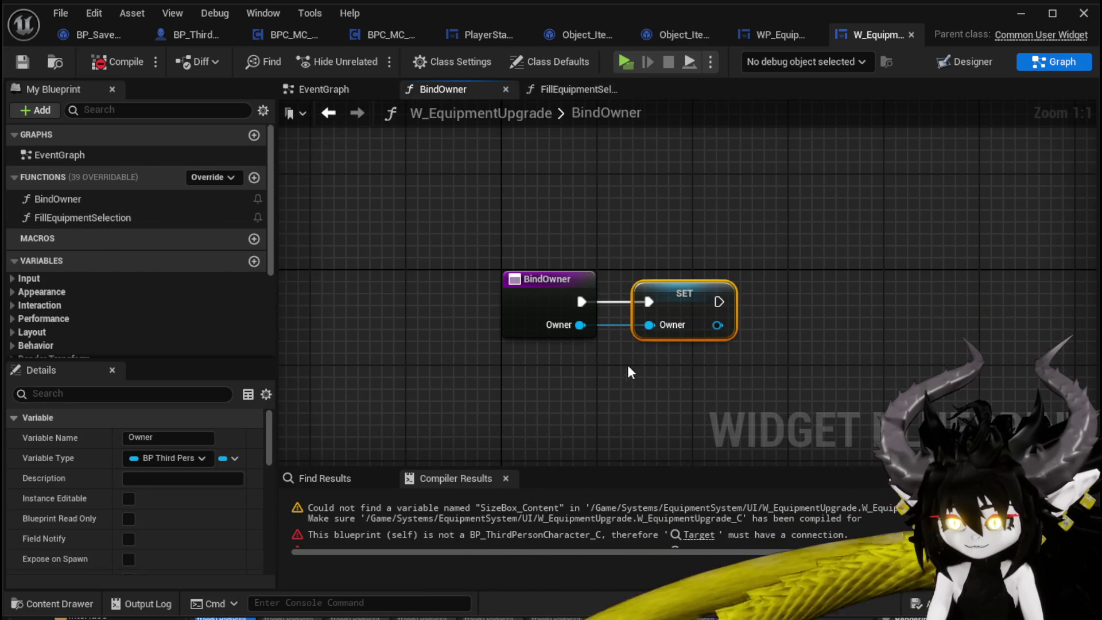
pyautogui.moveTo(716, 323); pyautogui.dragTo(818, 342)
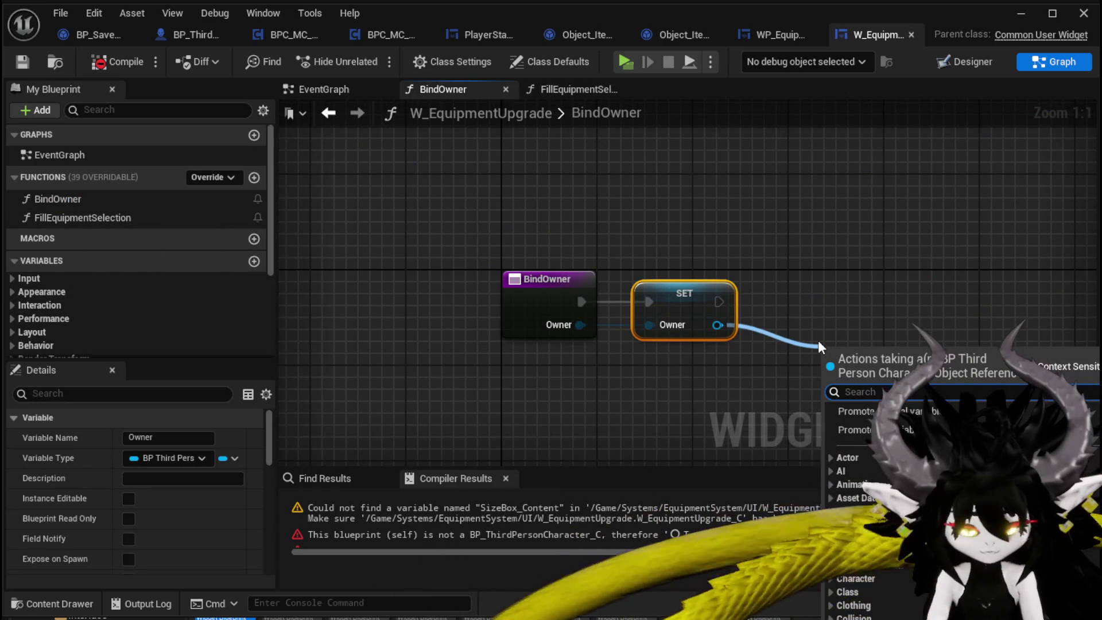
pyautogui.write('get Equi')
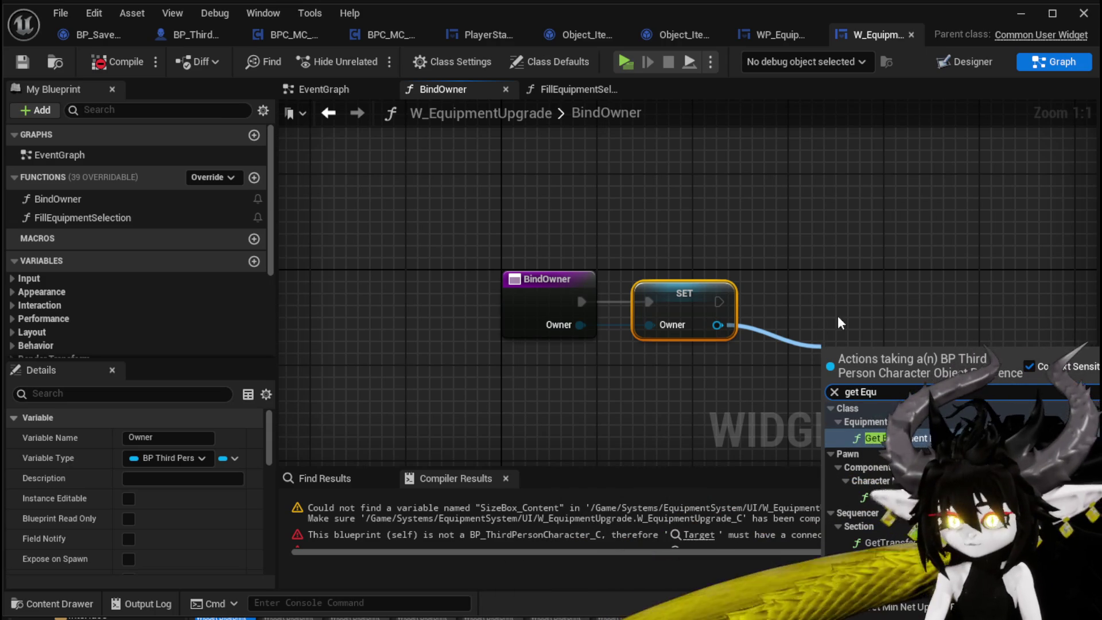
pyautogui.click(722, 396)
pyautogui.press('Delete')
pyautogui.moveTo(569, 324); pyautogui.dragTo(689, 344)
pyautogui.write('get equ')
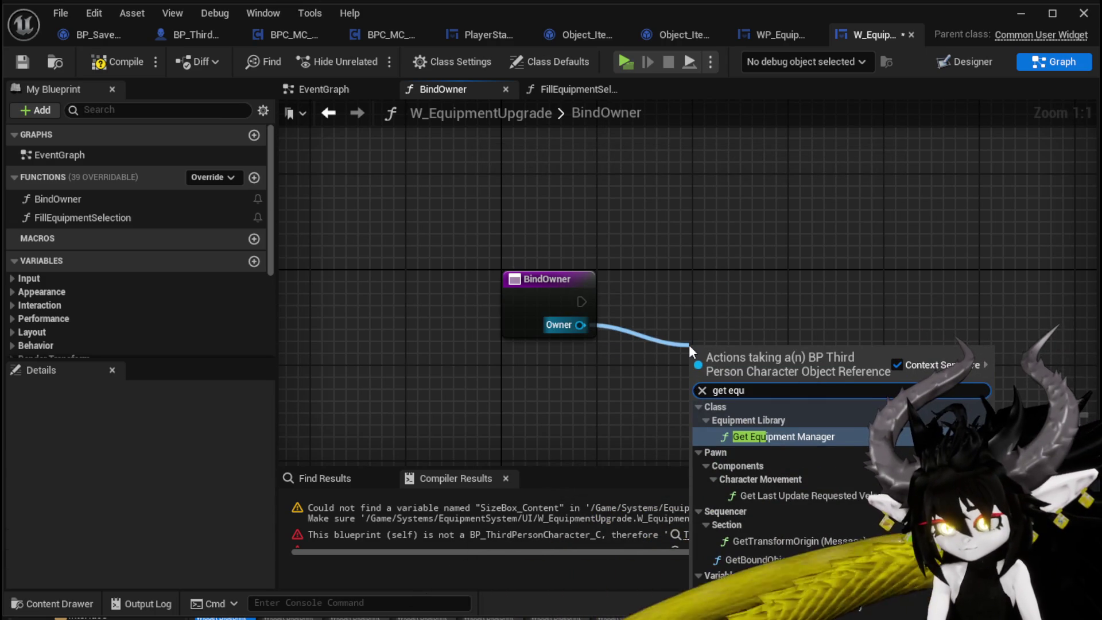
pyautogui.click(514, 300)
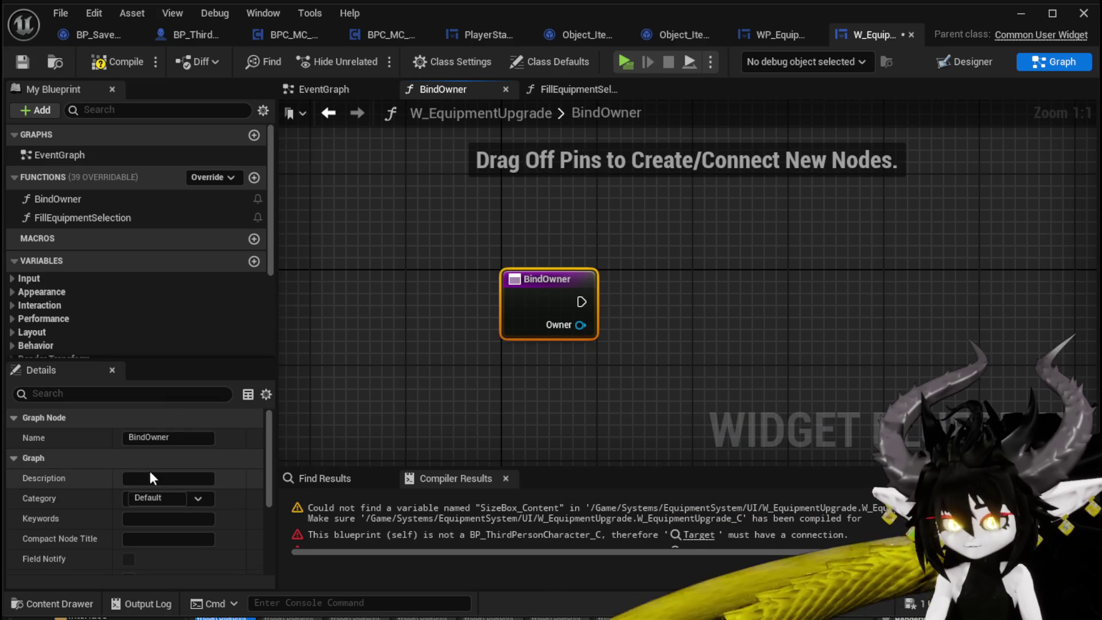
# Set BindOwner's Owner input to a BP Third Person Character object reference.
pyautogui.scroll(-3, 178, 467)
pyautogui.click(168, 560)
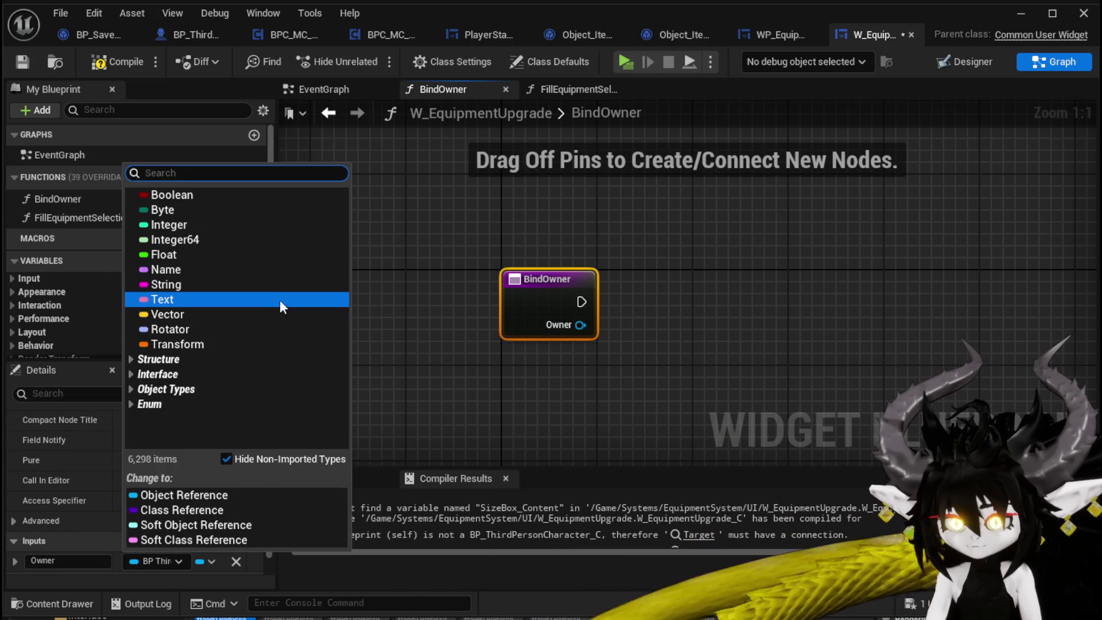
pyautogui.write('T')
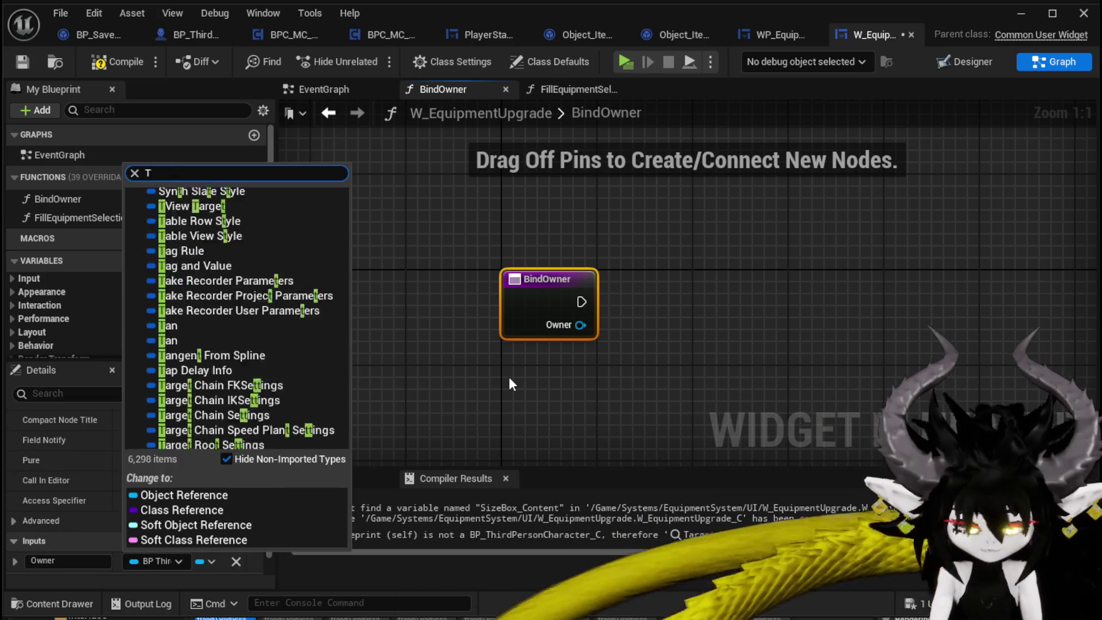
pyautogui.write('hird')
pyautogui.moveTo(253, 293)
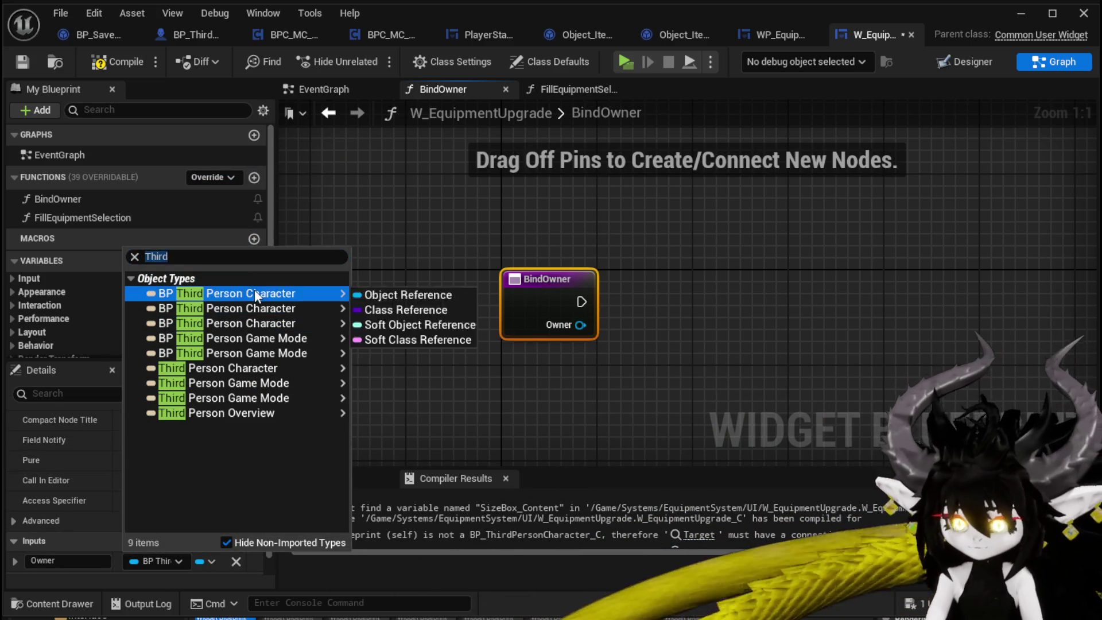
pyautogui.click(450, 296)
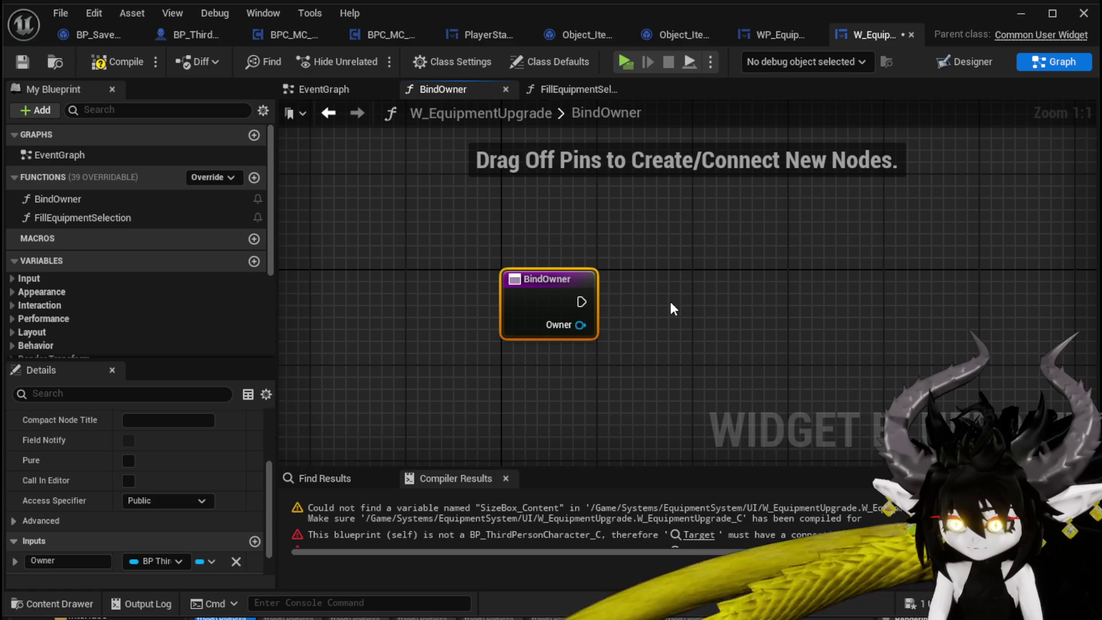
# Promote the Owner input to a new Owner variable, placing its SET node beside BindOwner.
pyautogui.moveTo(580, 325); pyautogui.dragTo(646, 356)
pyautogui.write('get Equip')
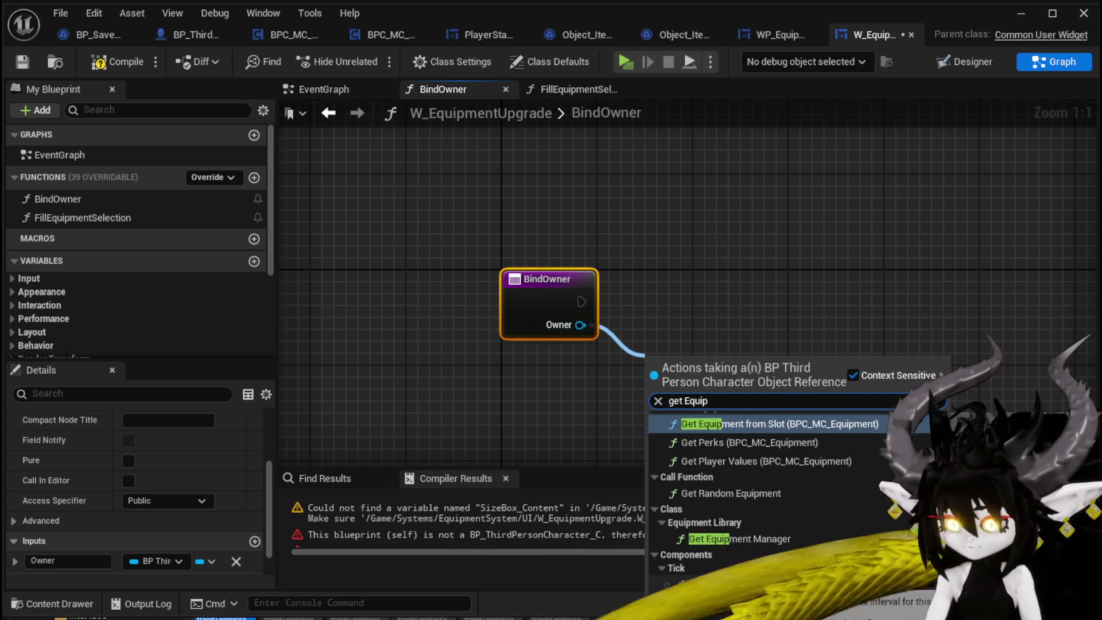
pyautogui.click(815, 272)
pyautogui.click(815, 272)
pyautogui.scroll(-3, 180, 259)
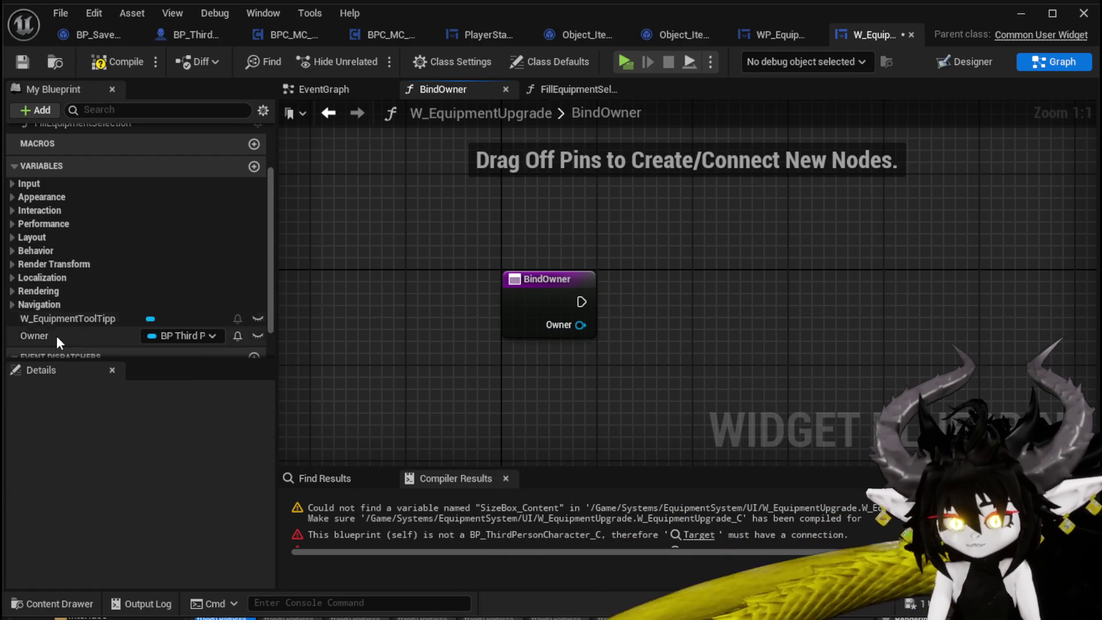
pyautogui.rightClick(580, 325)
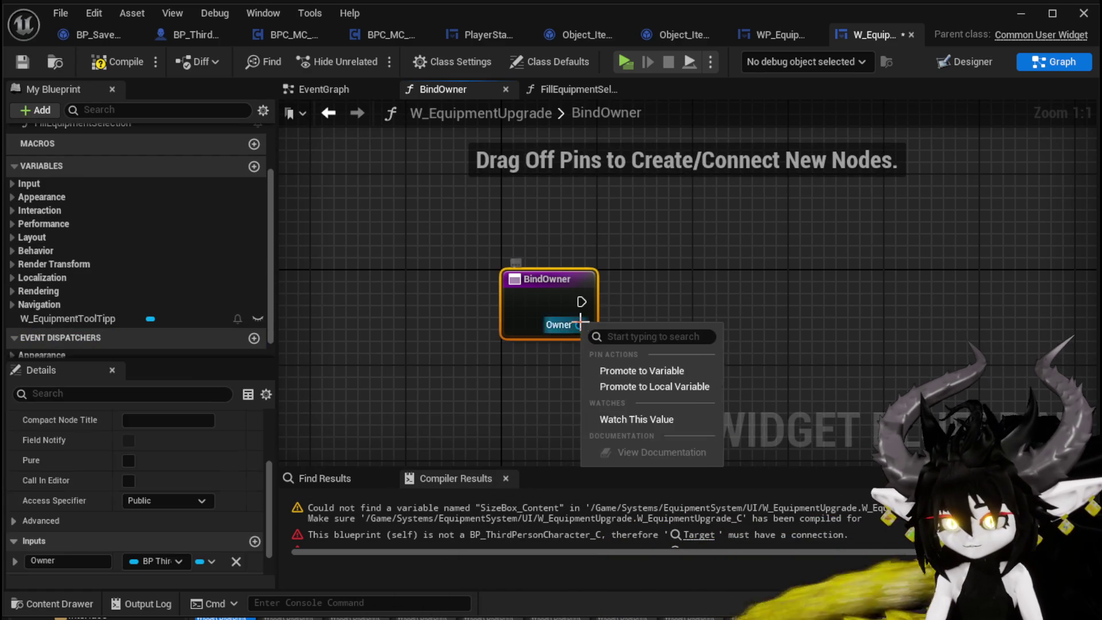
pyautogui.click(674, 372)
pyautogui.moveTo(852, 290); pyautogui.dragTo(684, 292)
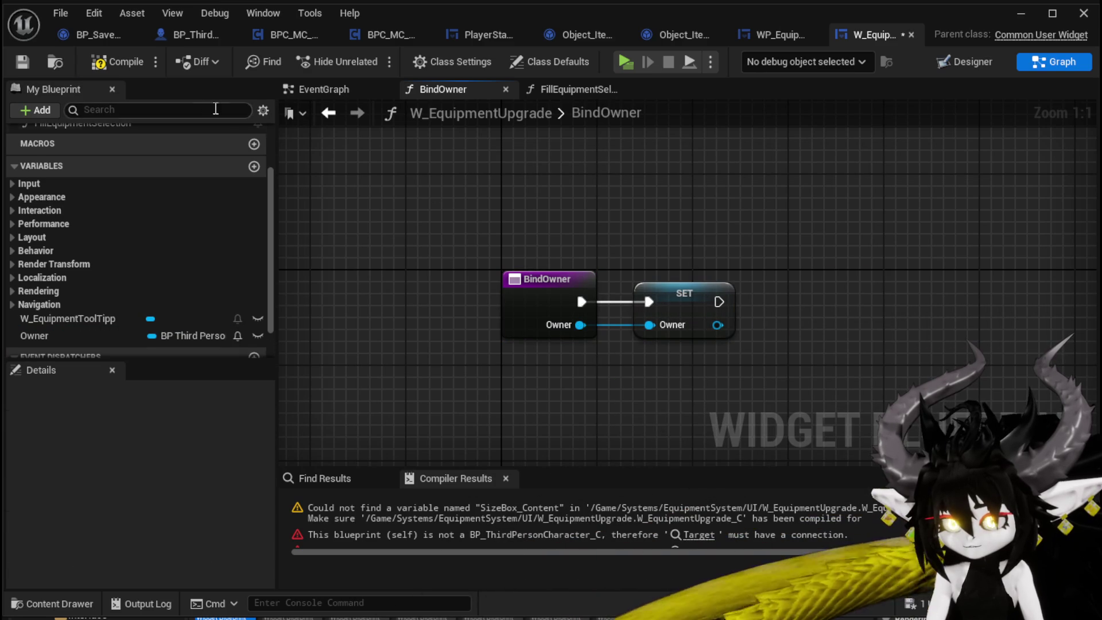
pyautogui.click(736, 537)
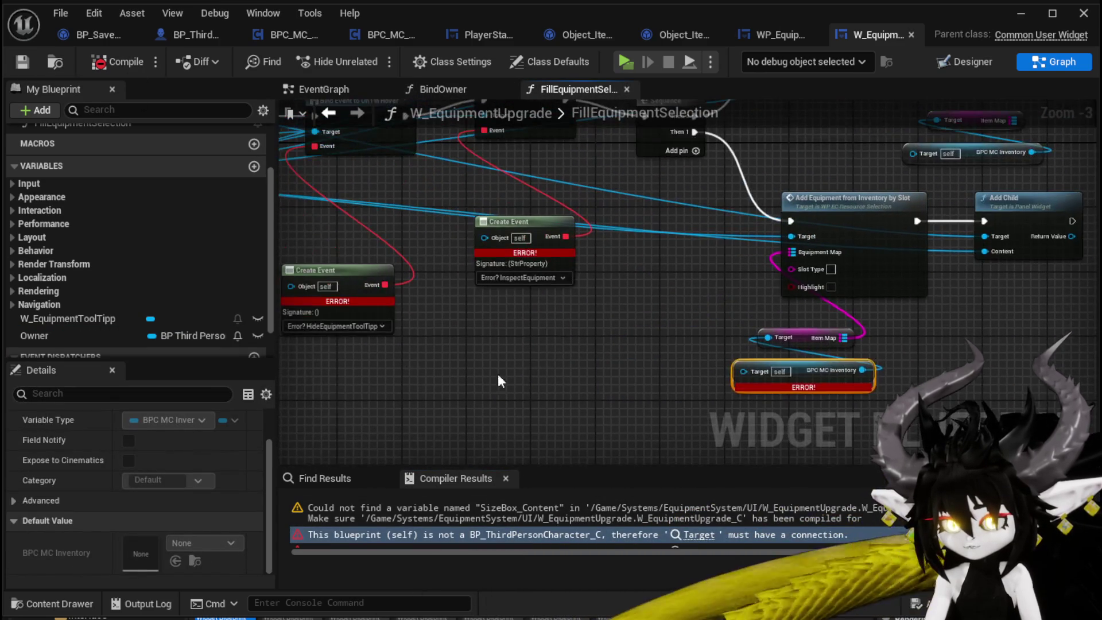
# Wire Owner getters into the BPC MC Inventory and BPC MC Equipment Target pins, then recompile.
pyautogui.moveTo(64, 337)
pyautogui.mouseDown()
pyautogui.moveTo(581, 341)
pyautogui.moveTo(635, 381)
pyautogui.moveTo(652, 351)
pyautogui.moveTo(744, 371)
pyautogui.mouseUp()
pyautogui.moveTo(614, 349); pyautogui.dragTo(646, 365)
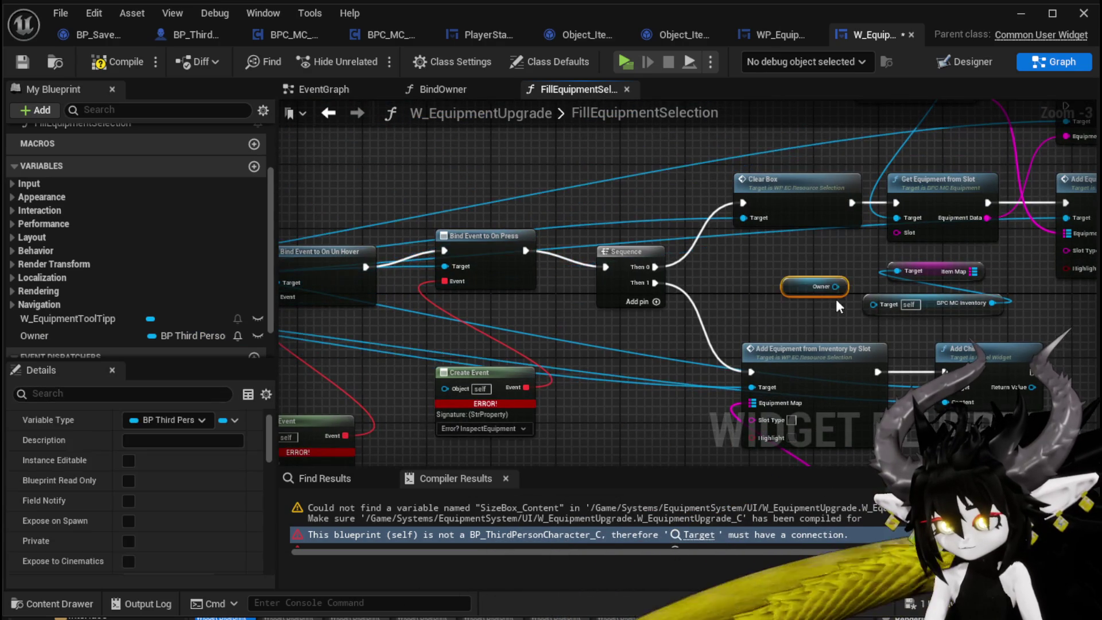
pyautogui.moveTo(836, 286); pyautogui.dragTo(884, 307)
pyautogui.click(529, 235)
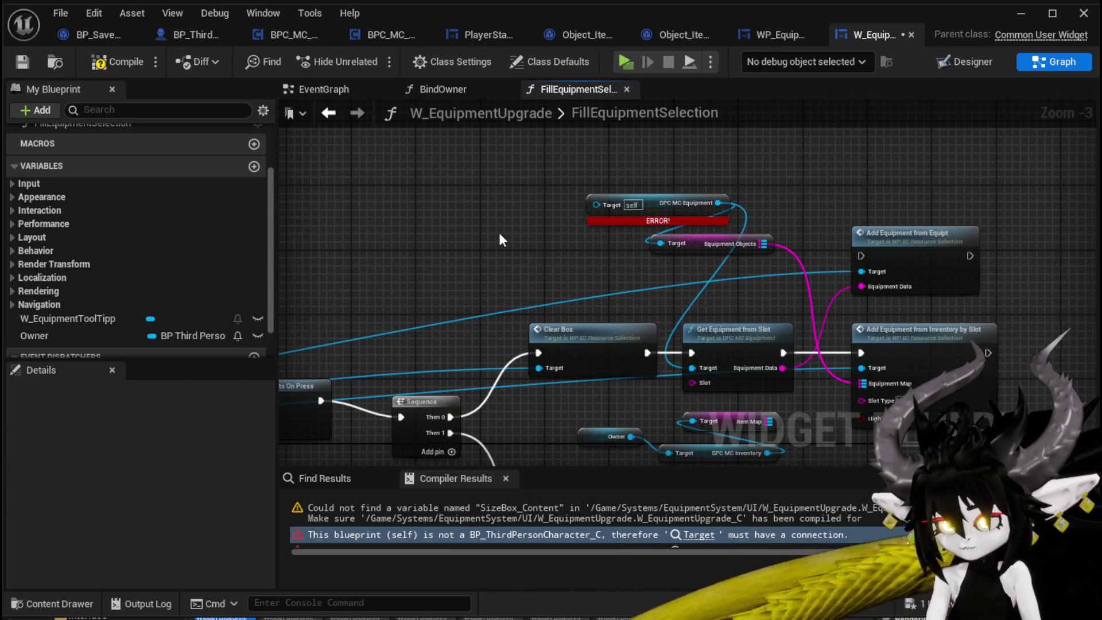
pyautogui.moveTo(552, 234); pyautogui.dragTo(605, 203)
pyautogui.moveTo(545, 269); pyautogui.dragTo(625, 242)
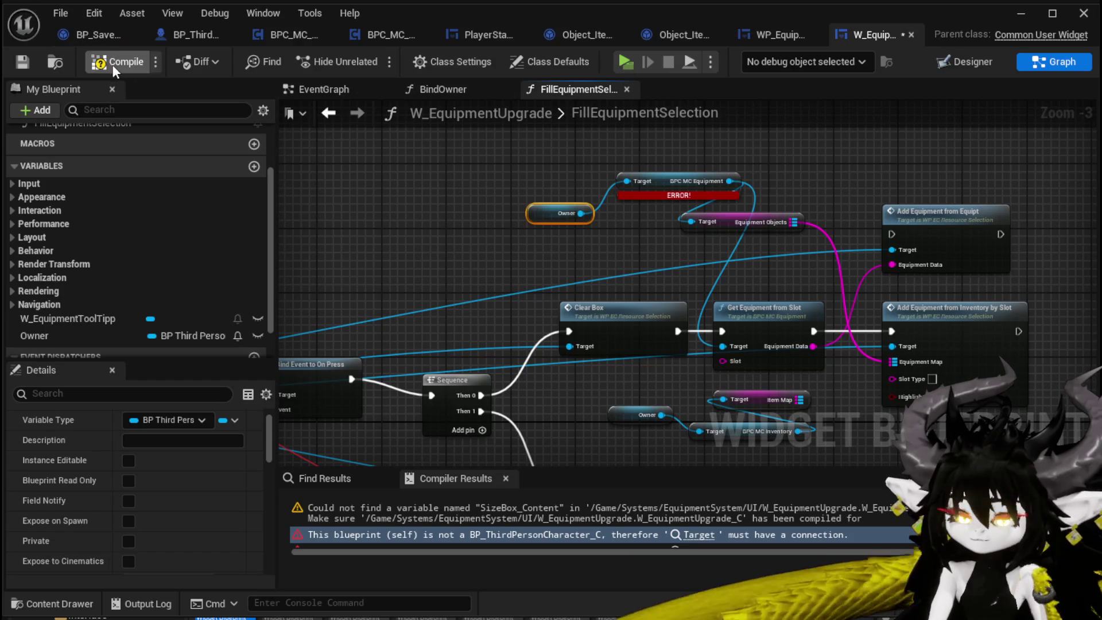
pyautogui.click(28, 60)
# Shift the Add Equipment from Inventory by Slot node and line up the hover binding nodes.
pyautogui.moveTo(826, 455); pyautogui.dragTo(553, 382)
pyautogui.moveTo(637, 381)
pyautogui.mouseDown()
pyautogui.moveTo(825, 158)
pyautogui.moveTo(795, 273)
pyautogui.mouseUp()
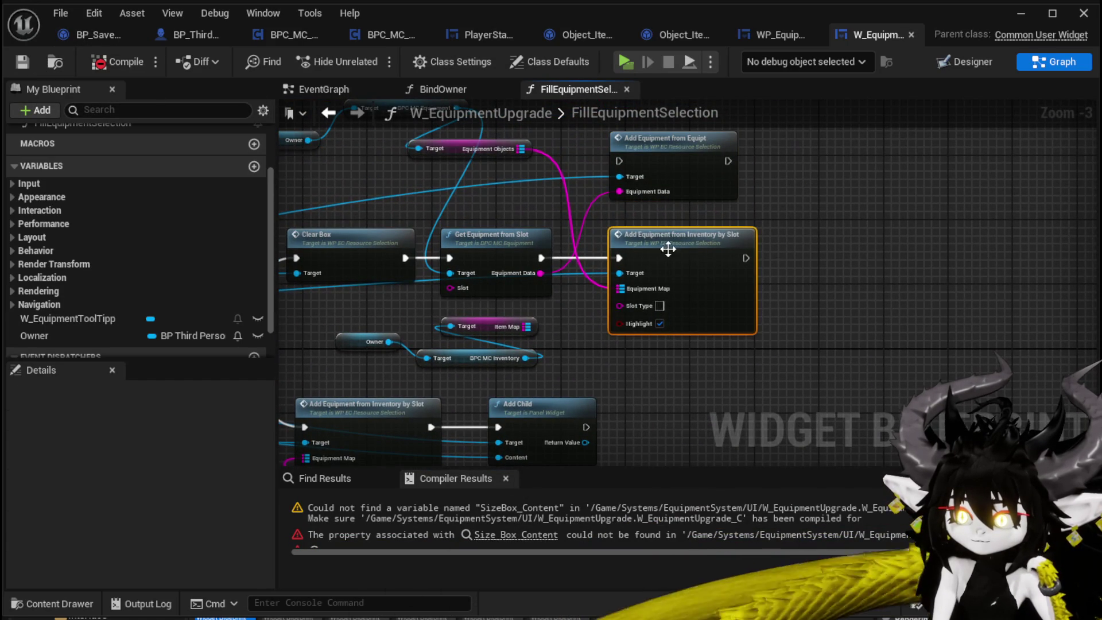
pyautogui.moveTo(666, 250); pyautogui.dragTo(699, 249)
pyautogui.moveTo(585, 236); pyautogui.dragTo(803, 218)
pyautogui.moveTo(321, 257)
pyautogui.mouseDown()
pyautogui.moveTo(510, 277)
pyautogui.moveTo(626, 253)
pyautogui.moveTo(663, 325)
pyautogui.mouseUp()
pyautogui.moveTo(366, 182)
pyautogui.mouseDown()
pyautogui.moveTo(631, 264)
pyautogui.moveTo(585, 229)
pyautogui.mouseUp()
pyautogui.moveTo(610, 328); pyautogui.dragTo(535, 287)
pyautogui.moveTo(526, 196); pyautogui.dragTo(546, 202)
# Align the HideEquipmentToolTipp and InspectEquipment Create Event nodes with the others.
pyautogui.moveTo(483, 378); pyautogui.dragTo(511, 301)
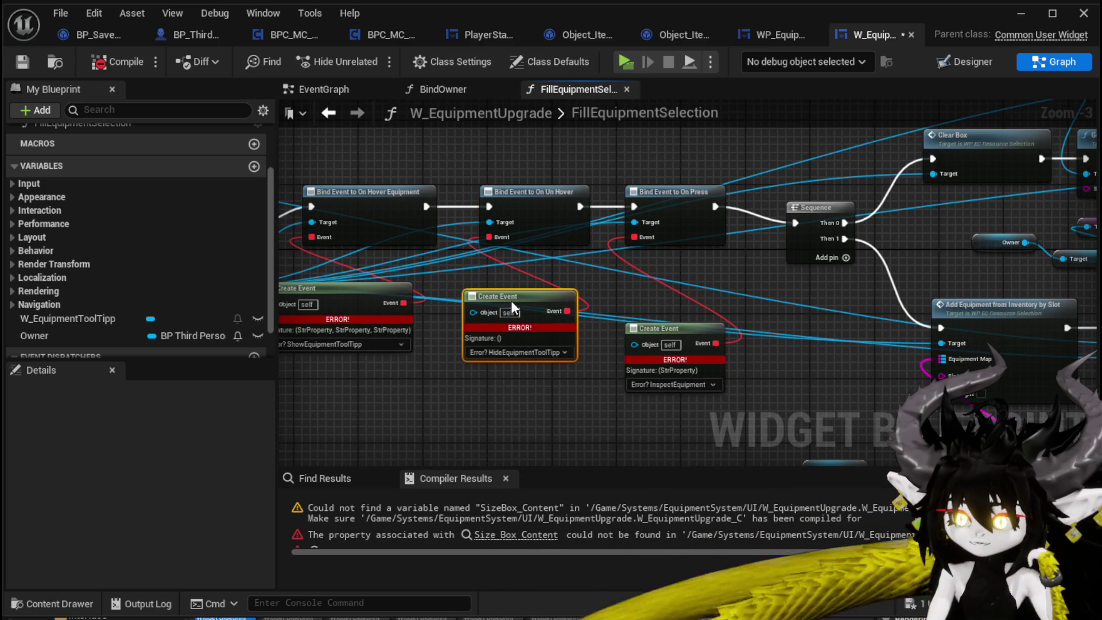
pyautogui.moveTo(680, 328); pyautogui.dragTo(689, 297)
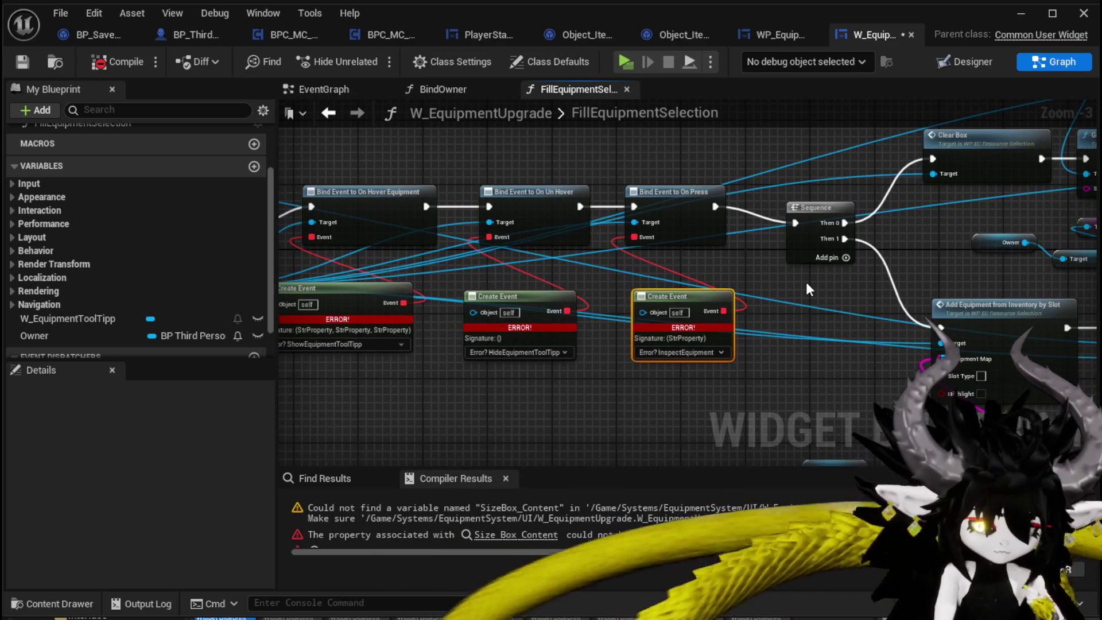
pyautogui.moveTo(408, 322); pyautogui.dragTo(571, 394)
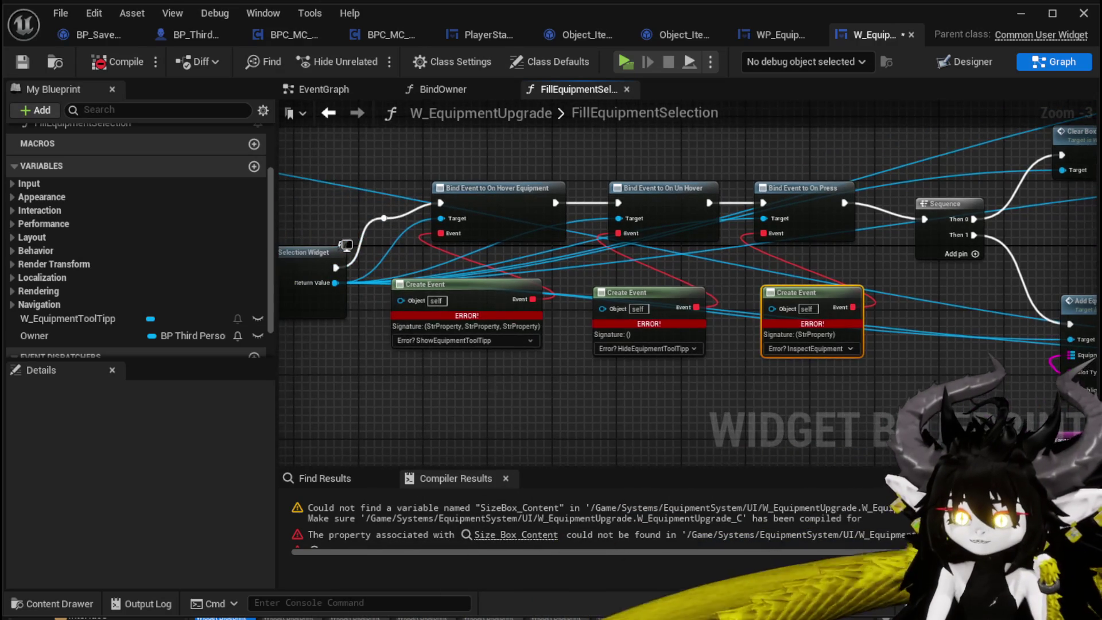
pyautogui.scroll(2, 594, 369)
pyautogui.scroll(3, 82, 246)
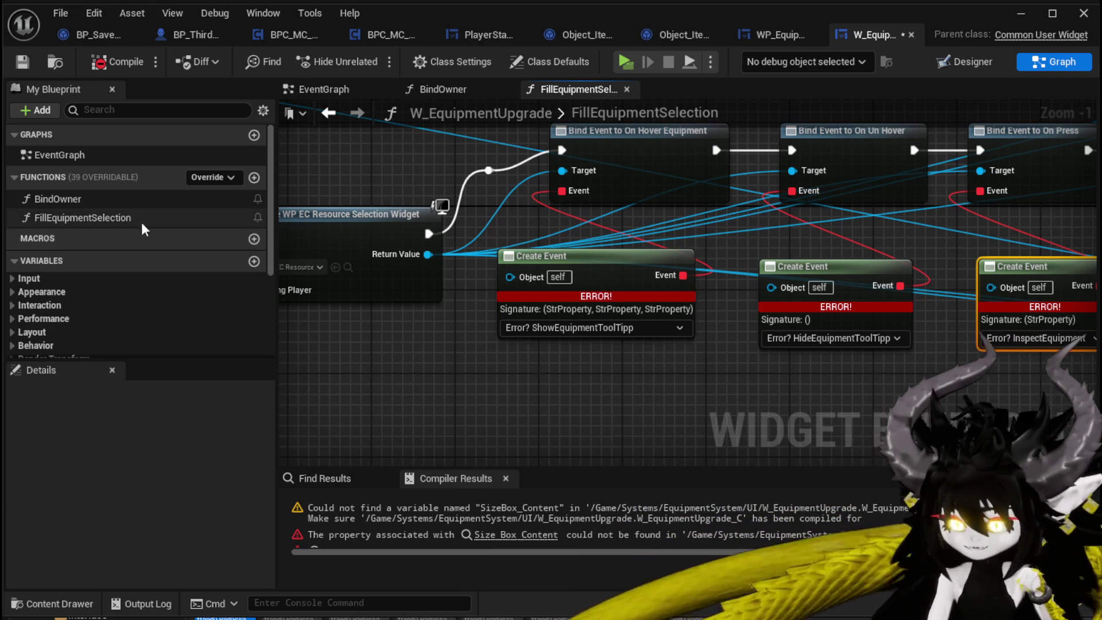
pyautogui.moveTo(568, 378)
pyautogui.mouseDown()
pyautogui.moveTo(470, 339)
pyautogui.moveTo(432, 346)
pyautogui.mouseUp()
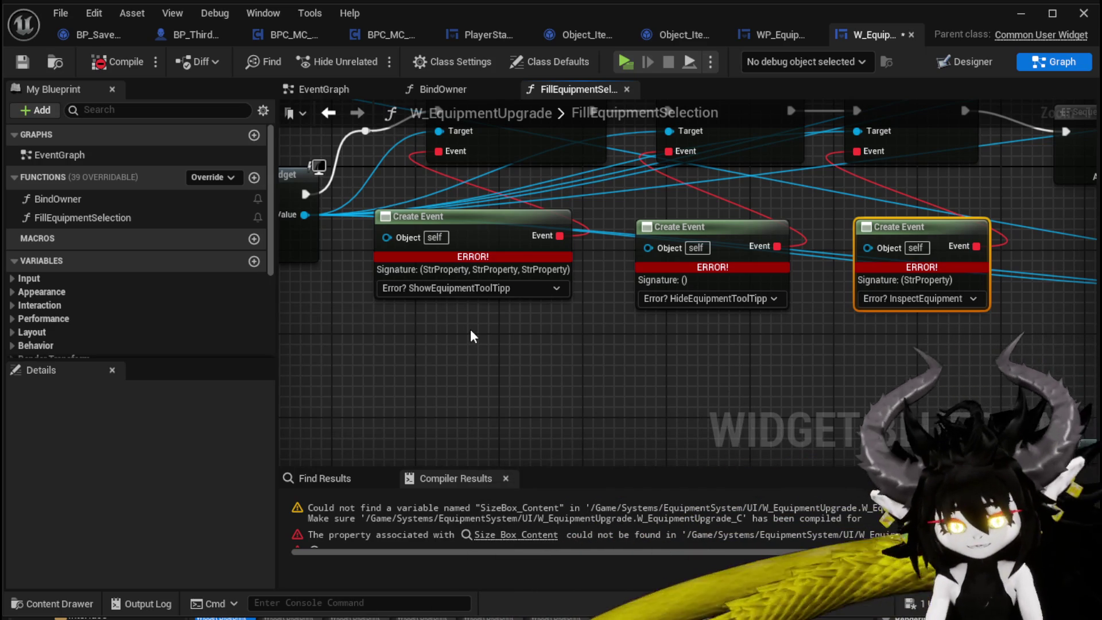
# Give the ShowEquipmentToolTipp Create Event a new matching function, then compile and save.
pyautogui.click(453, 289)
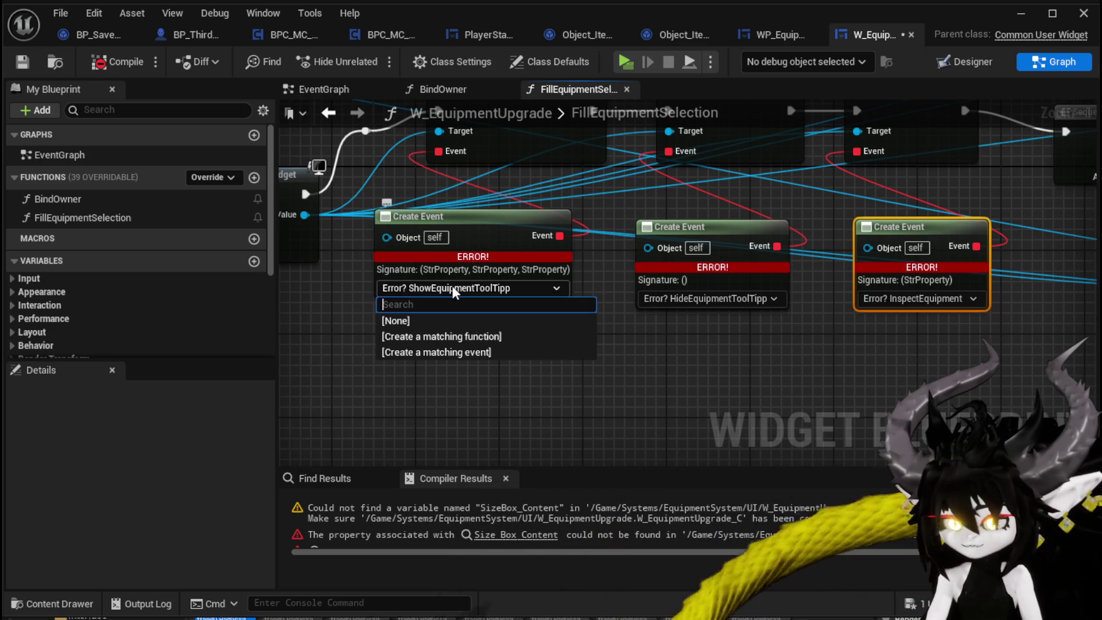
pyautogui.click(496, 339)
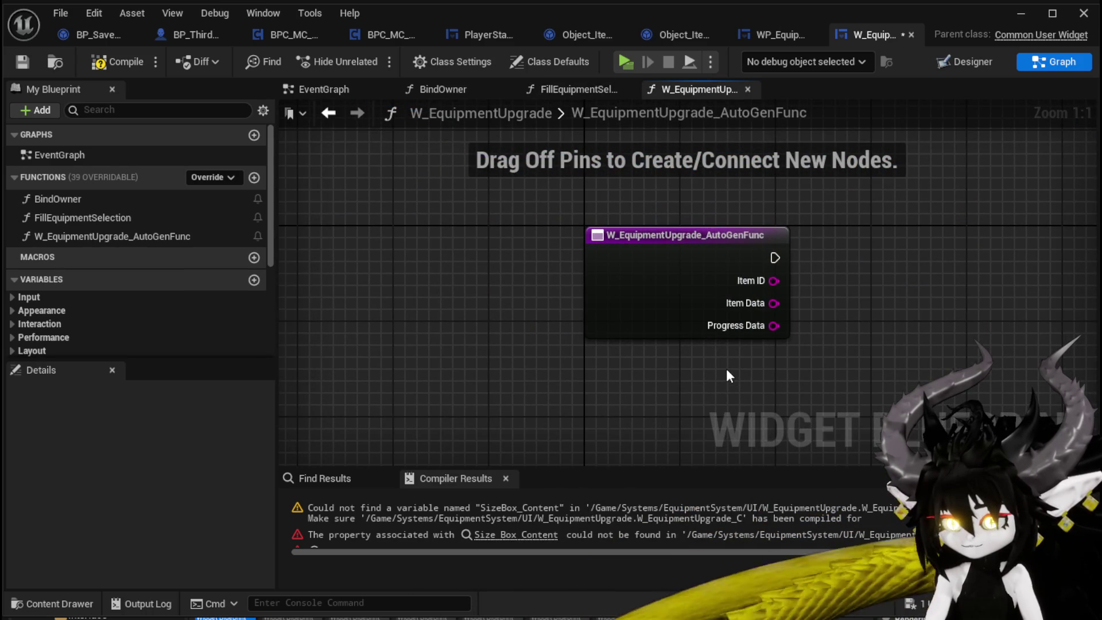
pyautogui.click(103, 63)
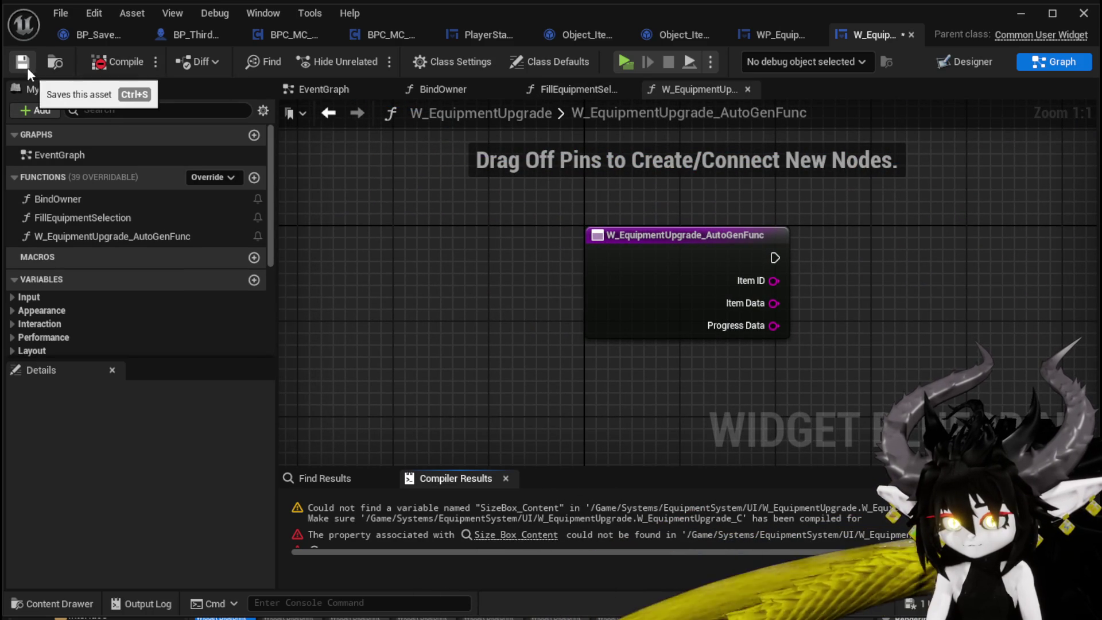
pyautogui.click(25, 68)
# In the Designer, tick Is Variable on the size box SizeBox_0.
pyautogui.click(488, 539)
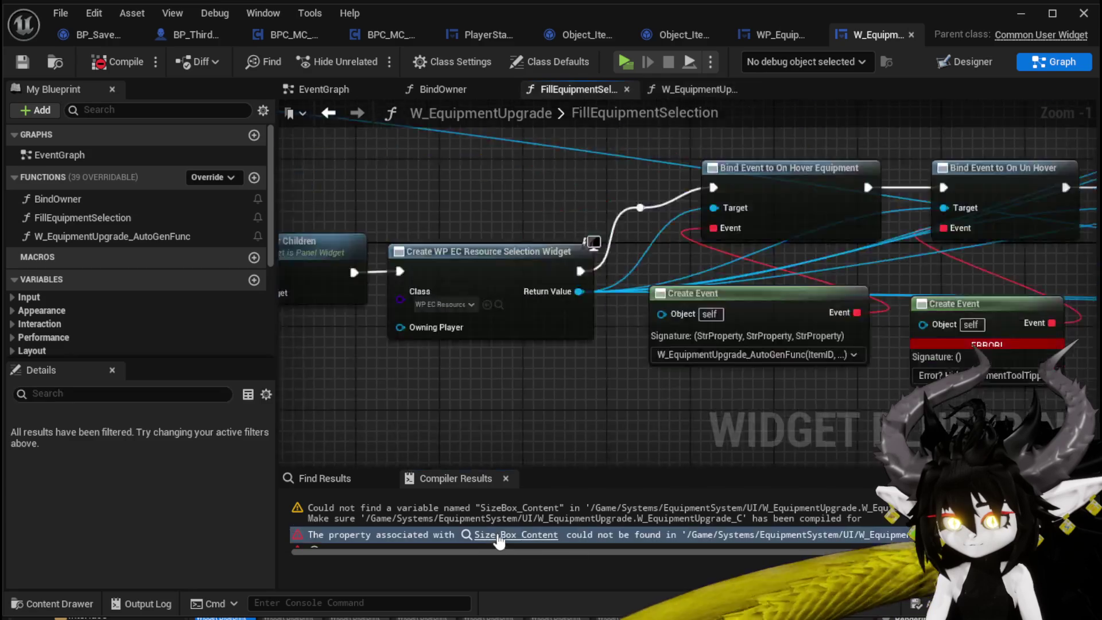
pyautogui.moveTo(594, 365)
pyautogui.mouseDown()
pyautogui.moveTo(365, 294)
pyautogui.moveTo(364, 276)
pyautogui.mouseUp()
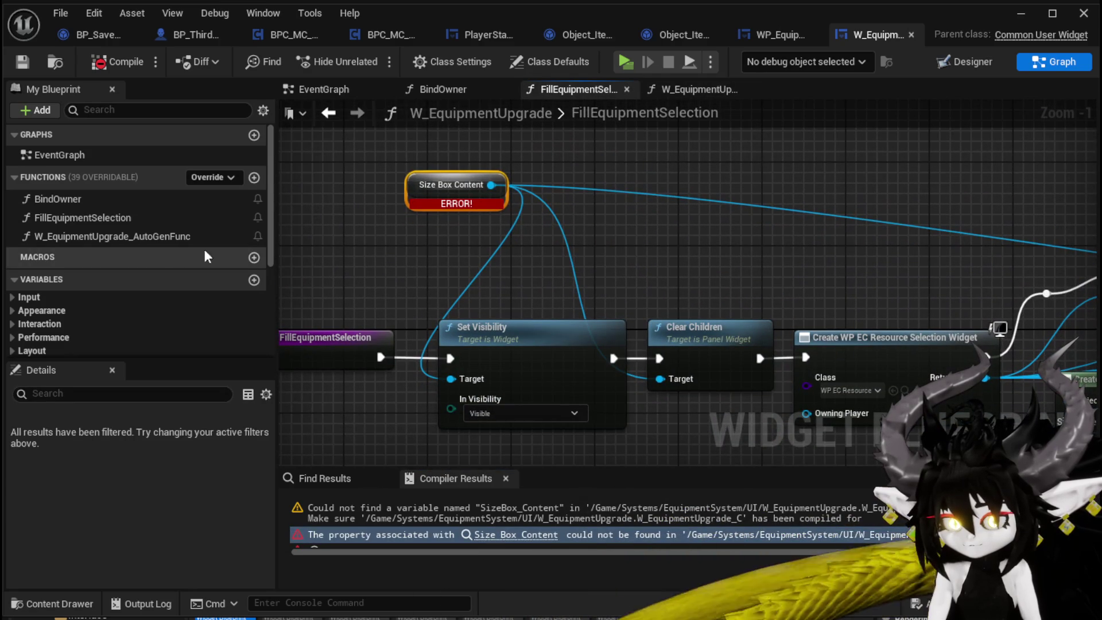
pyautogui.scroll(-3, 204, 249)
pyautogui.moveTo(68, 312)
pyautogui.mouseDown()
pyautogui.moveTo(310, 259)
pyautogui.moveTo(609, 348)
pyautogui.moveTo(937, 87)
pyautogui.mouseUp()
pyautogui.click(956, 62)
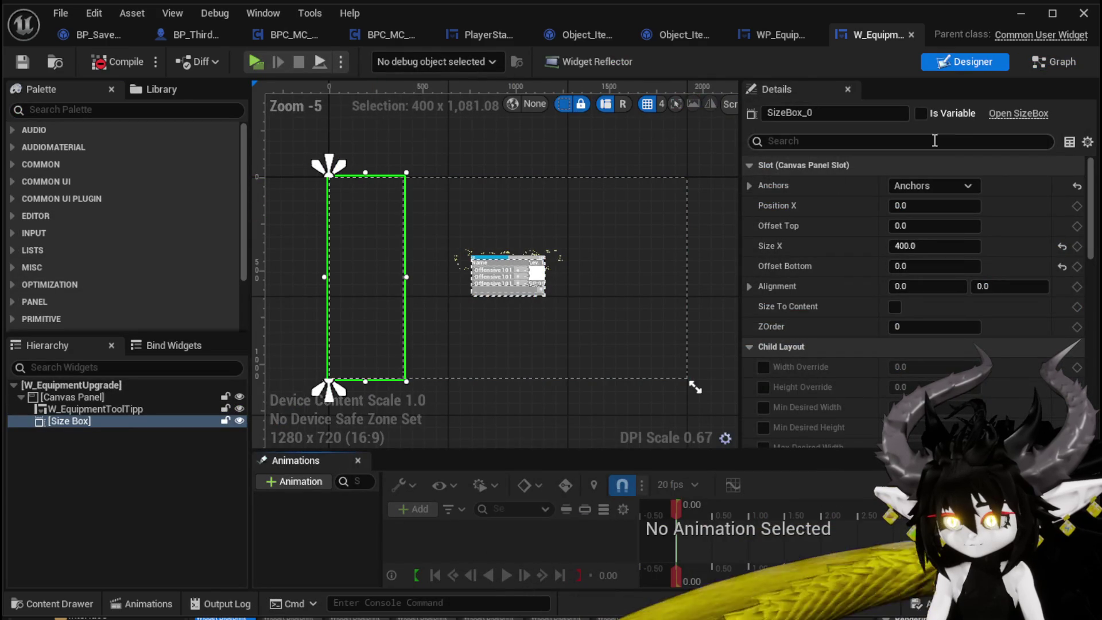
pyautogui.click(924, 113)
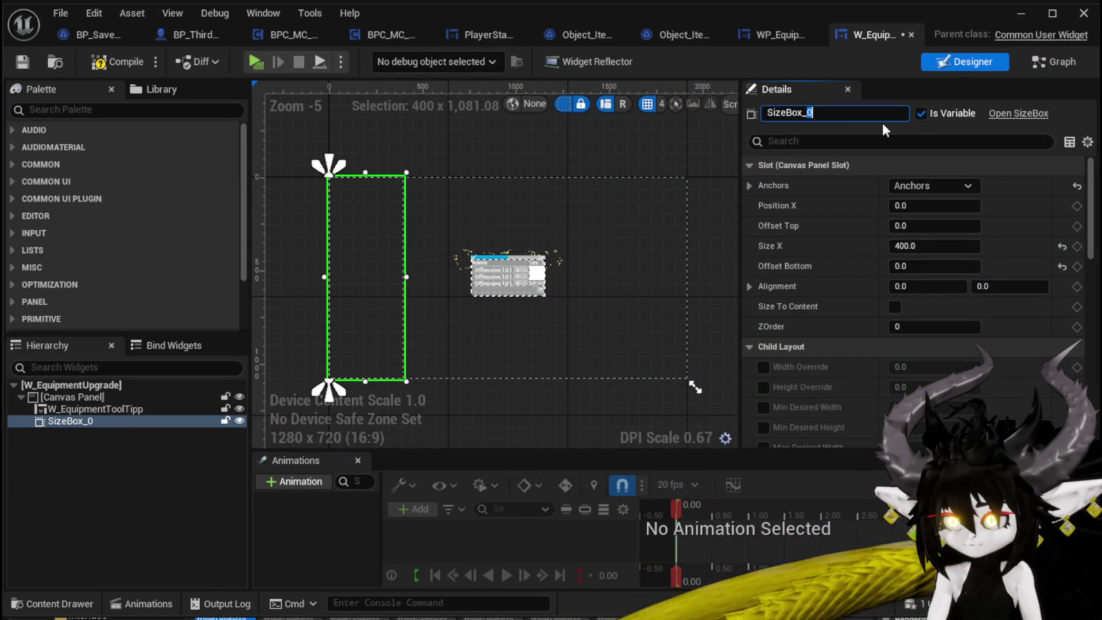